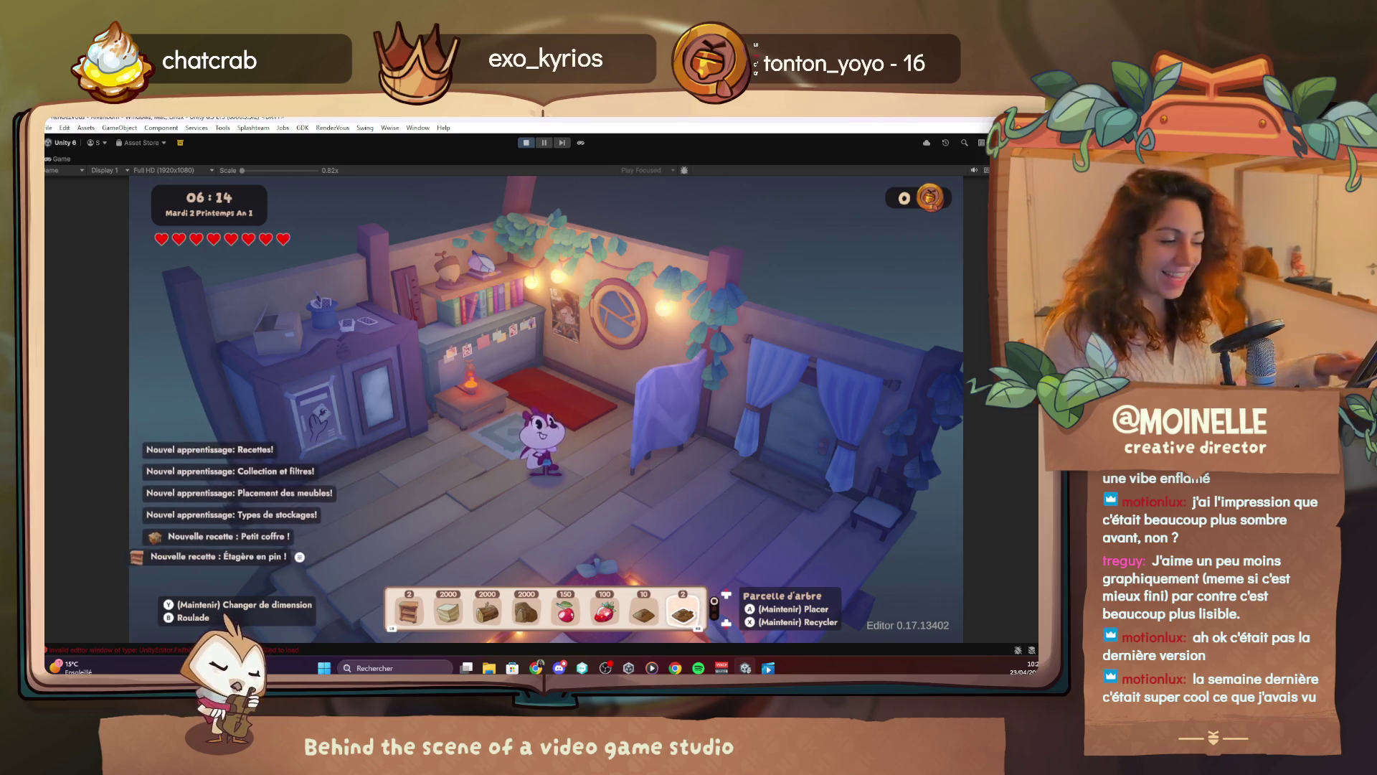
Place the Lit en pin pine bed in the bedroom, then walk over to the door
key(Tab)
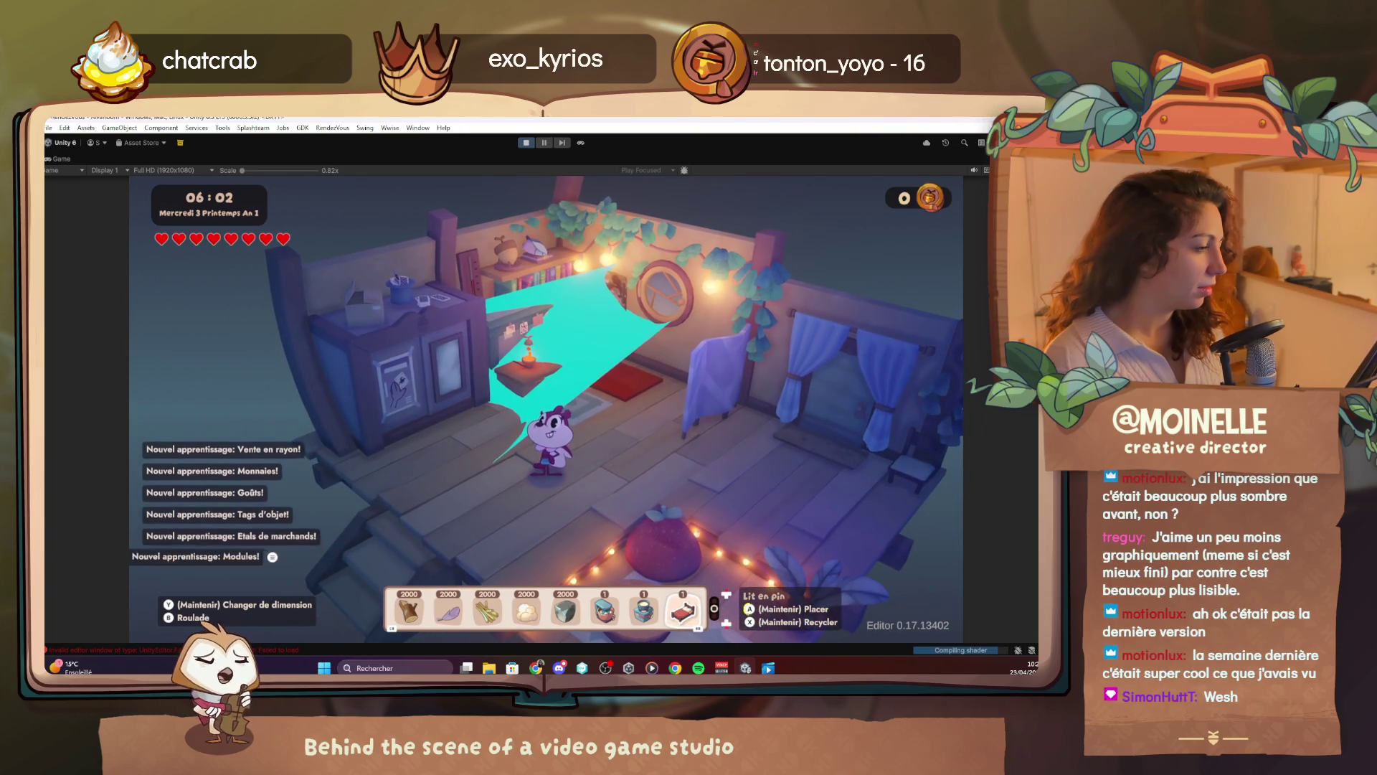
key(space)
key(d)
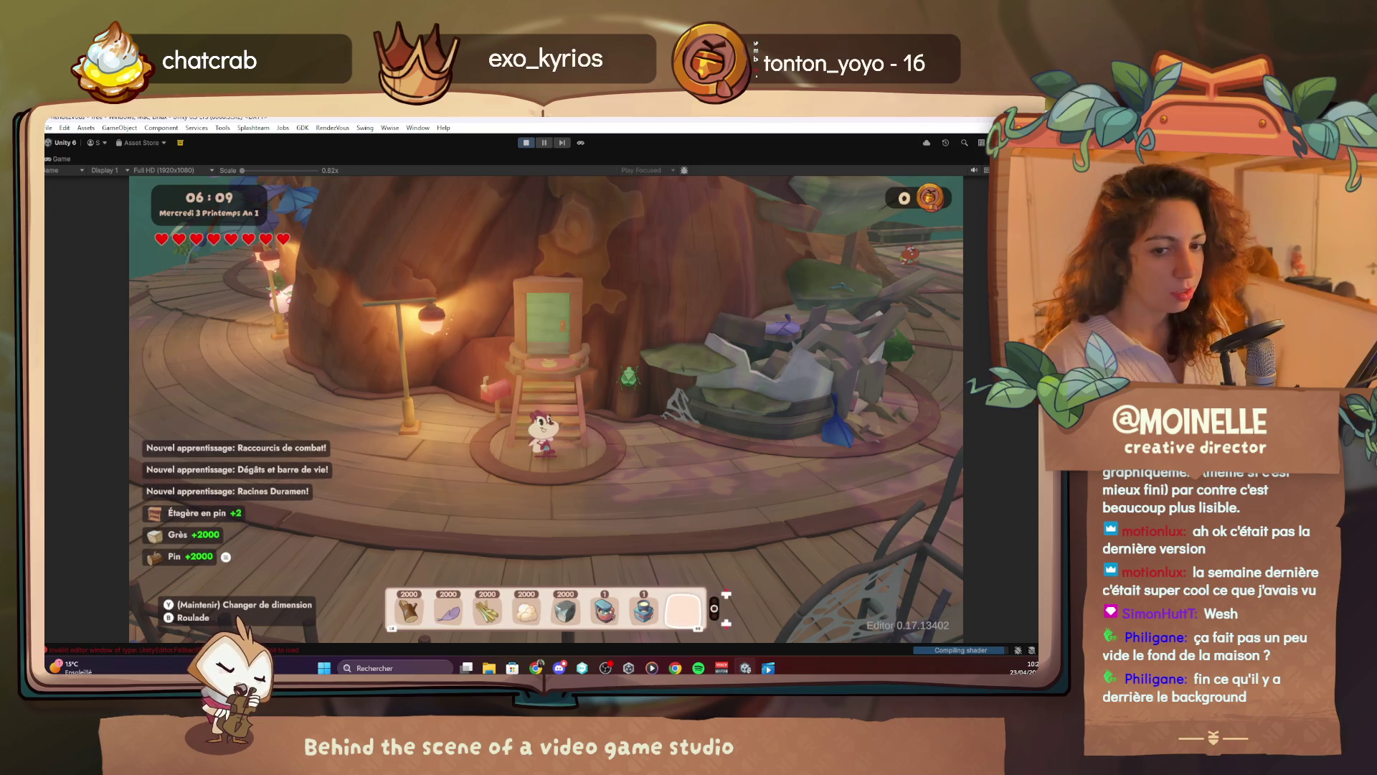
key(w)
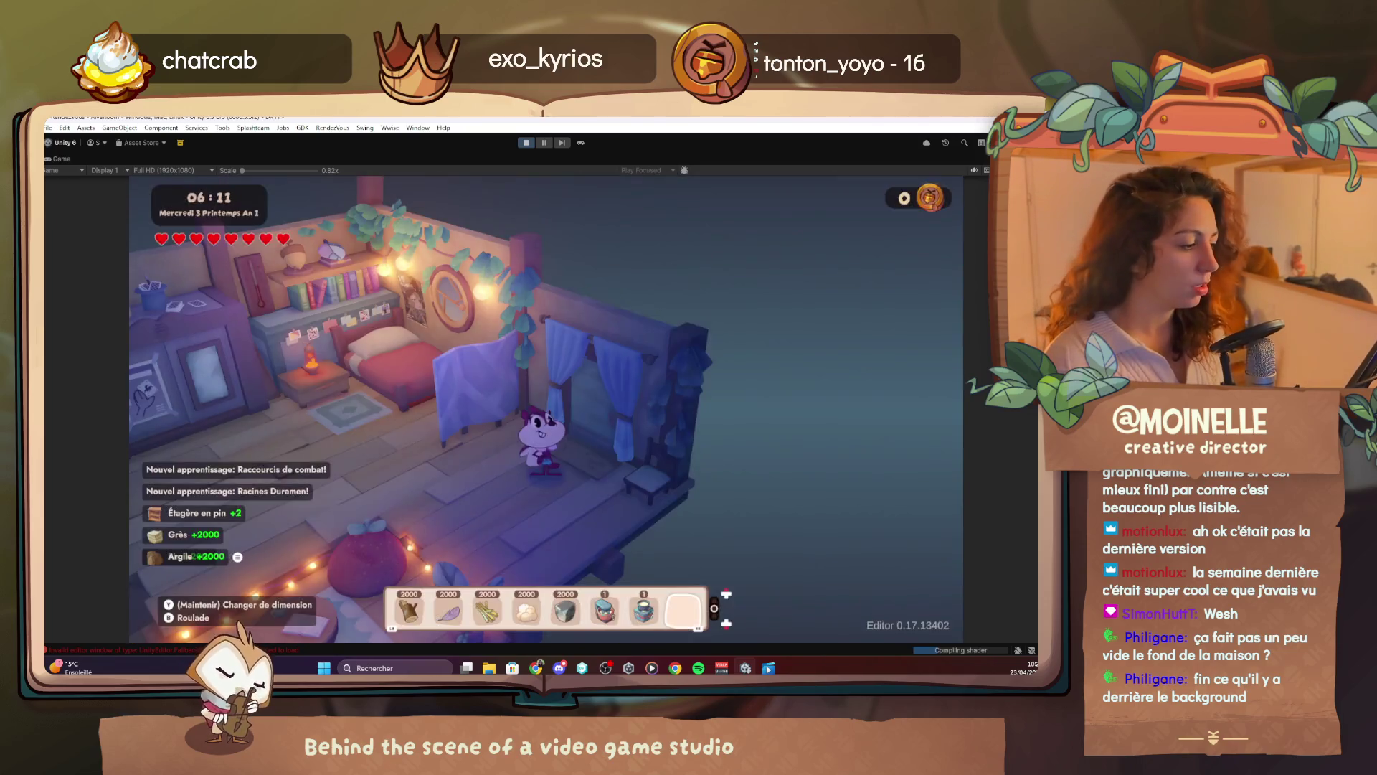
Walk out through the curtained doorway and head left along the tree-house deck
key(d)
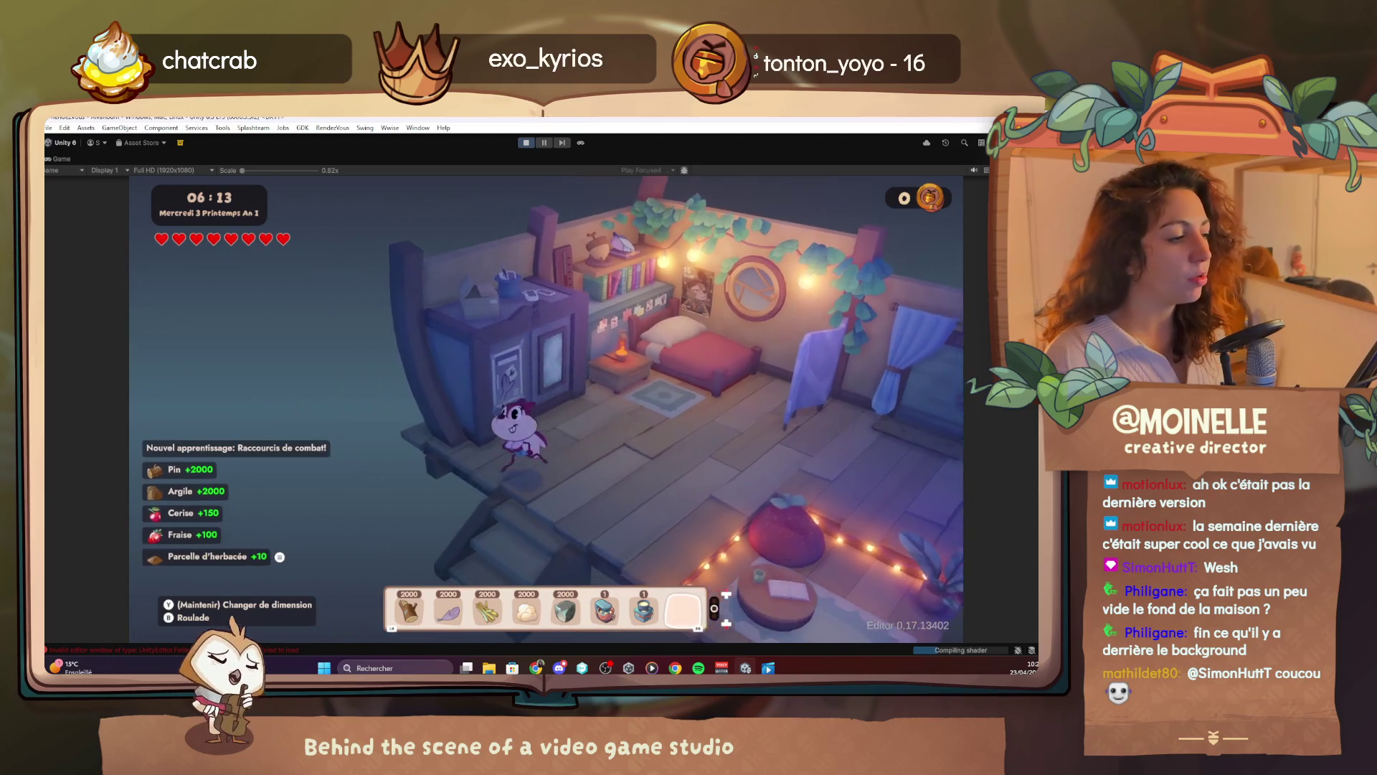
key(w)
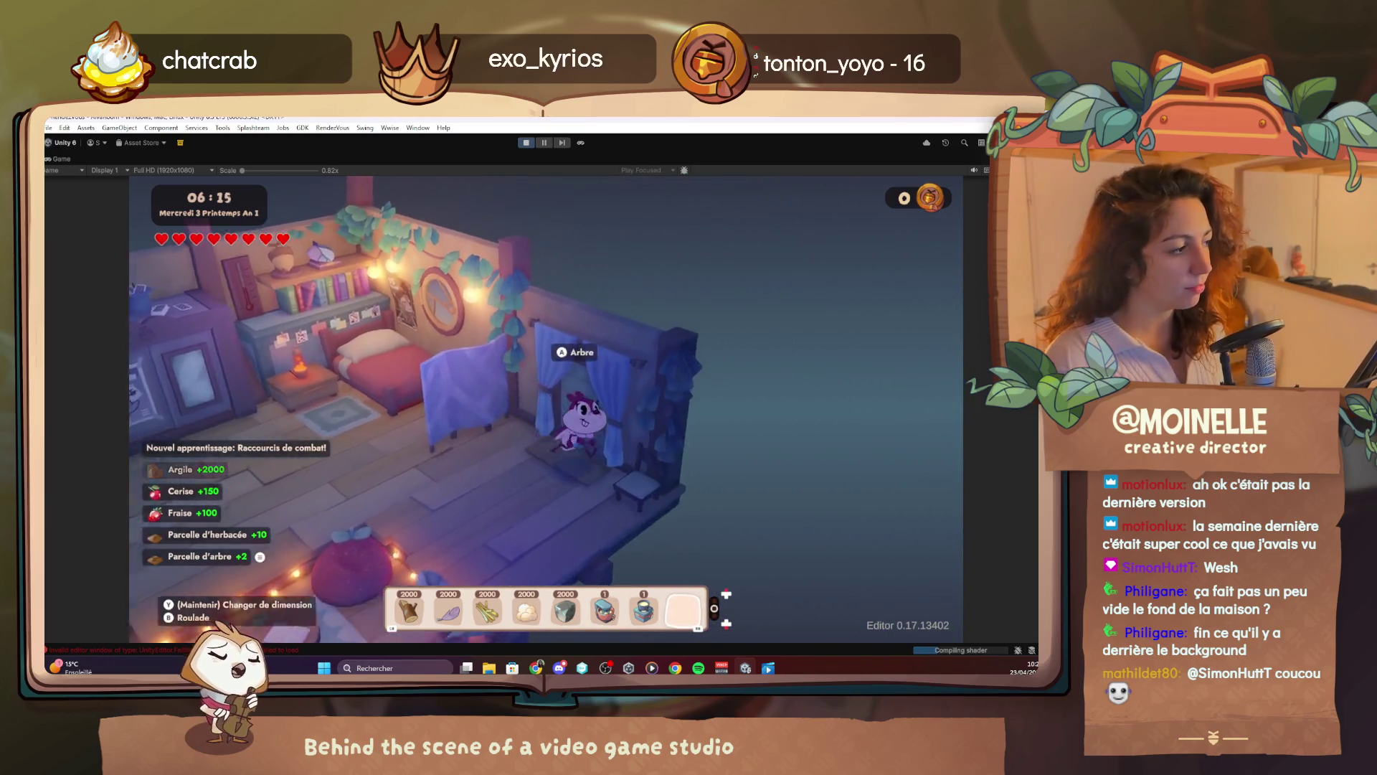
key(s)
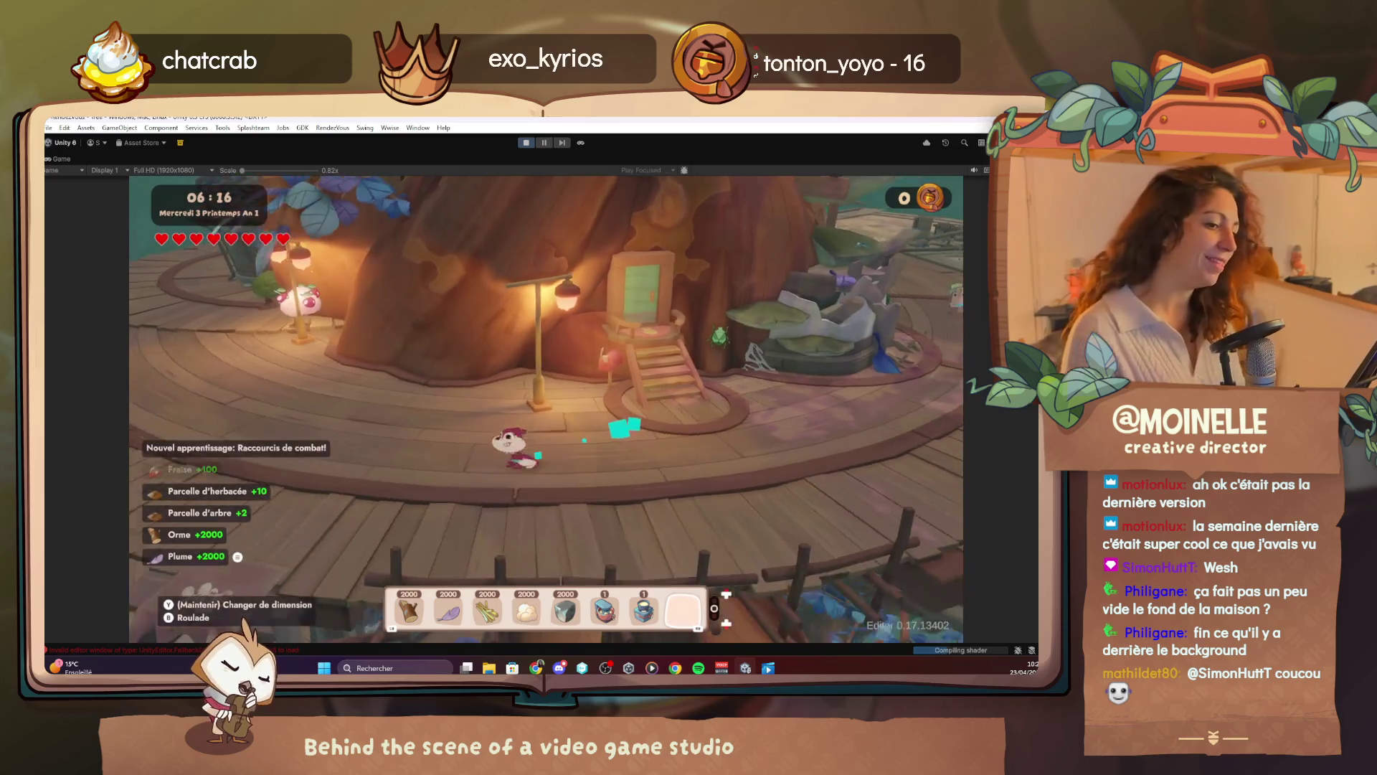
key(a)
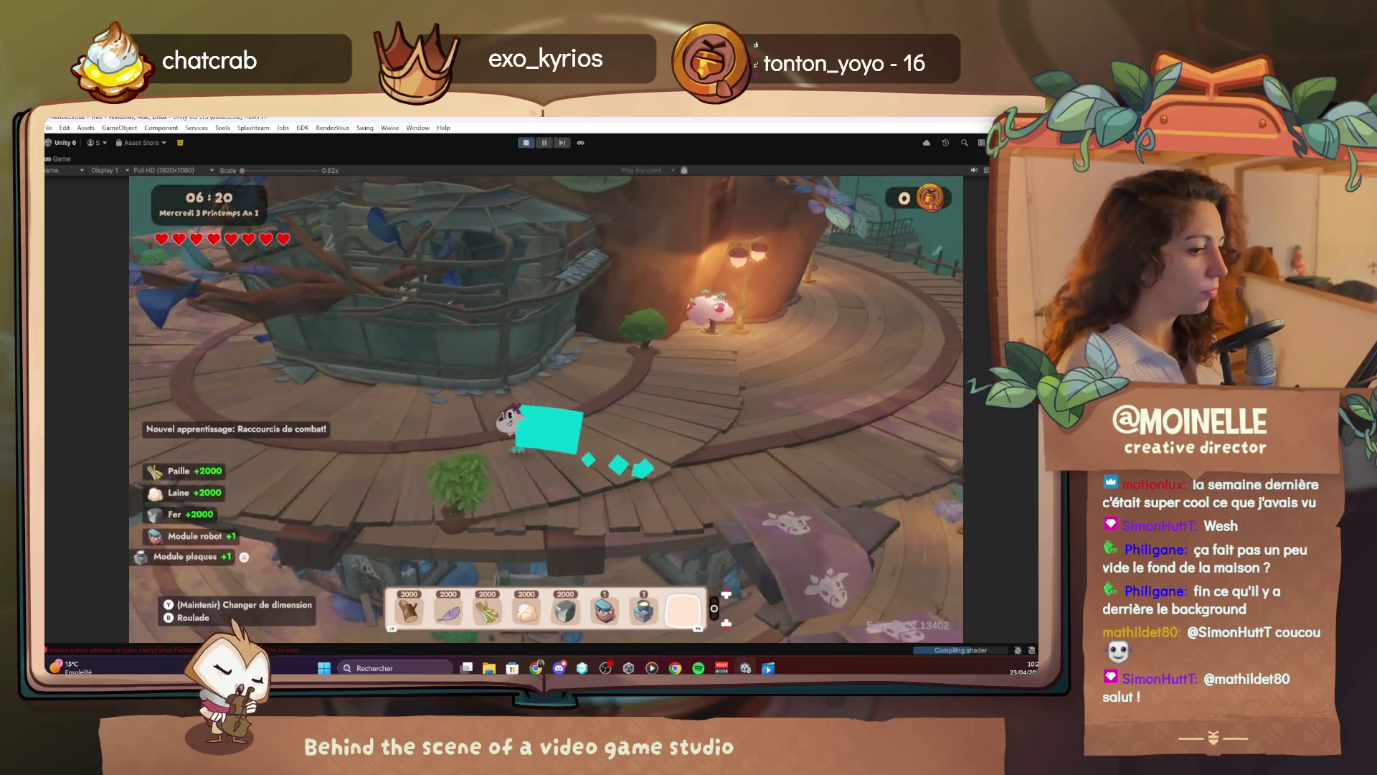
key(a)
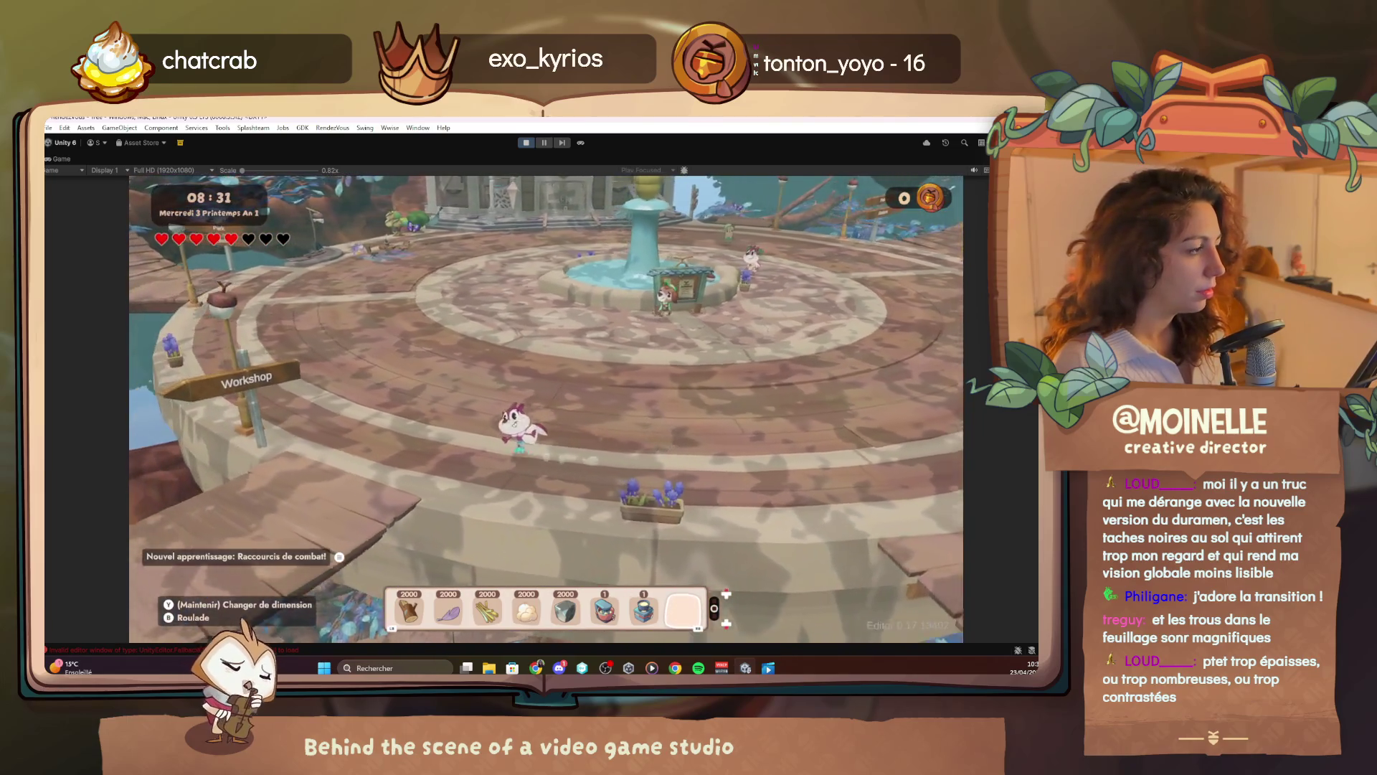
At the central plaza, bring up the Debug Menu's Quests page with F1
key(F1)
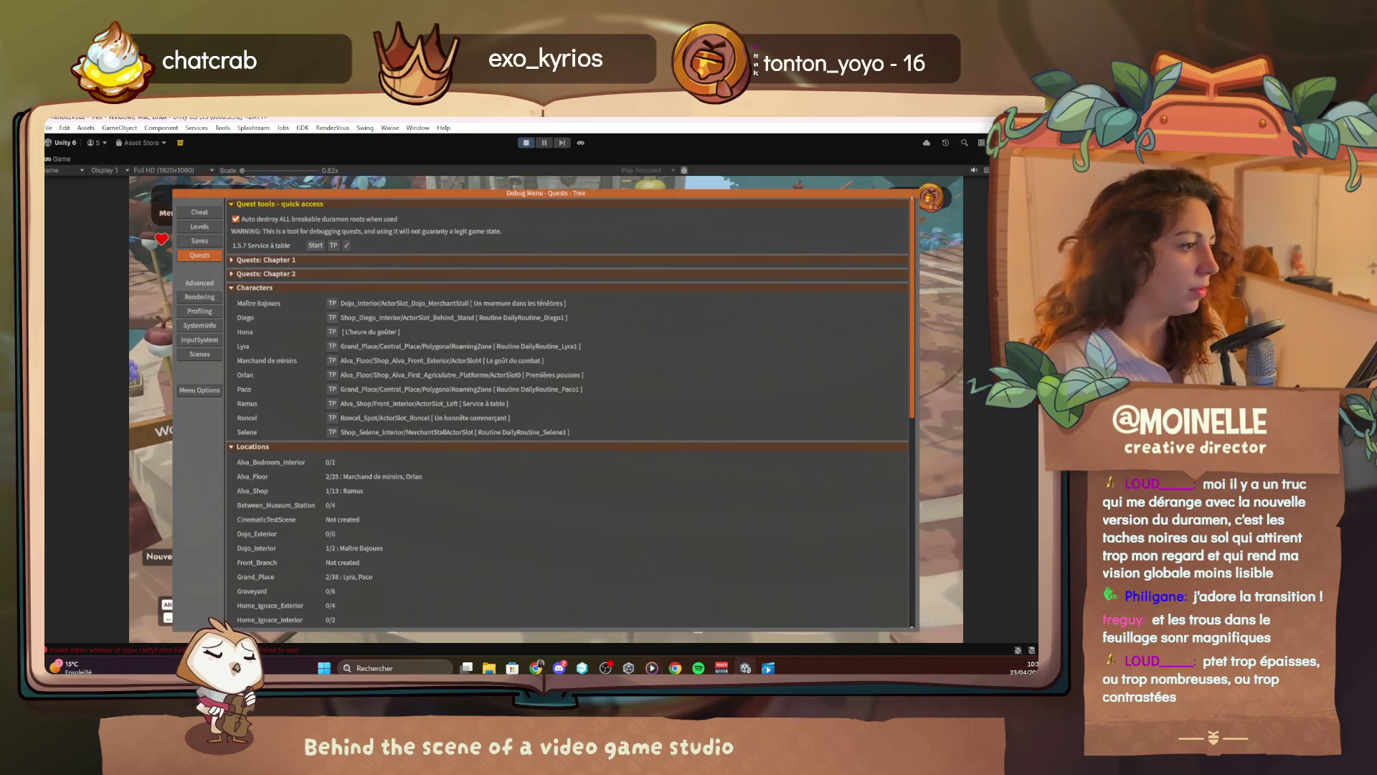
Expand the 'Quests: Chapter 1' foldout to list its individual quests
click(253, 260)
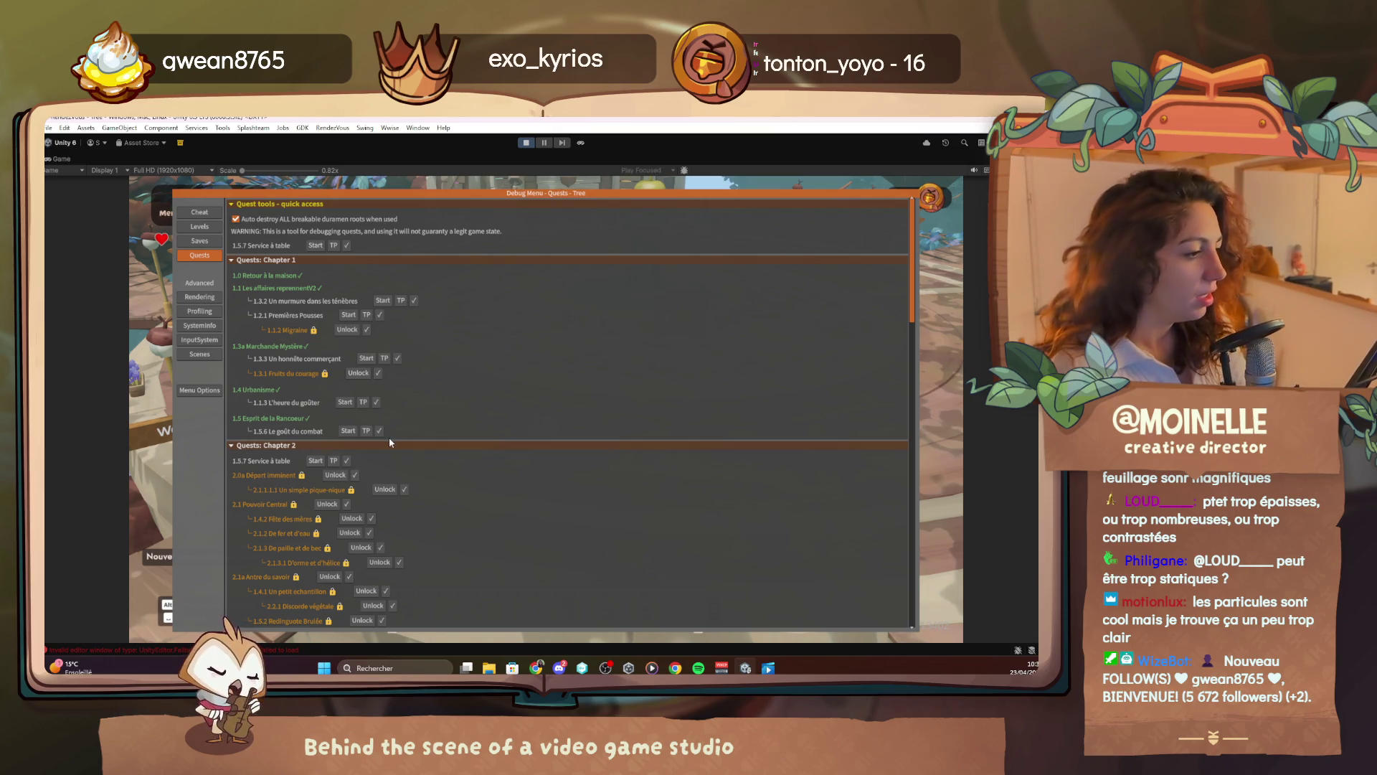
Complete Chapter 1 quests Un honnête commerçant, Migraine and Service à table
click(379, 431)
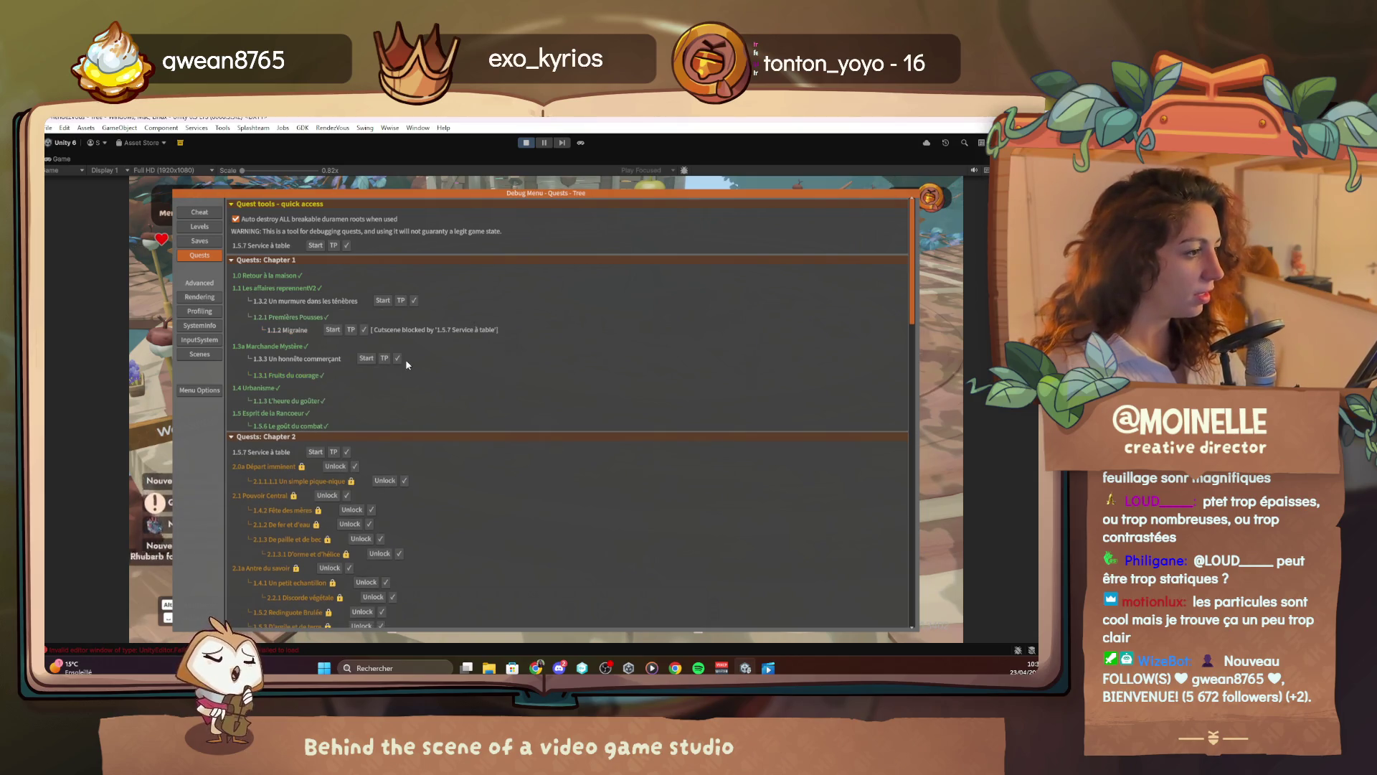
click(364, 330)
click(364, 331)
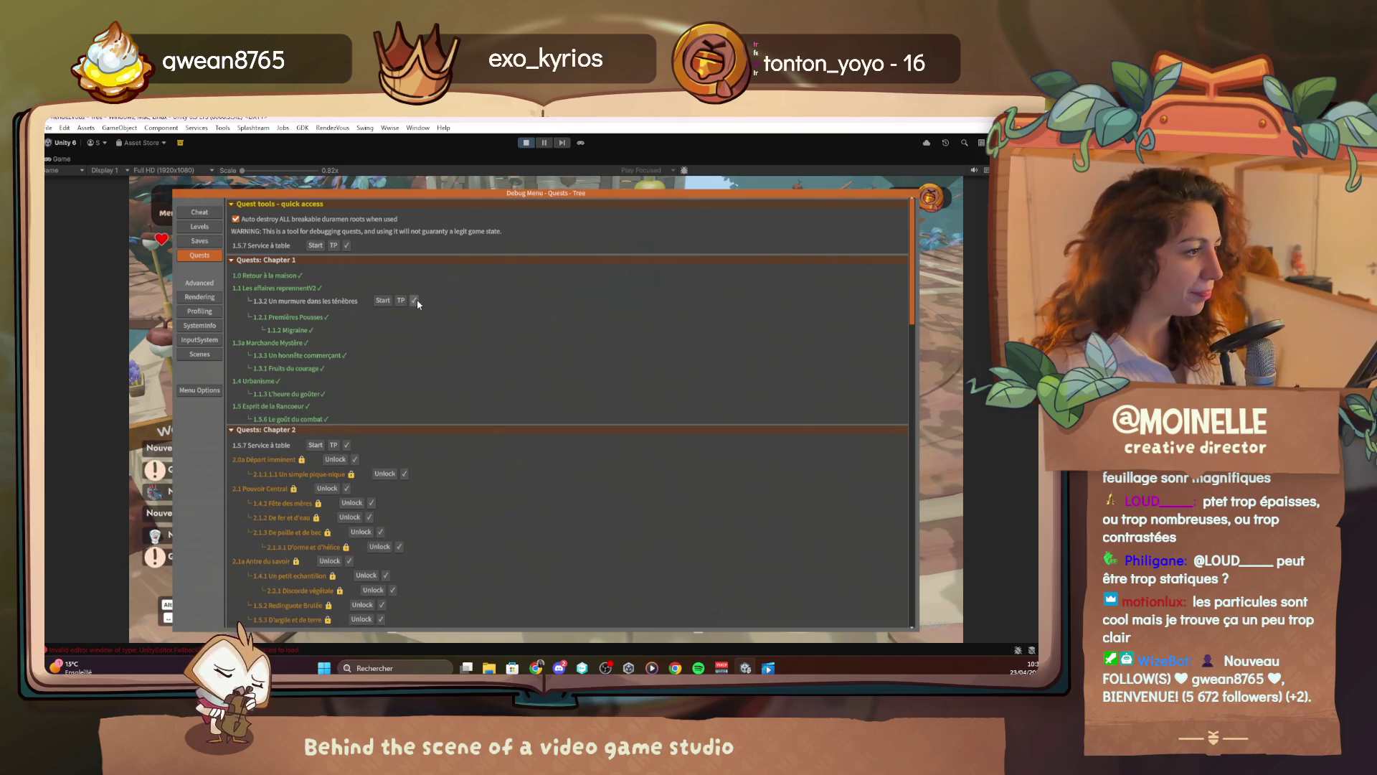
scroll(348, 445, down, 1)
click(346, 415)
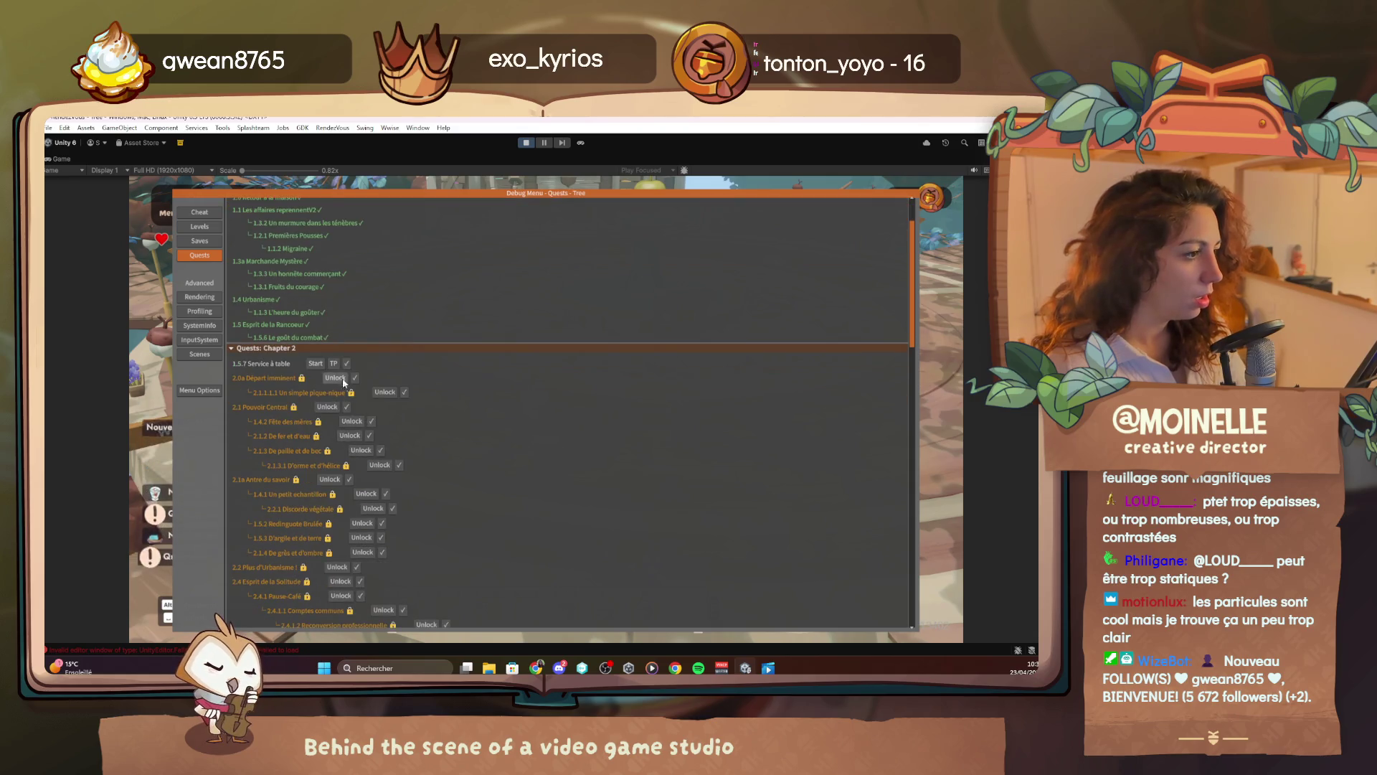
Unlock and complete Un simple pique-nique, then complete Fête des mères through Discorde végétale
click(383, 390)
click(403, 389)
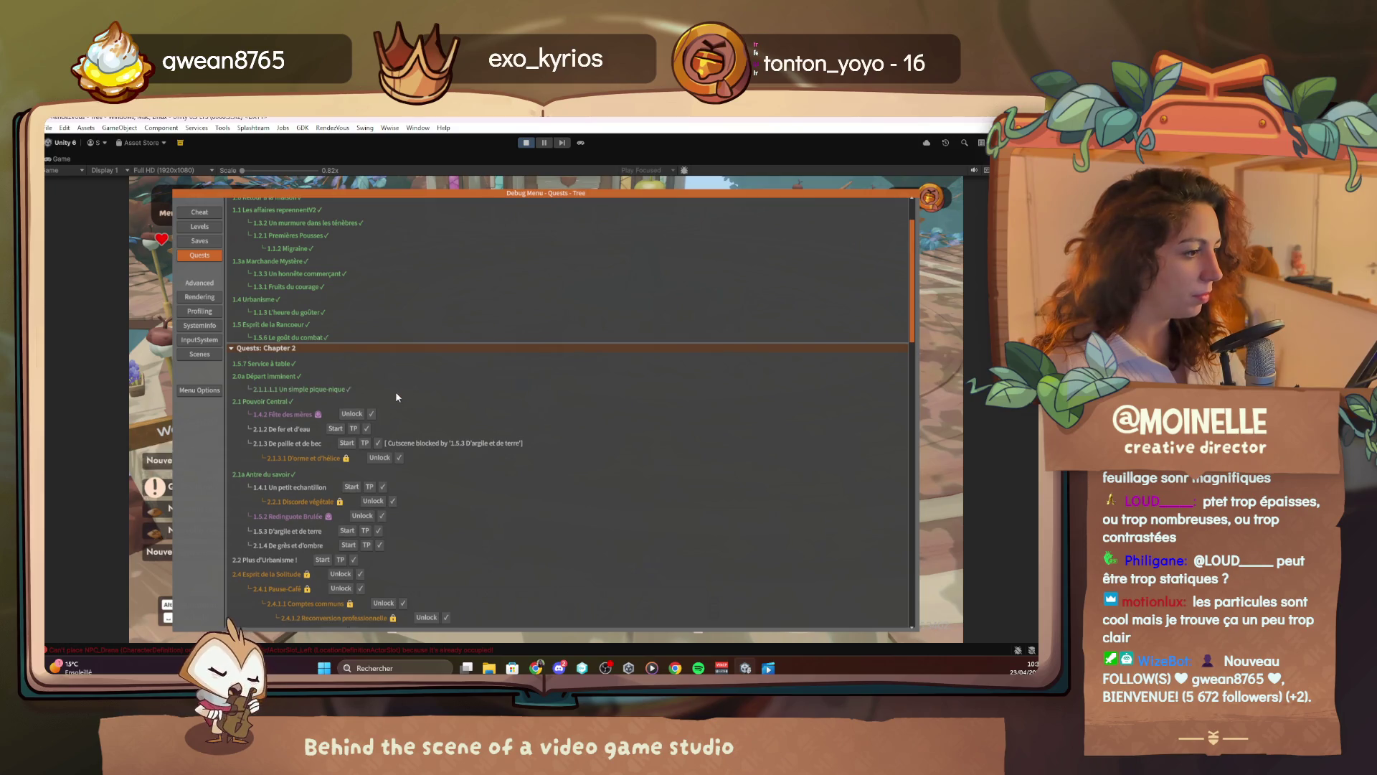
click(371, 413)
click(368, 426)
click(378, 441)
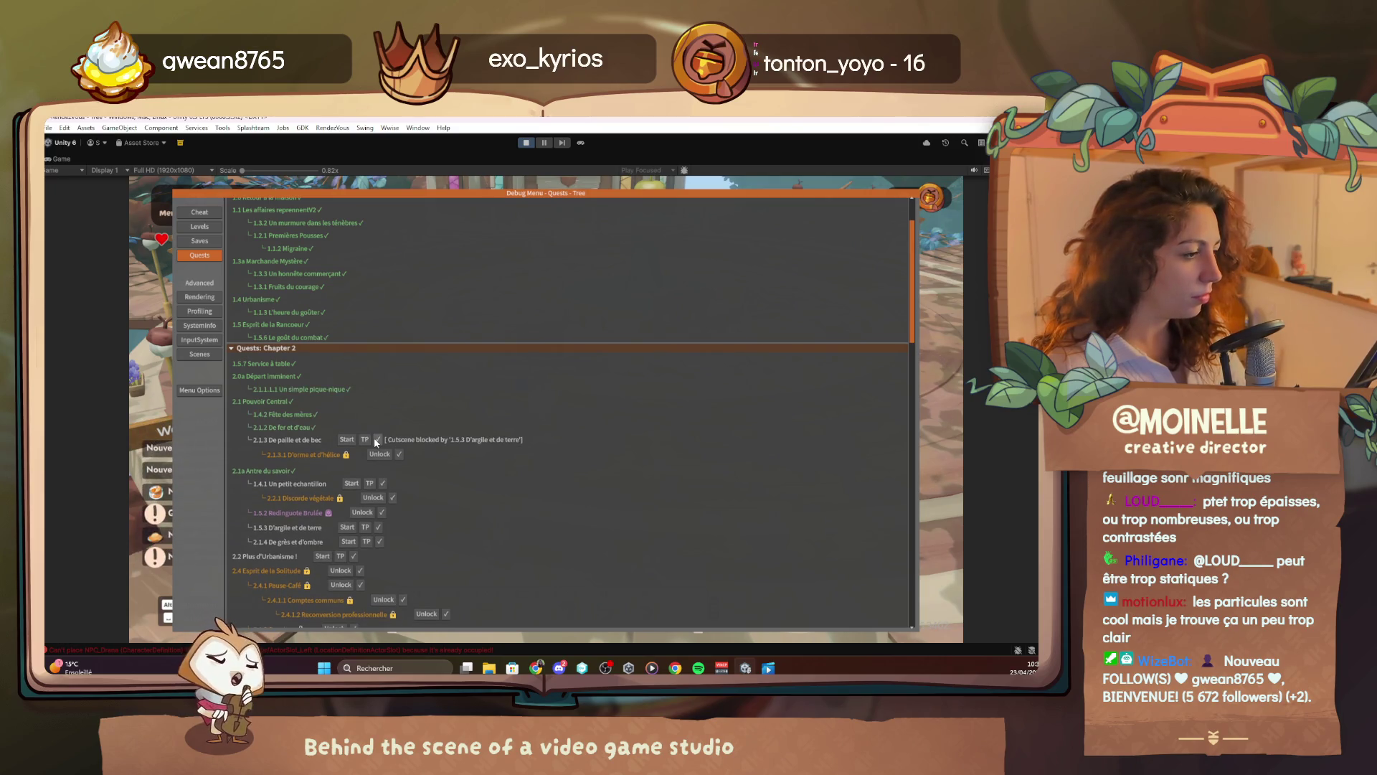
click(395, 452)
click(383, 478)
click(391, 490)
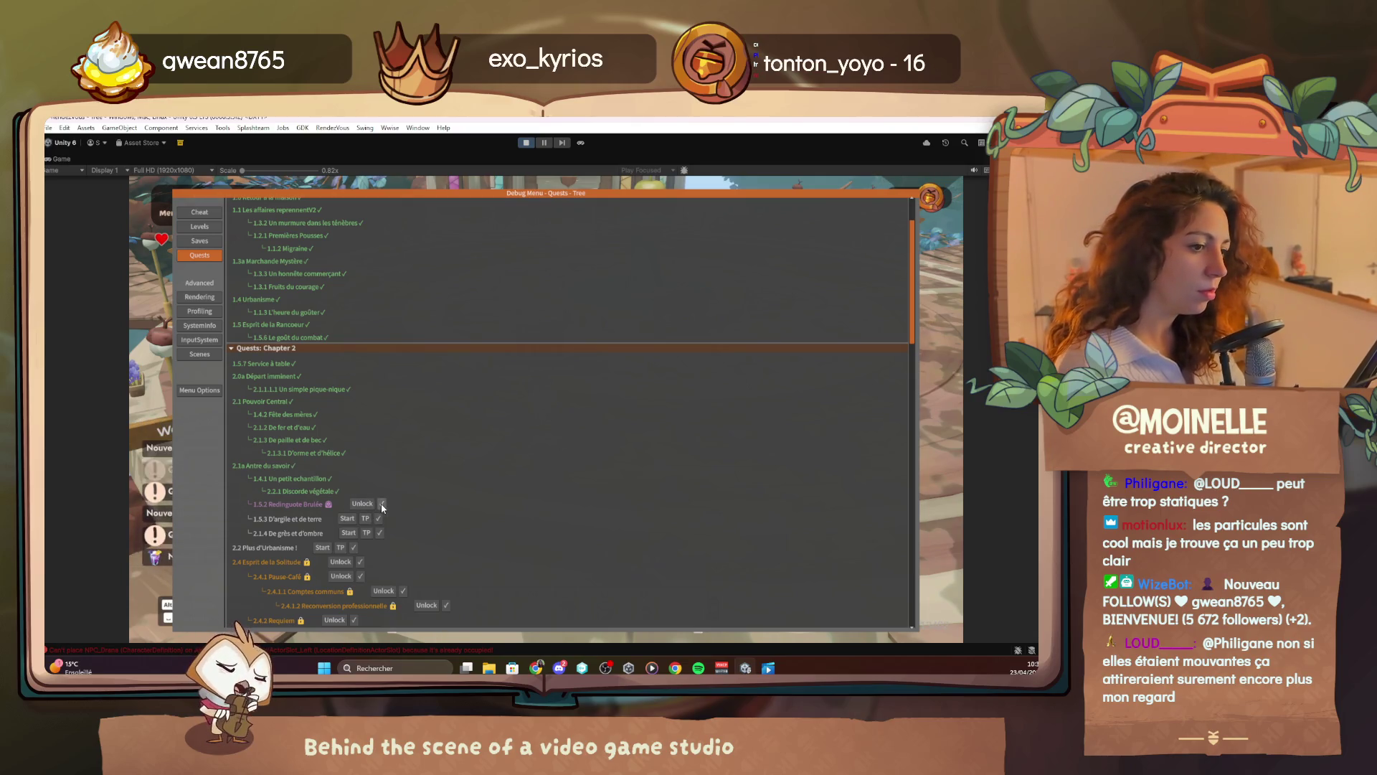
Complete quest 1.5.2, D'argile et de terre and De grès et d'ombre, then close the debug menu
click(381, 504)
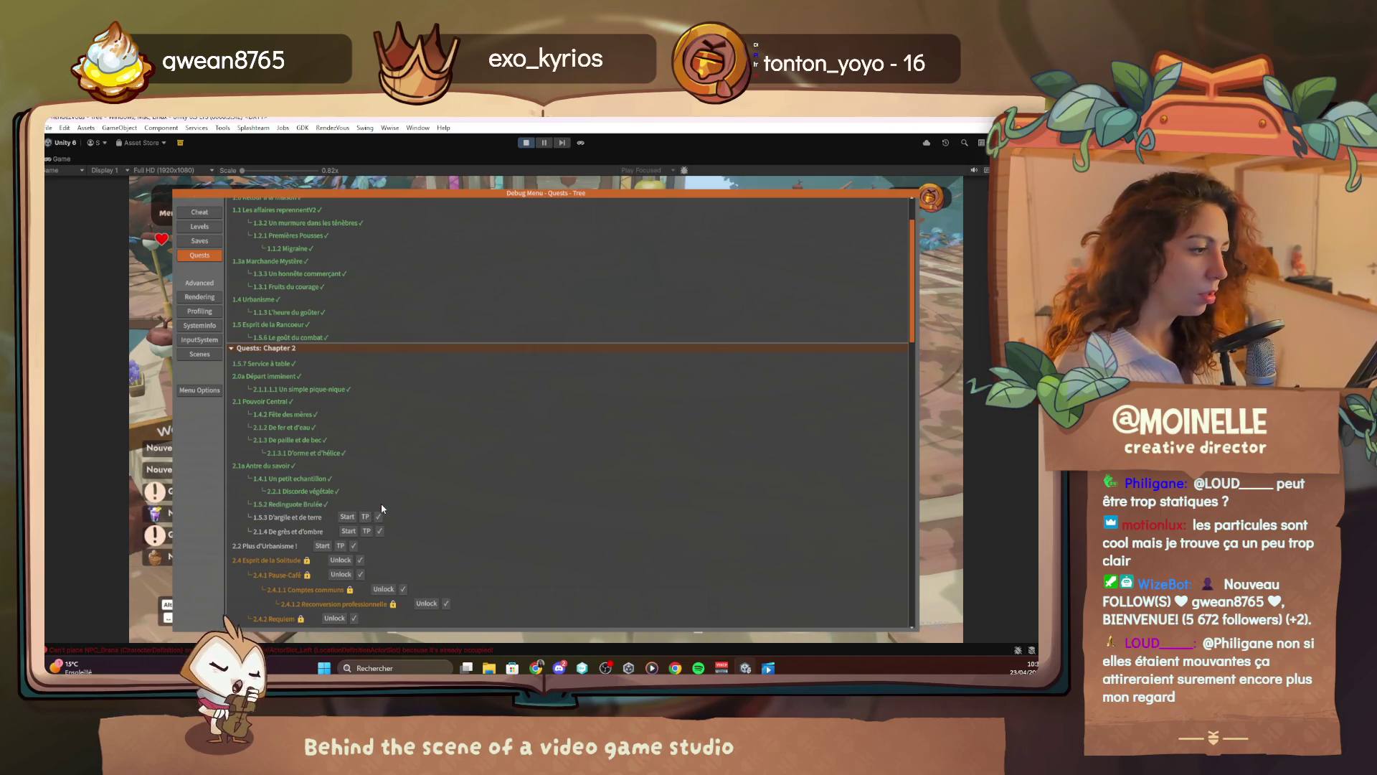
click(379, 517)
click(382, 532)
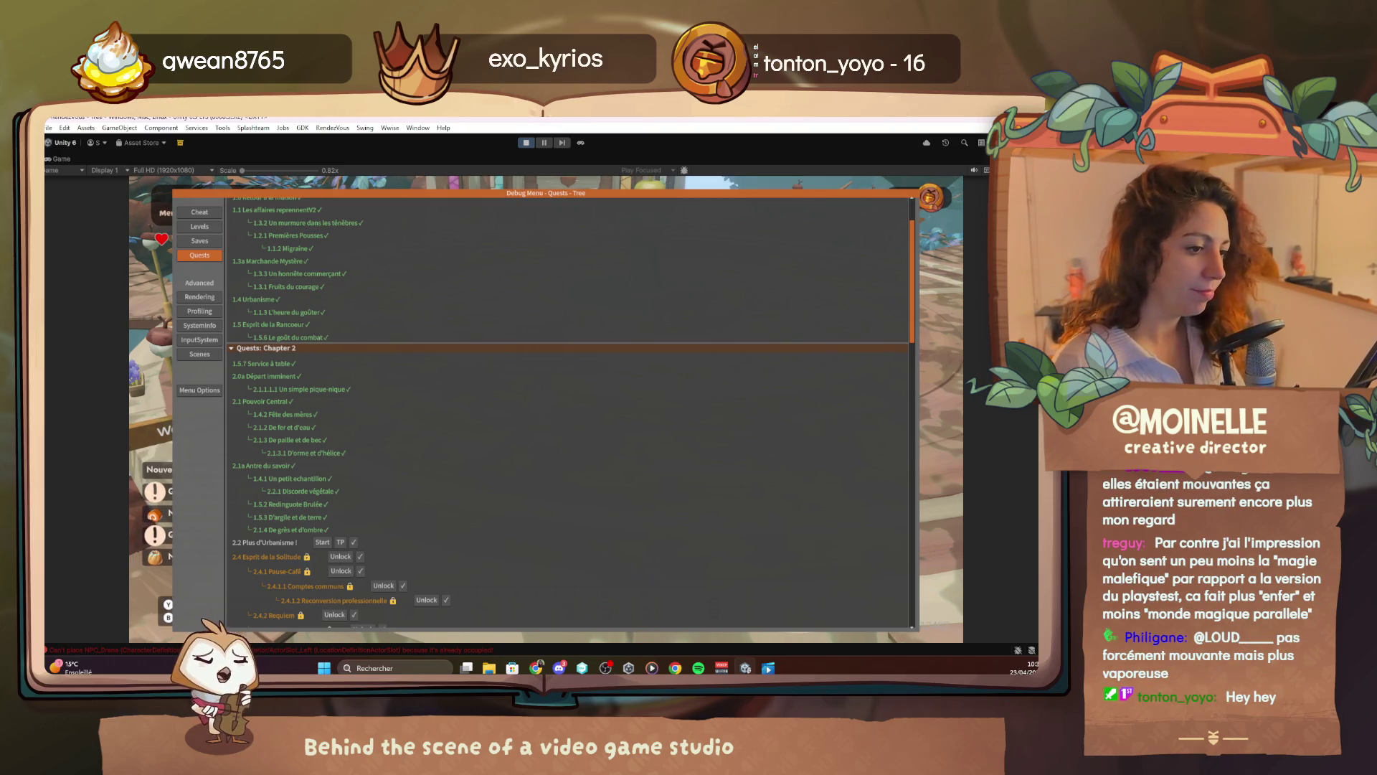
key(Escape)
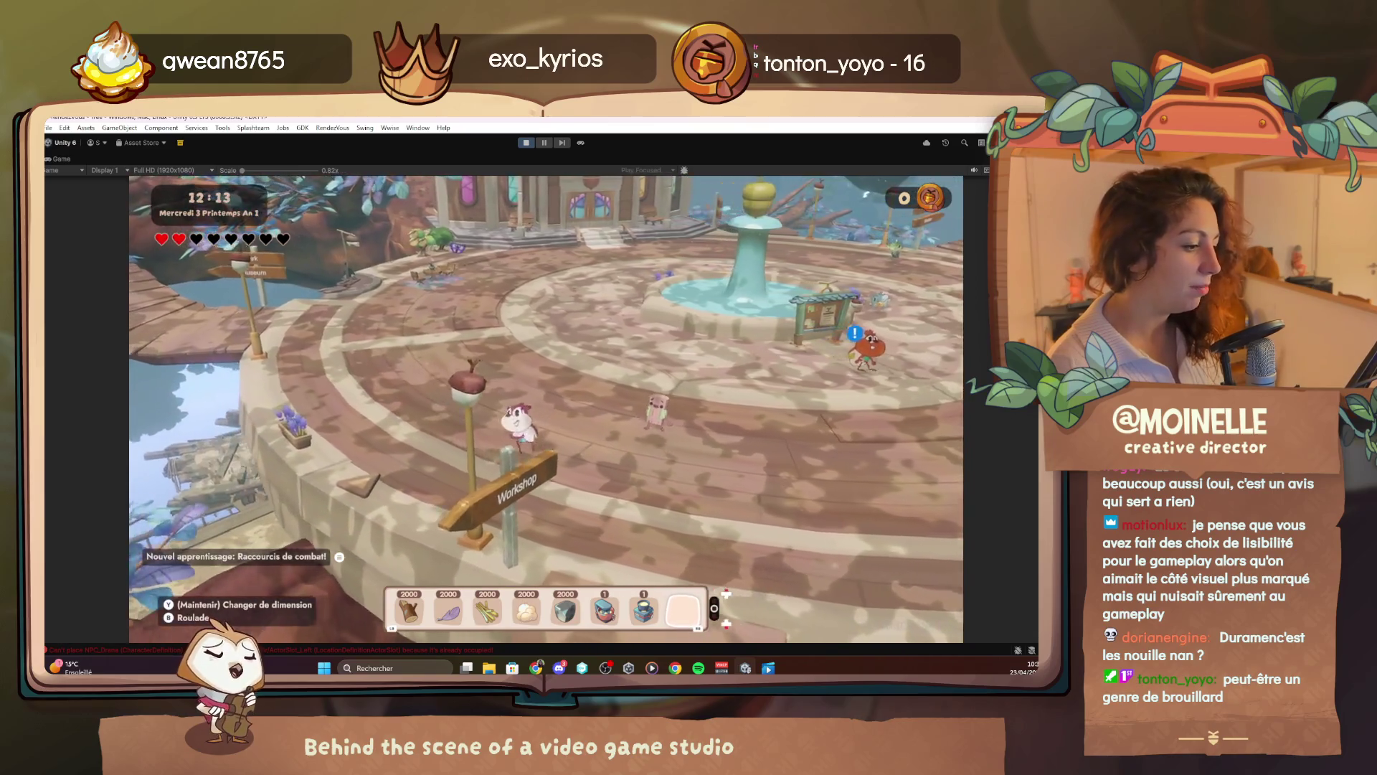
Reopen the Debug Menu quest tree with F1 to review each chapter's quest status
key(F1)
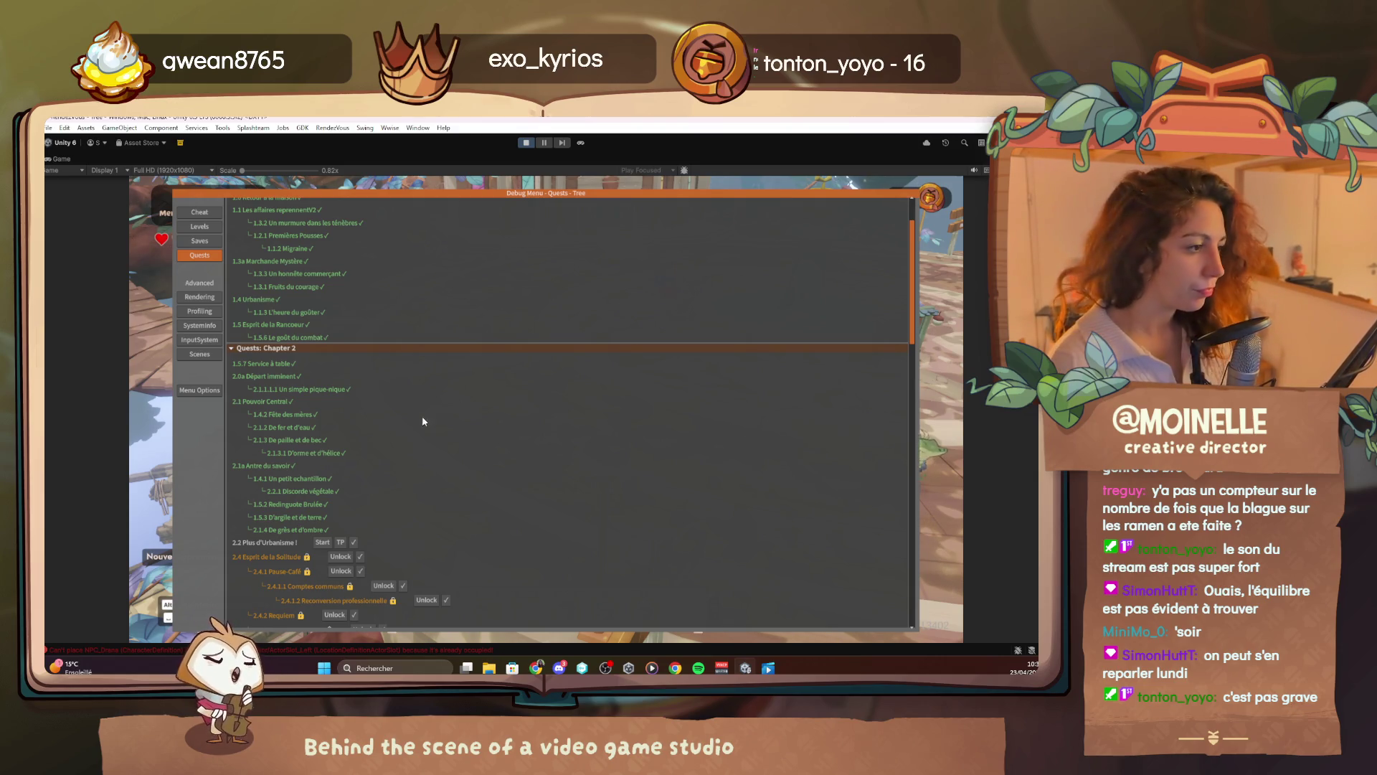
Unlock quest 2.4 Esprit de la Solitude, complete Pause-Café, and close the debug menu
scroll(368, 590, down, 3)
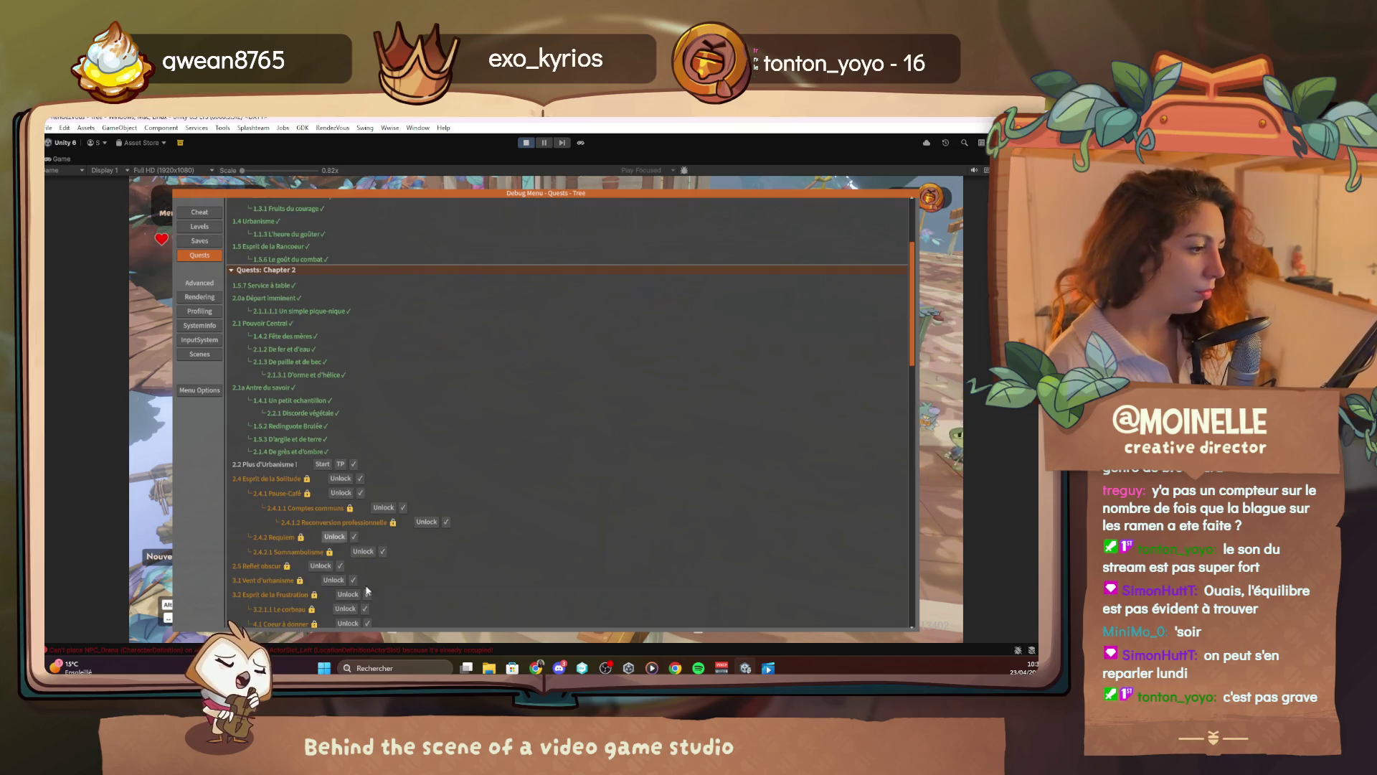
click(361, 479)
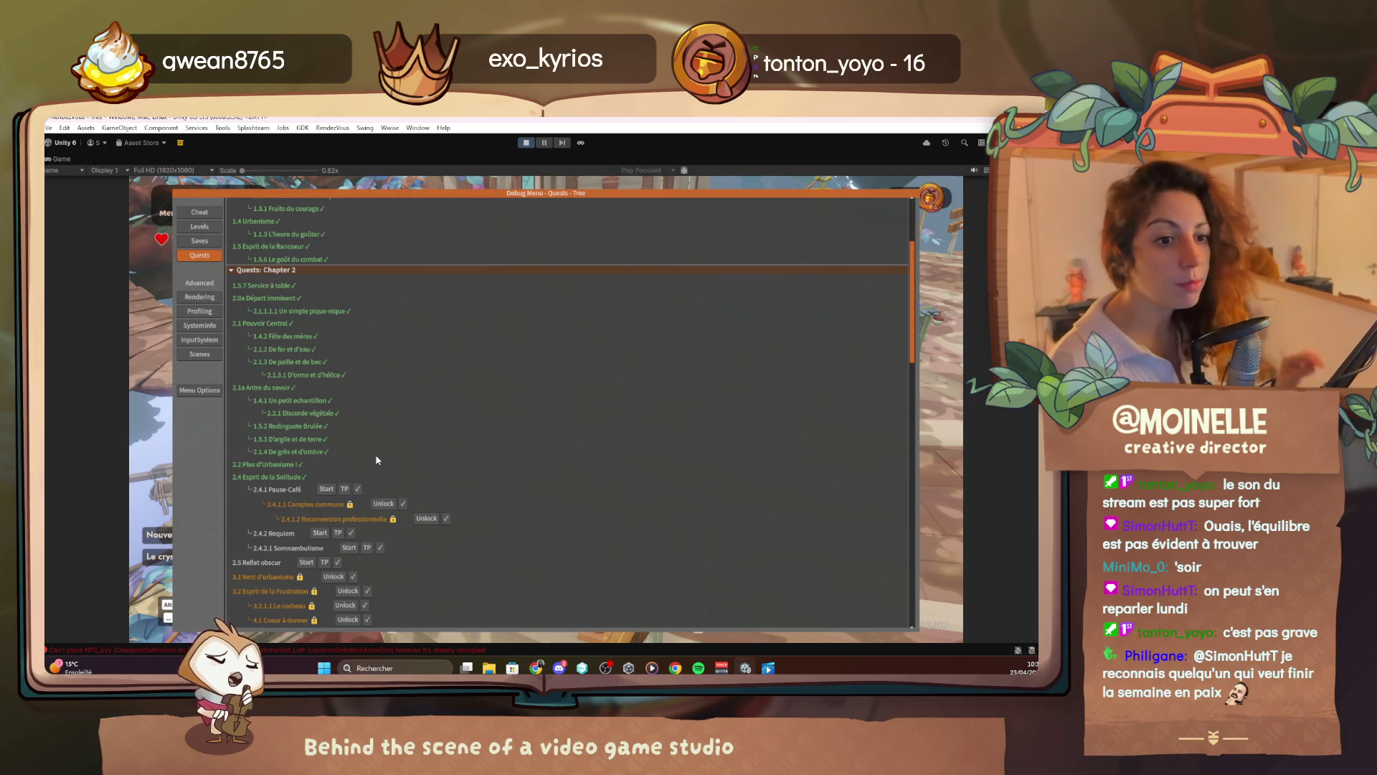
click(358, 488)
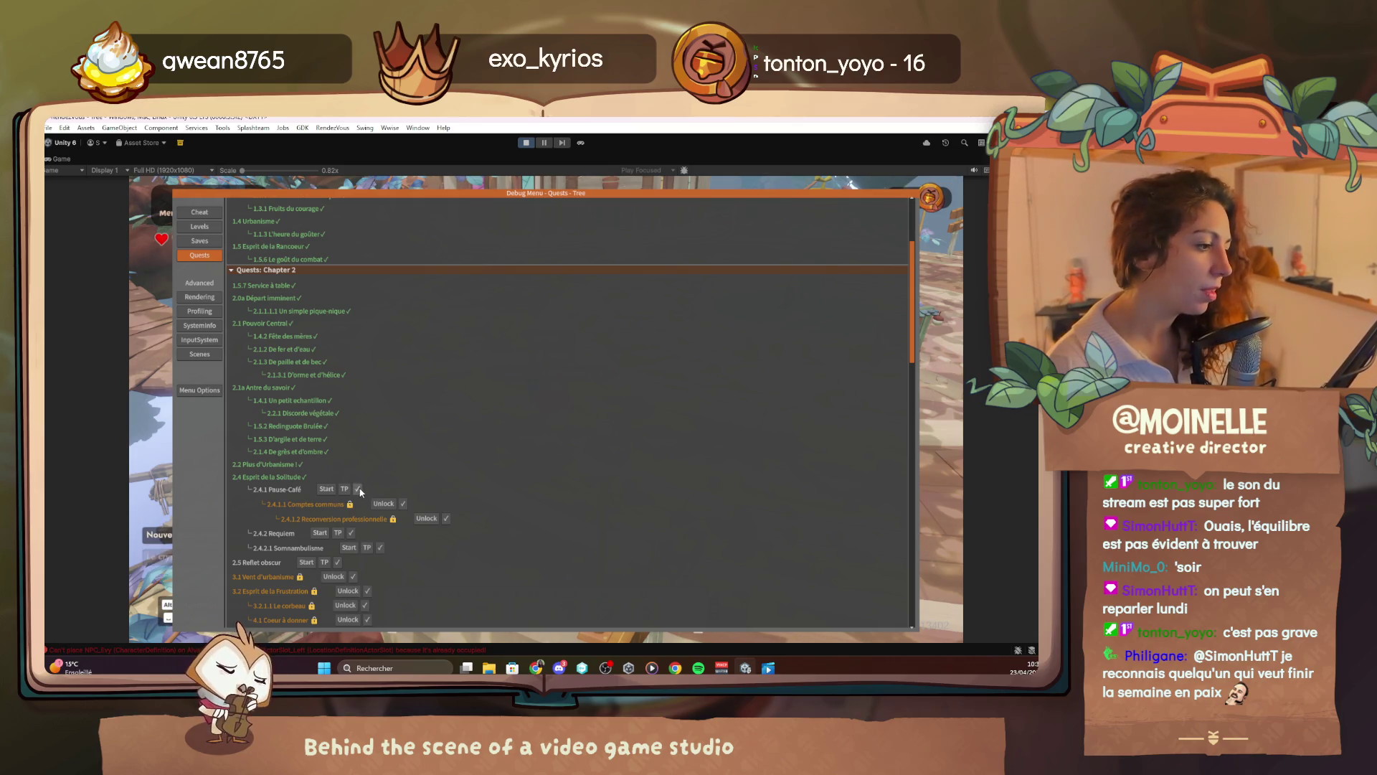
key(Escape)
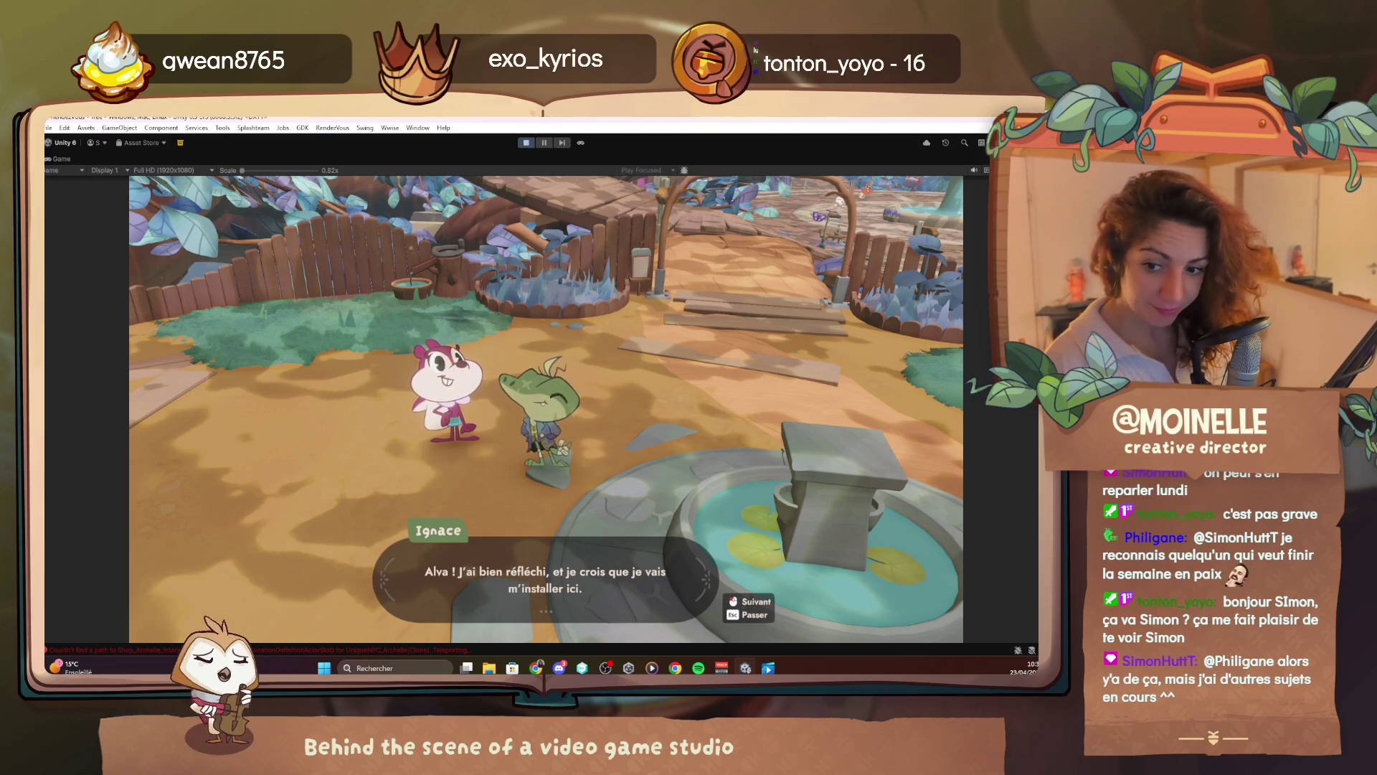
Advance through Corin, Ignace and Alva's lines until Ignace suggests visiting the ruins
click(493, 467)
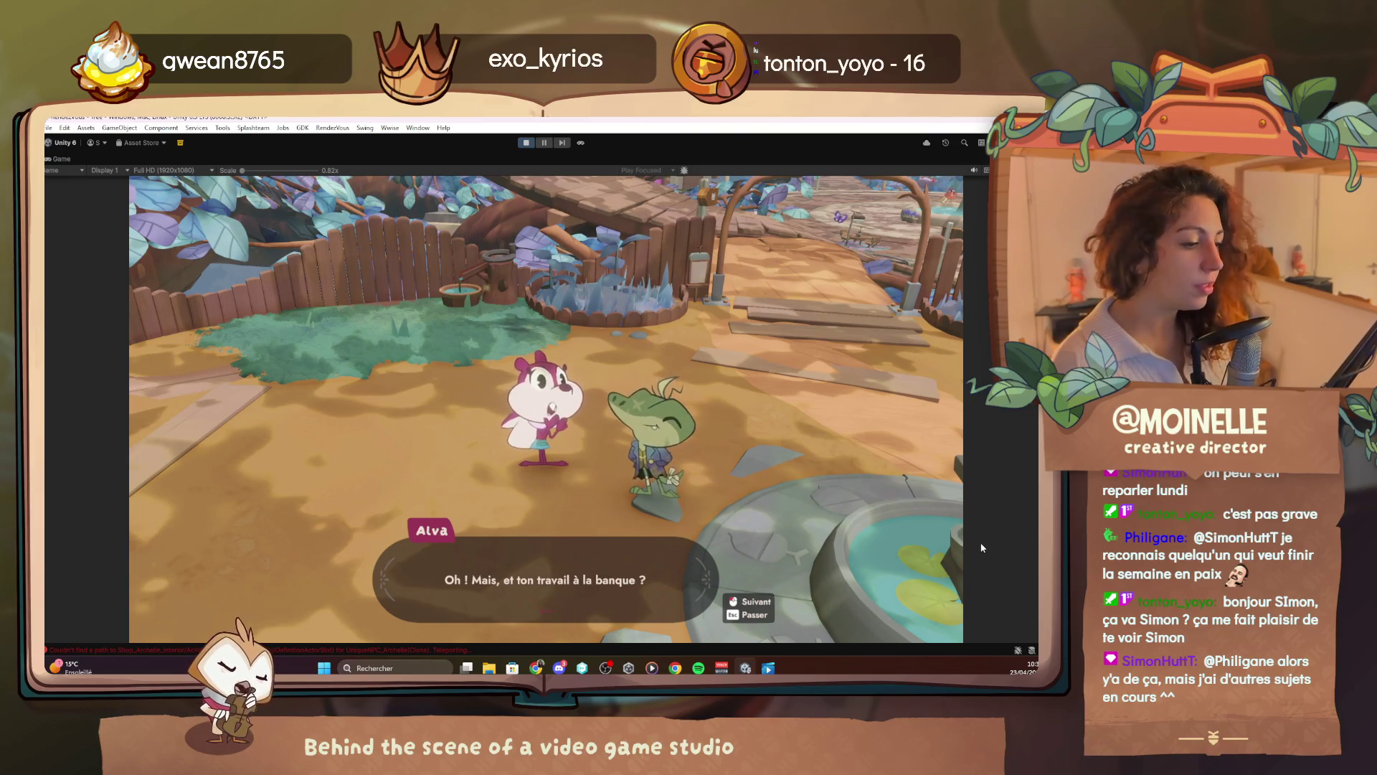
key(Return)
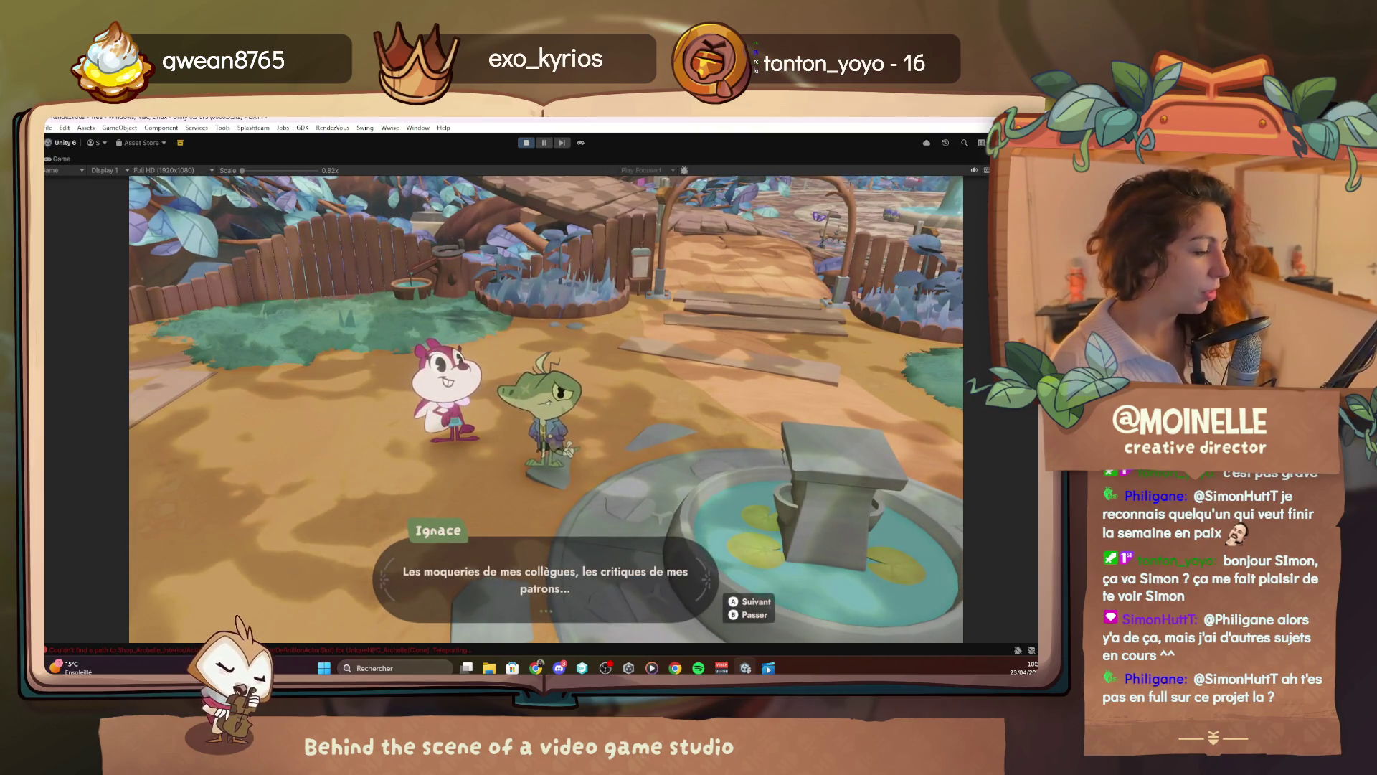
key(Return)
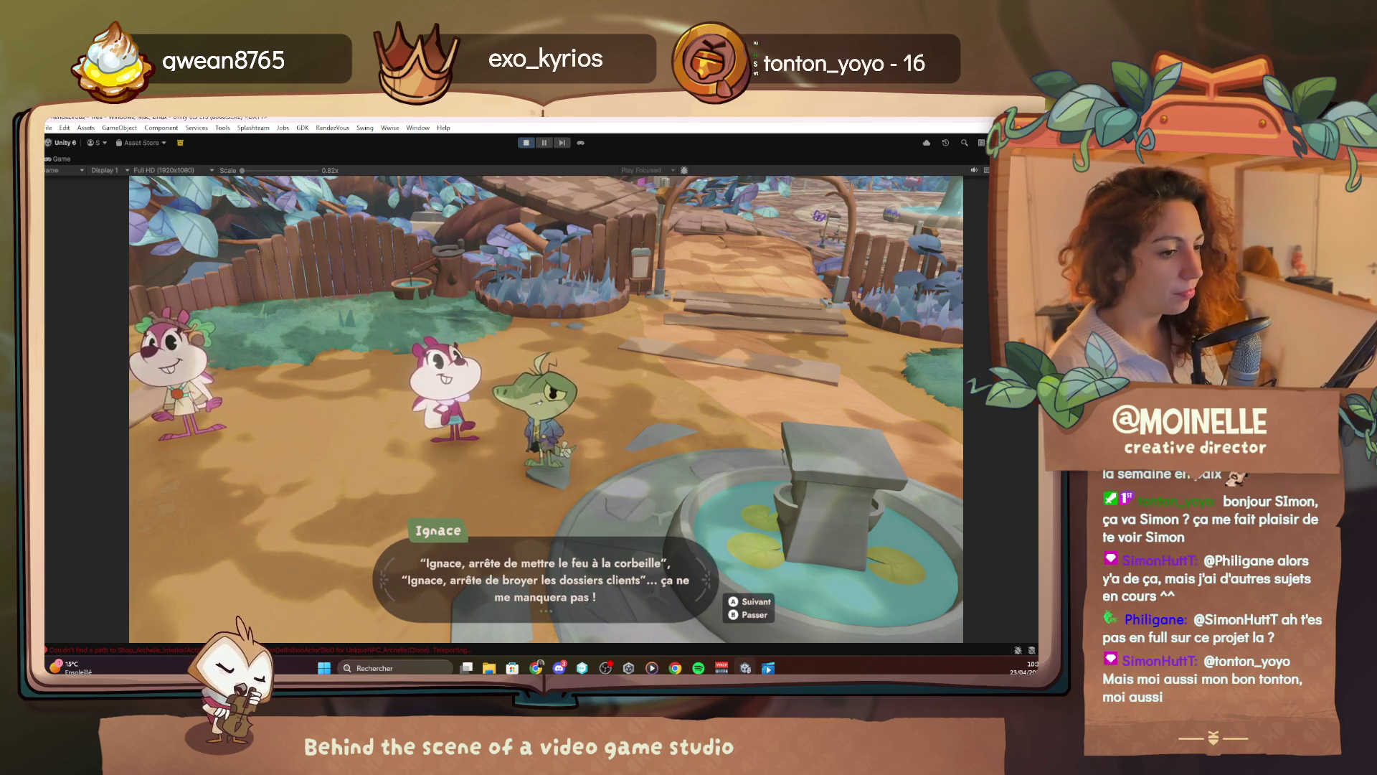
key(Return)
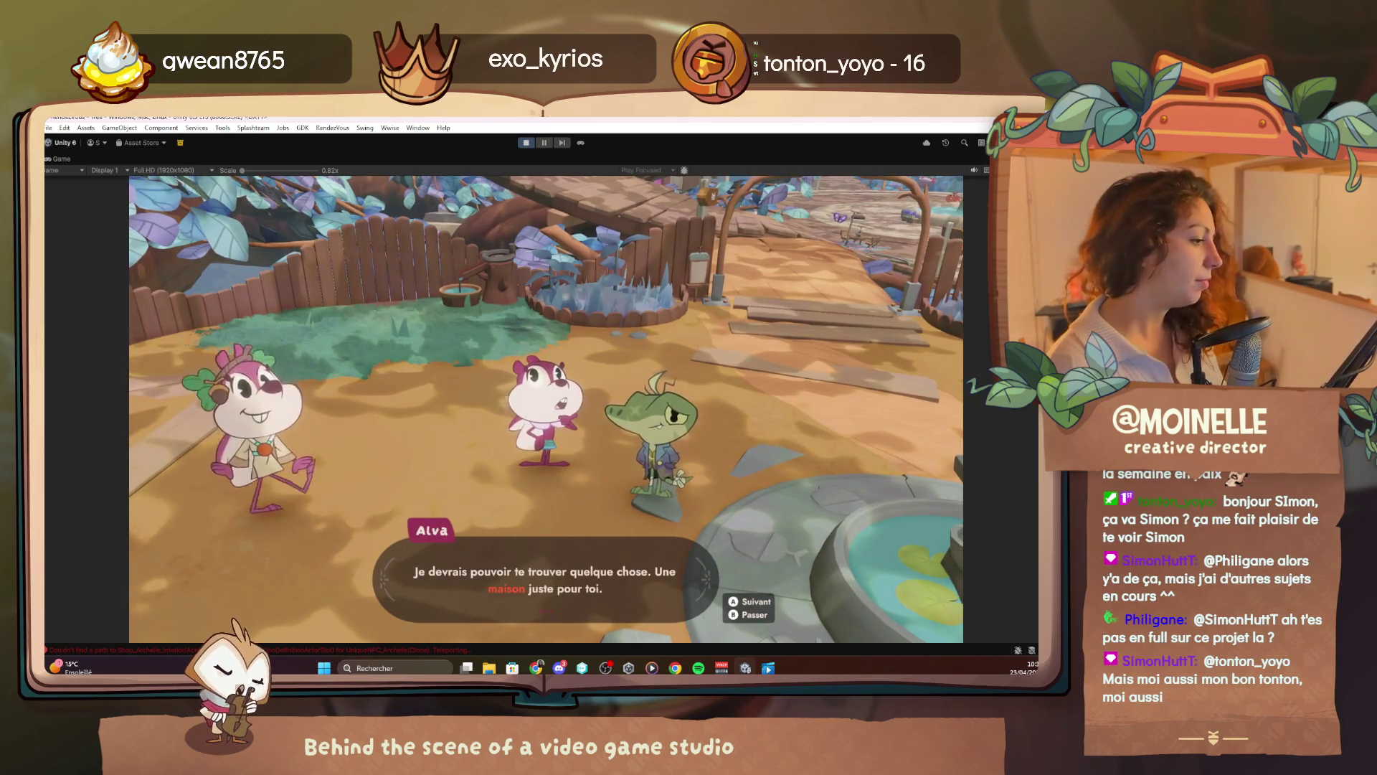
key(Return)
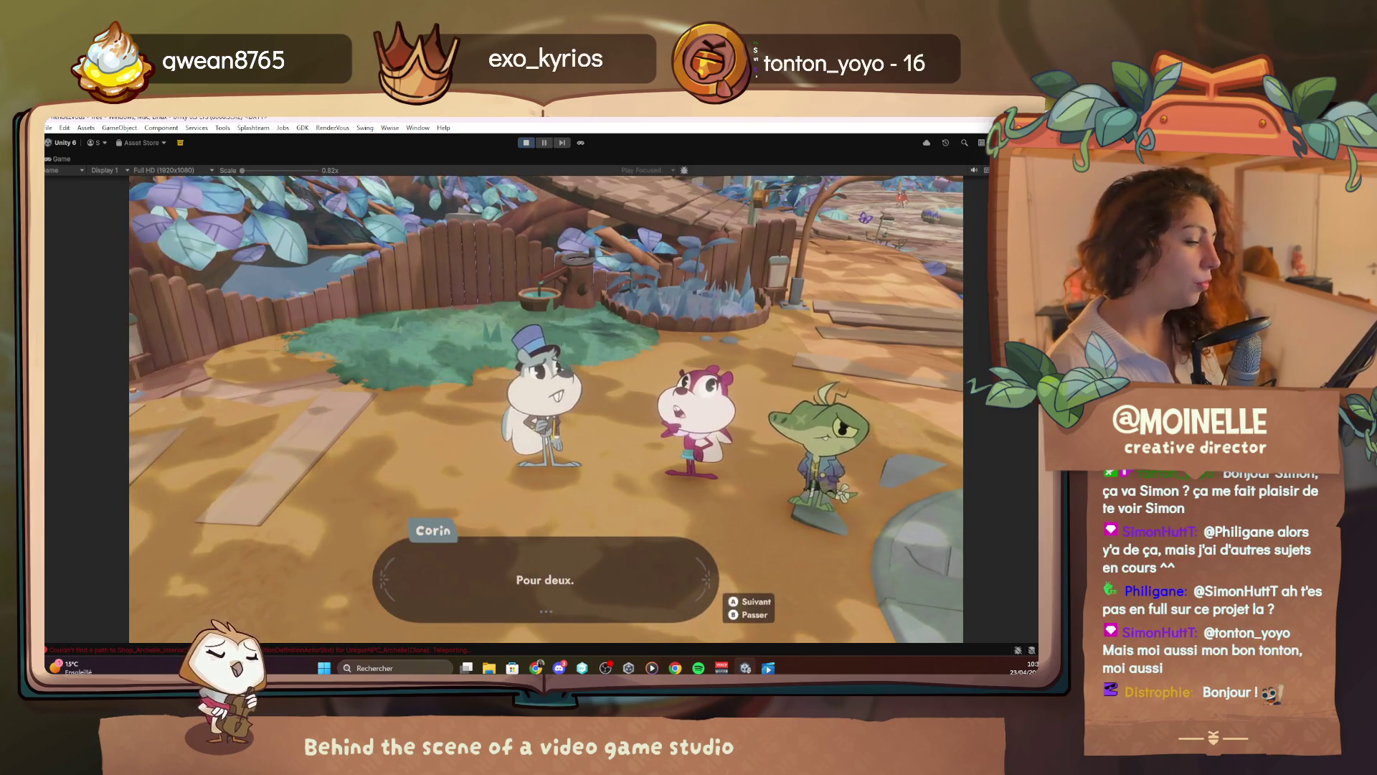
key(Return)
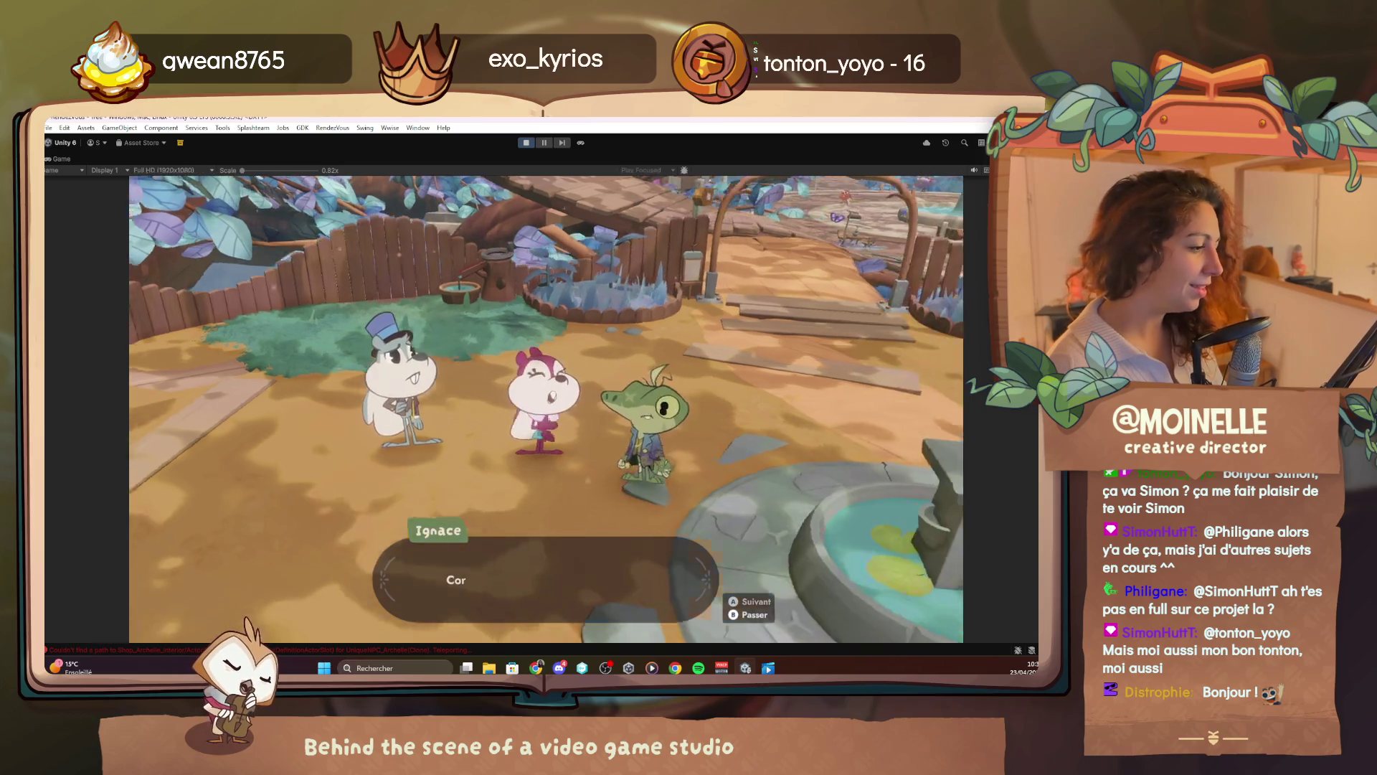
key(Return)
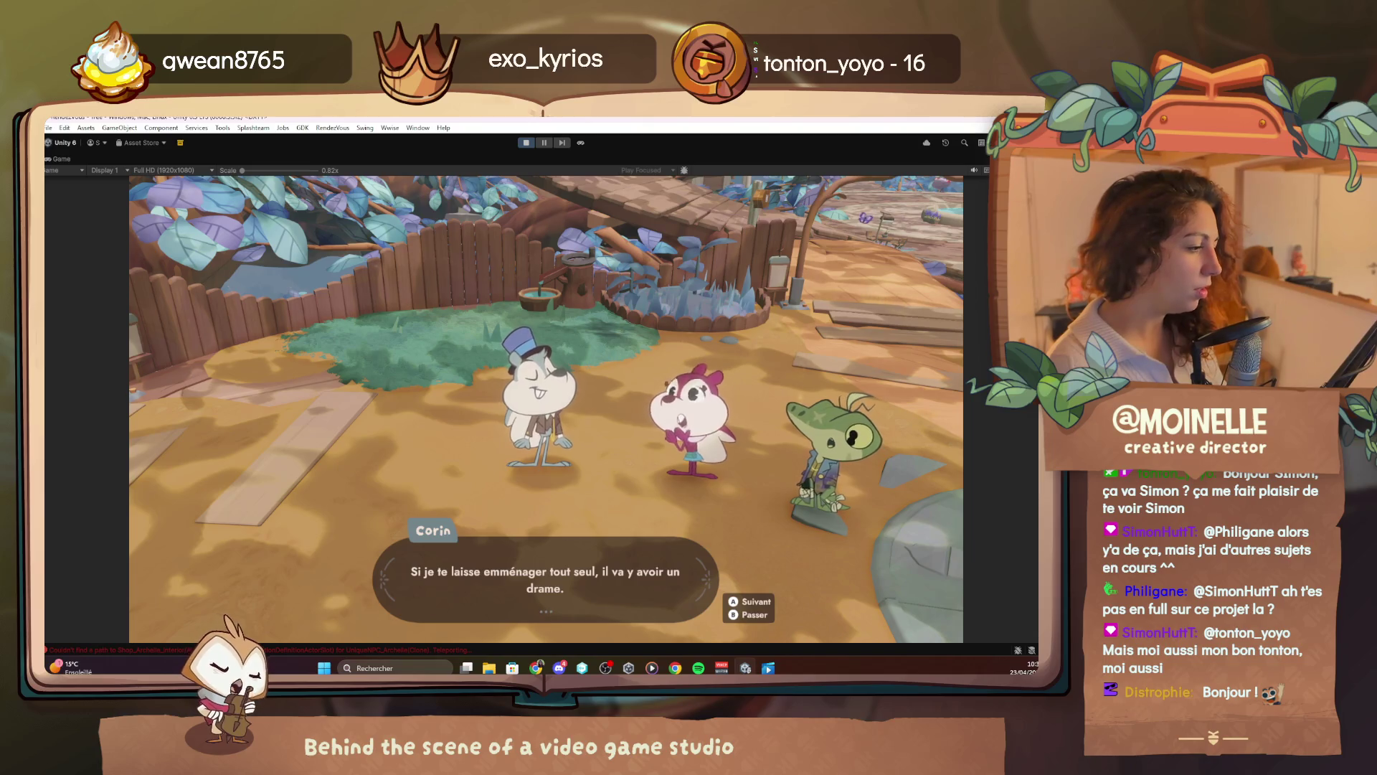
key(Return)
key(Return)
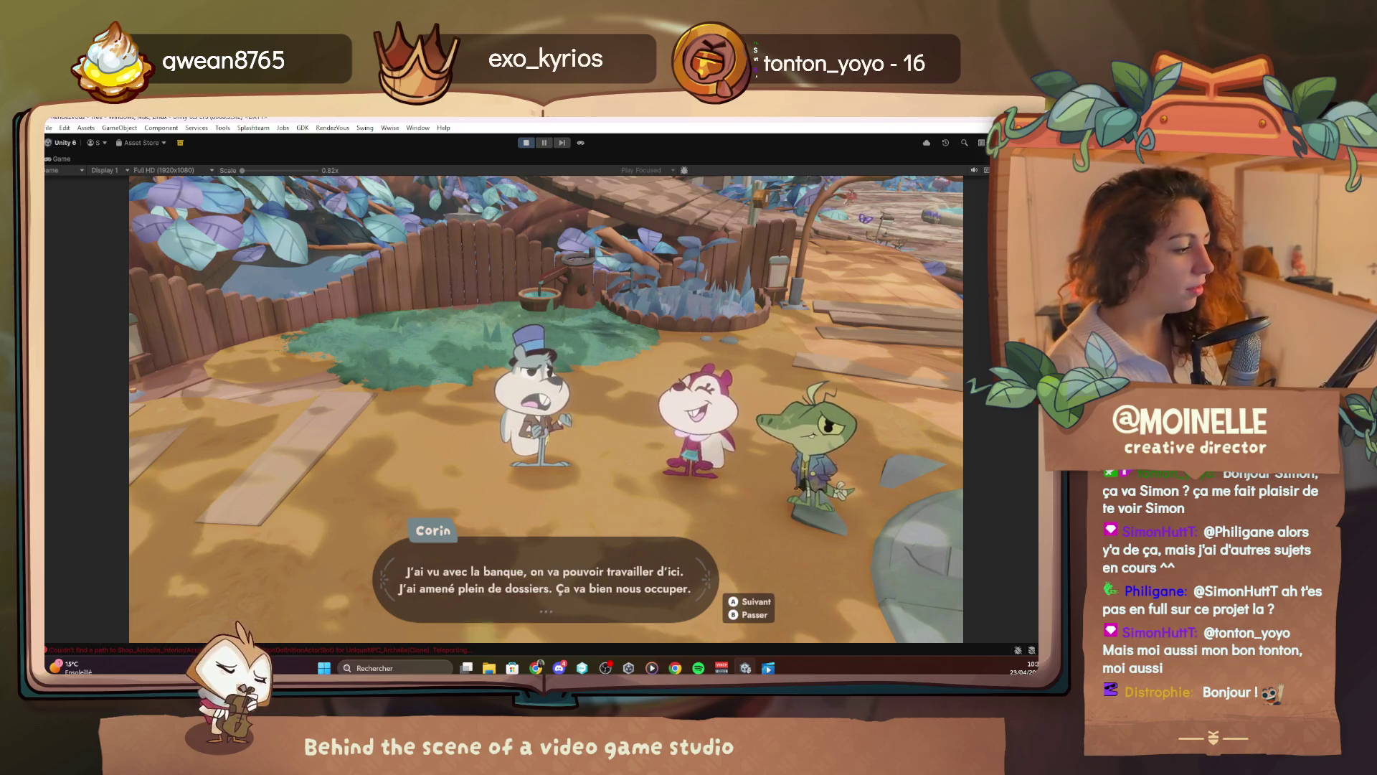
key(Return)
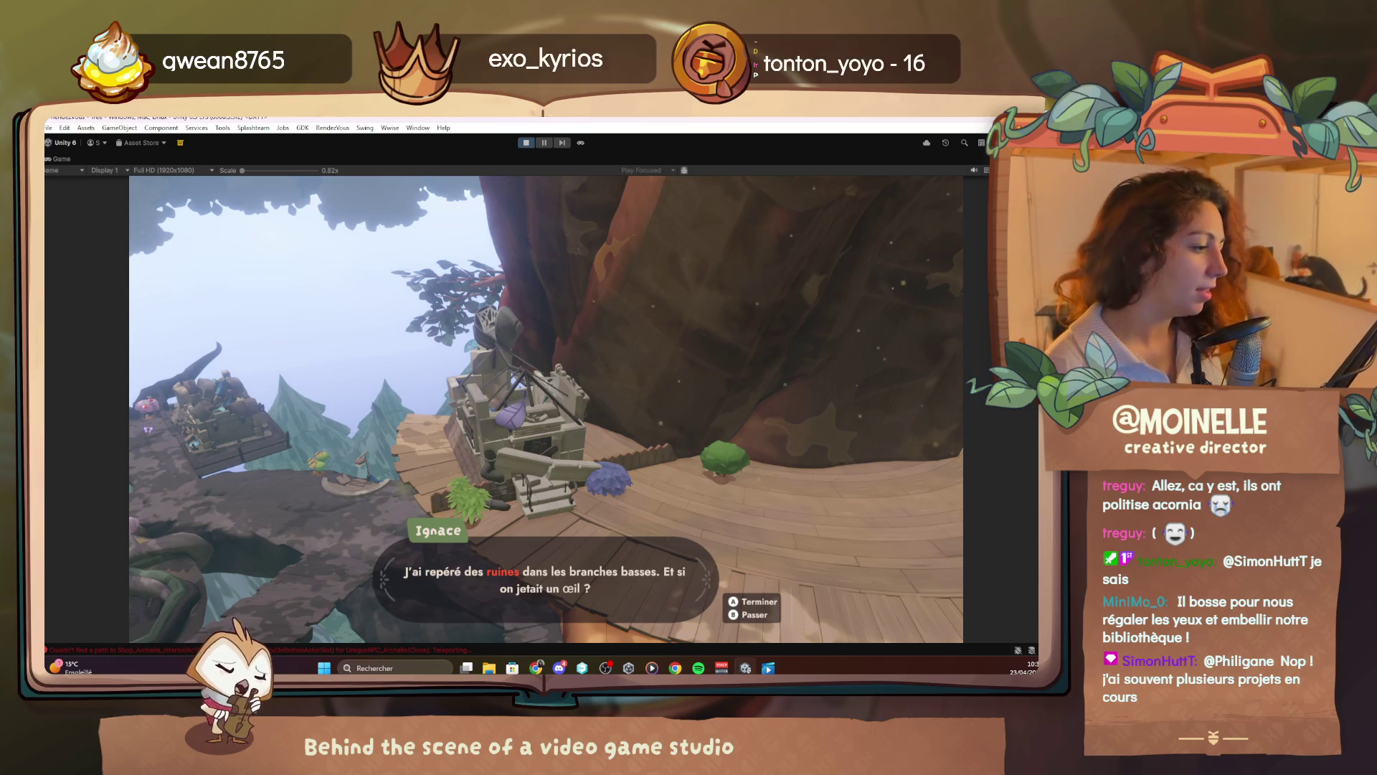
key(Return)
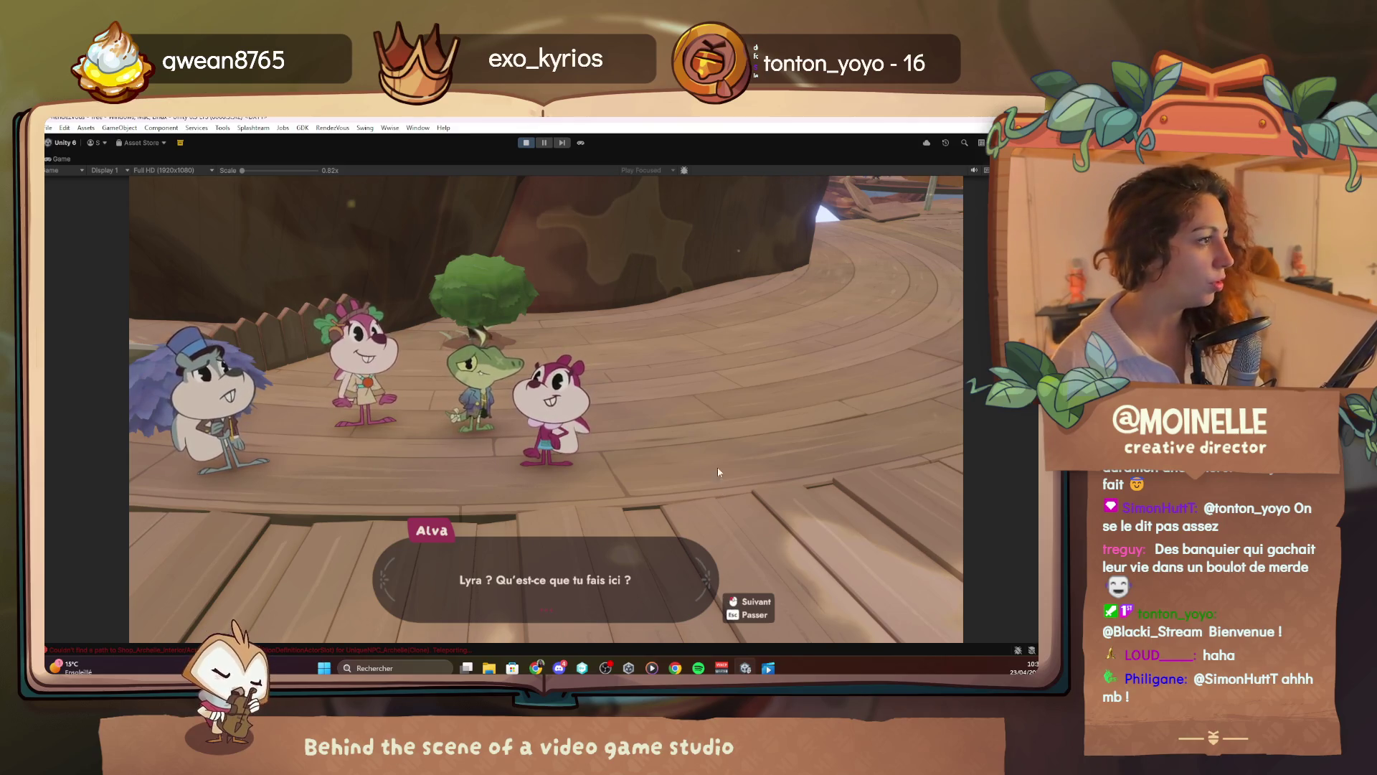
Pause the game once Alva asks Lyra what she is doing there
click(543, 142)
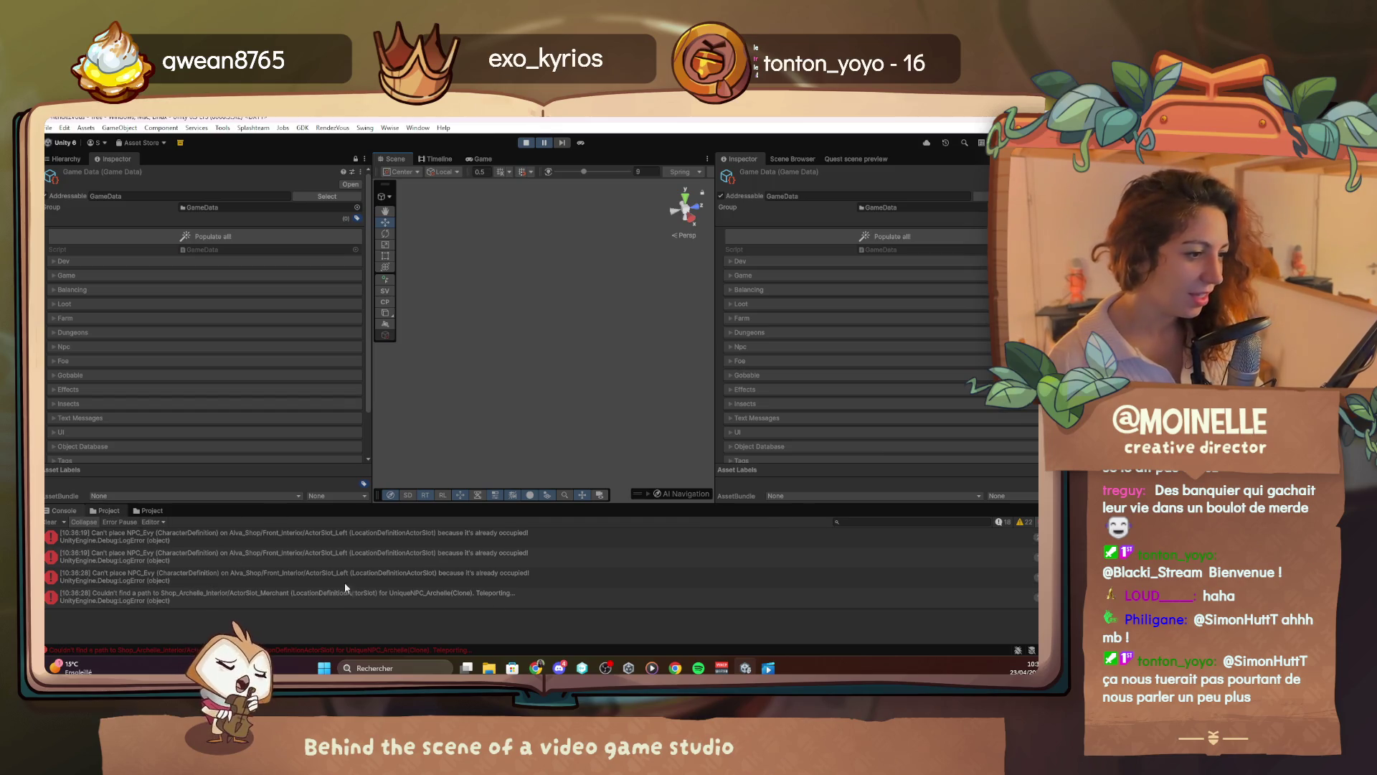
Search the project for 'quest', select the _Quests VsCode workspace, and maximize VS Code
key(ctrl+5)
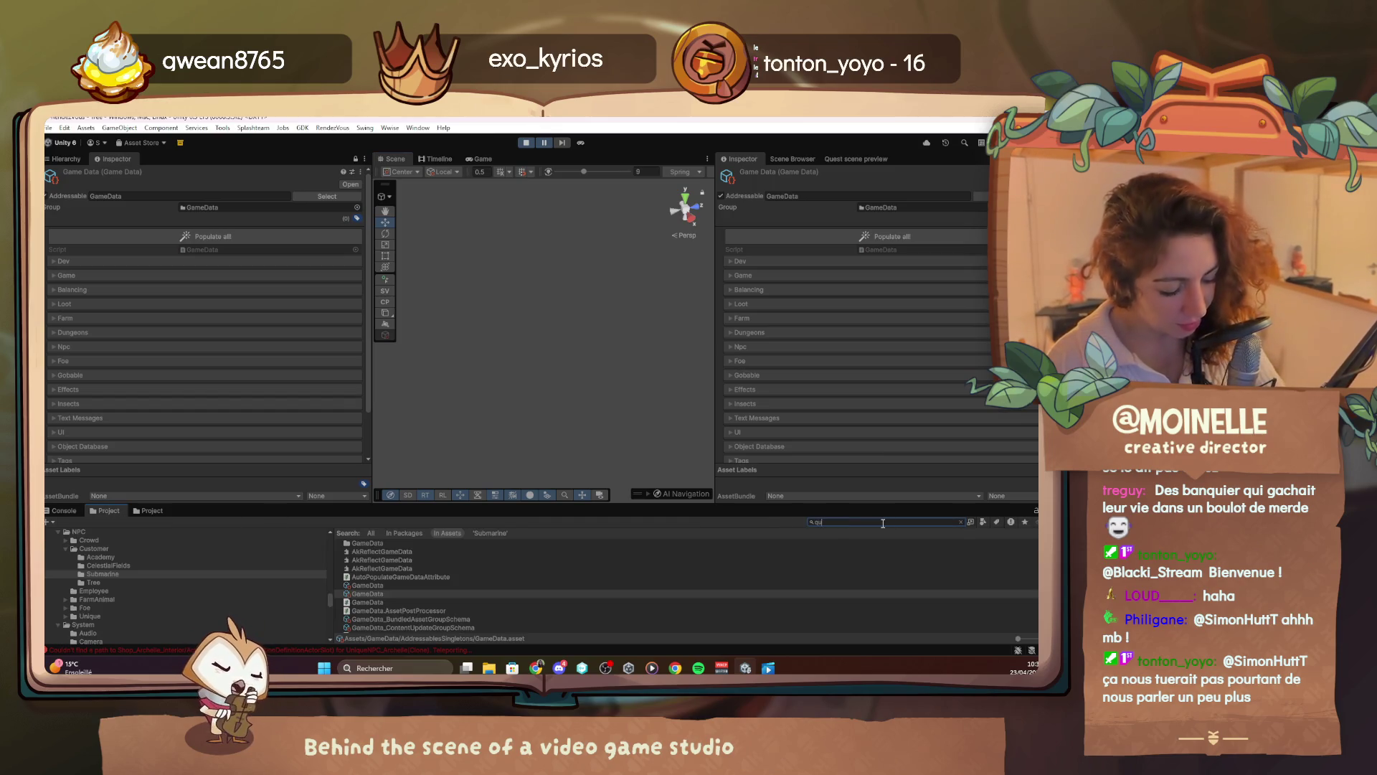
text(est)
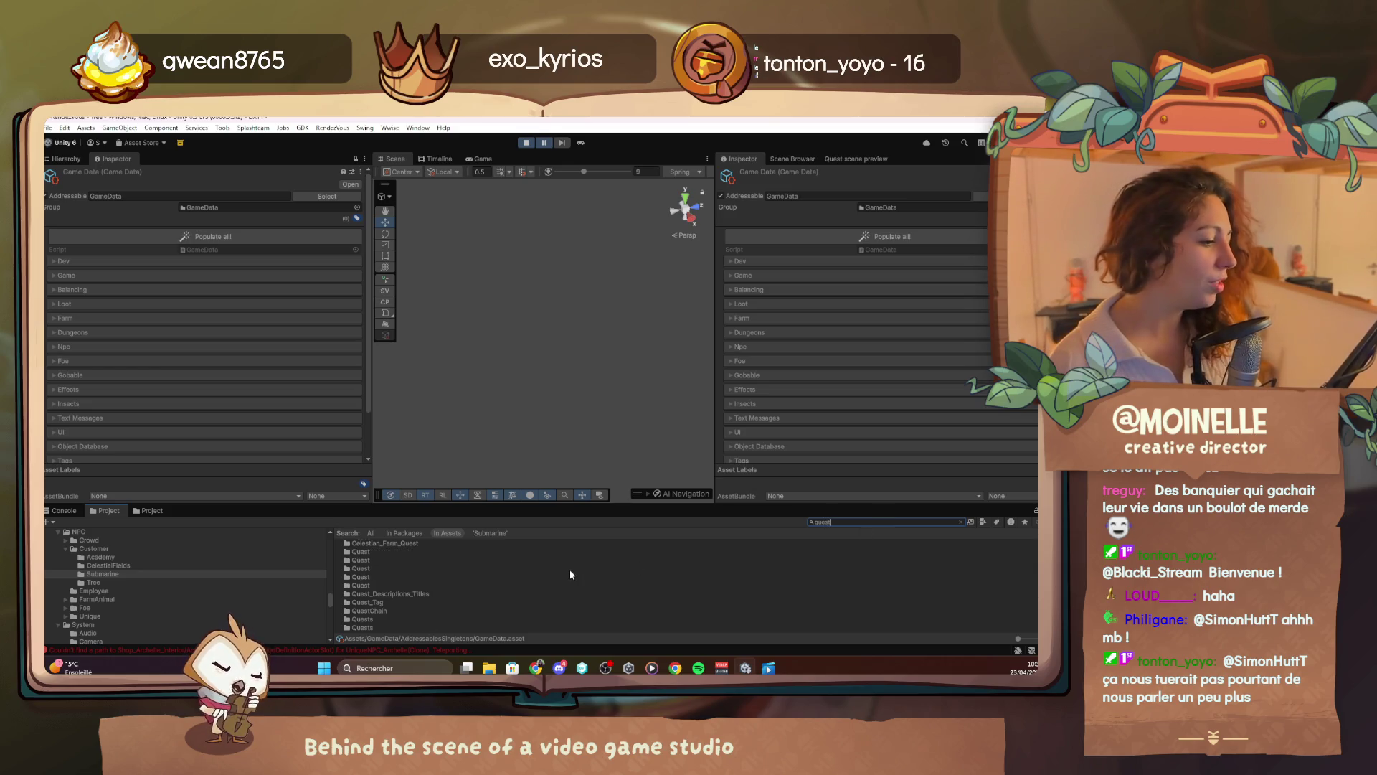
scroll(570, 570, down, 3)
click(394, 609)
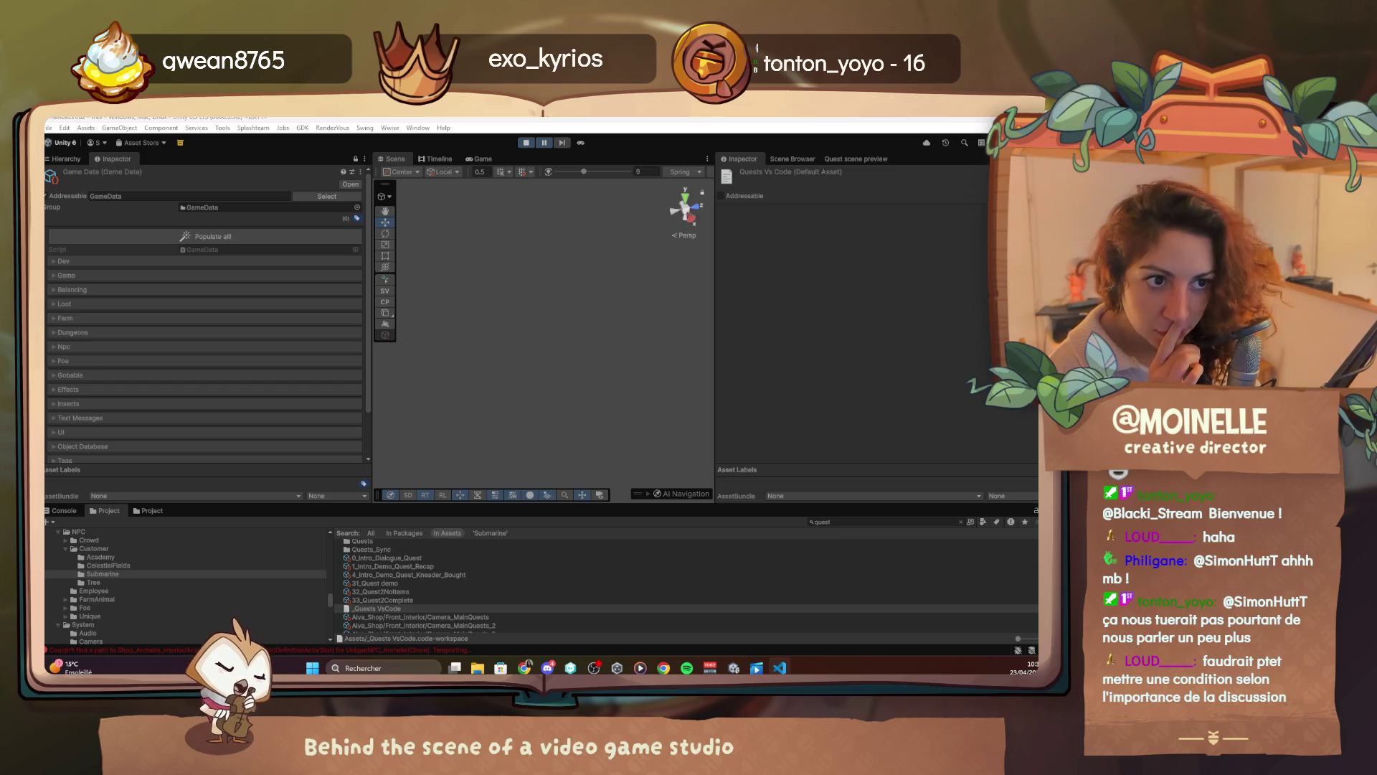
click(929, 149)
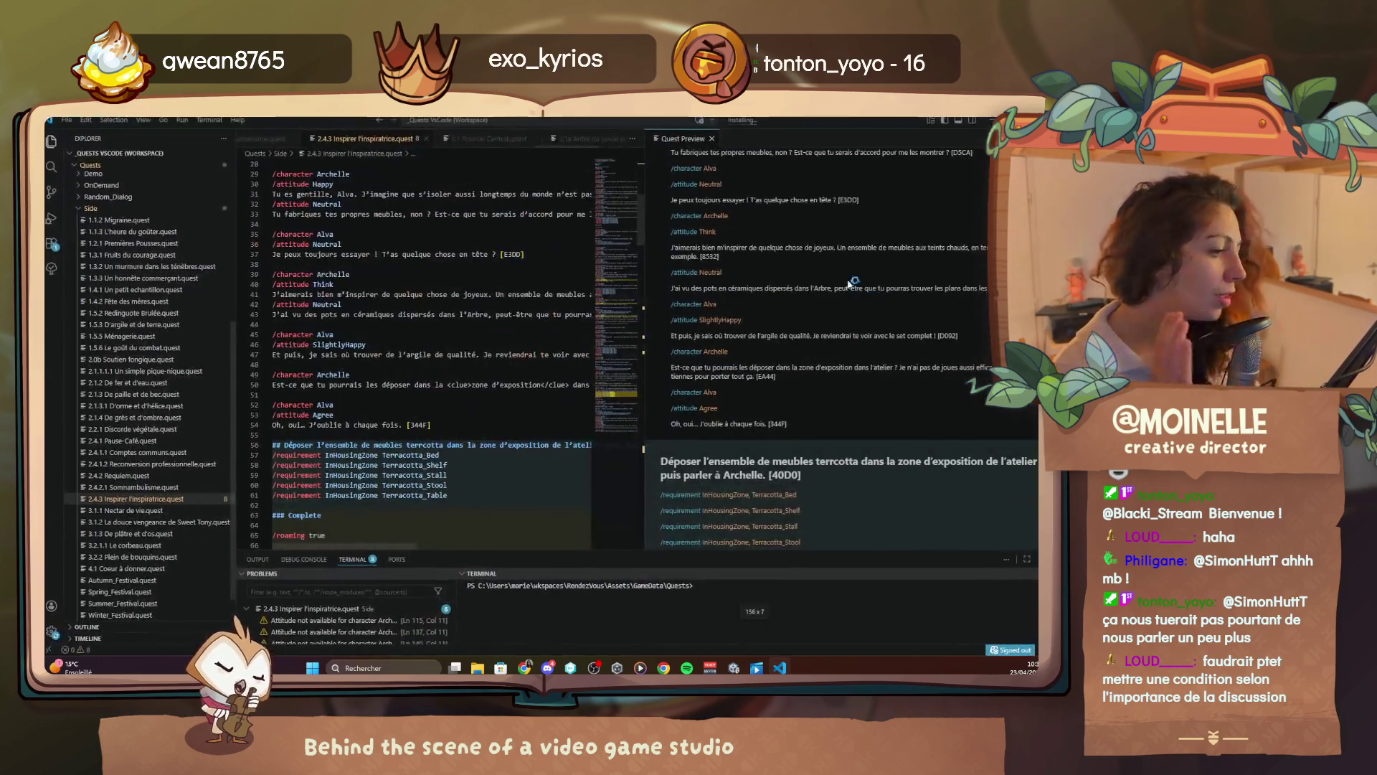
Open 2.4.1.1 Comptes communs.quest and close the preview and all other quest tabs
click(159, 453)
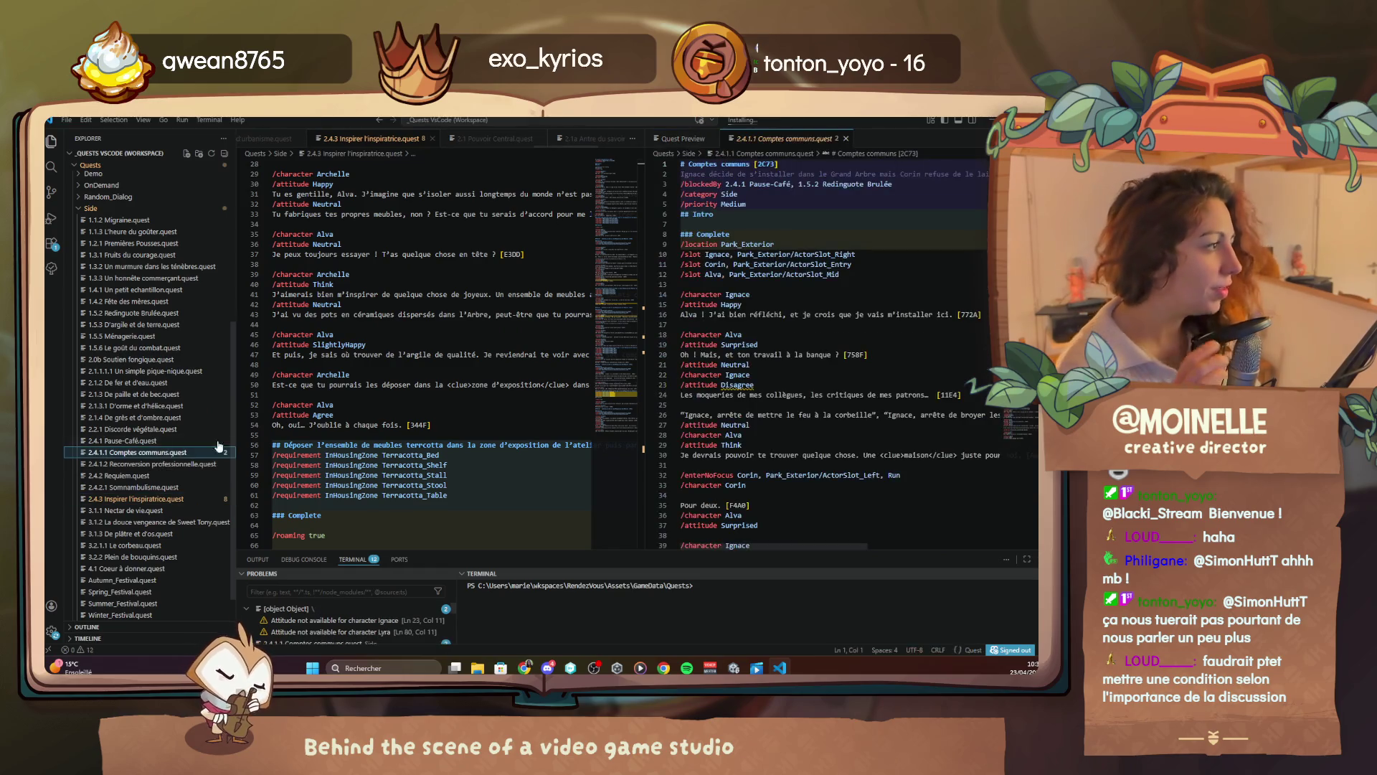
click(713, 139)
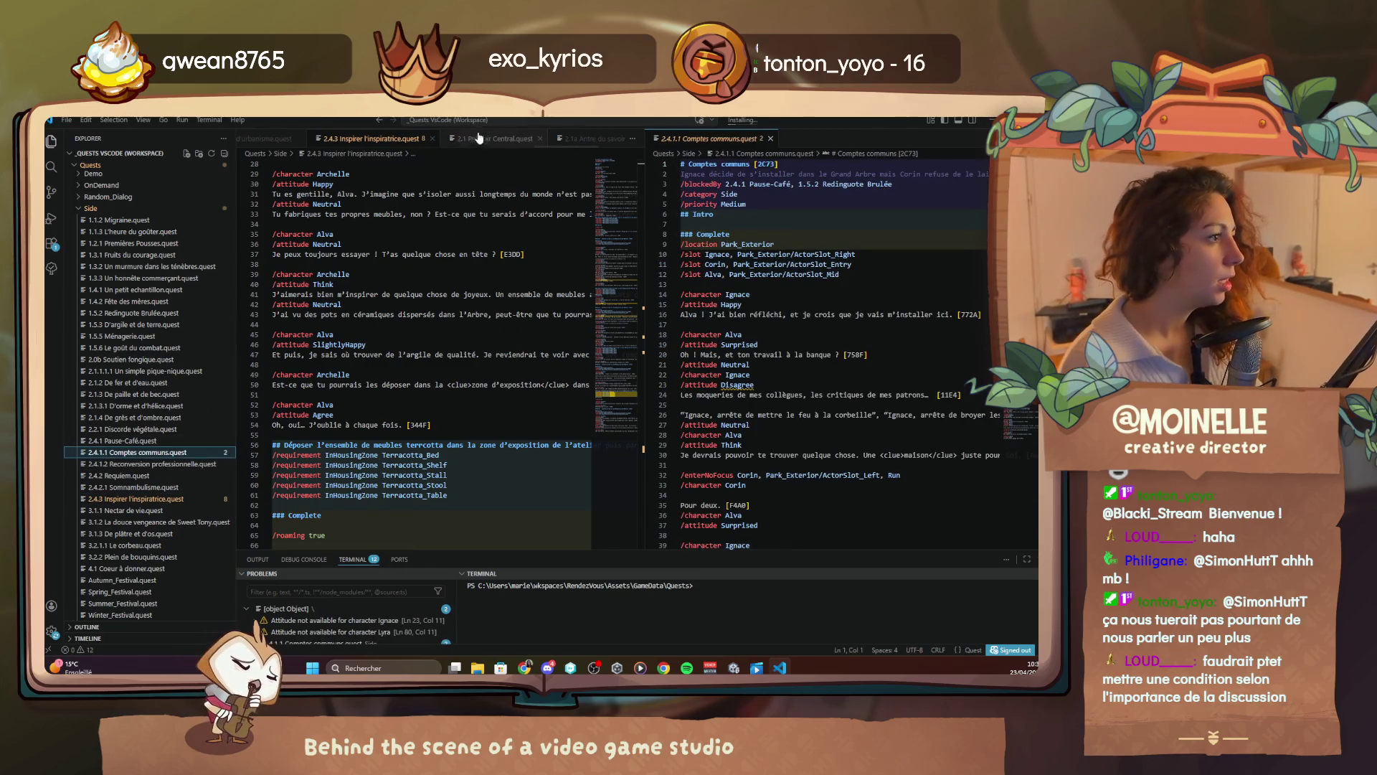
click(432, 139)
click(515, 139)
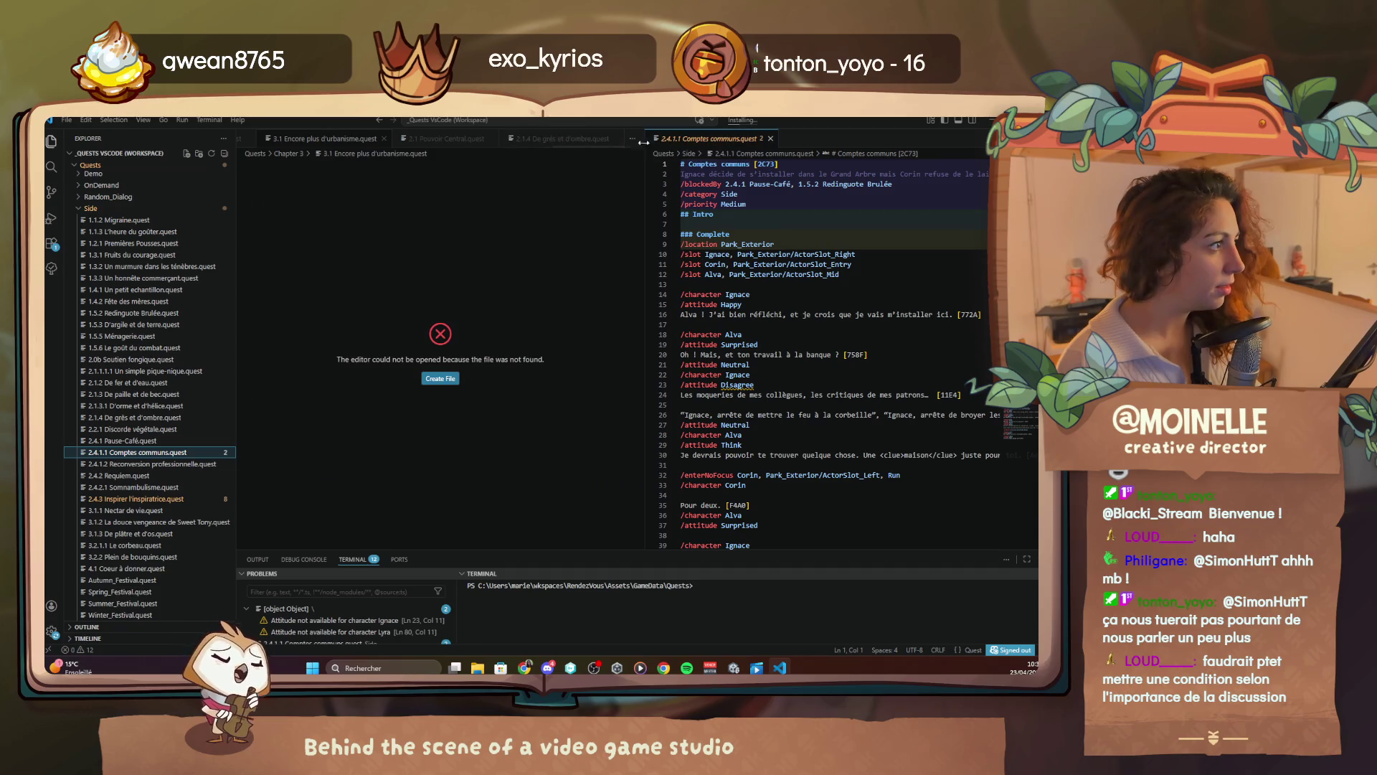
click(616, 139)
click(517, 140)
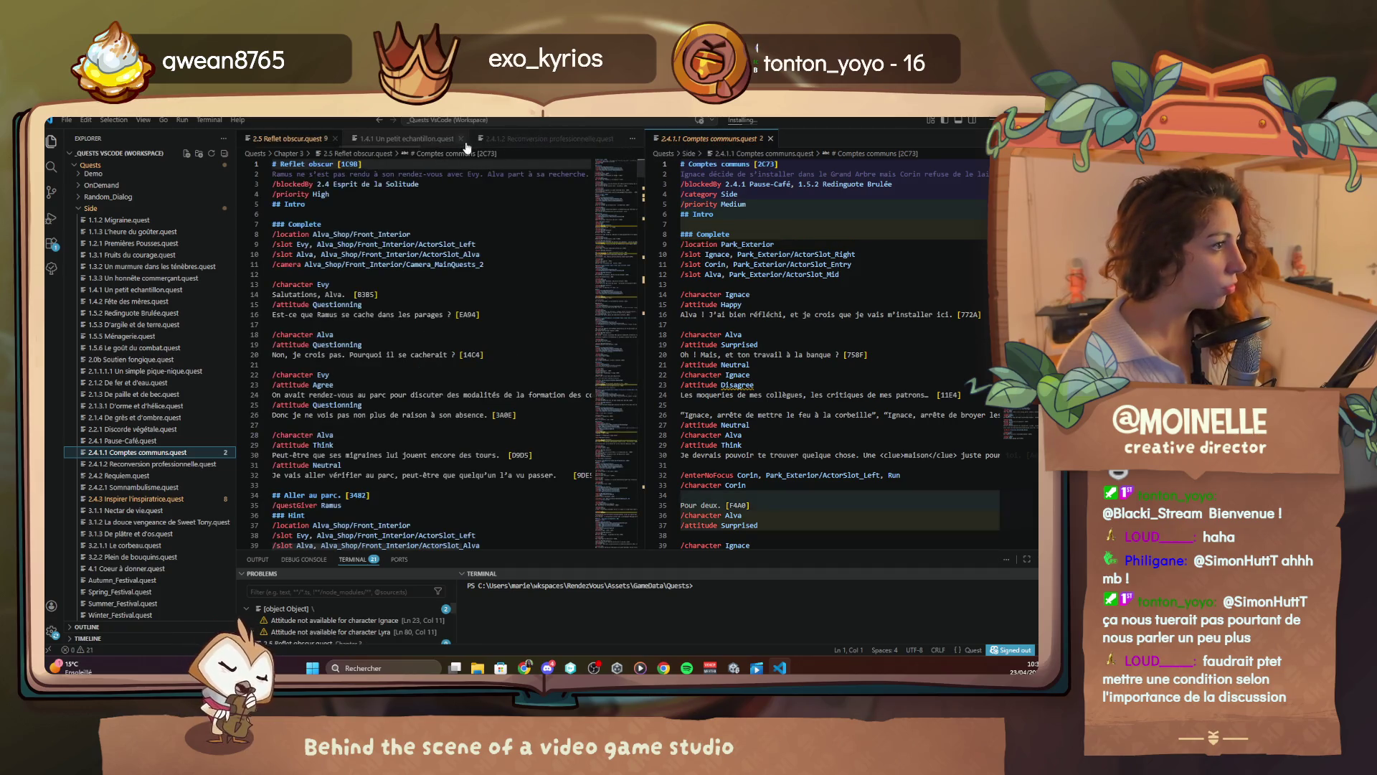
click(495, 139)
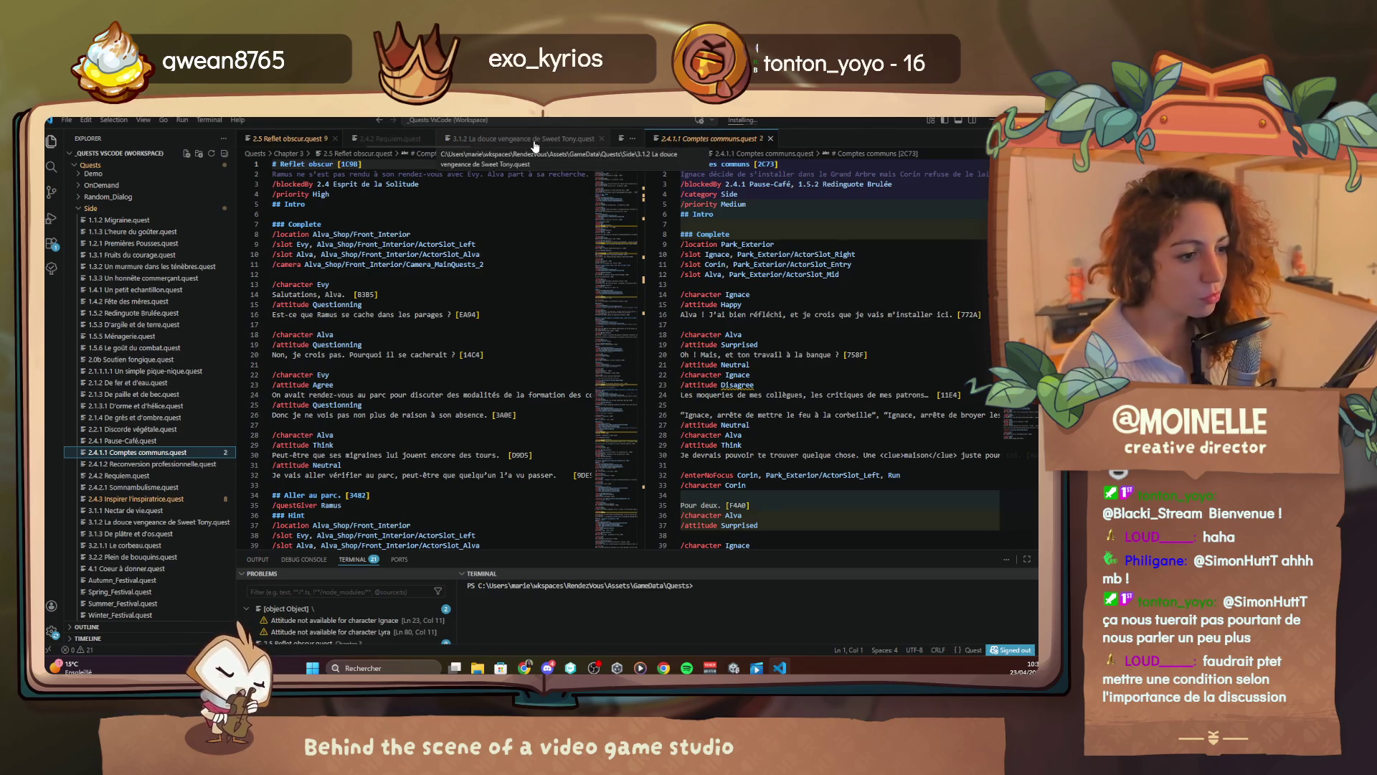
click(508, 139)
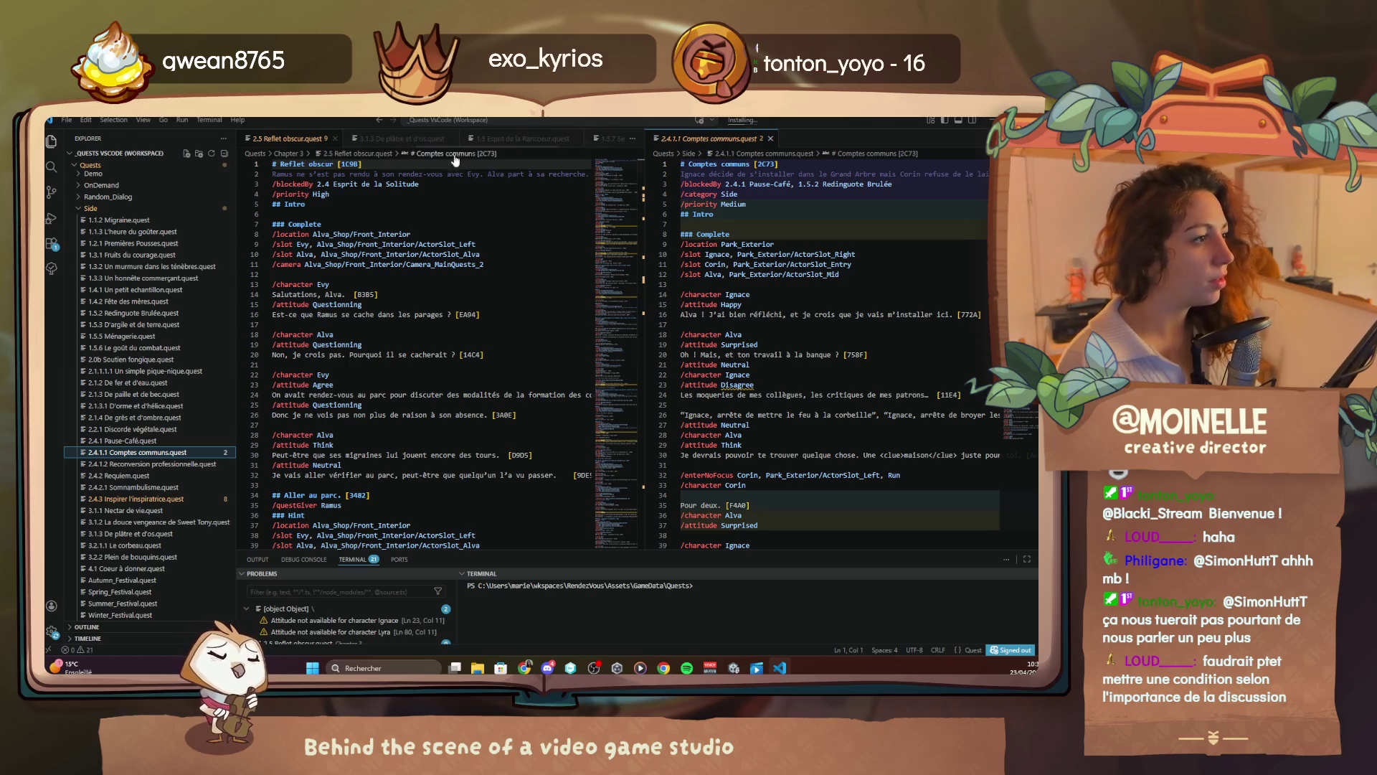
click(453, 139)
click(461, 139)
click(509, 140)
click(508, 139)
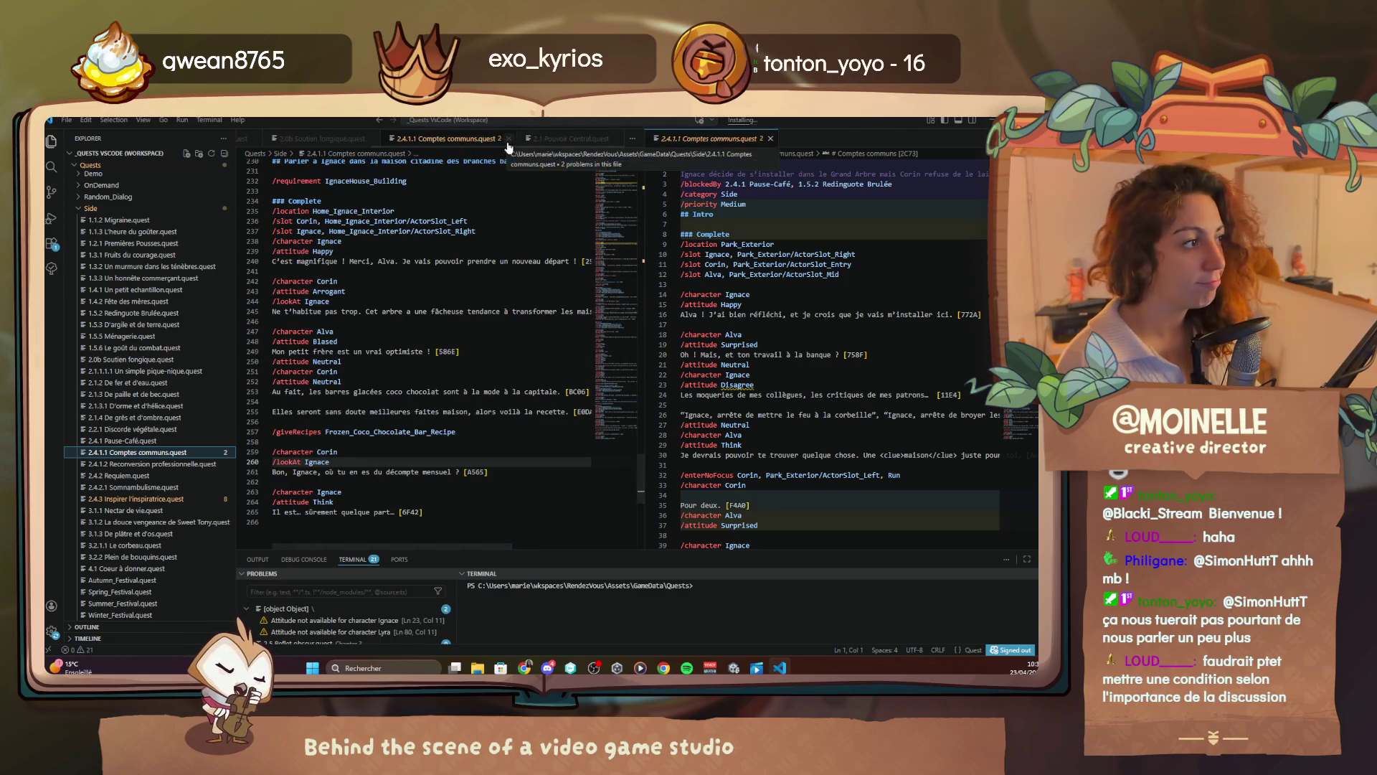
click(611, 140)
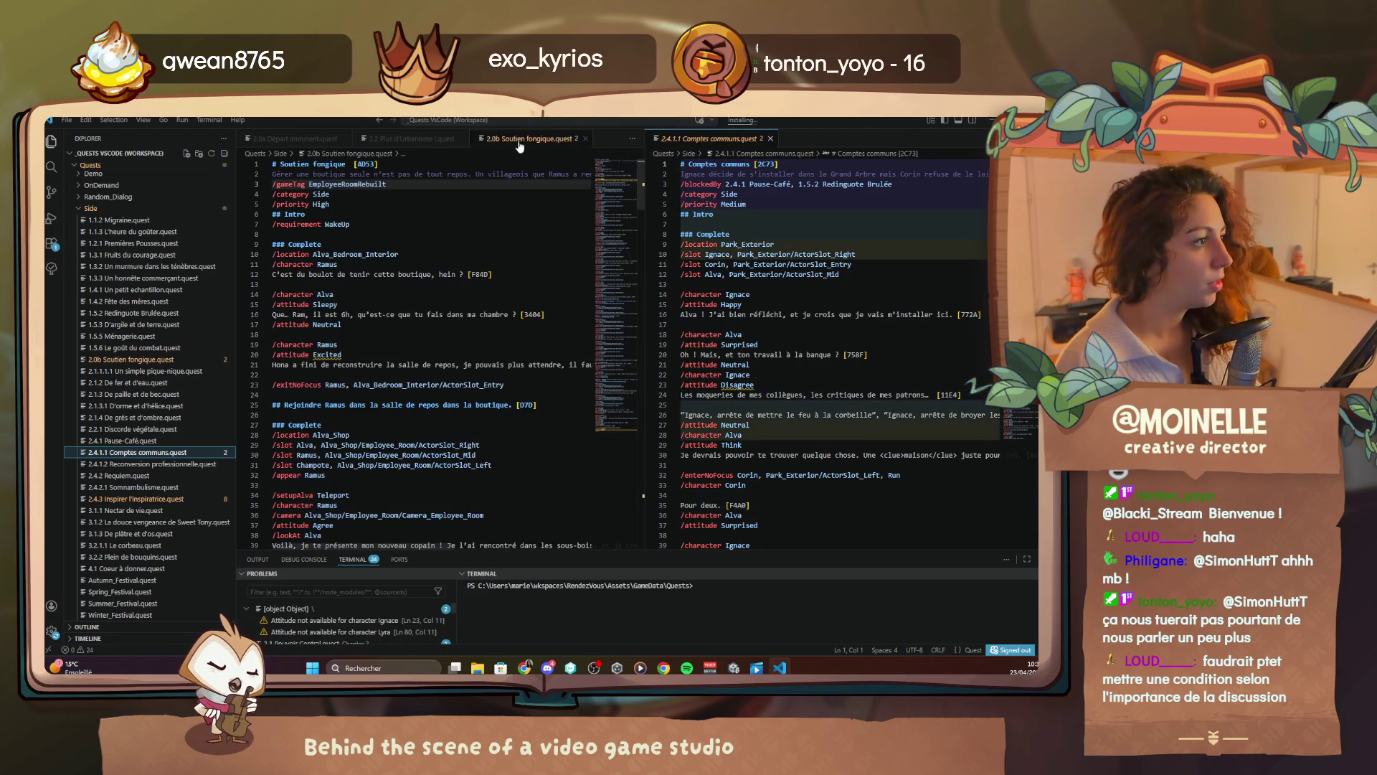
click(586, 139)
click(467, 139)
click(342, 138)
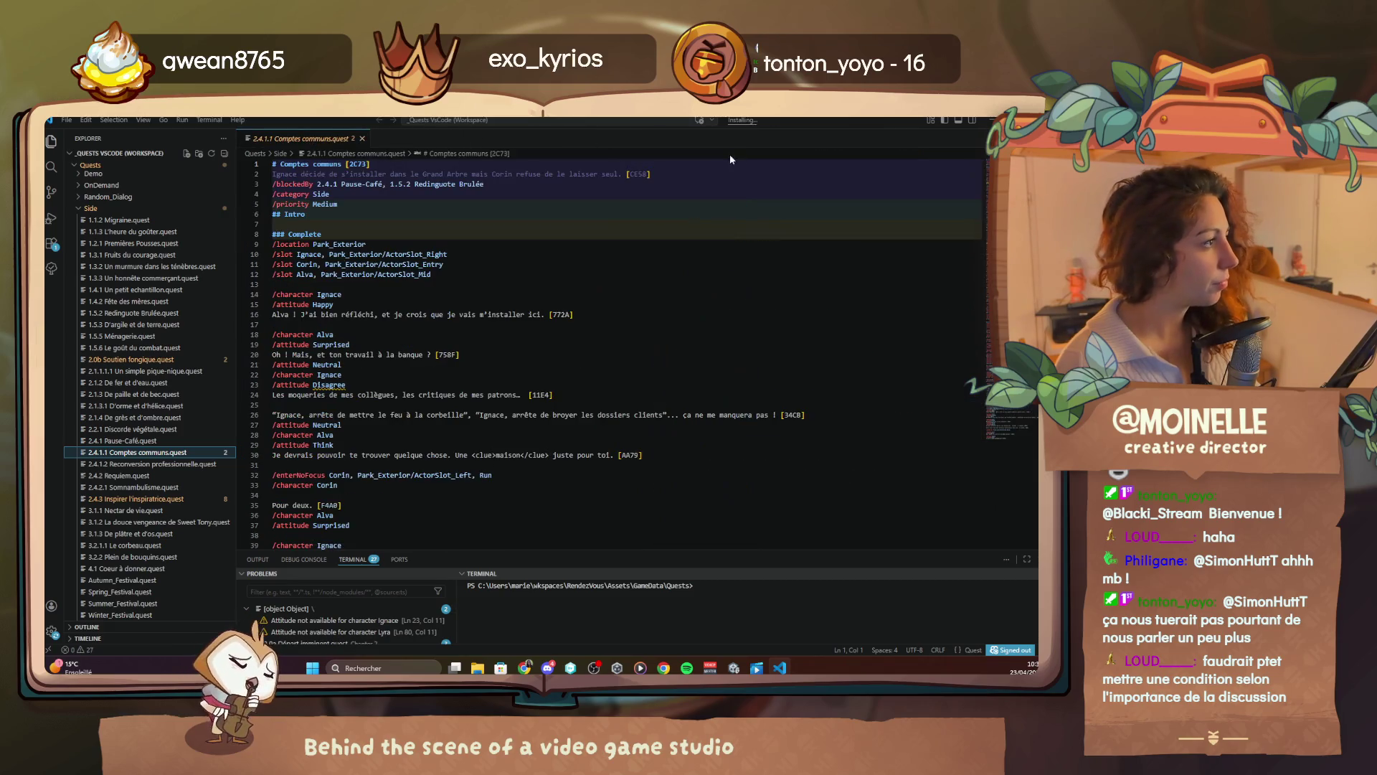
Add '/attitude Surprised' below '/character Alva' on line 77, then return to Unity
scroll(454, 413, down, 15)
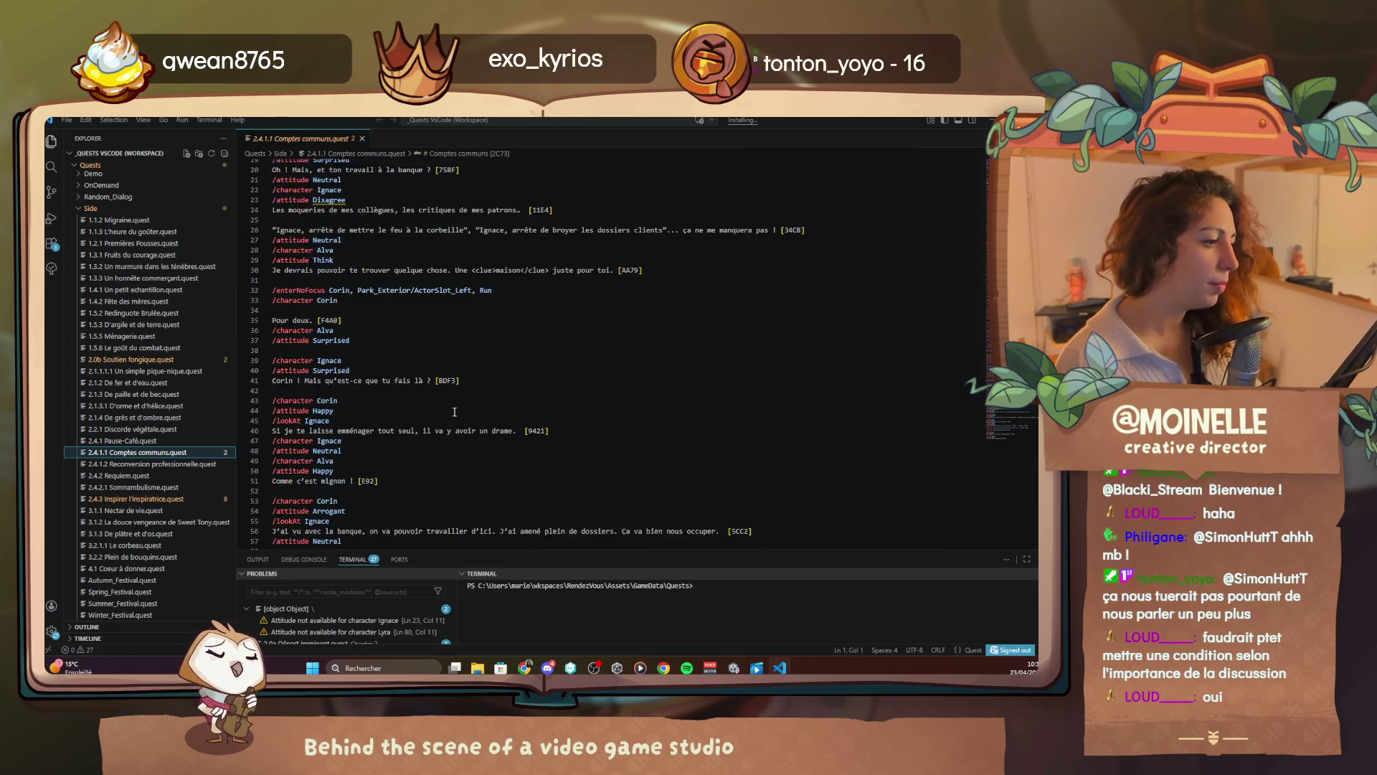
click(346, 416)
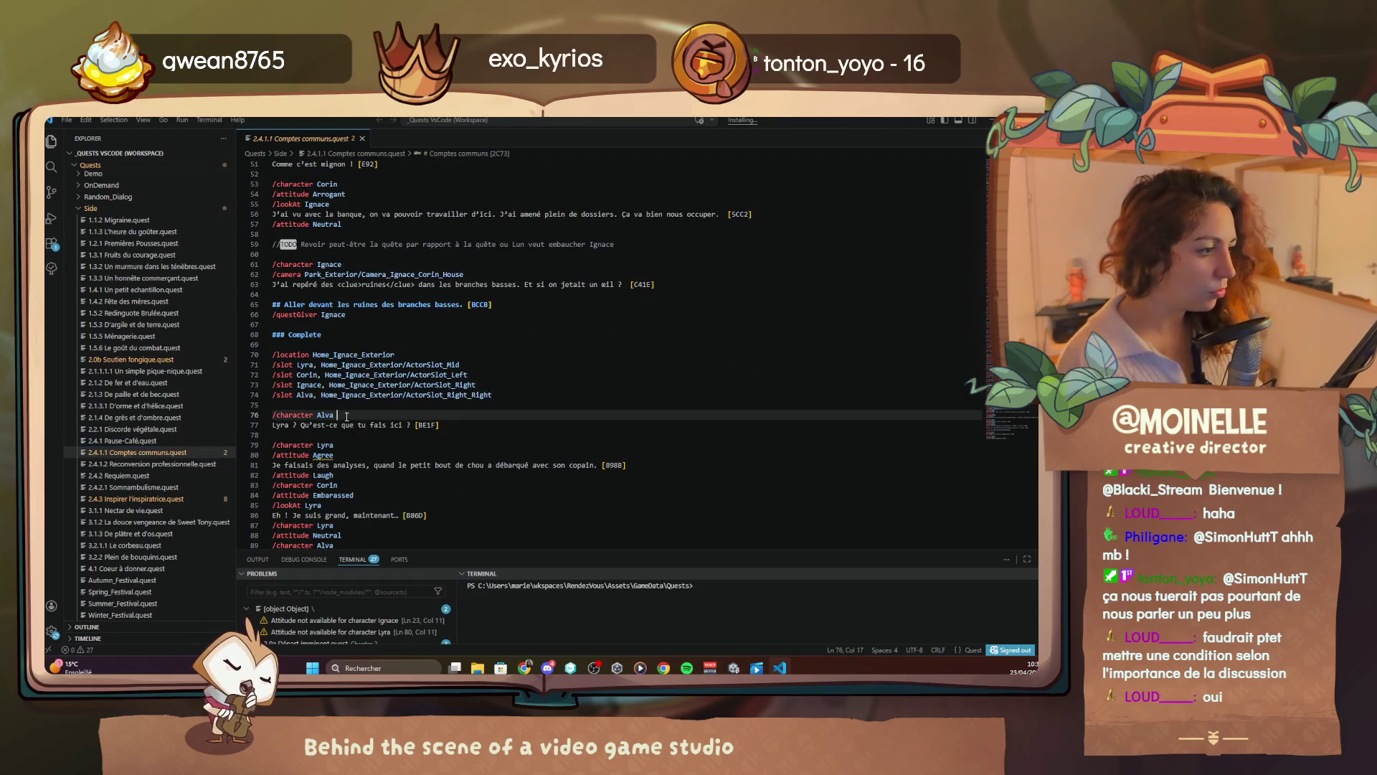
key(Return)
text(/a)
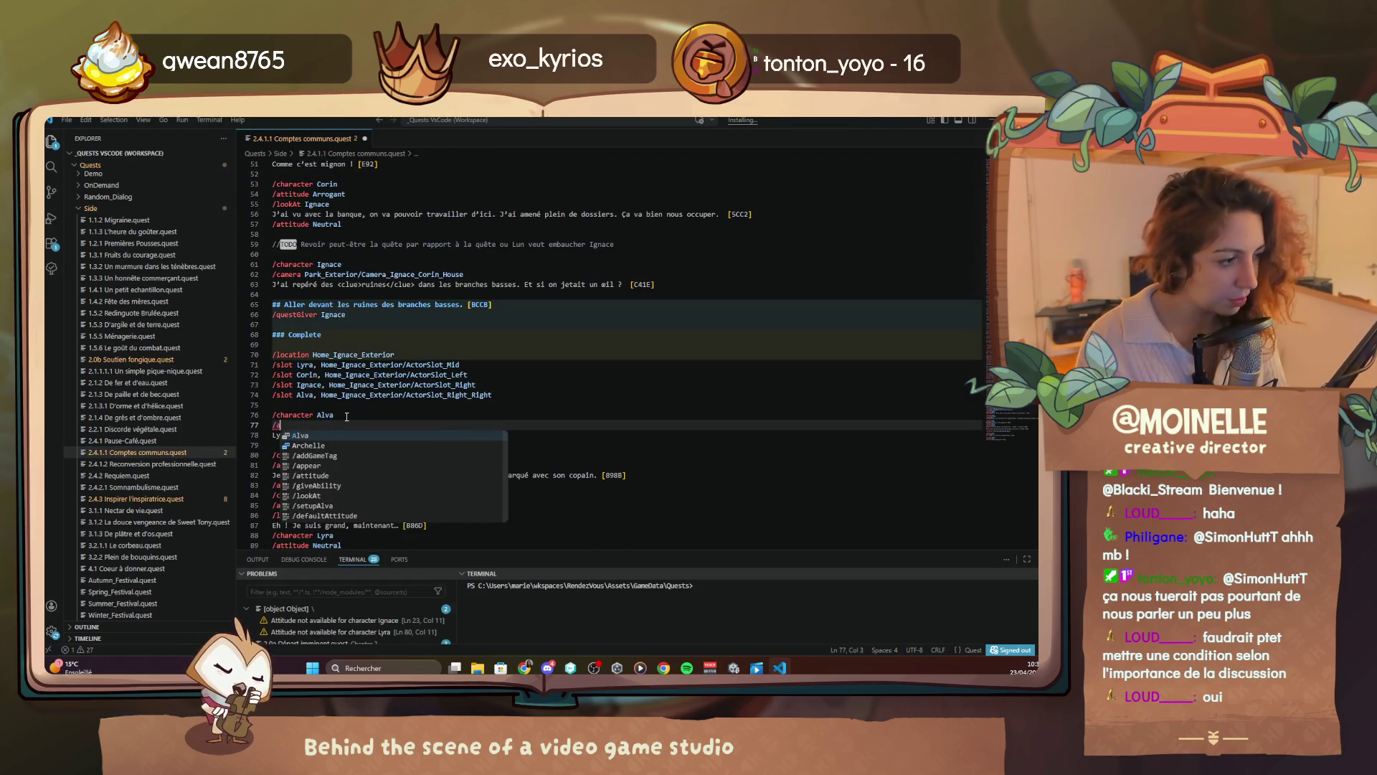
text(ttitude Surprised)
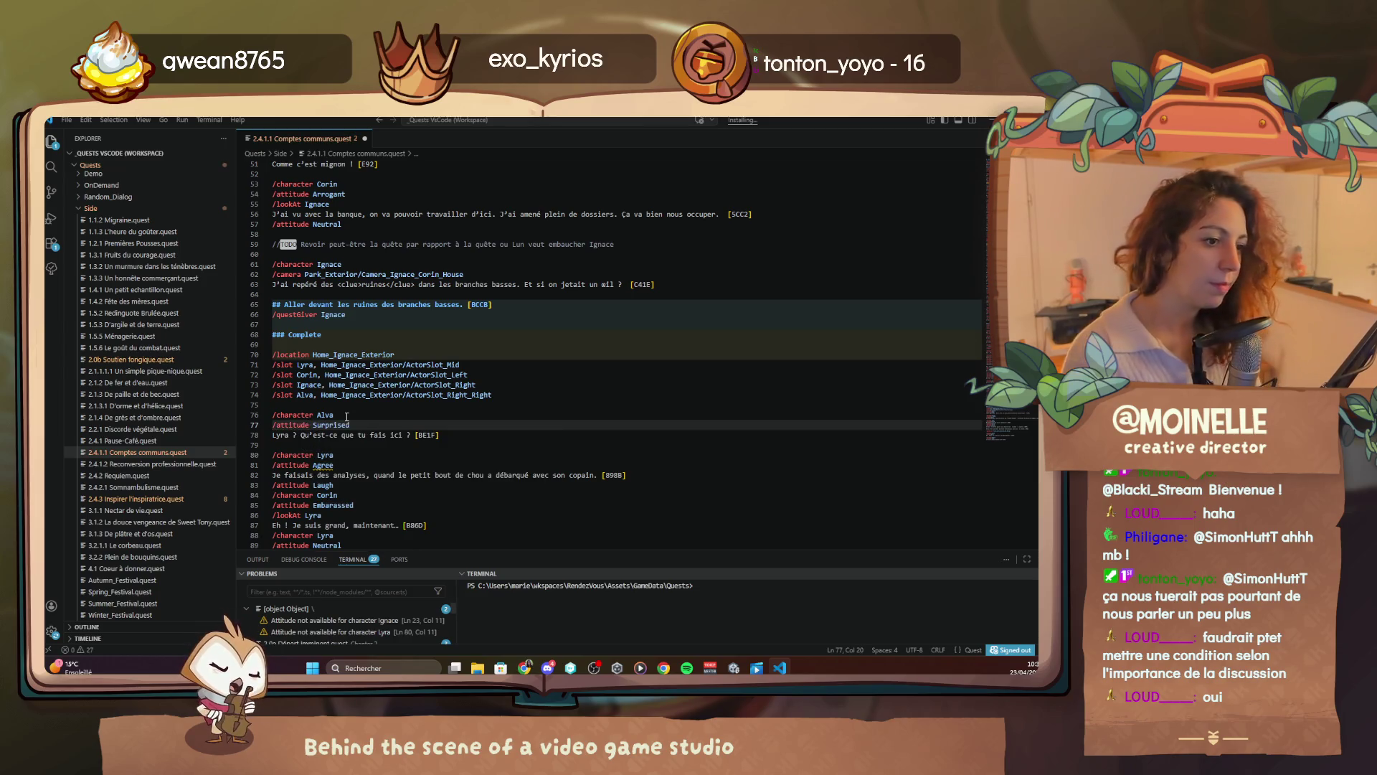
click(733, 668)
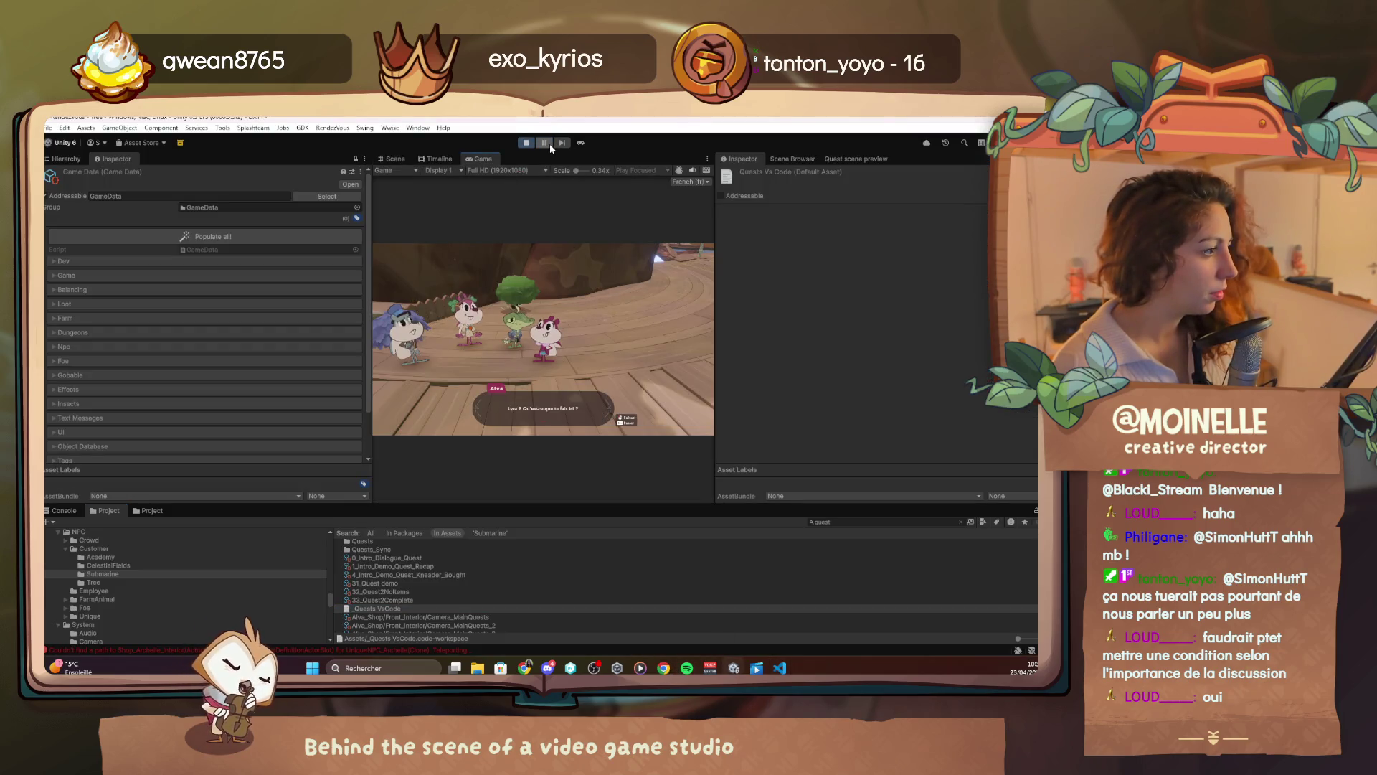
Play the Unity dialogue through Lyra's reply to Corin's 'Eh ! Je suis grand, maintenant…' line
key(alt+Tab)
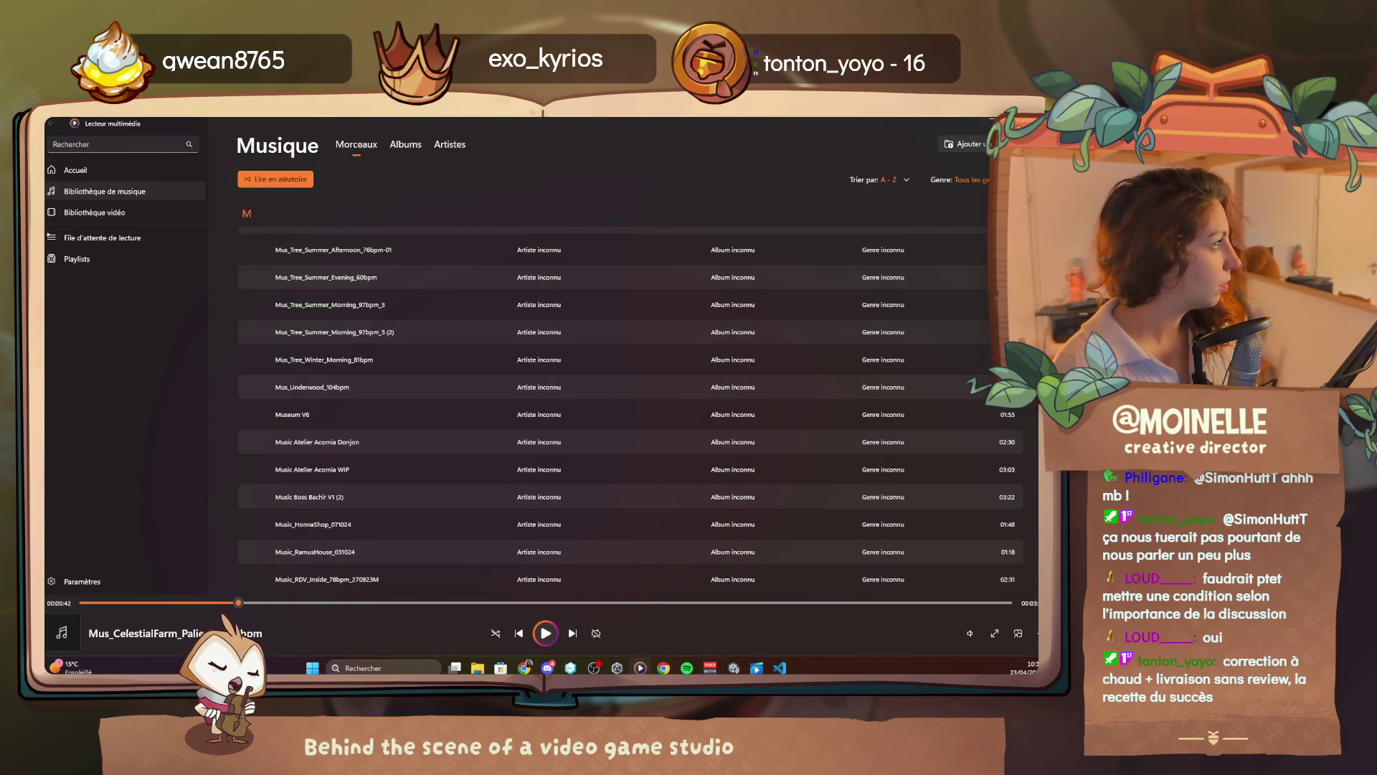
key(alt+Tab)
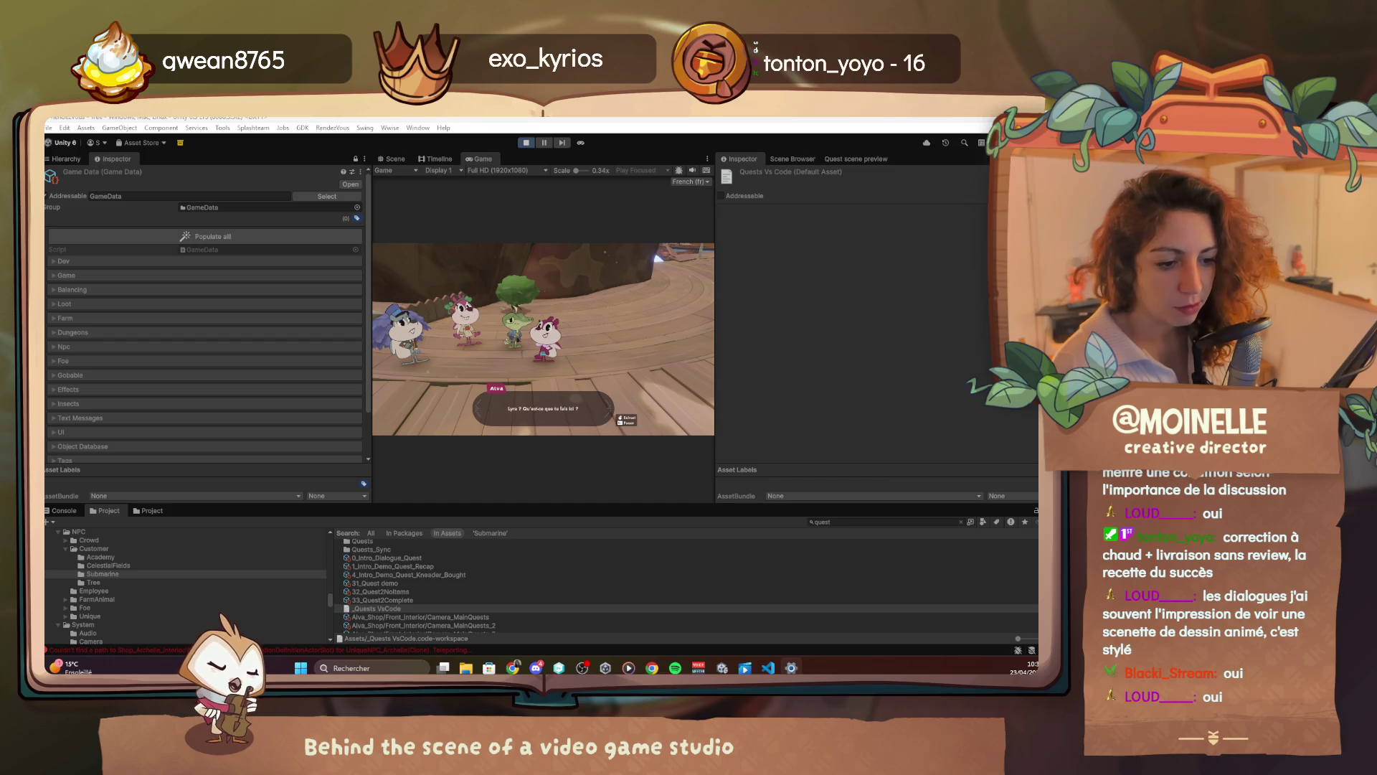
double_click(492, 161)
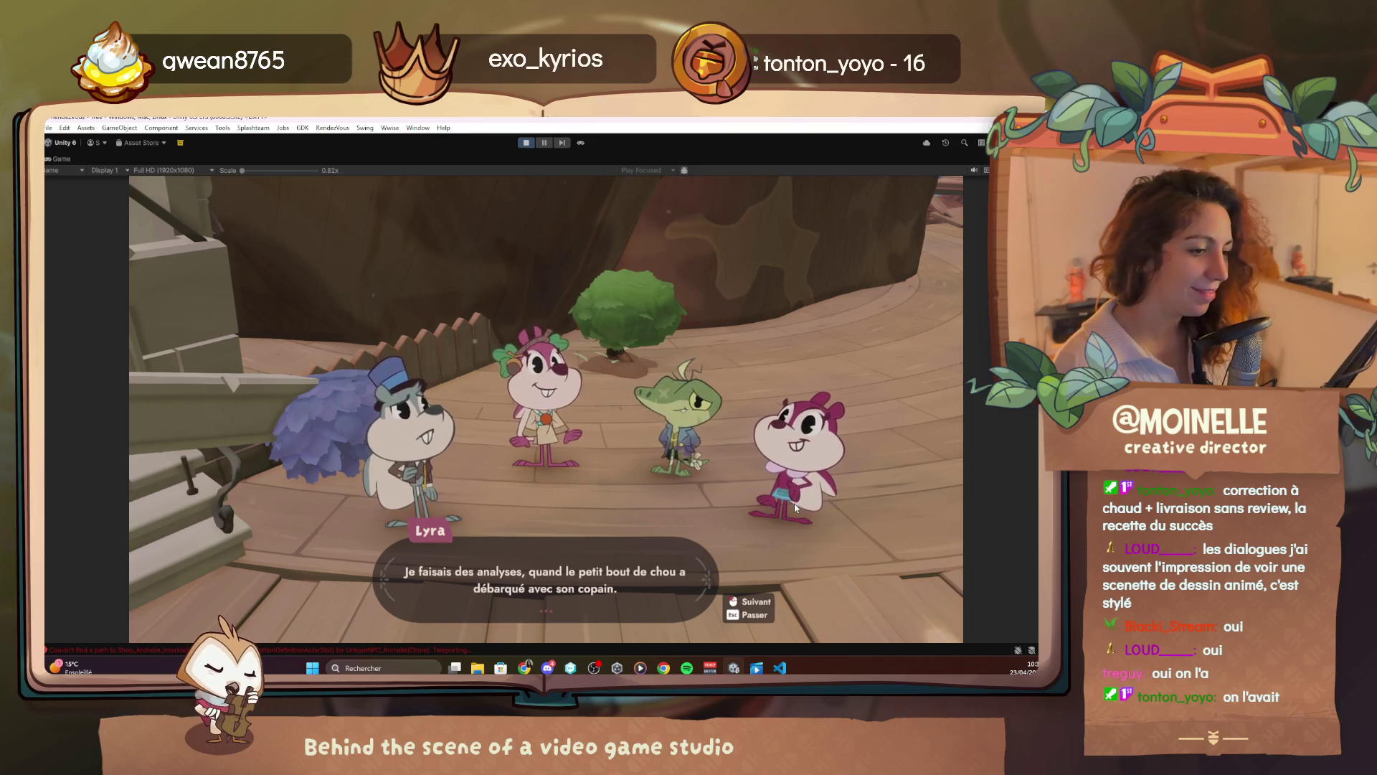
click(778, 668)
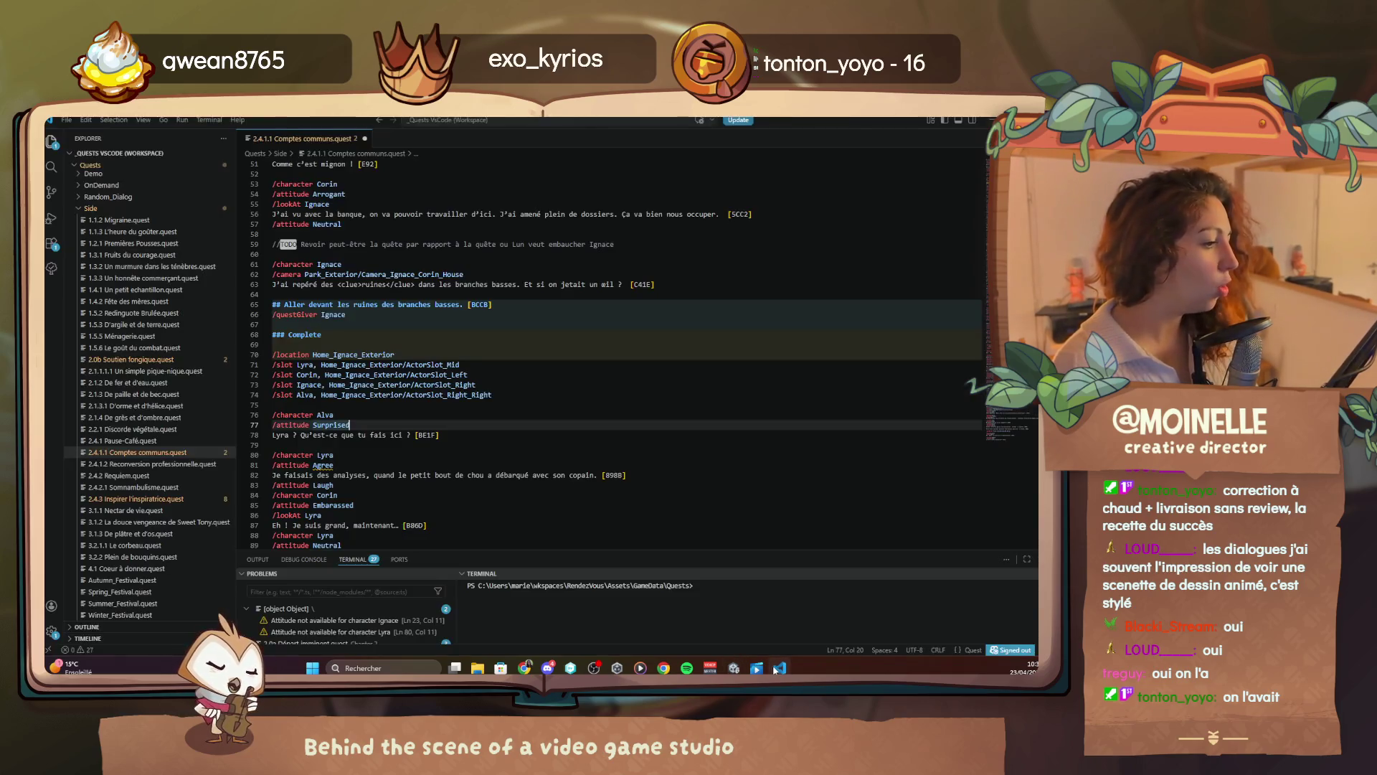
key(alt+Tab)
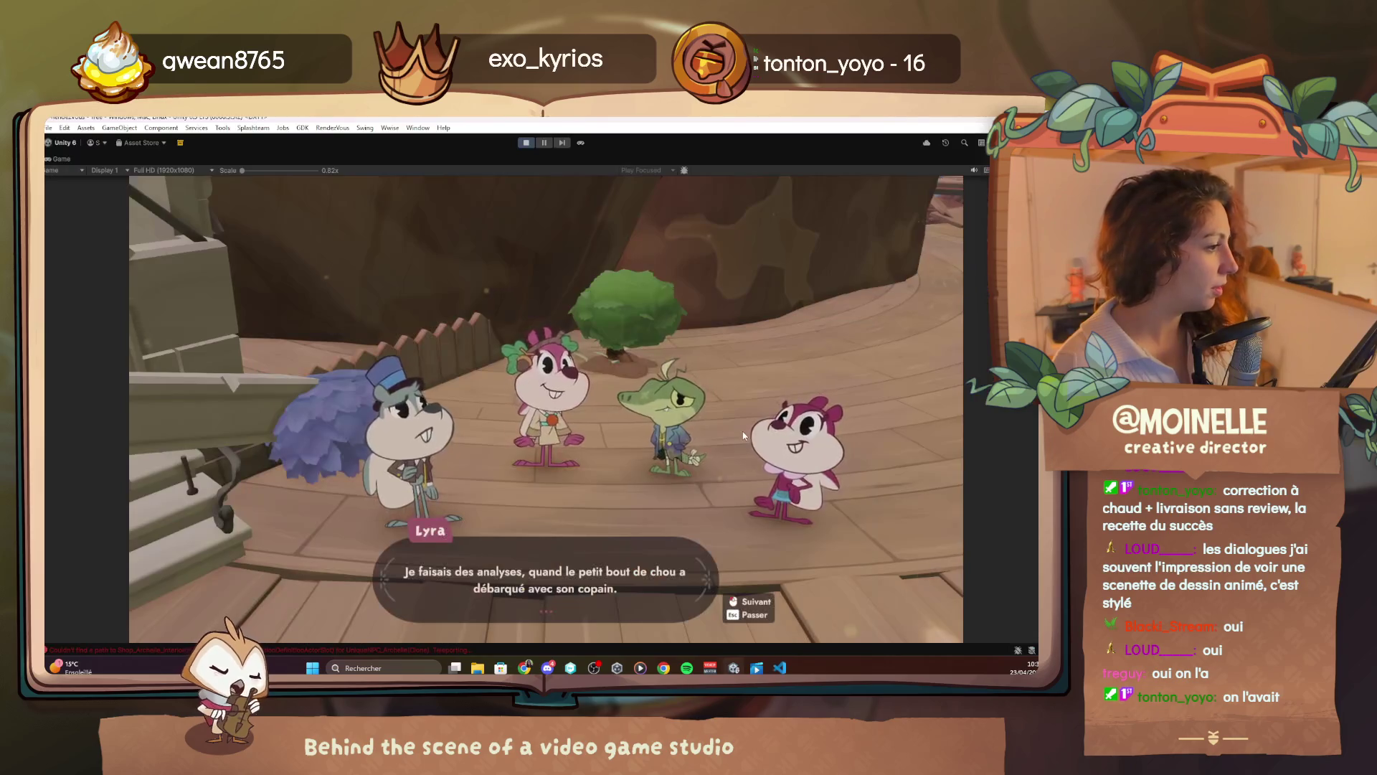
click(743, 432)
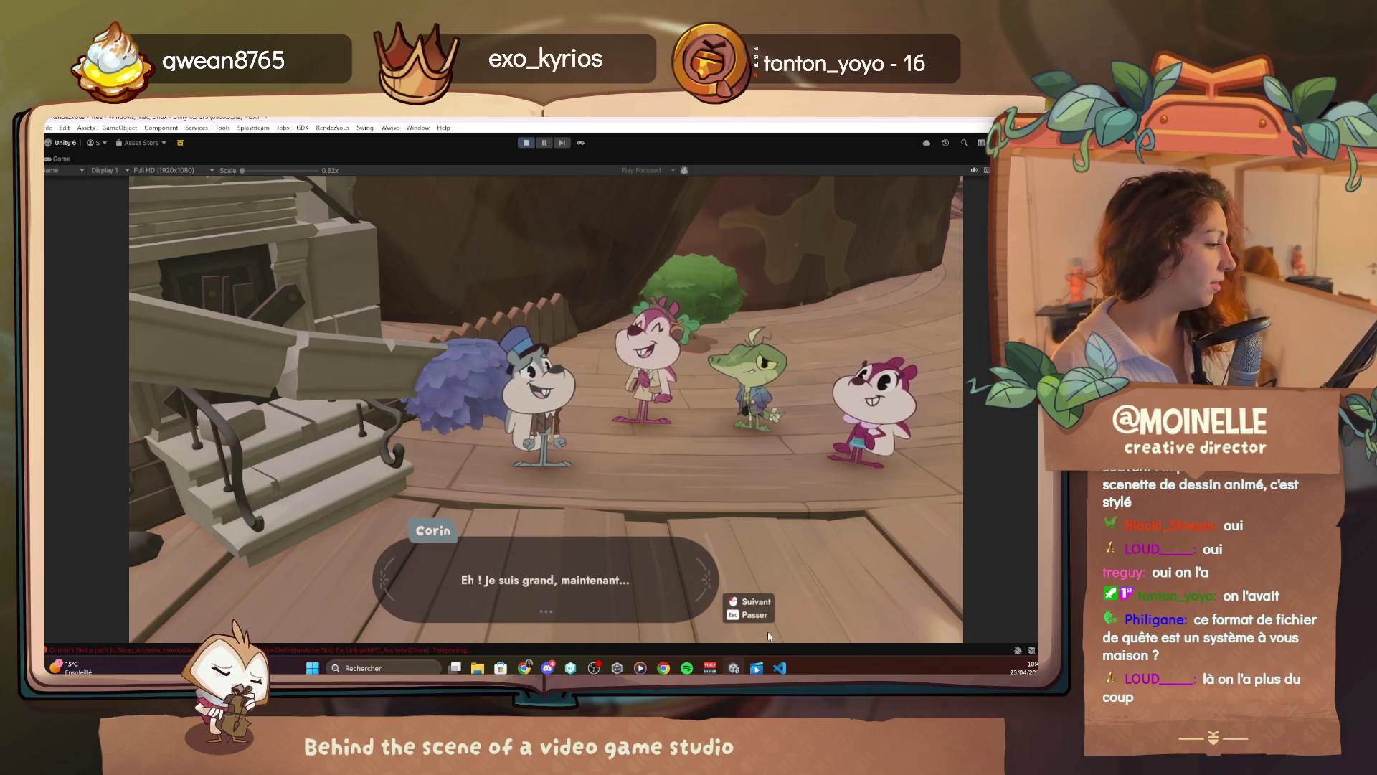
key(alt+Tab)
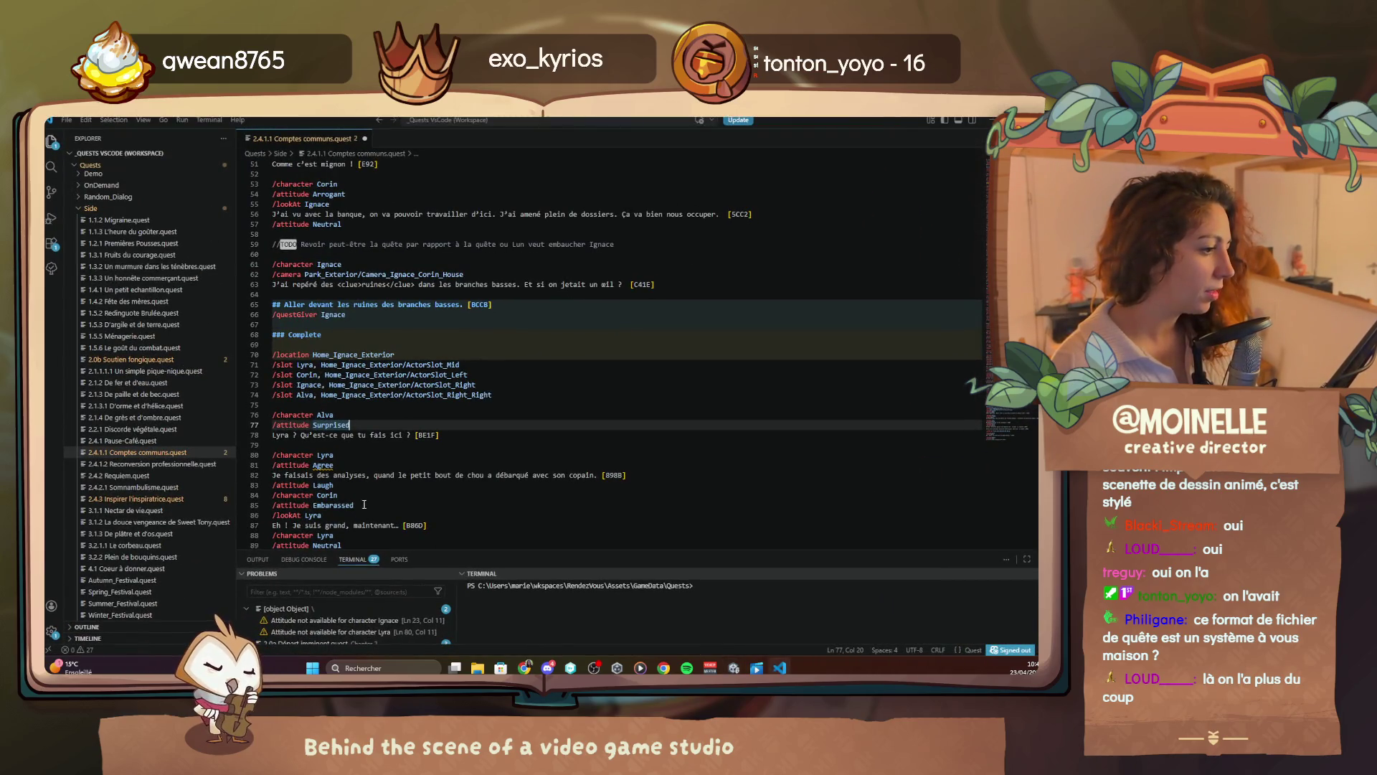
Replace Corin's Embarassed attitude on line 85 with the suggested Very Angry attitude
drag(365, 503, 316, 505)
key(BackSpace)
key(ctrl+space)
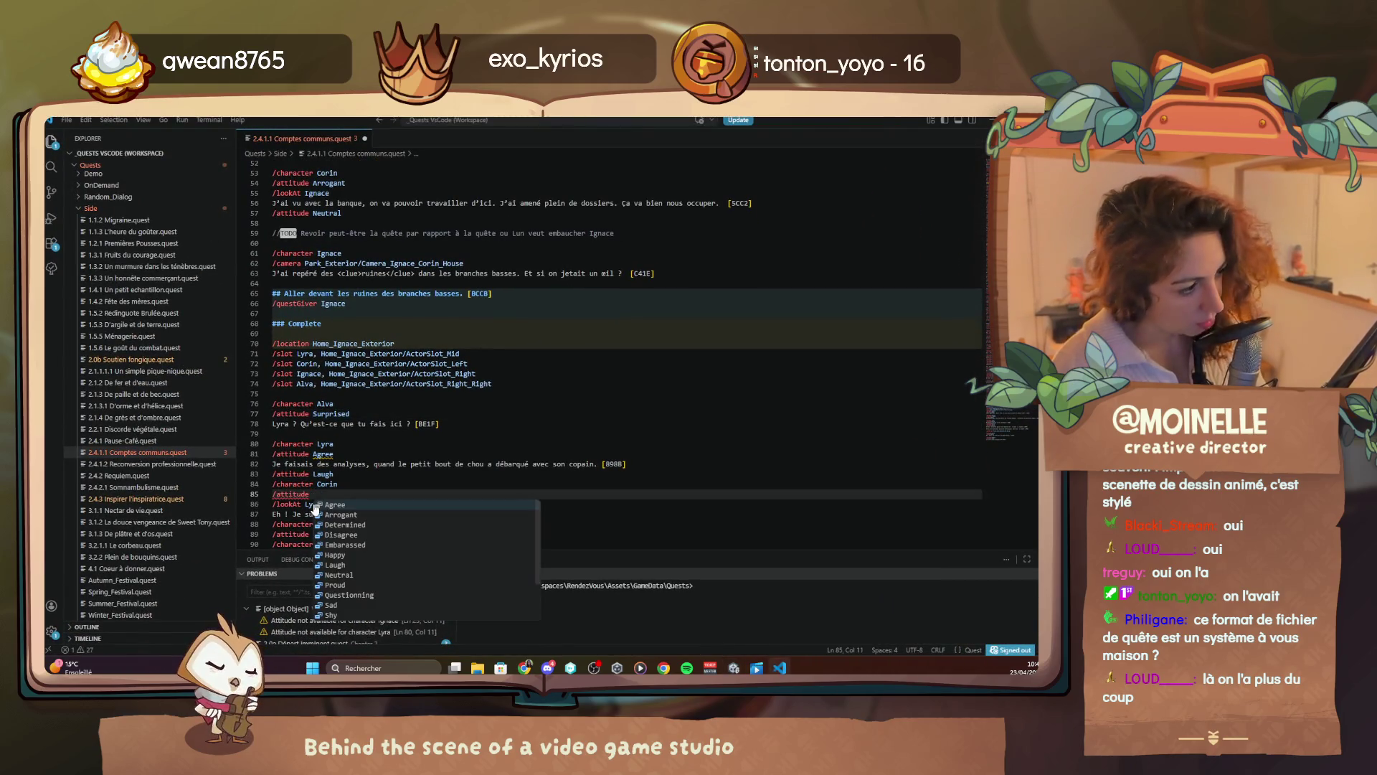
text(Angr)
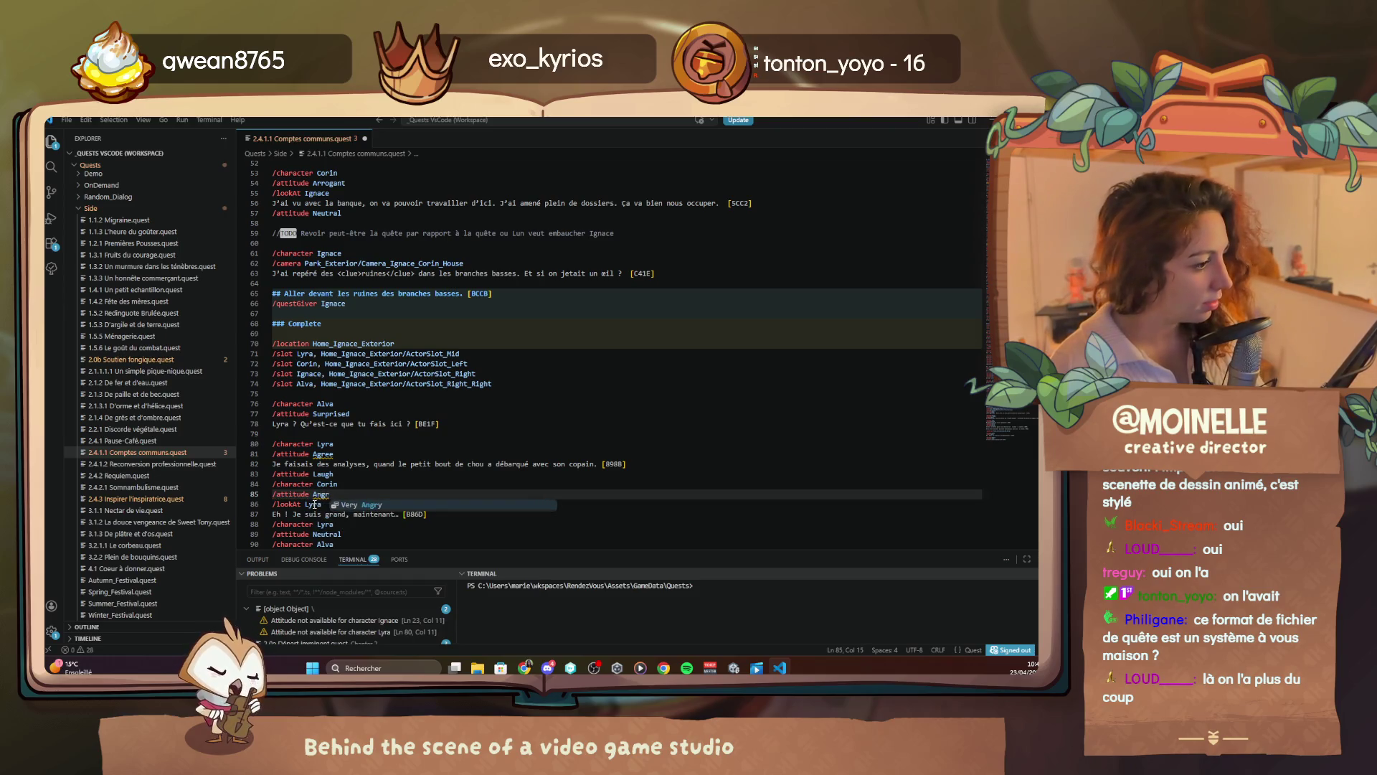
key(Tab)
Trim Corin's attitude to plain Angry and remove the extra '/attitude Angry' line
click(437, 512)
scroll(437, 512, down, 1)
key(Return)
text(/at)
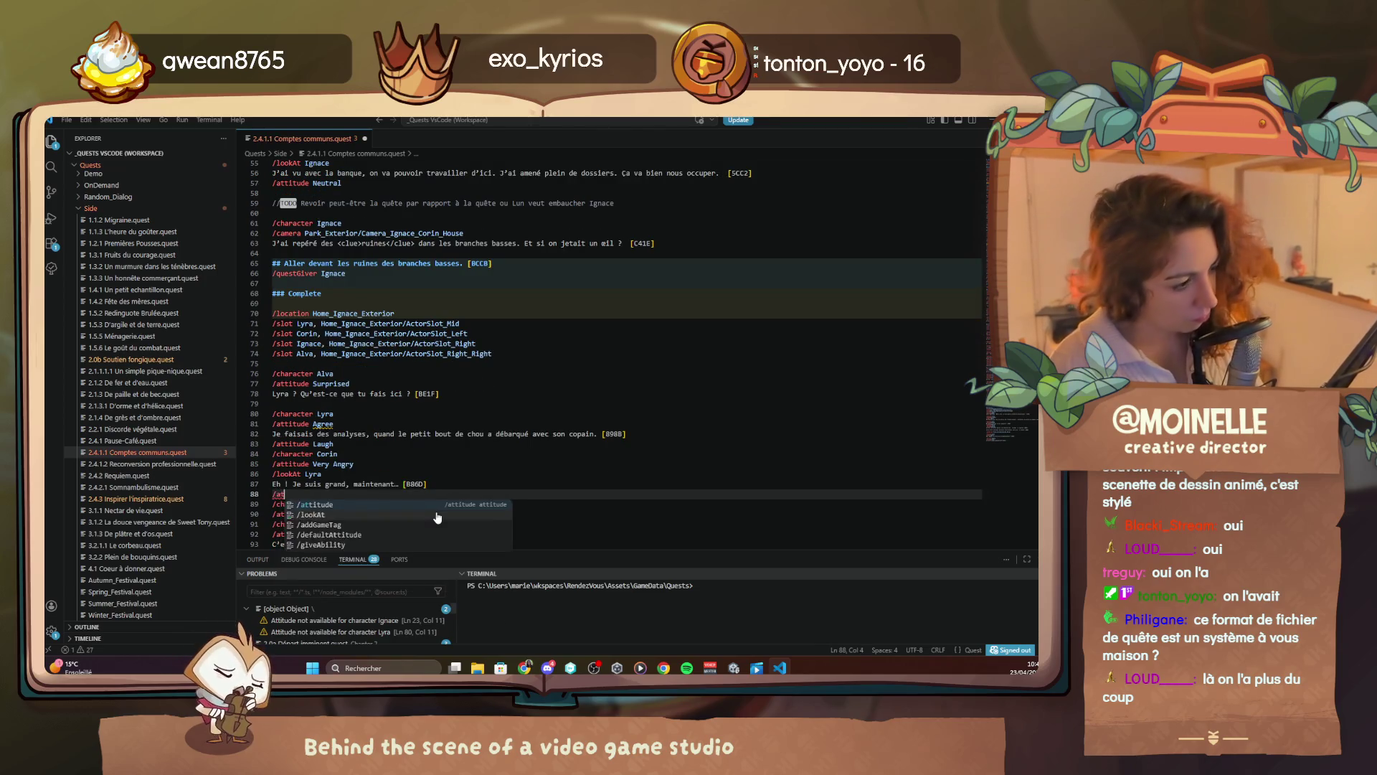
text(titude Angry)
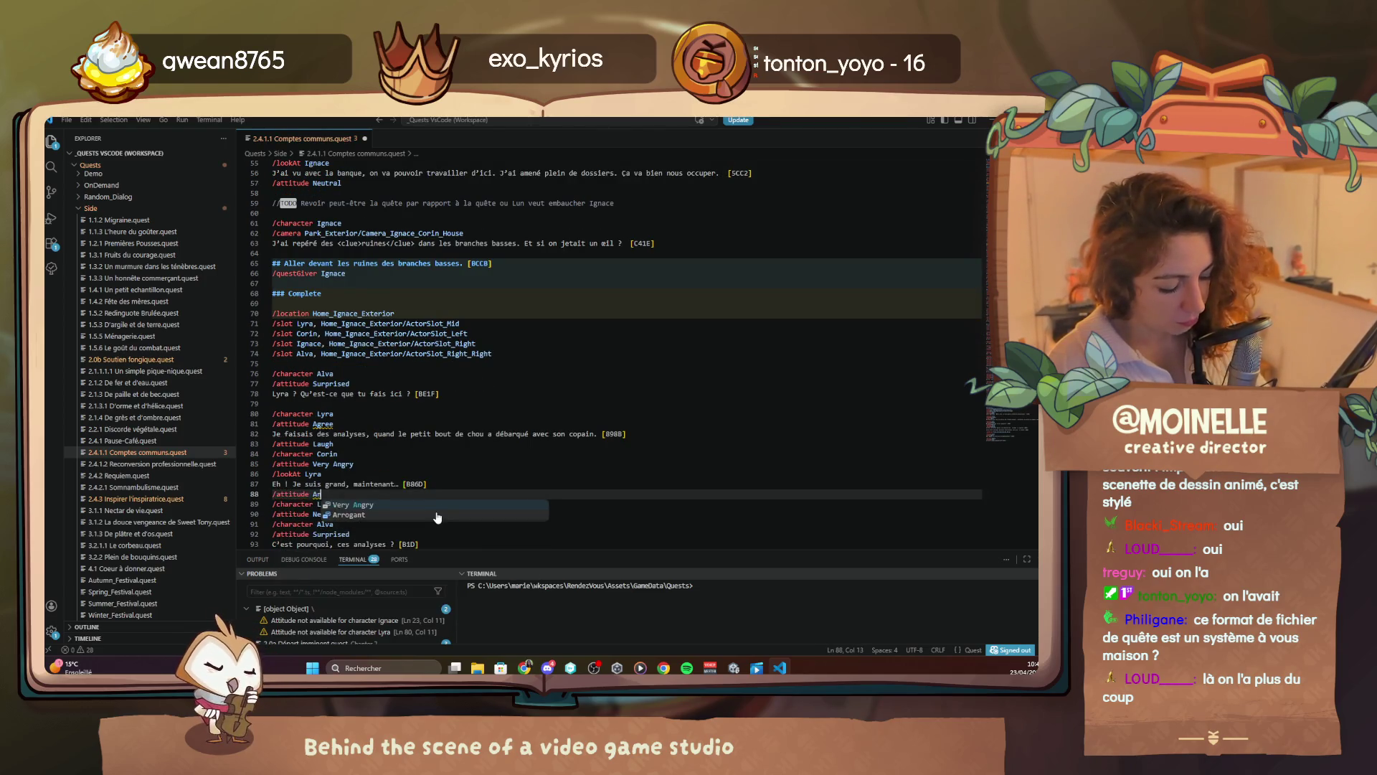
key(Escape)
key(Up)
key(Up)
key(Up)
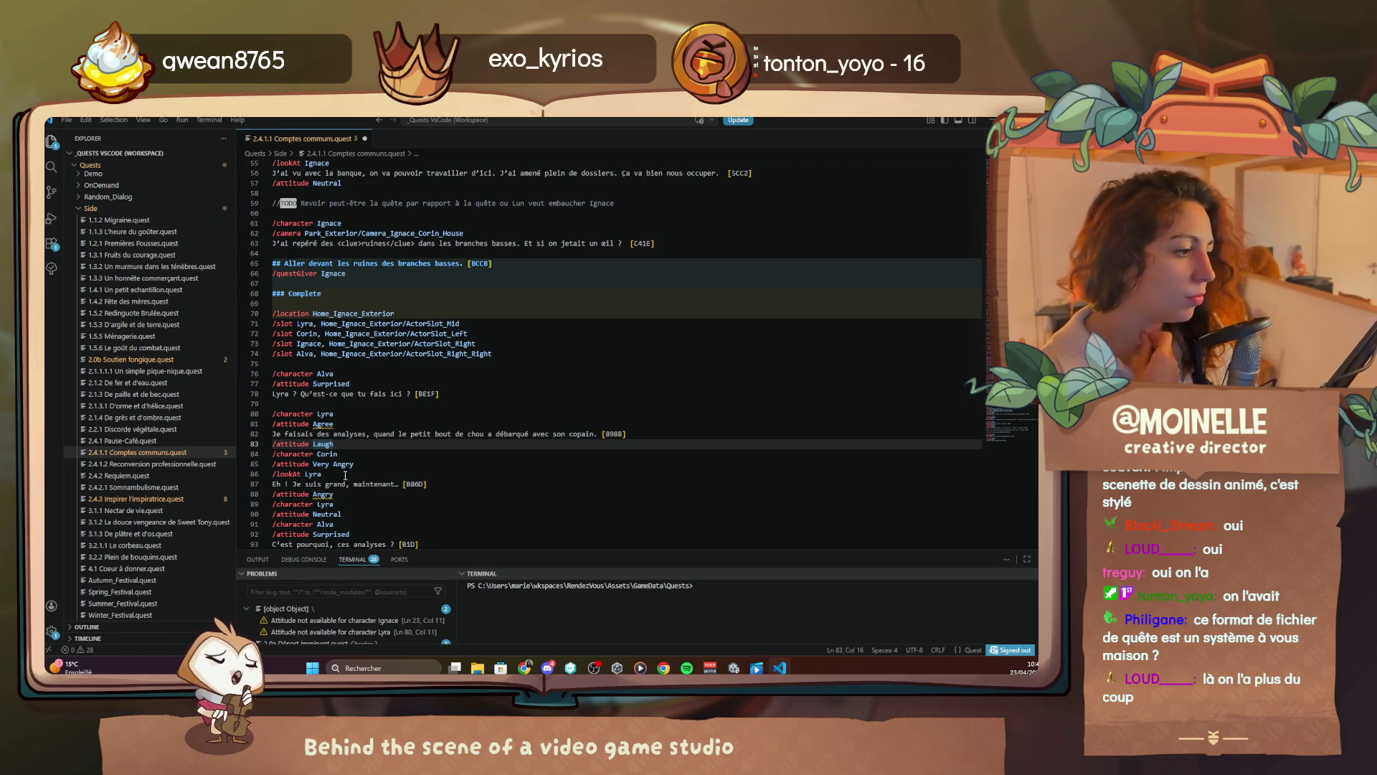
drag(331, 464, 265, 495)
key(BackSpace)
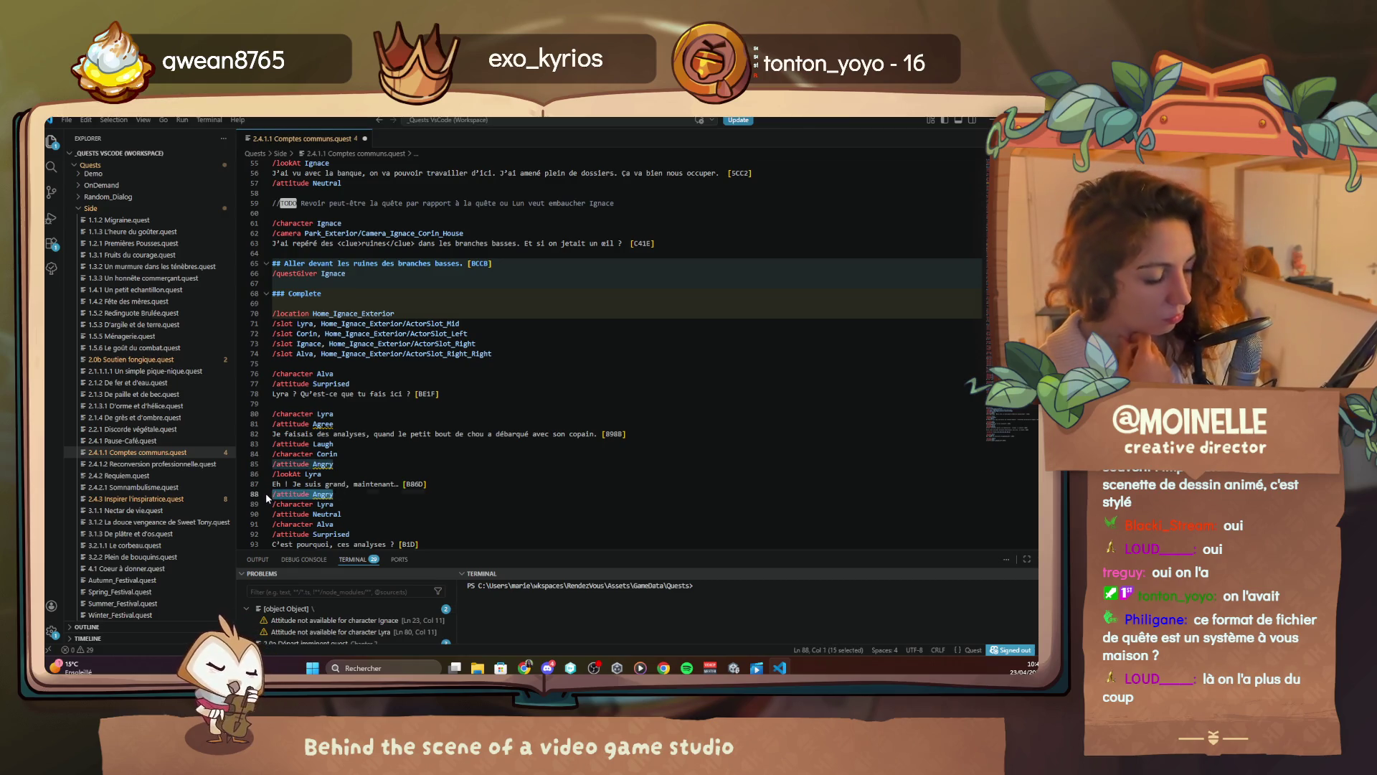
key(BackSpace)
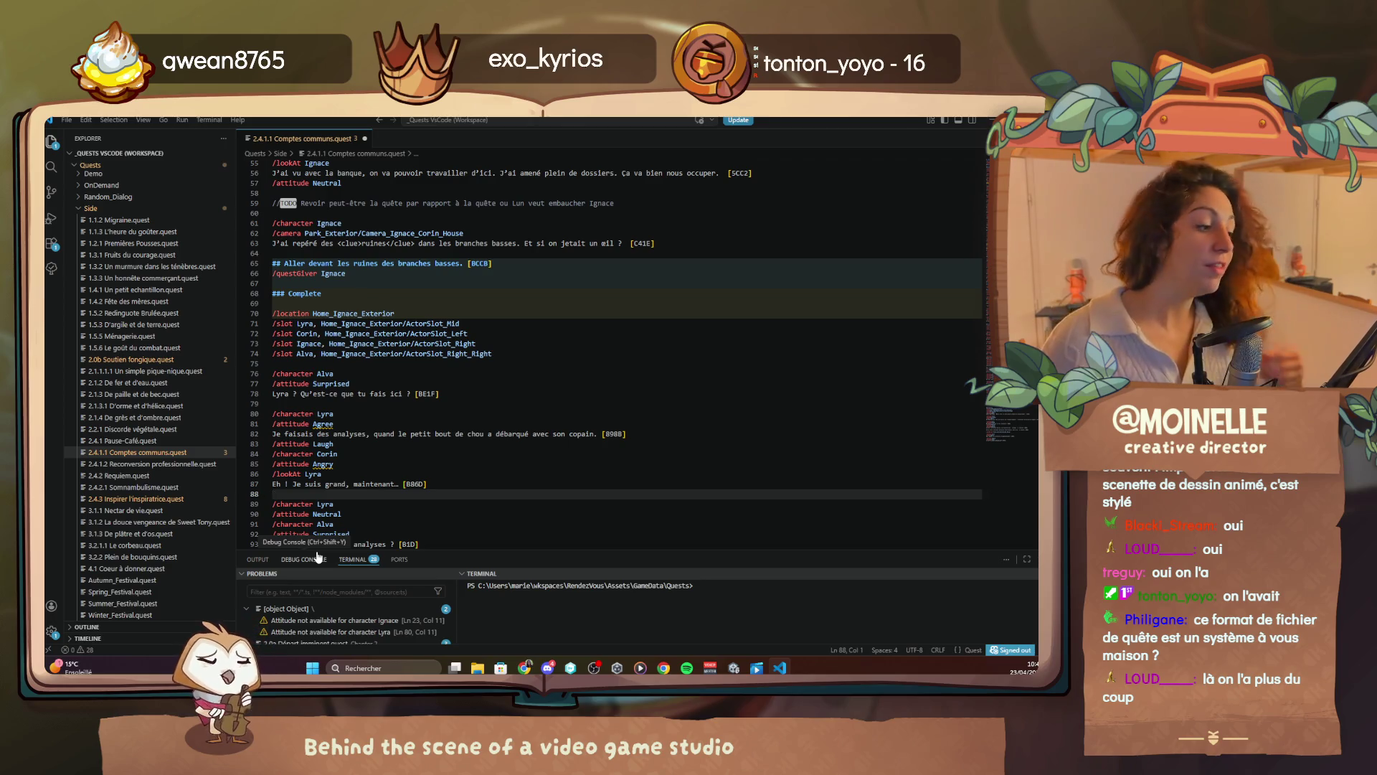
click(731, 668)
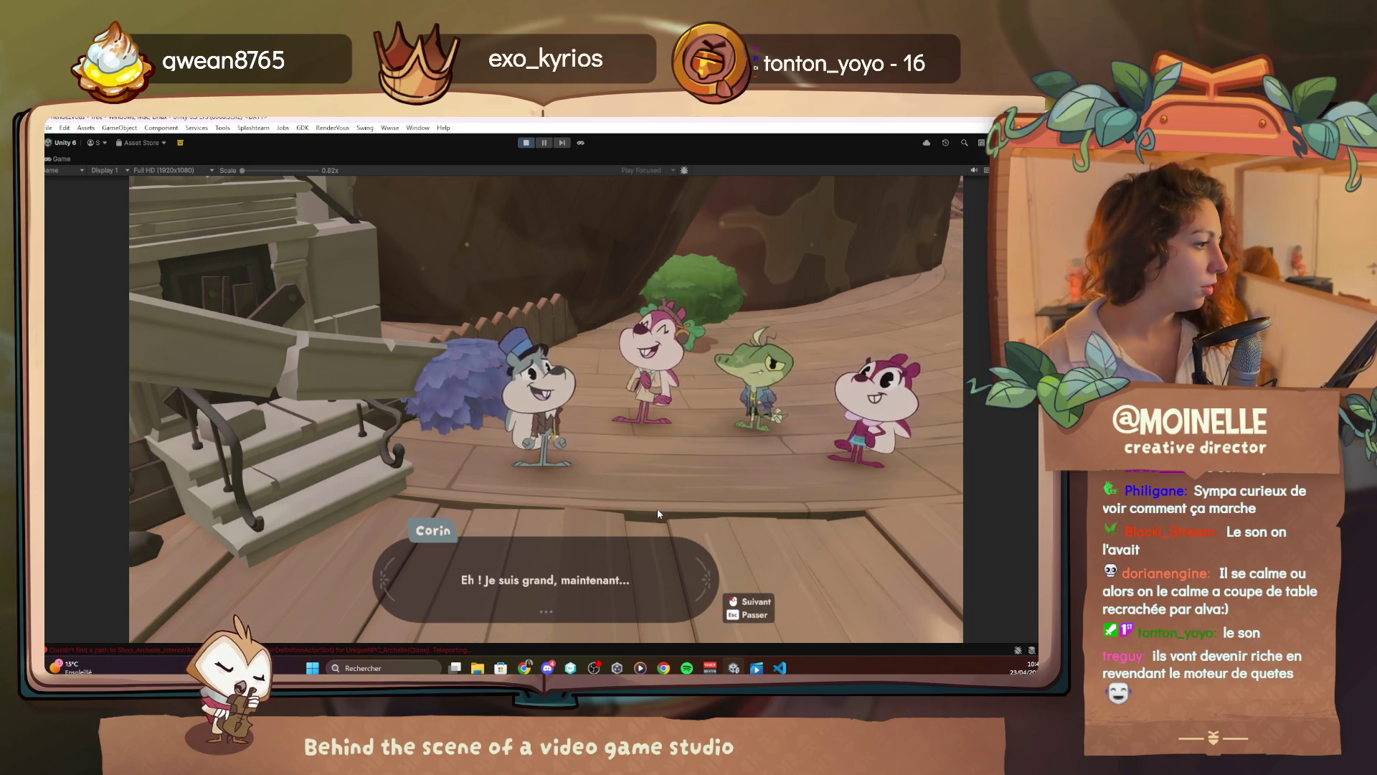
Play the dialogue on to Corin's woodpile line, skipping to the next music track
click(657, 510)
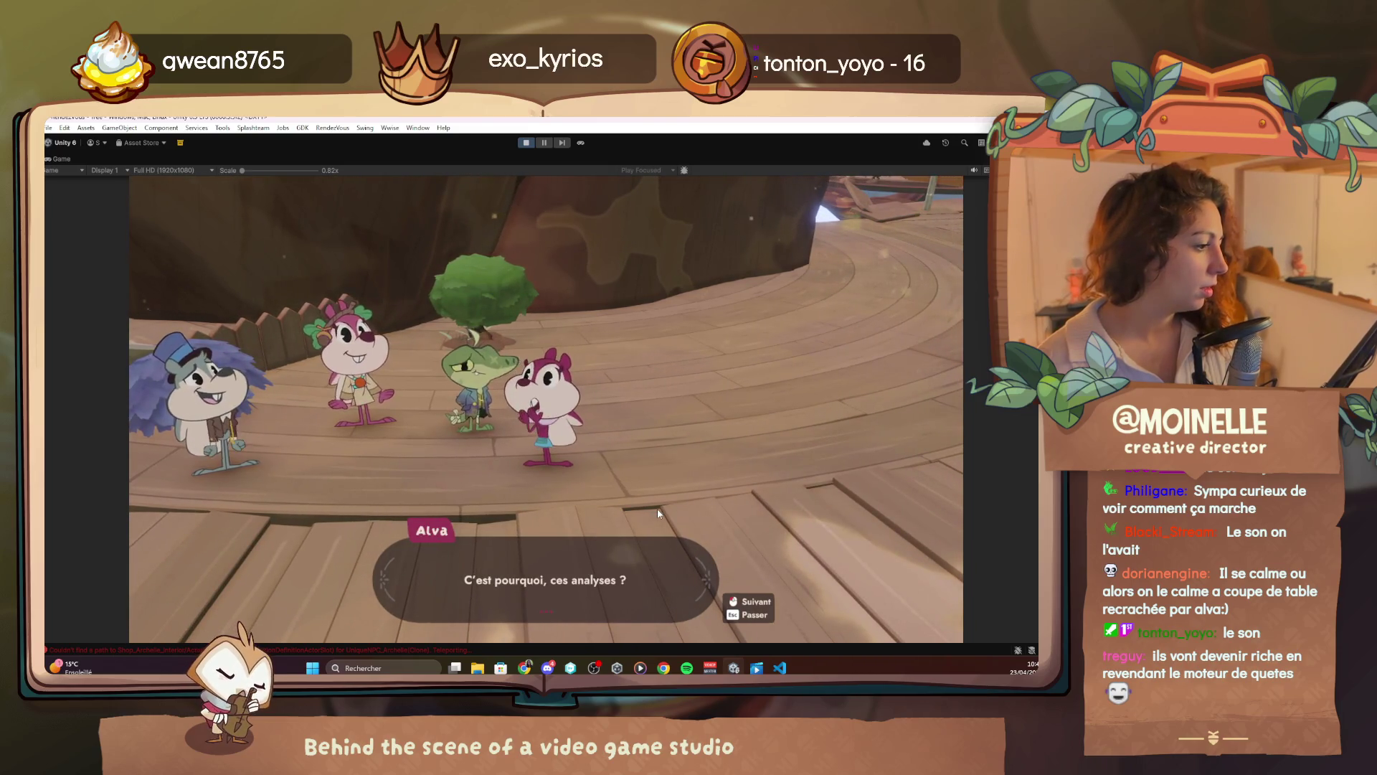
click(635, 488)
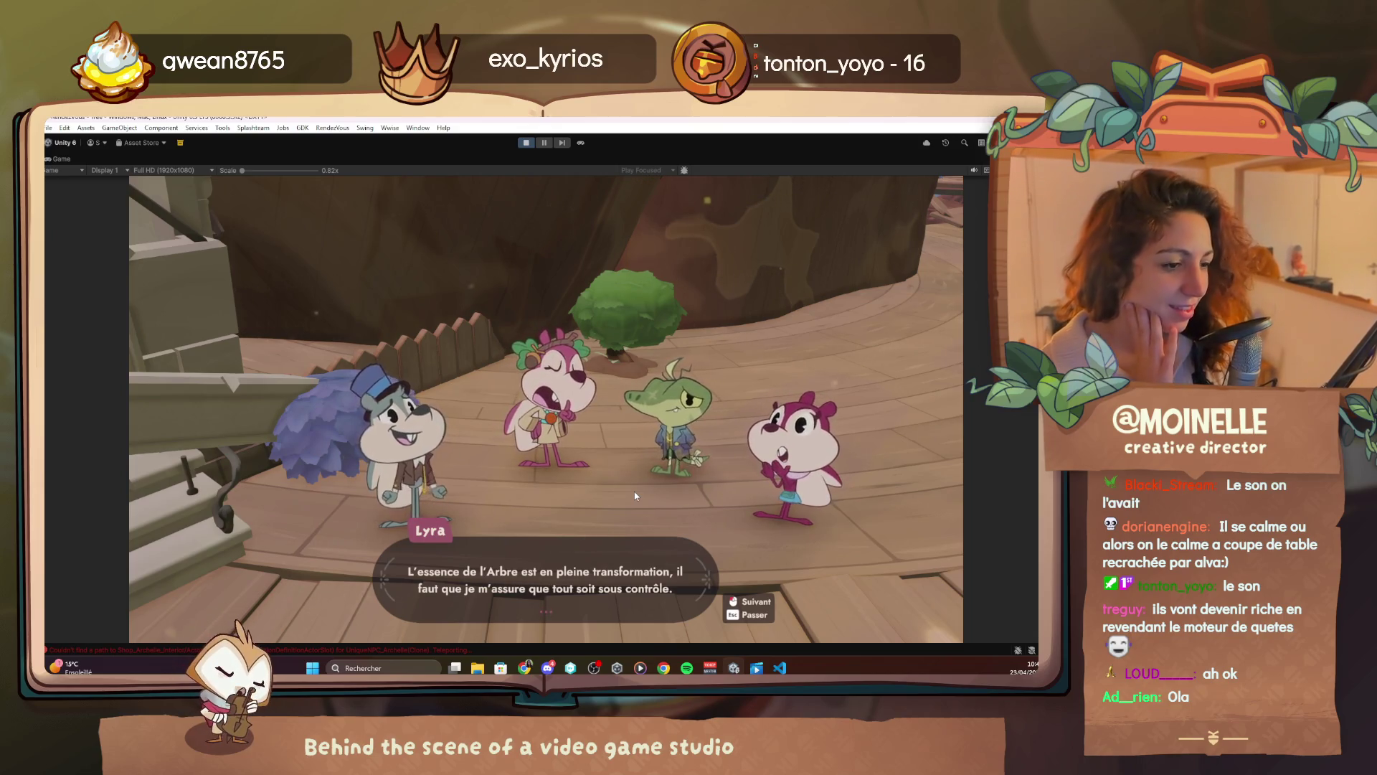
click(641, 667)
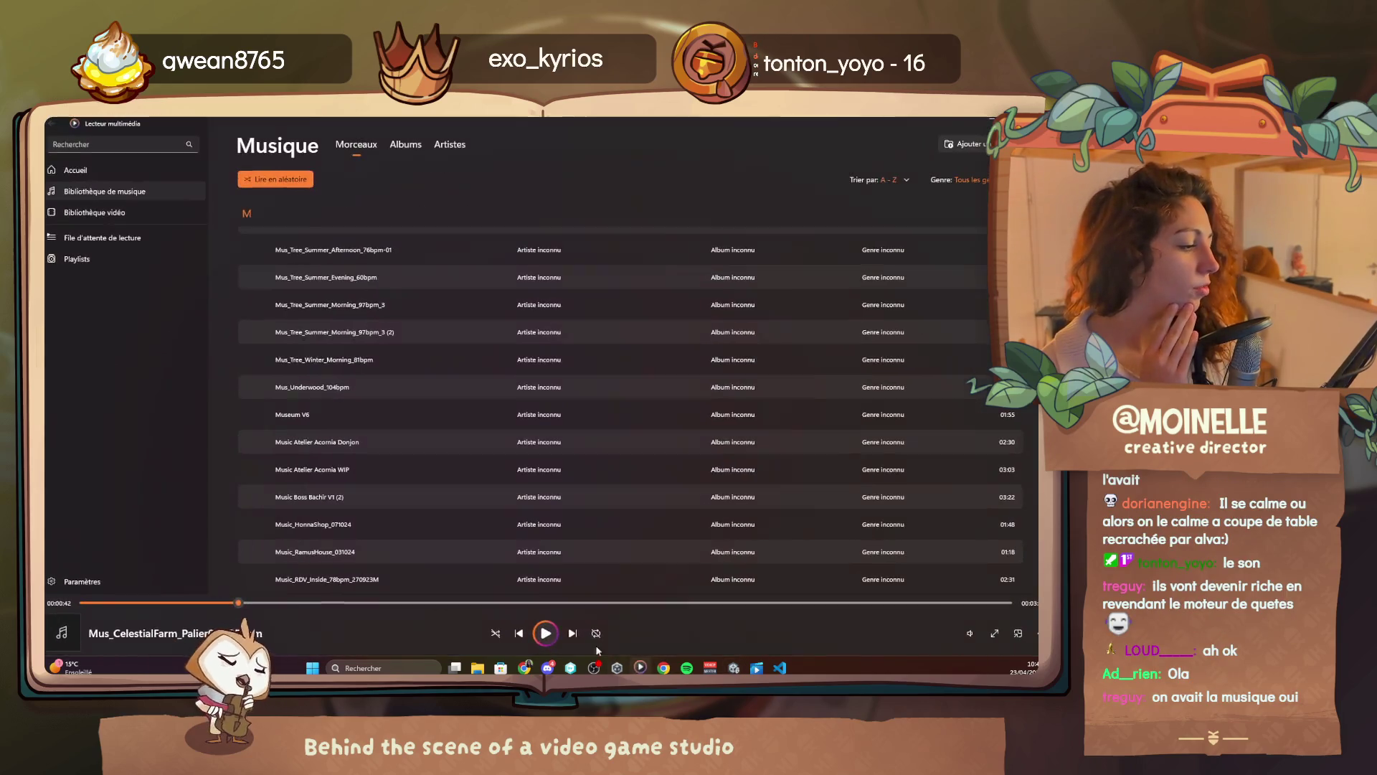
click(573, 632)
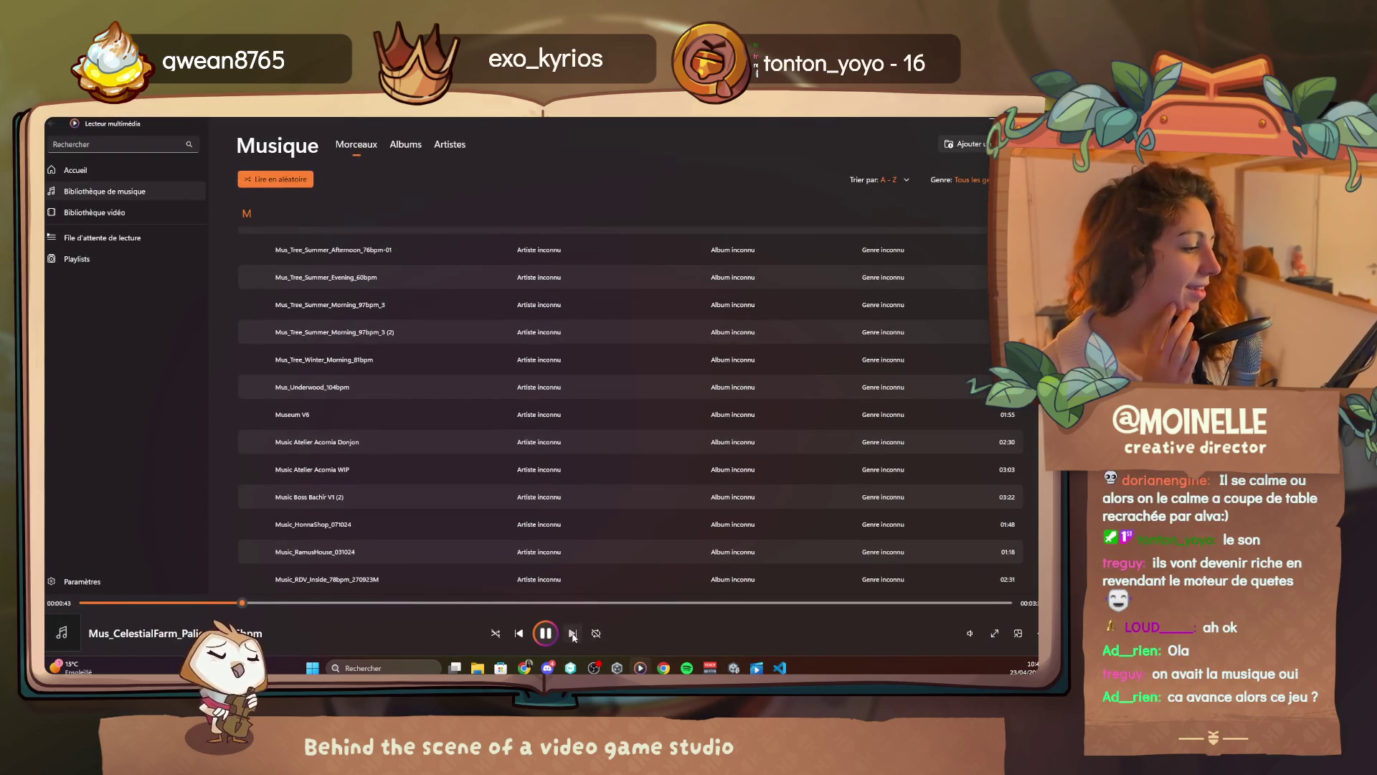
click(640, 667)
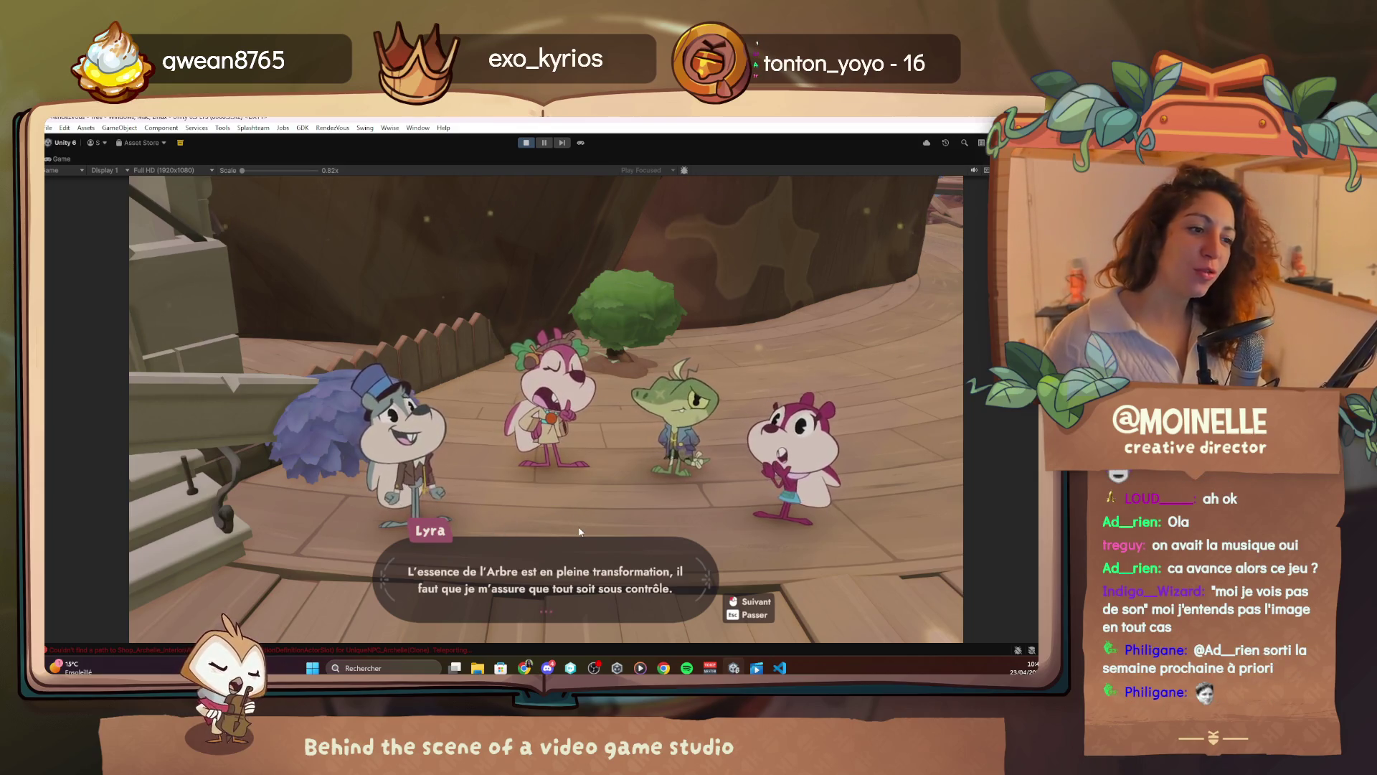
click(662, 486)
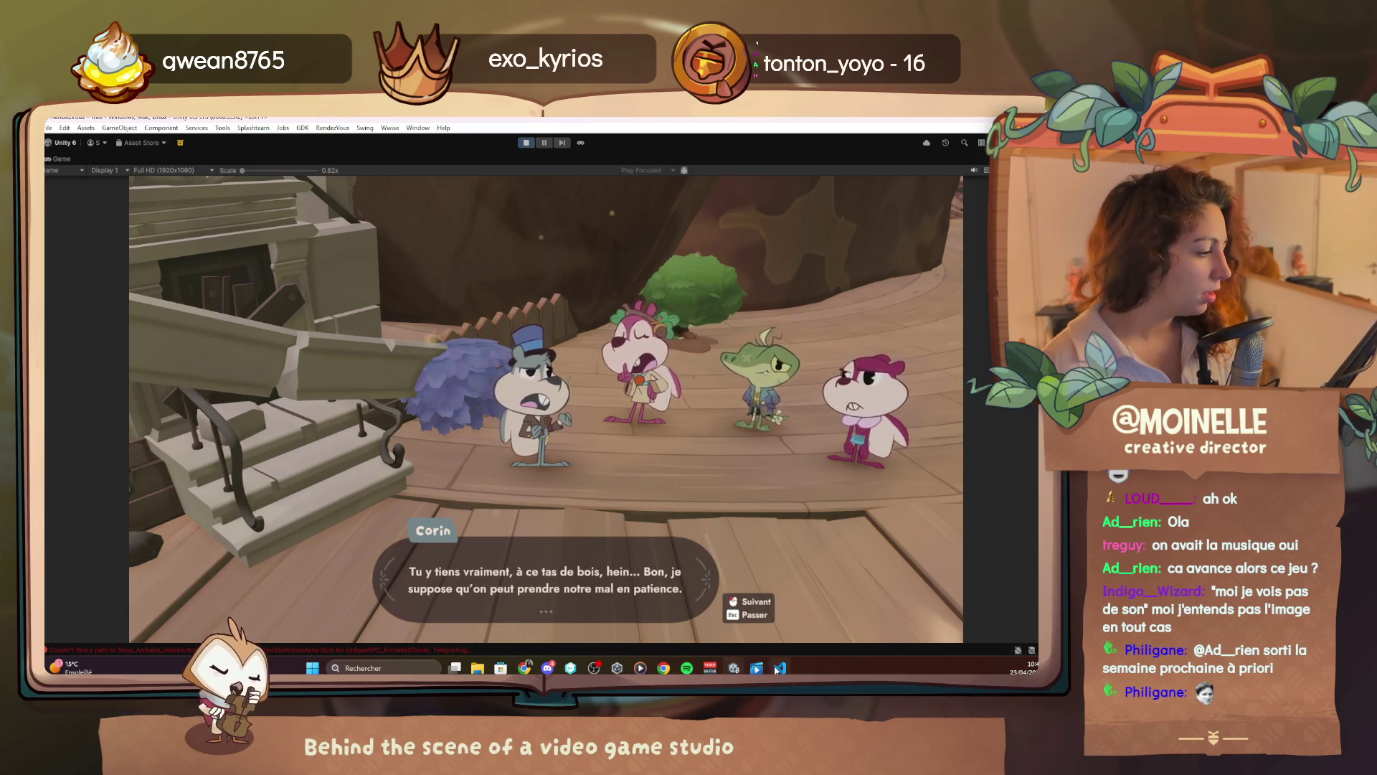
Add '/attitude Neutral' on the empty line after Lyra's Arbre line
key(alt+Tab)
scroll(449, 441, down, 5)
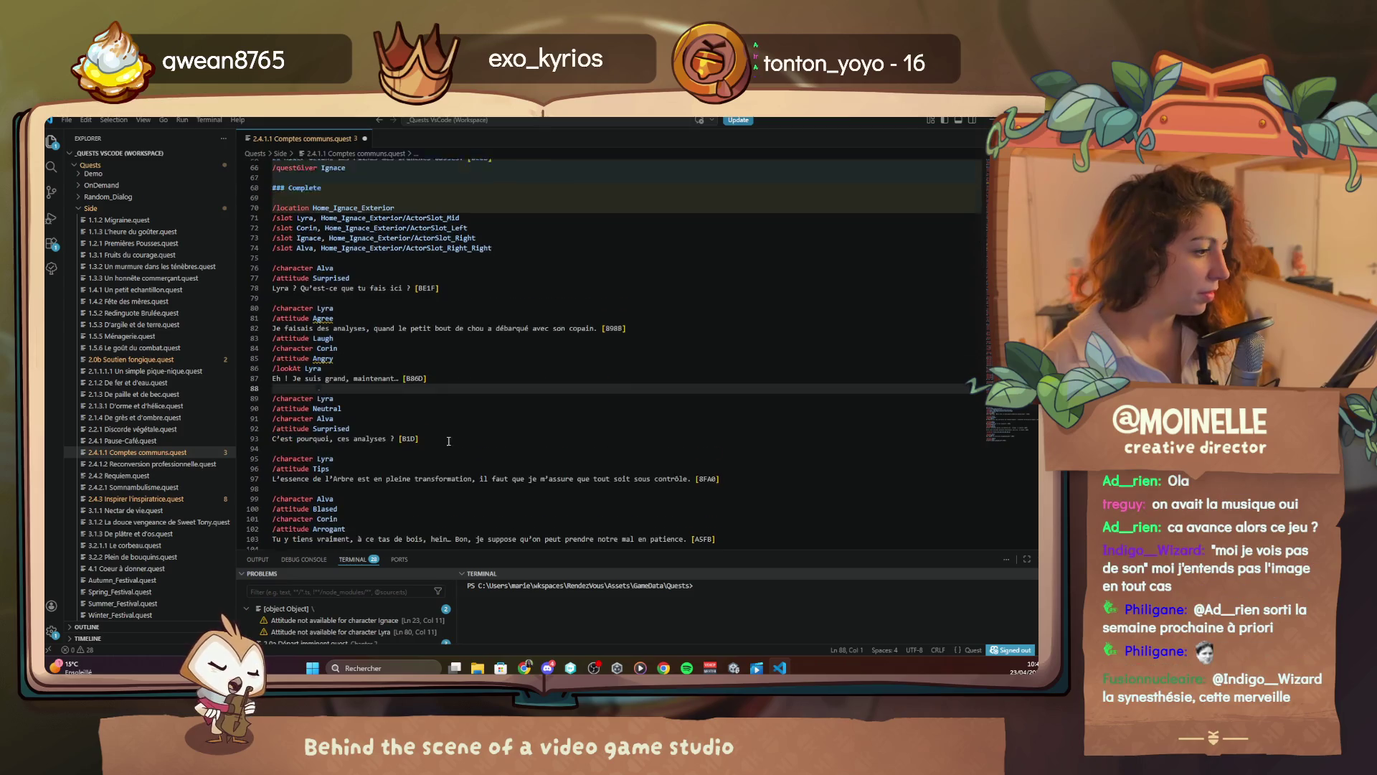
click(331, 464)
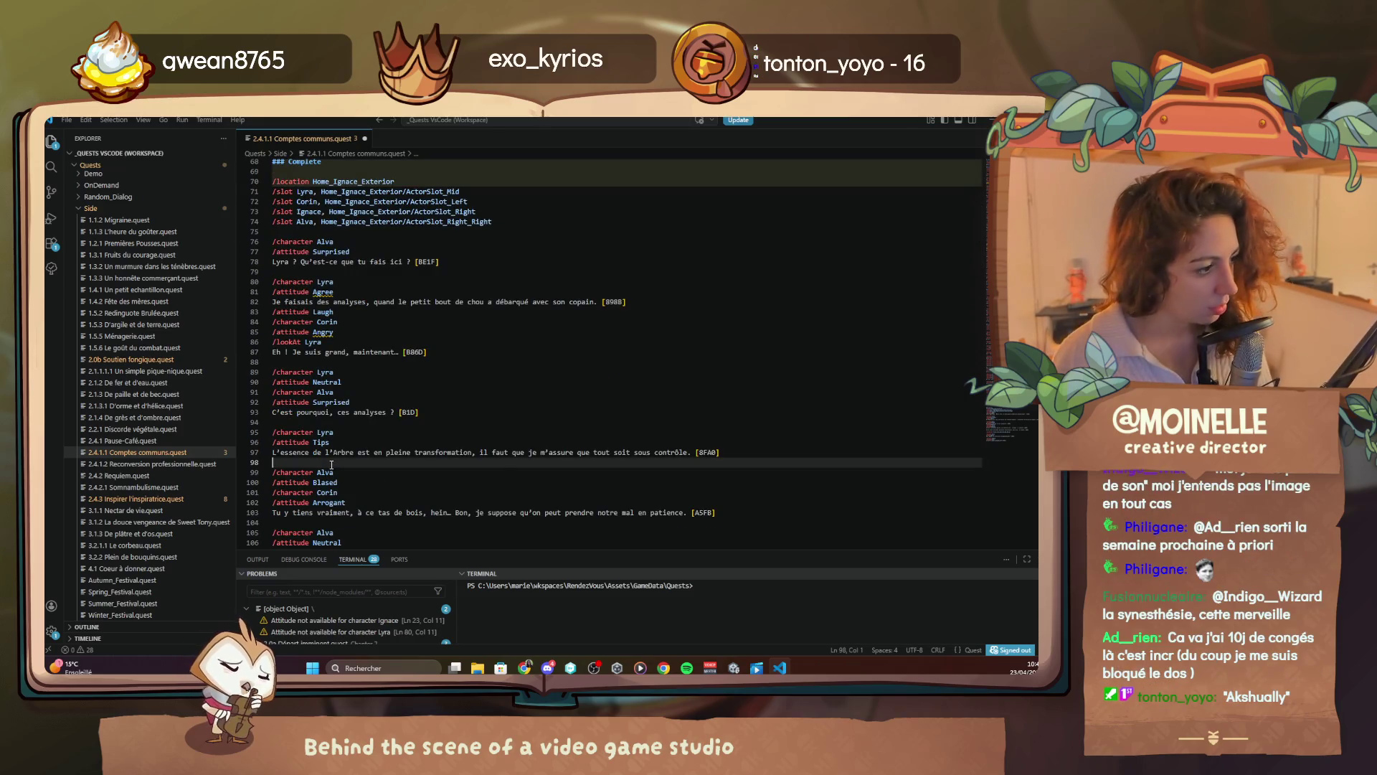
text(/attitude )
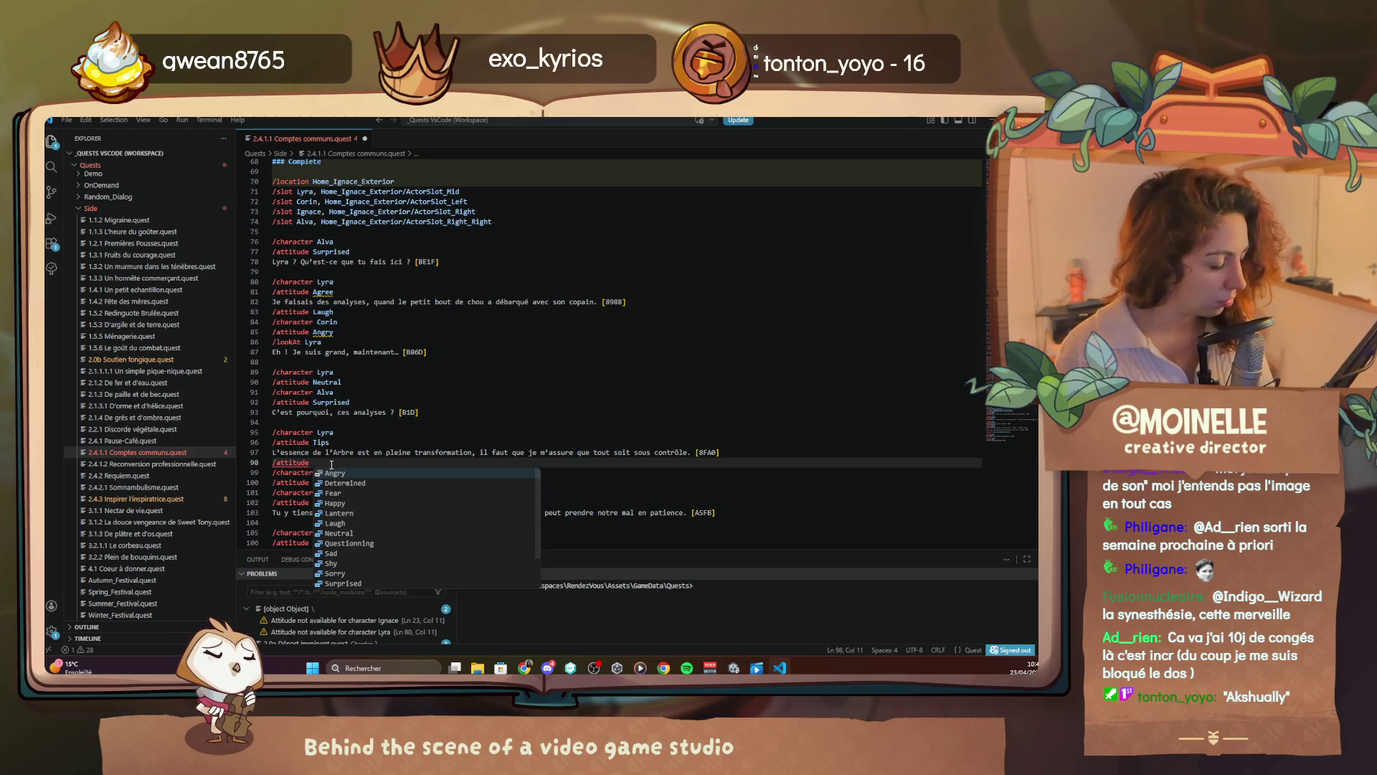
text(neu)
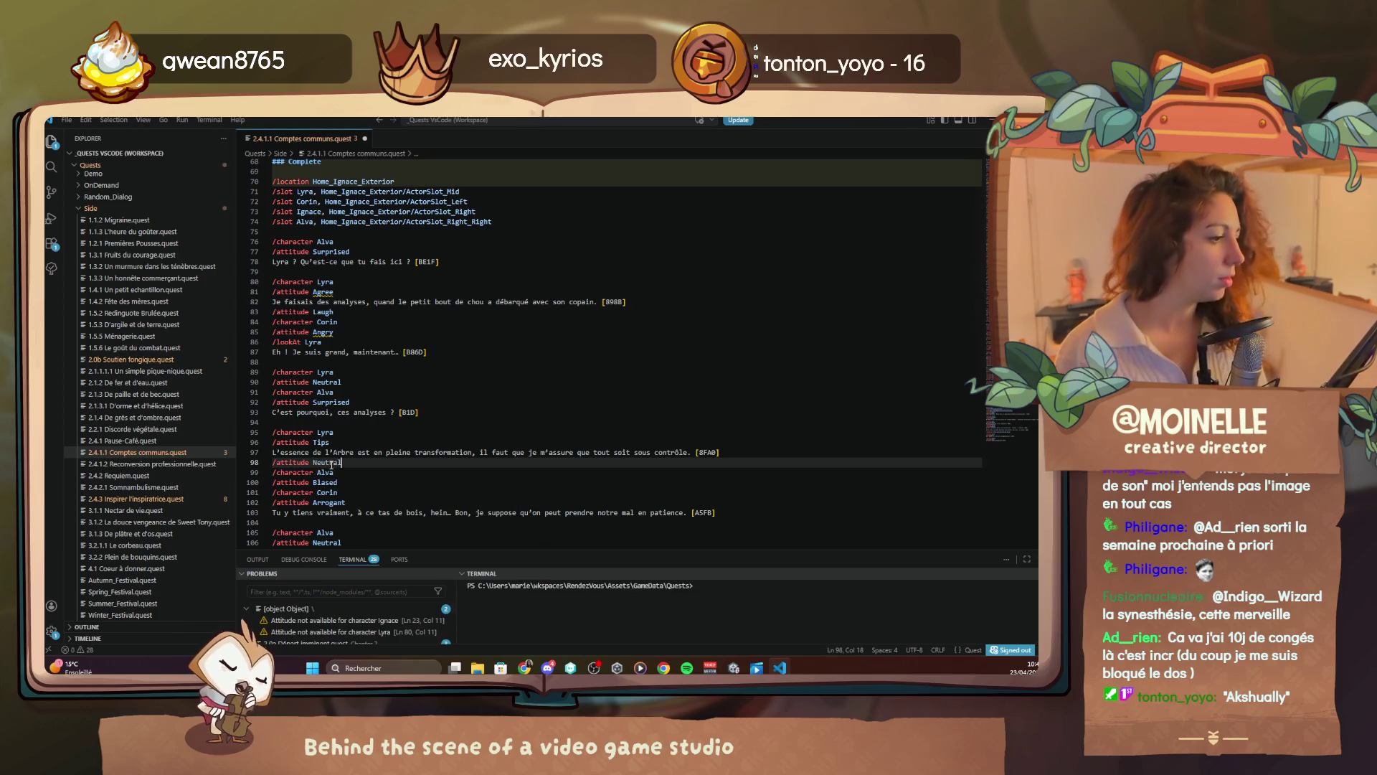
Advance the Unity dialogue past Lyra's 'Parfait. Alva' to Ignace's 'Ça tombe bien' line
click(733, 668)
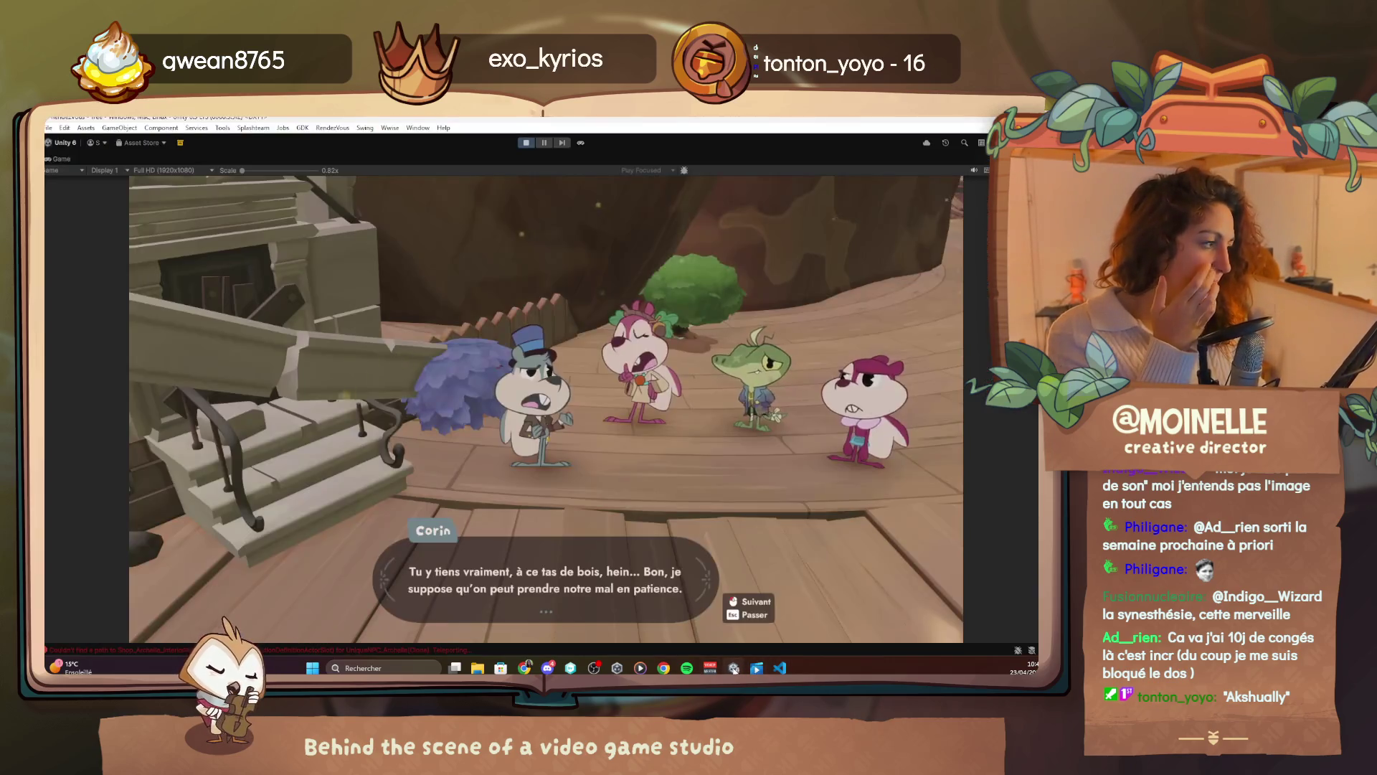
click(880, 427)
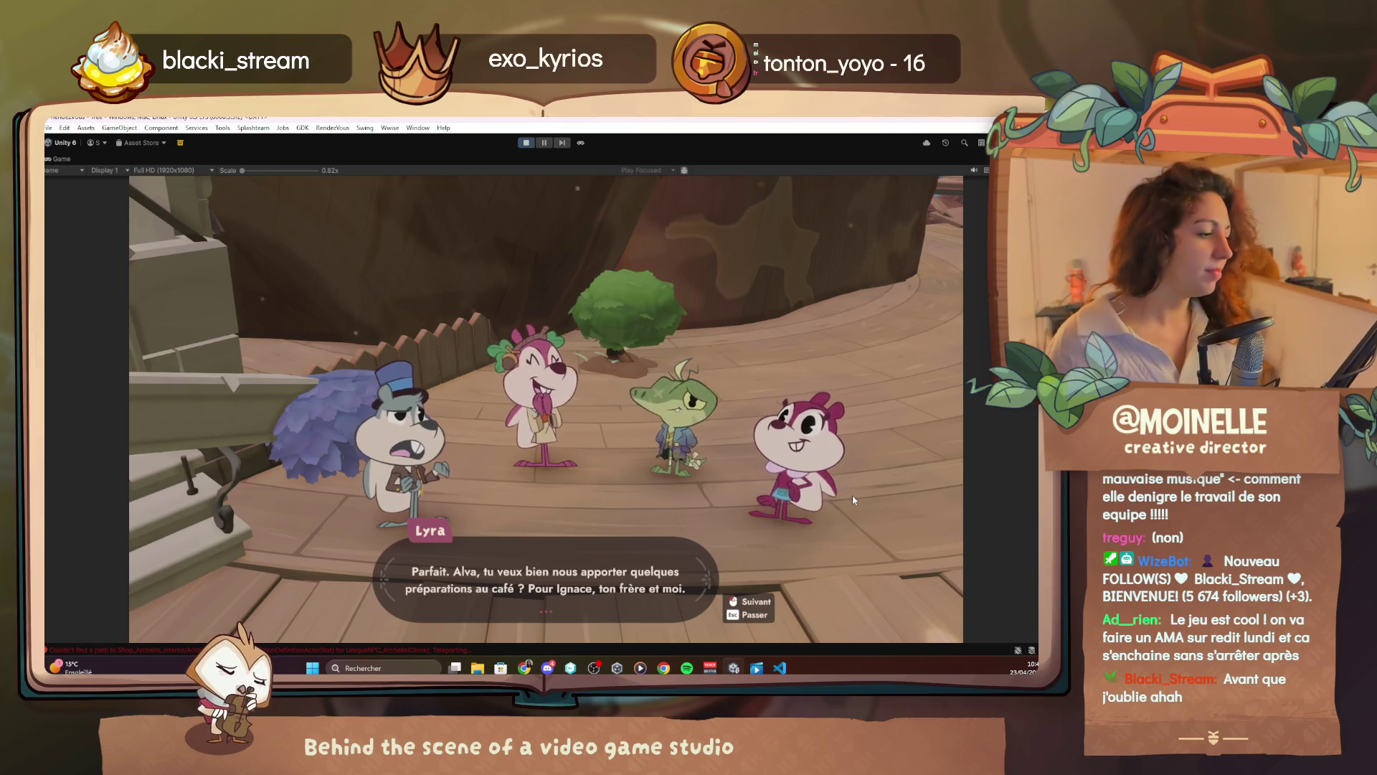
click(731, 532)
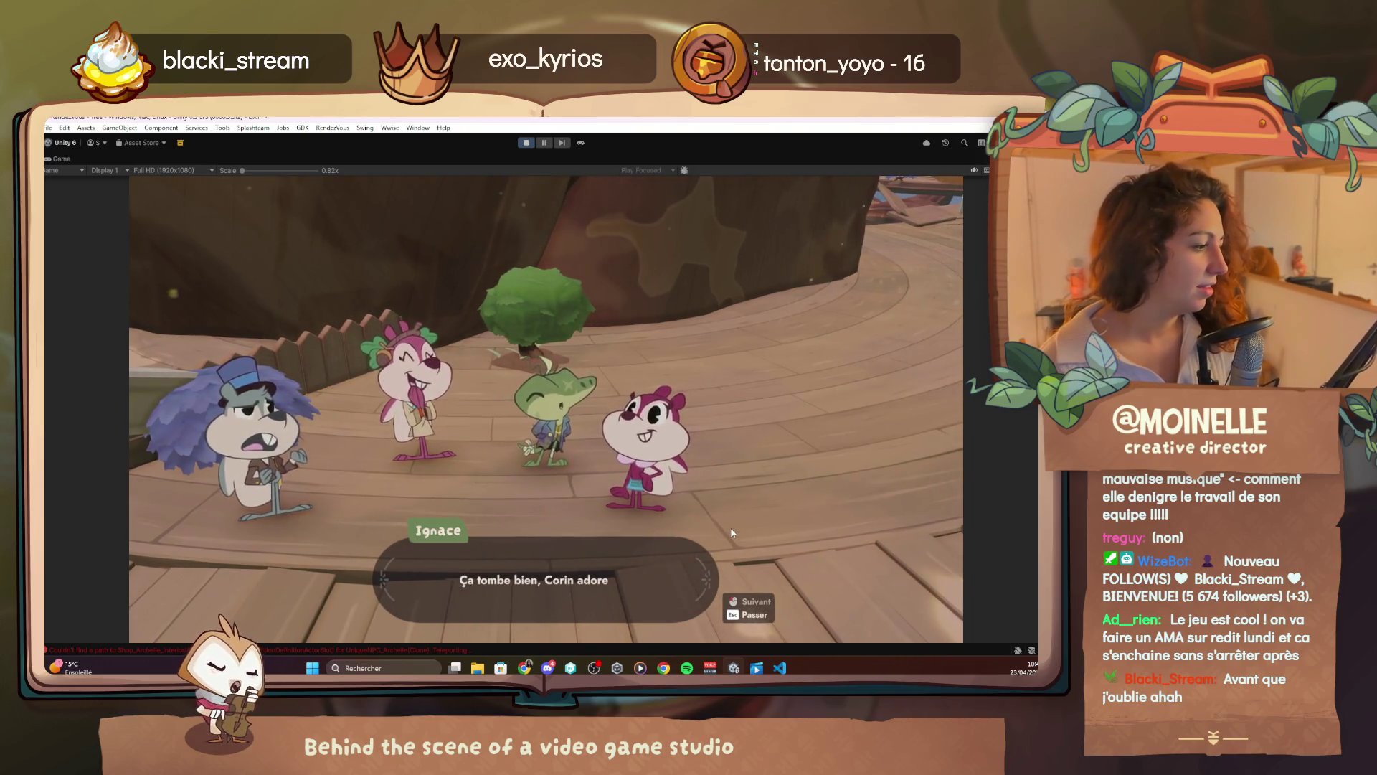
Add '/lookAt Lyra' under Ignace's Happy attitude, then finish the dialogue in Unity
click(784, 665)
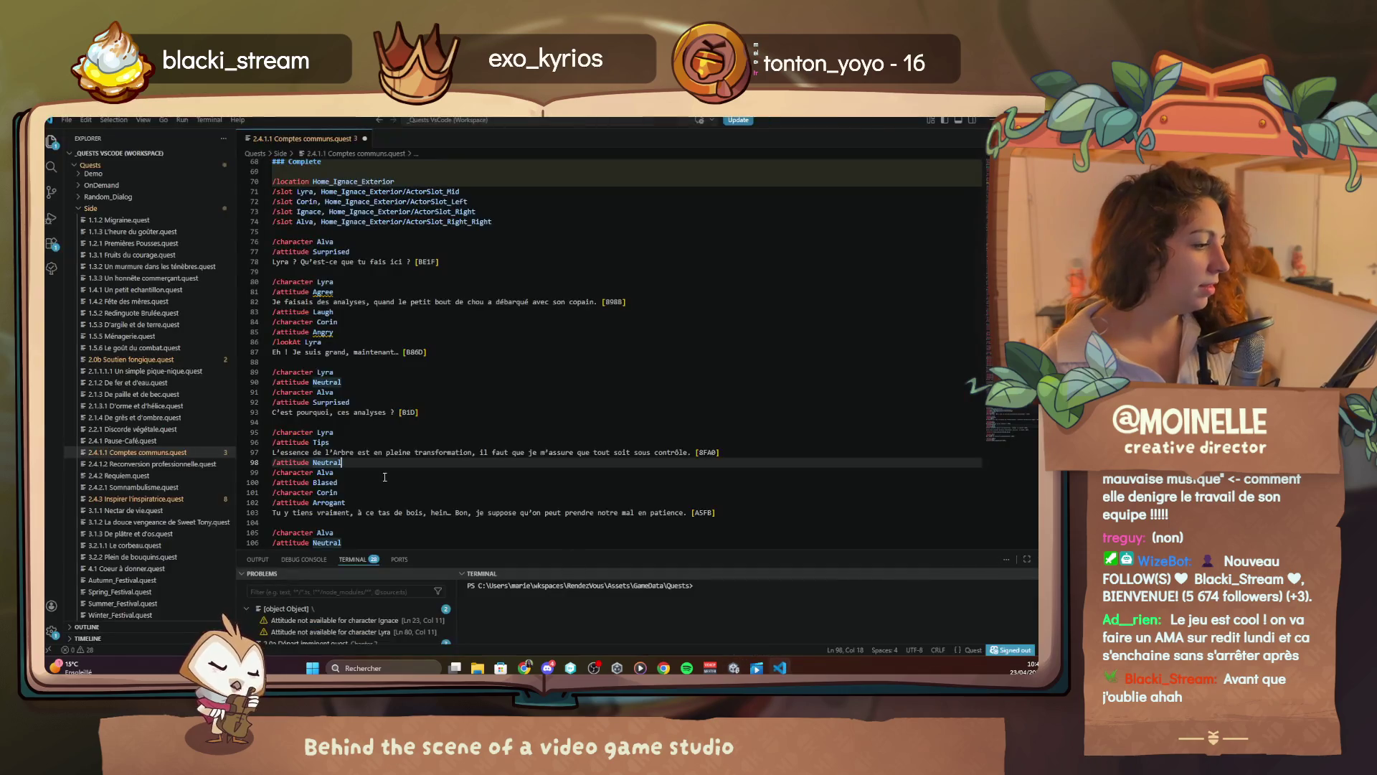
scroll(386, 472, down, 3)
click(336, 419)
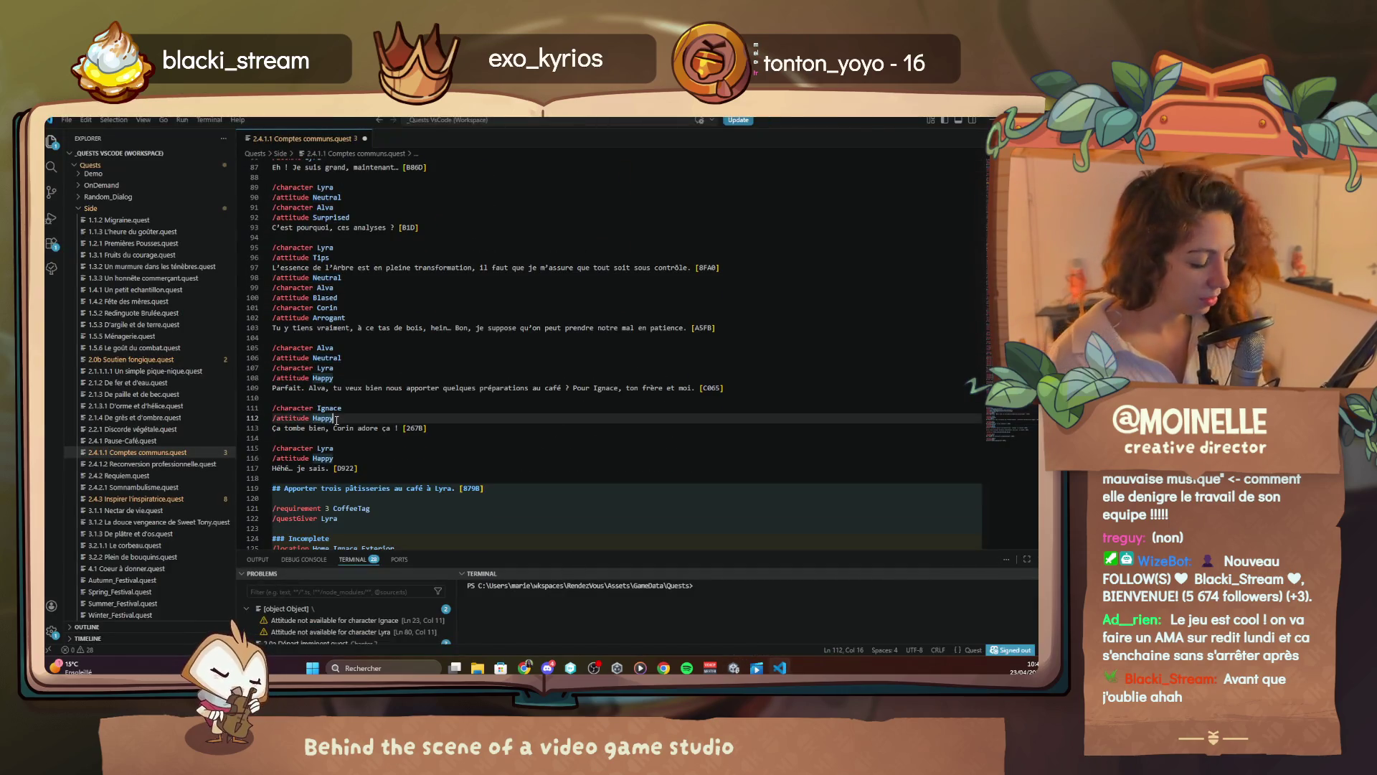
key(Return)
text(/lookAt)
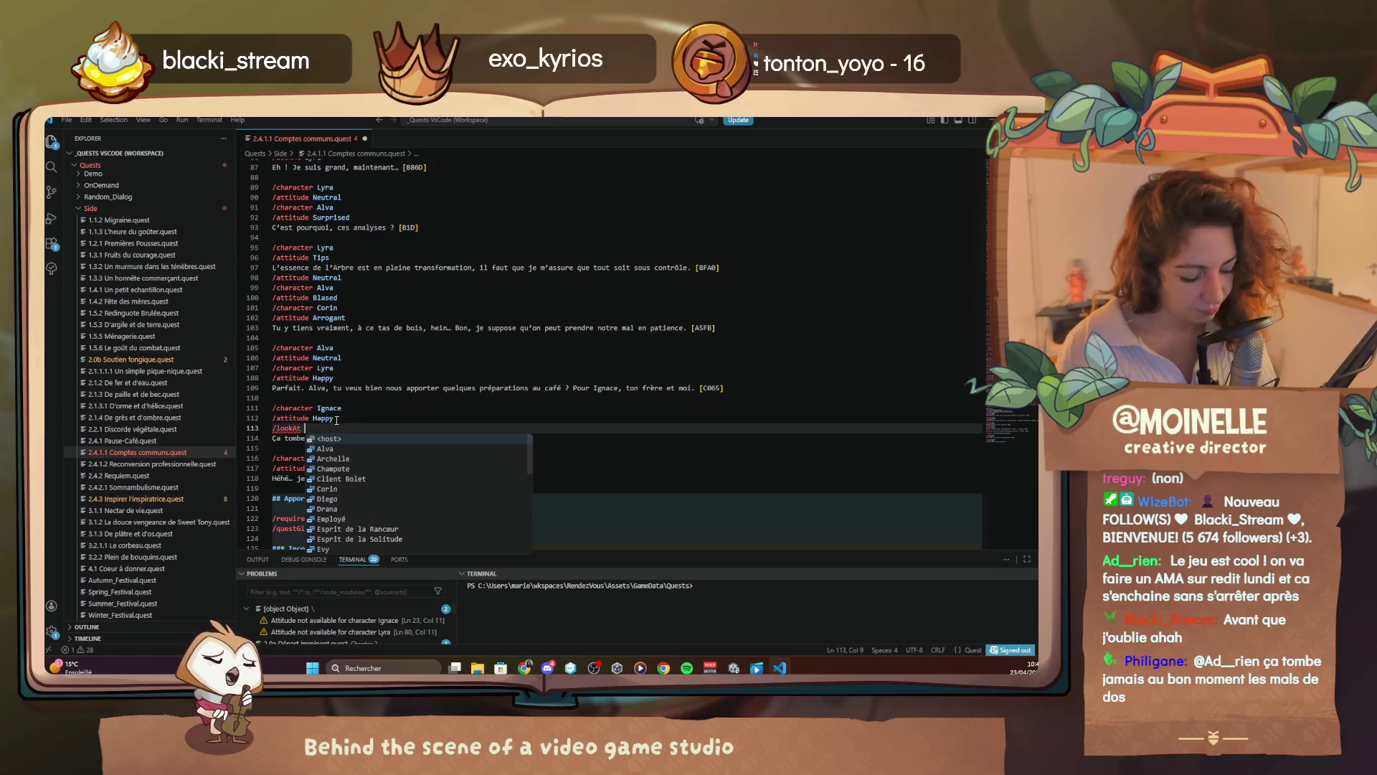
text( ly)
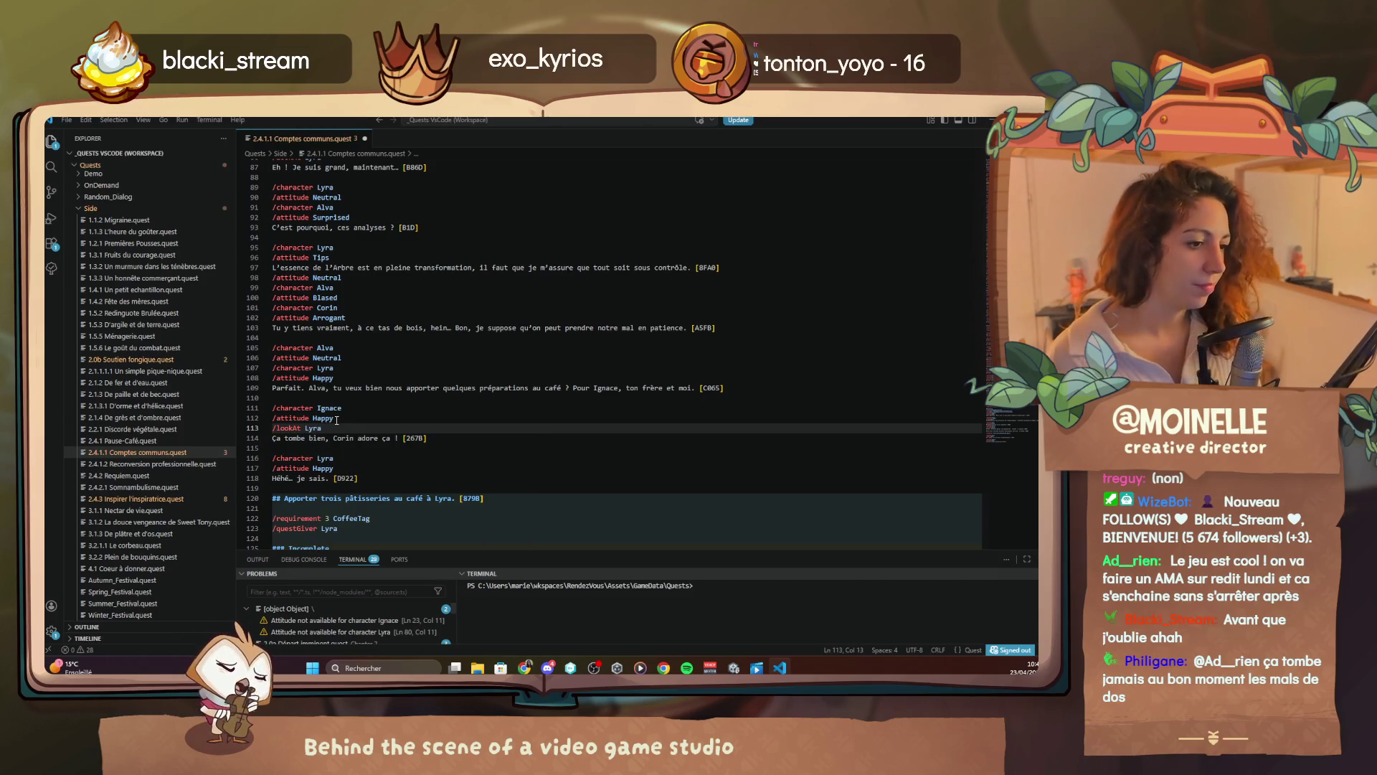
key(alt+Tab)
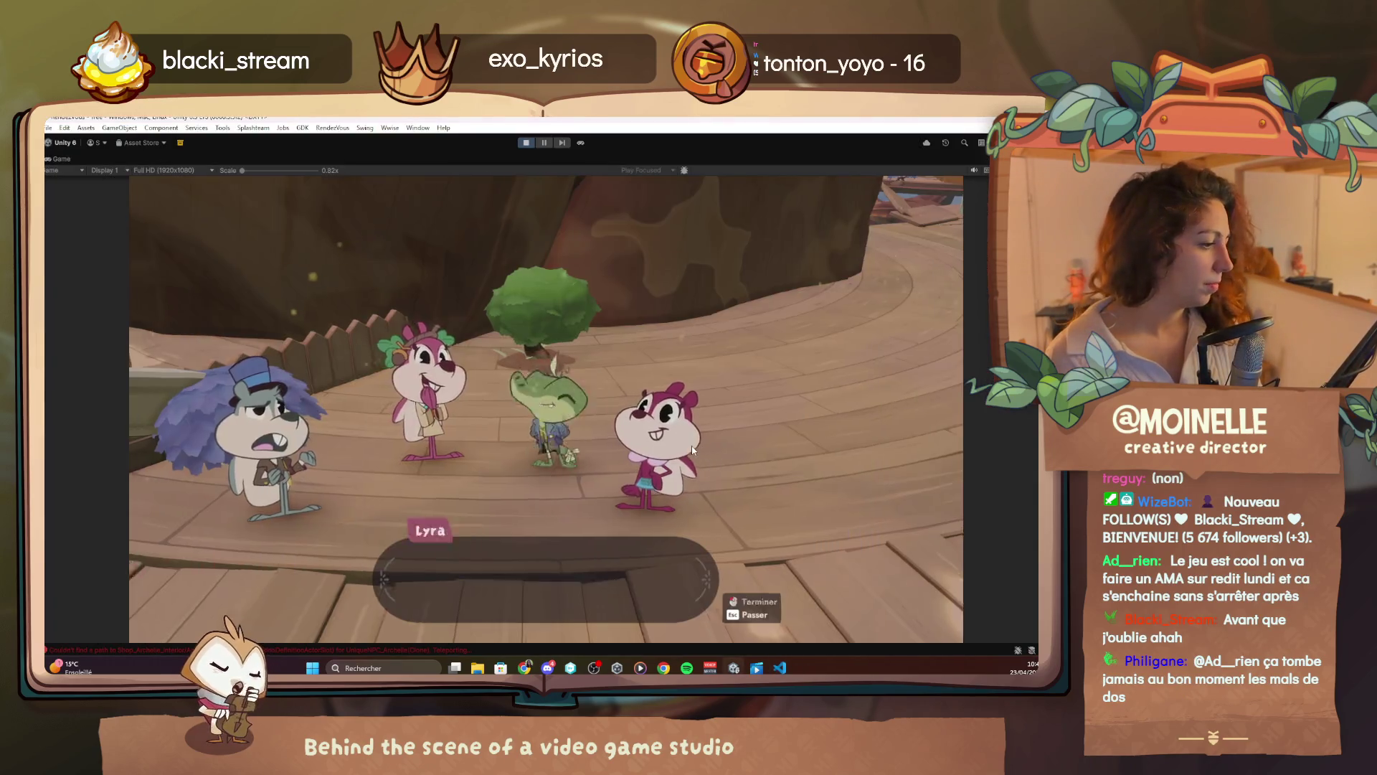
click(692, 446)
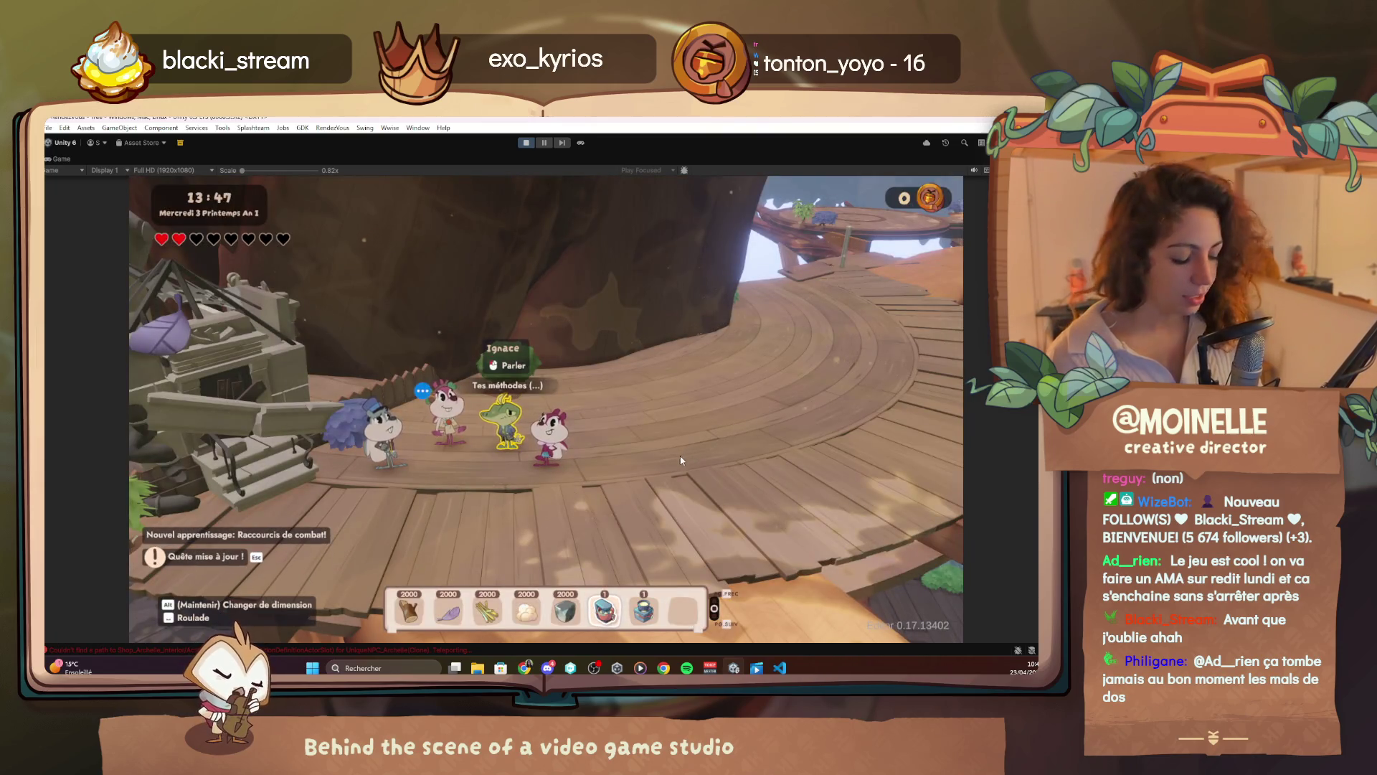
Walk the character to the lower boardwalk and check the Paramètres > Audio volumes
key(d)
key(s)
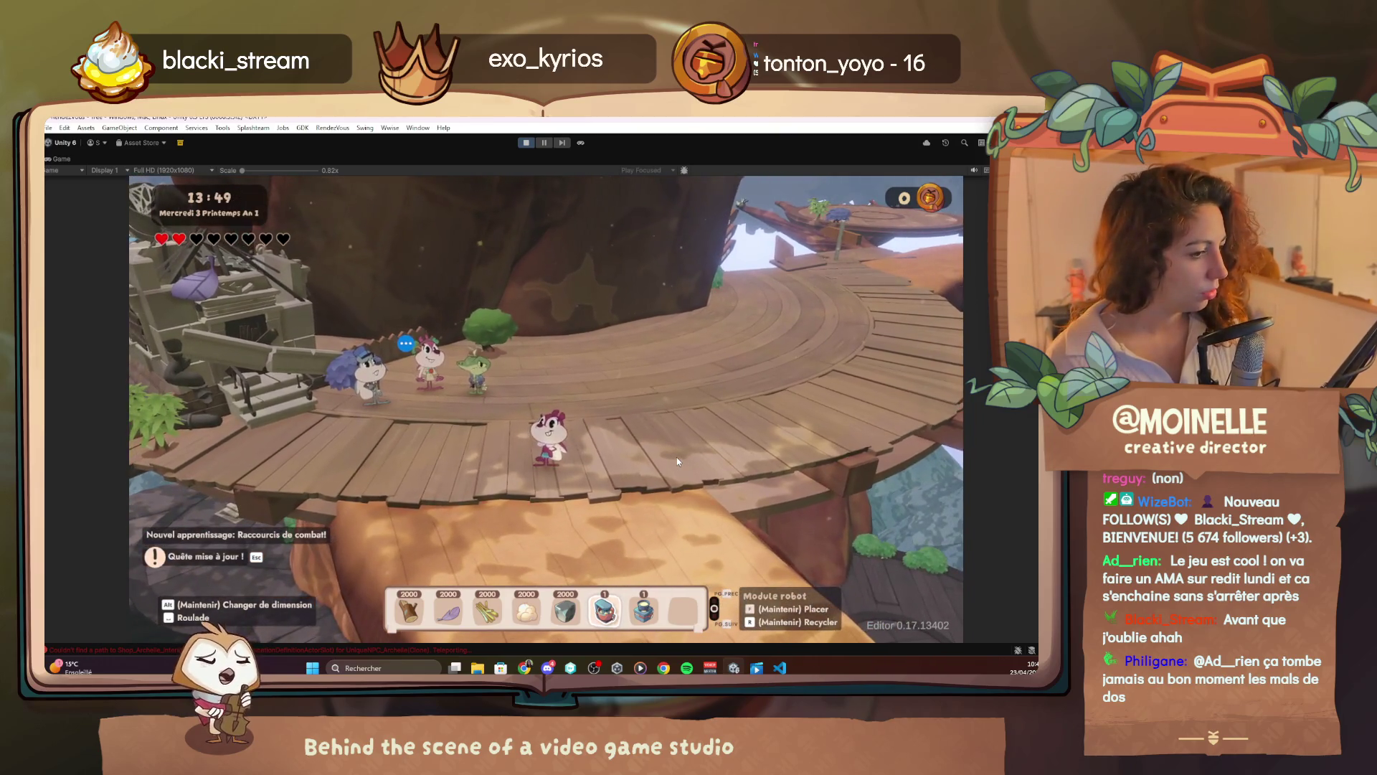
key(Escape)
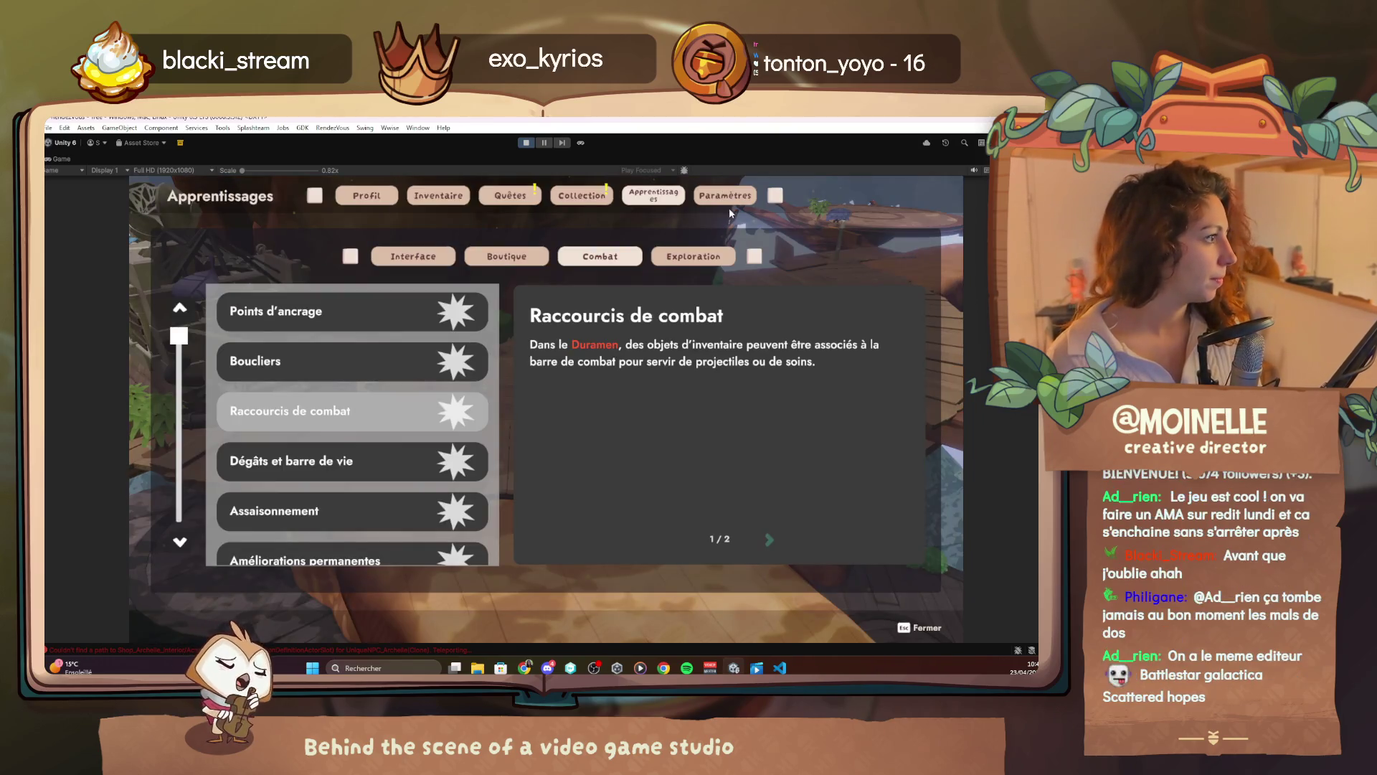
key(e)
click(615, 285)
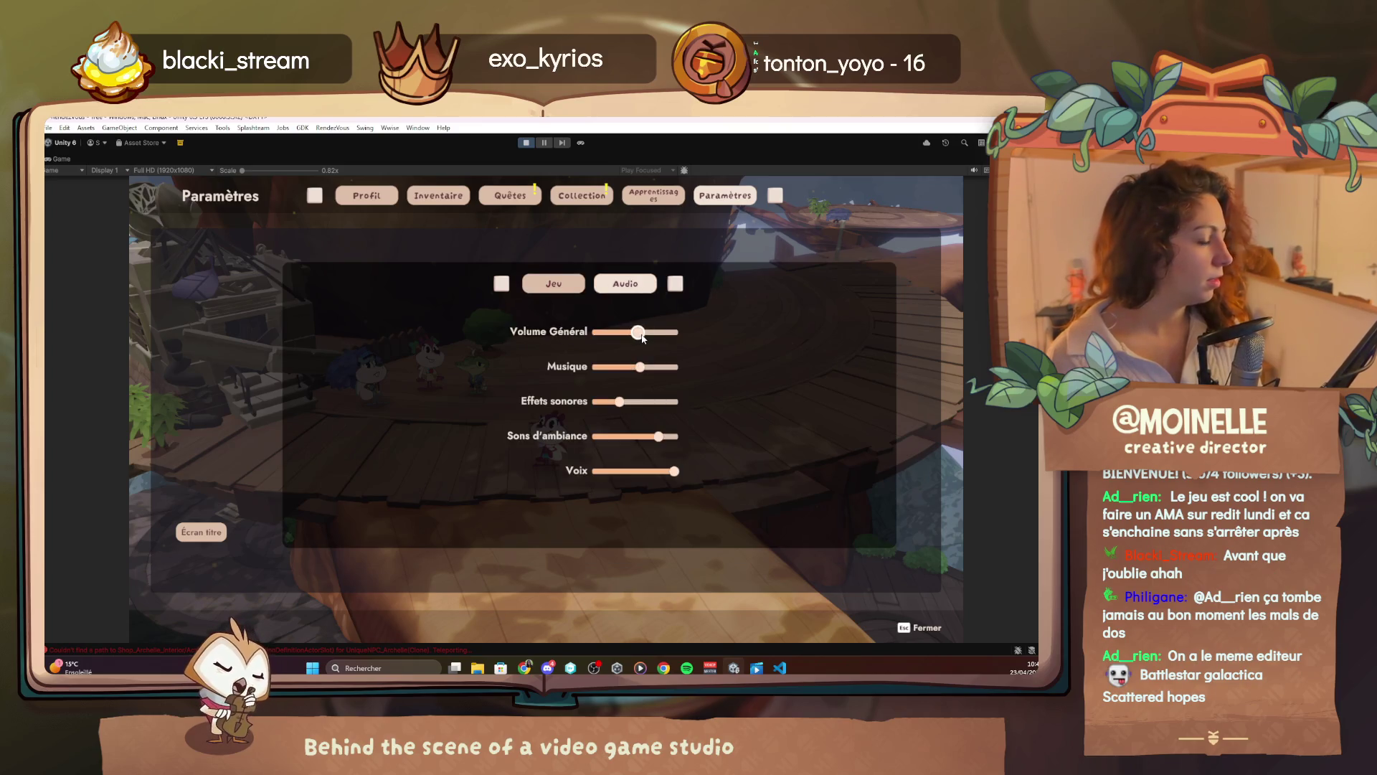
key(Escape)
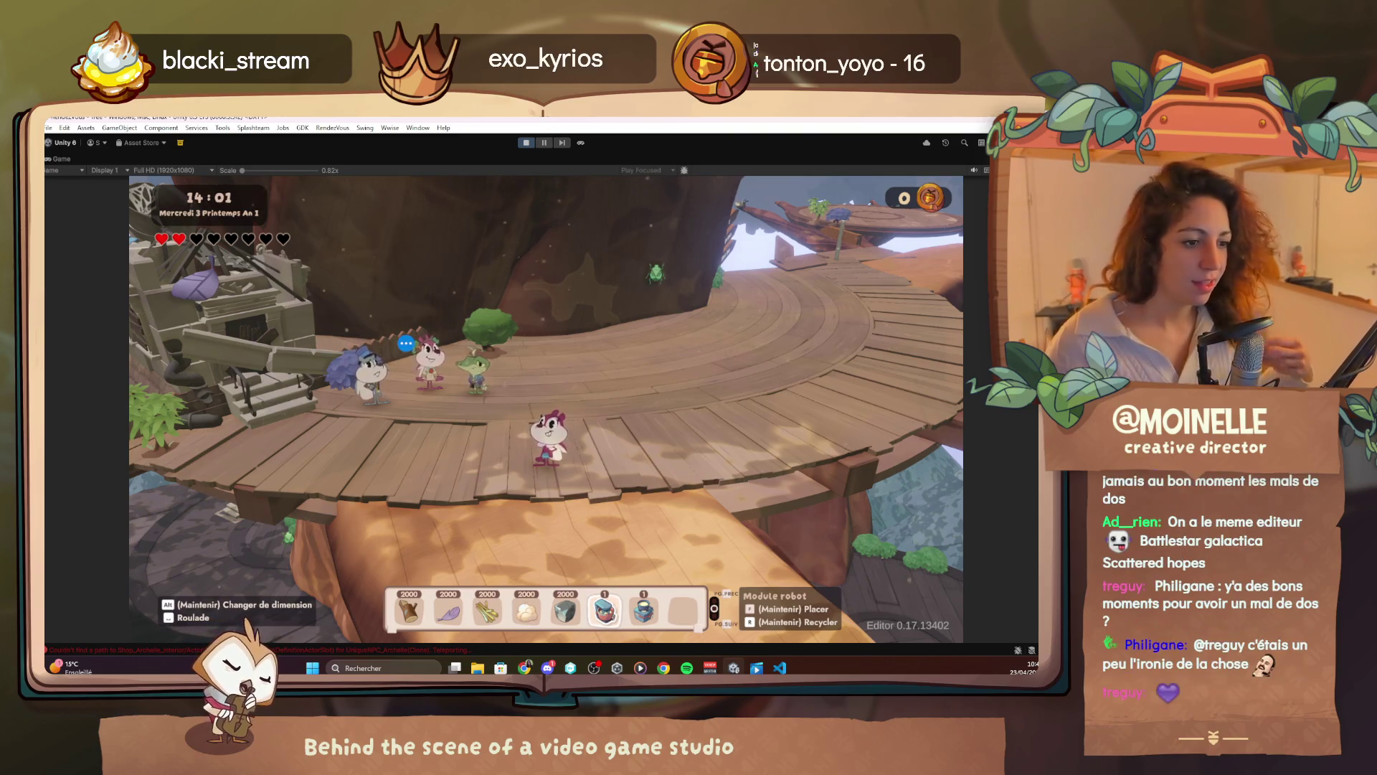
Start talking to Ignace and add '/lookAt Lyra' under his Think attitude on line 133
key(w)
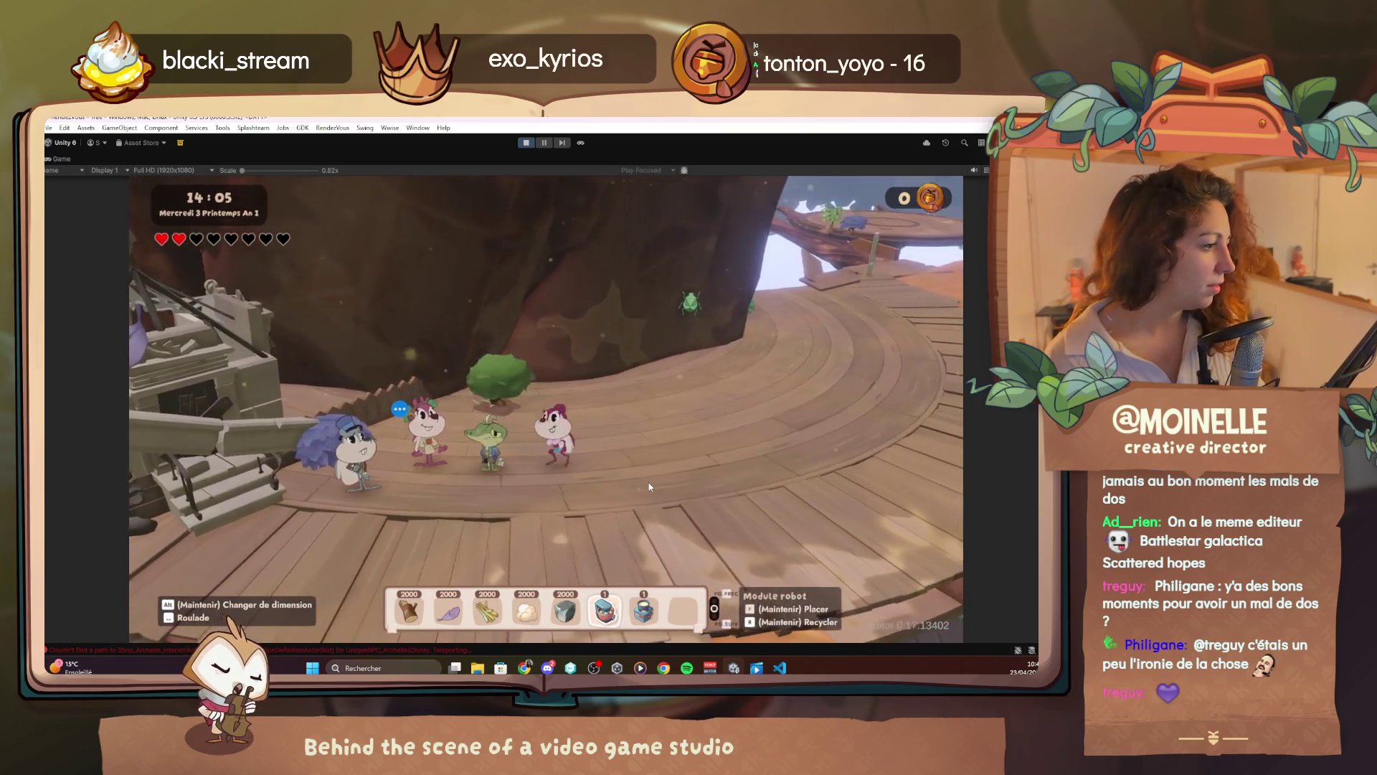
key(e)
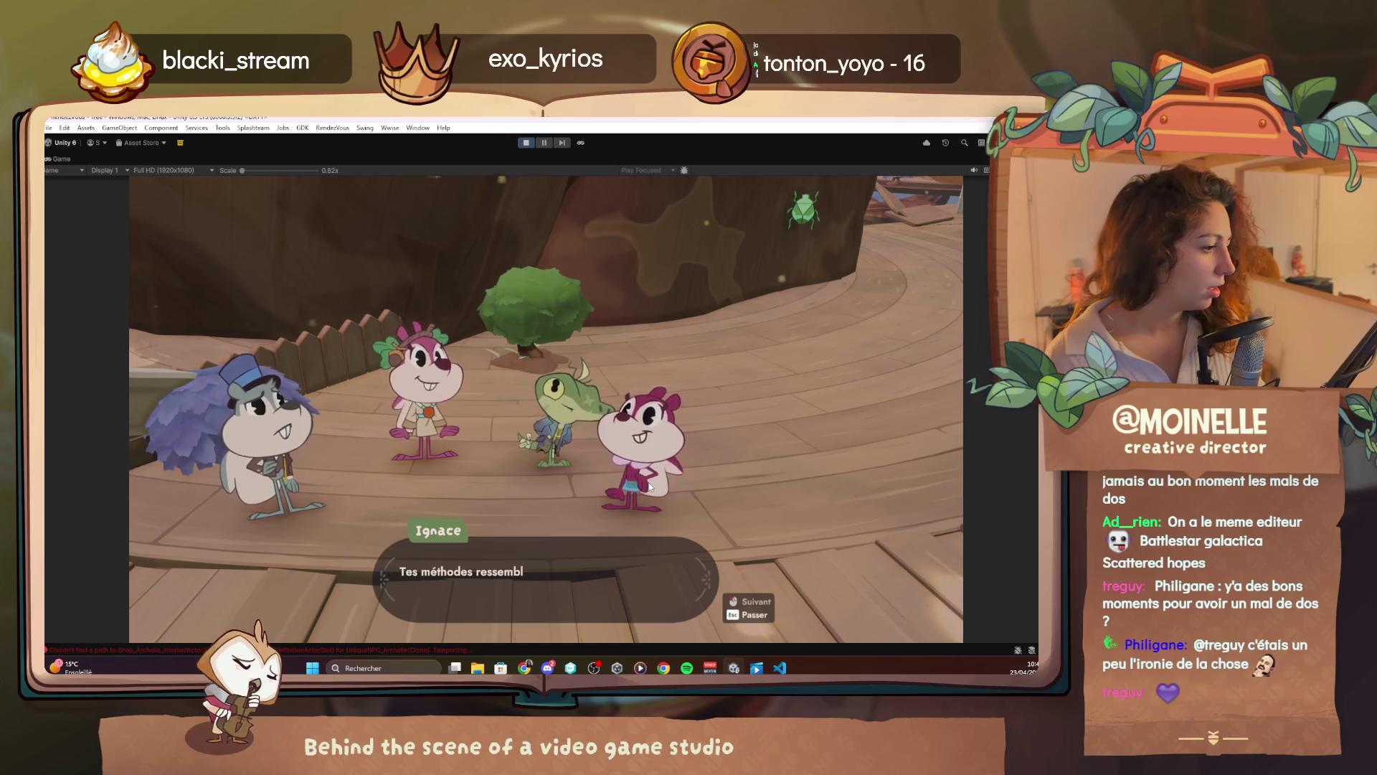
click(780, 668)
scroll(373, 478, down, 5)
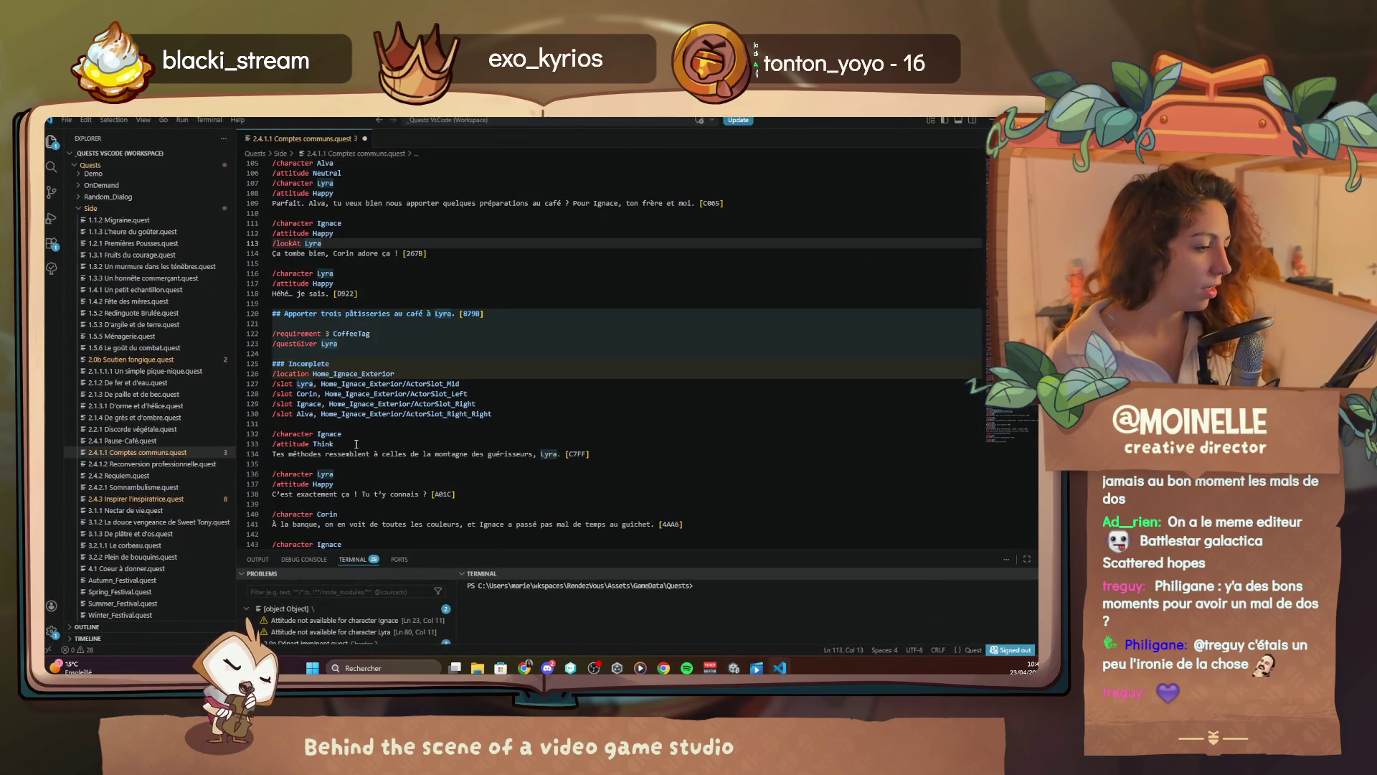
click(356, 444)
key(Return)
text(/lookAt Lyra)
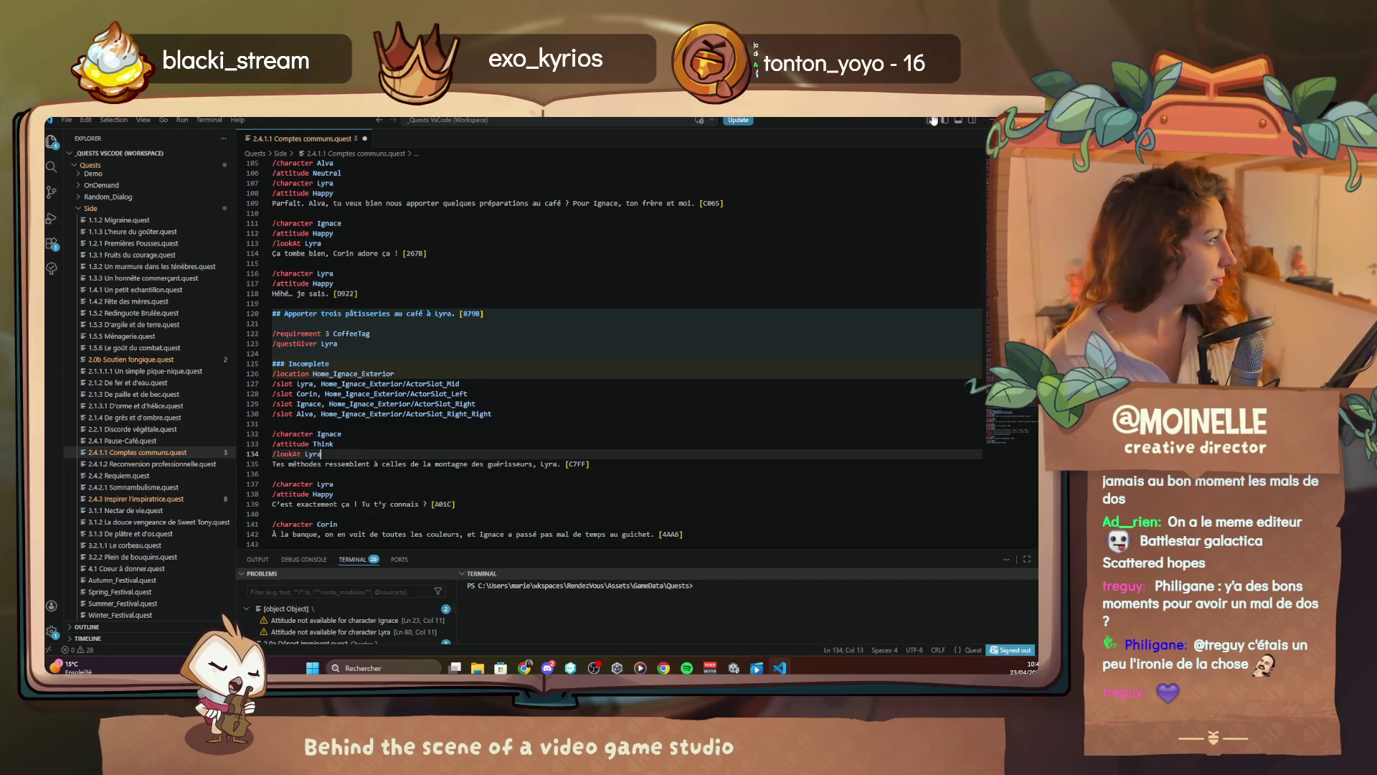
Advance the dialogue through Lyra's reply and Corin's bank line to Ignace's incidents line
key(alt+Tab)
click(694, 524)
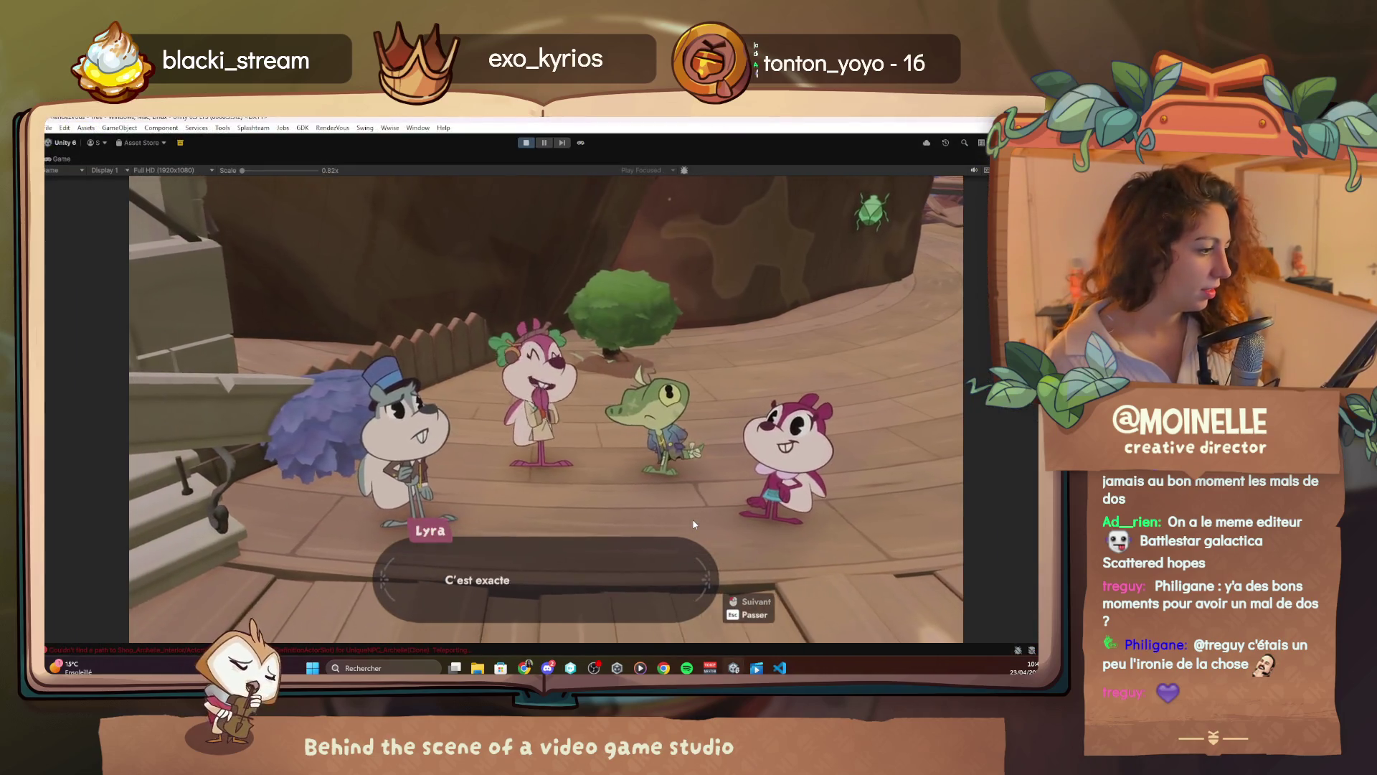
click(694, 524)
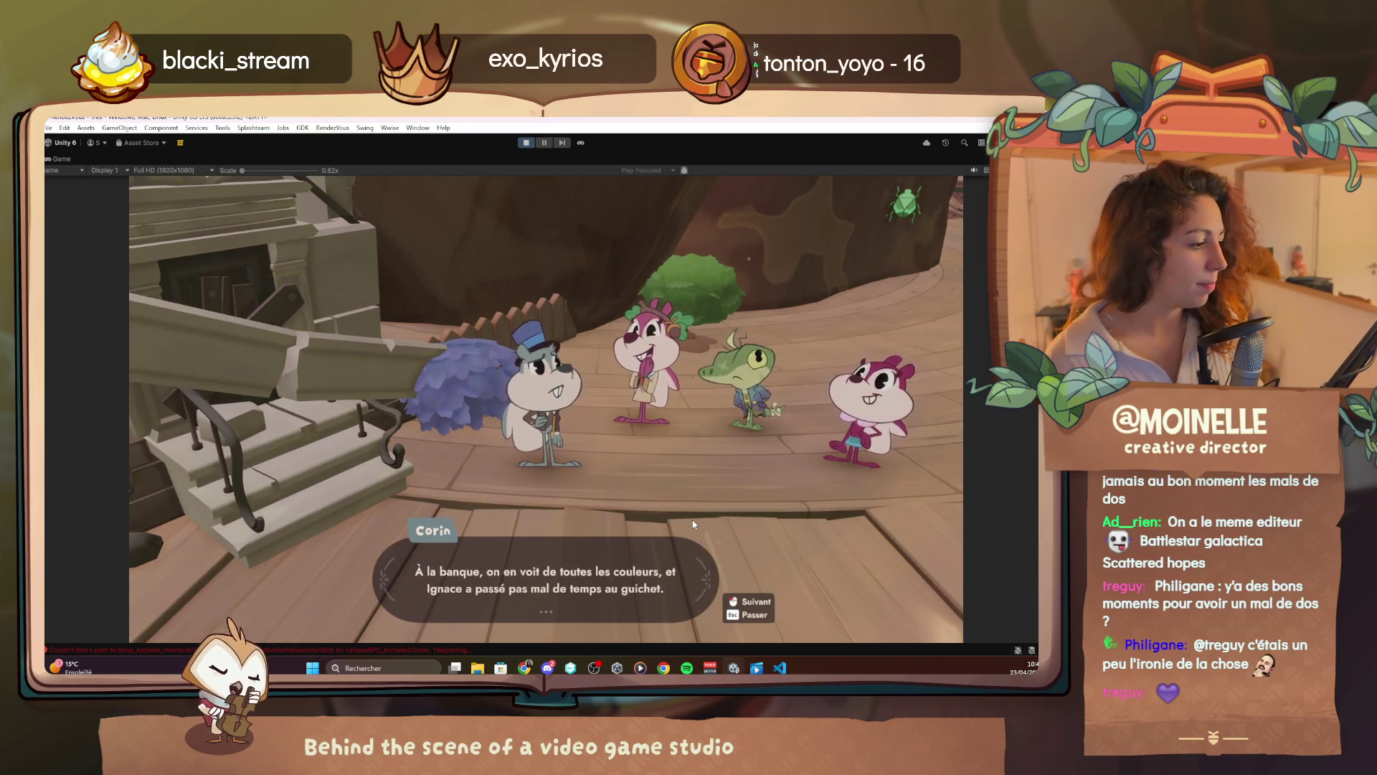
click(693, 524)
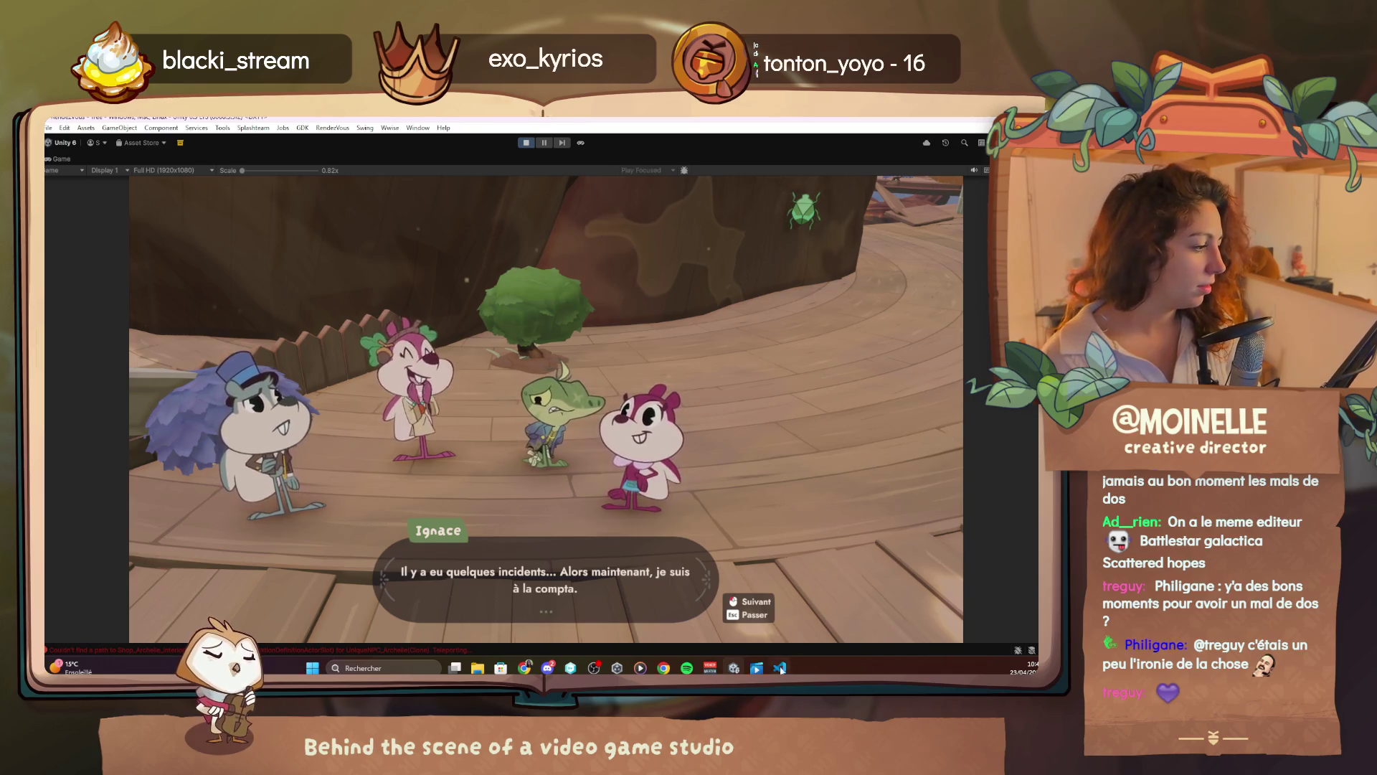
Add '/lookAt Lyra' under Ignace's Sorry attitude on line 145
key(alt+Tab)
scroll(302, 366, down, 7)
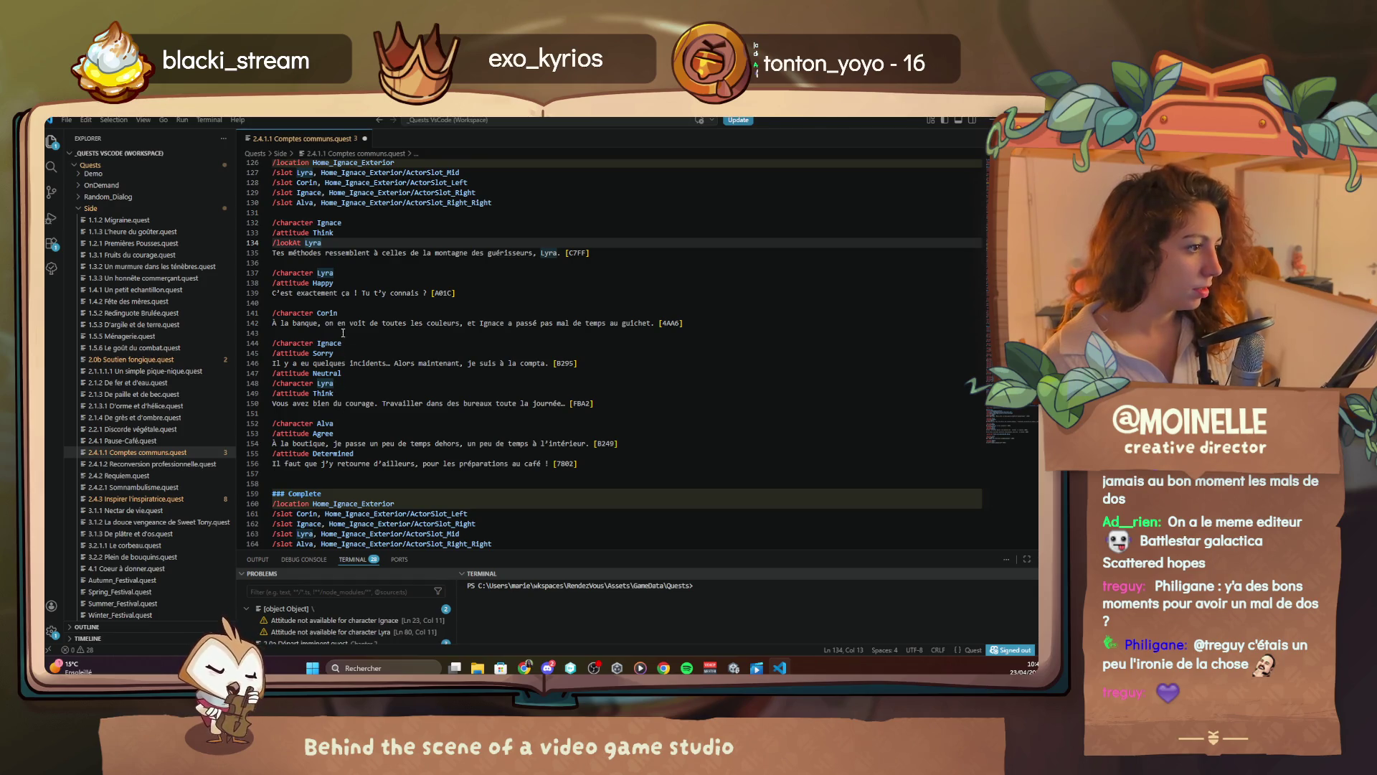
click(342, 353)
key(Return)
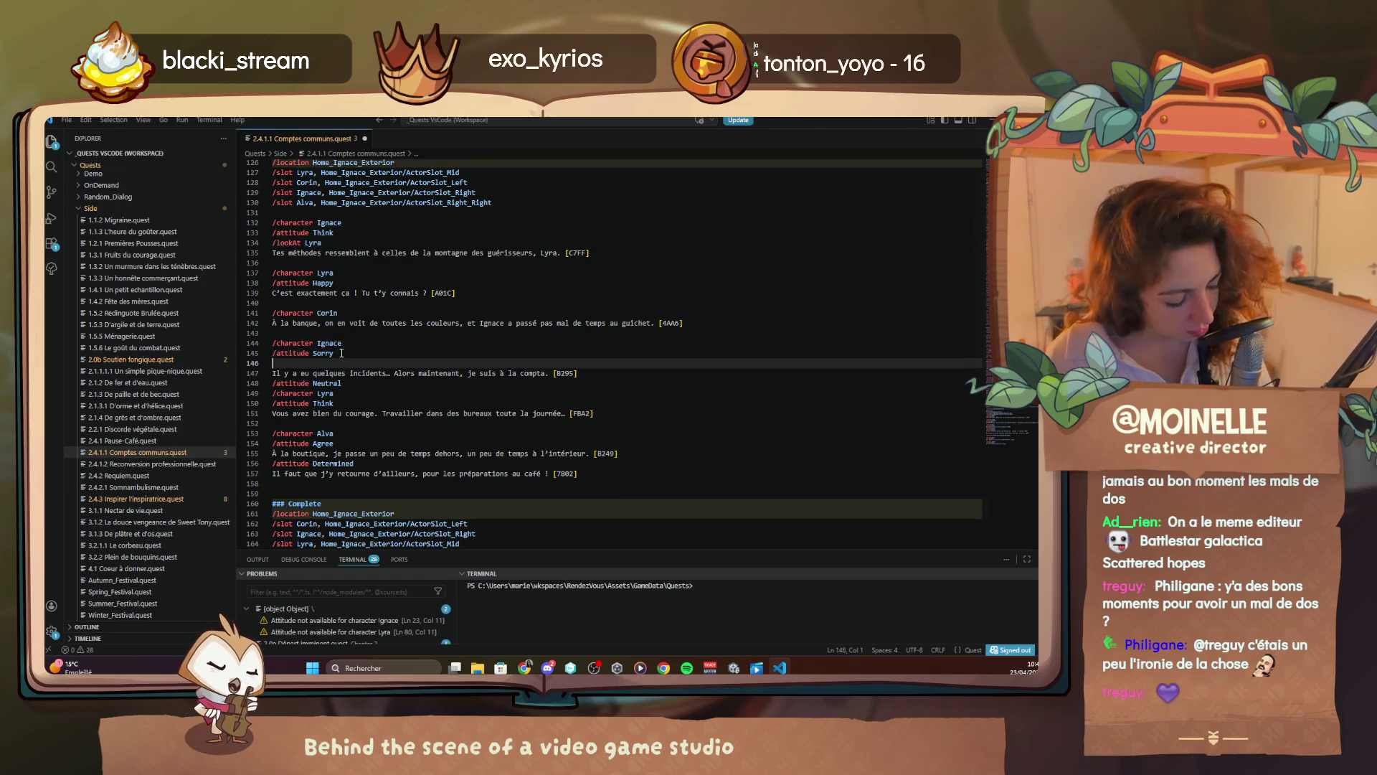
text(/a)
key(BackSpace)
text(loo)
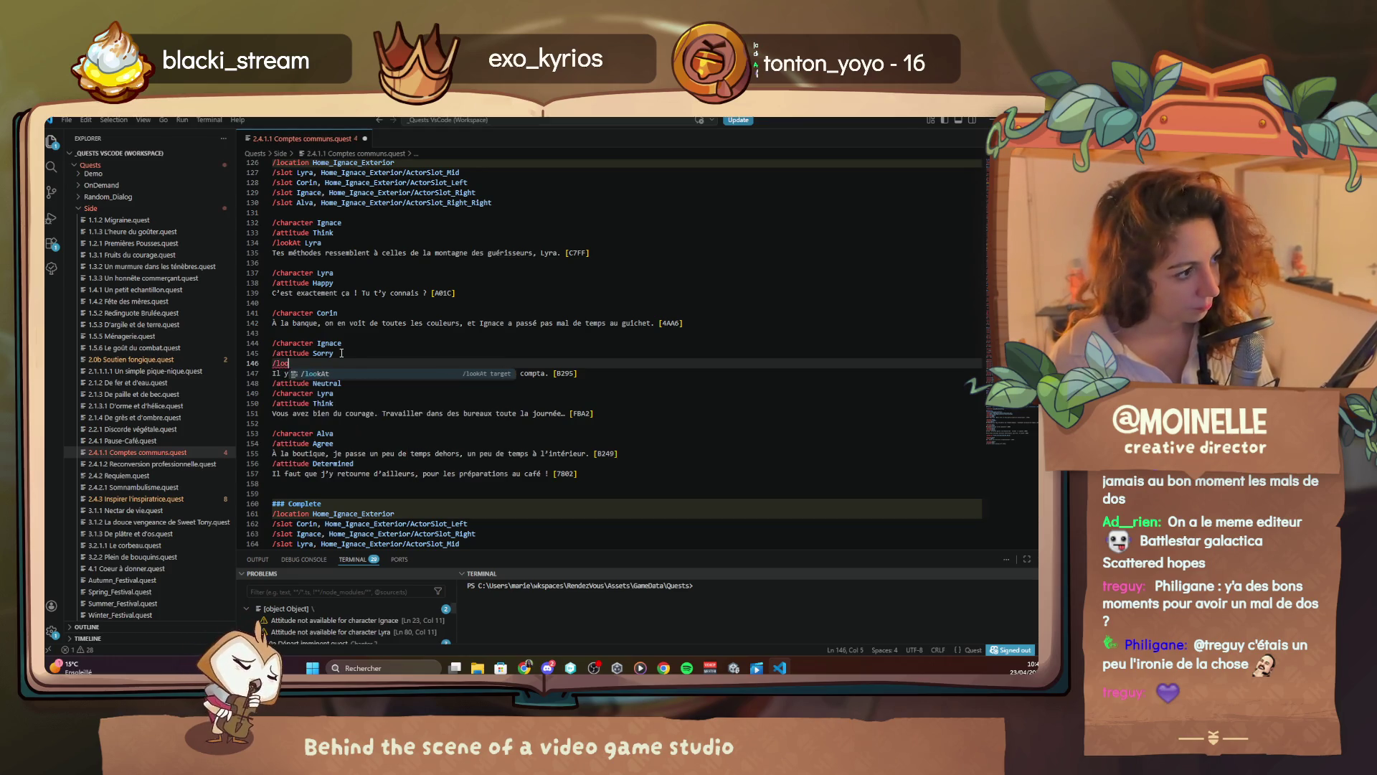
key(Tab)
text(ly)
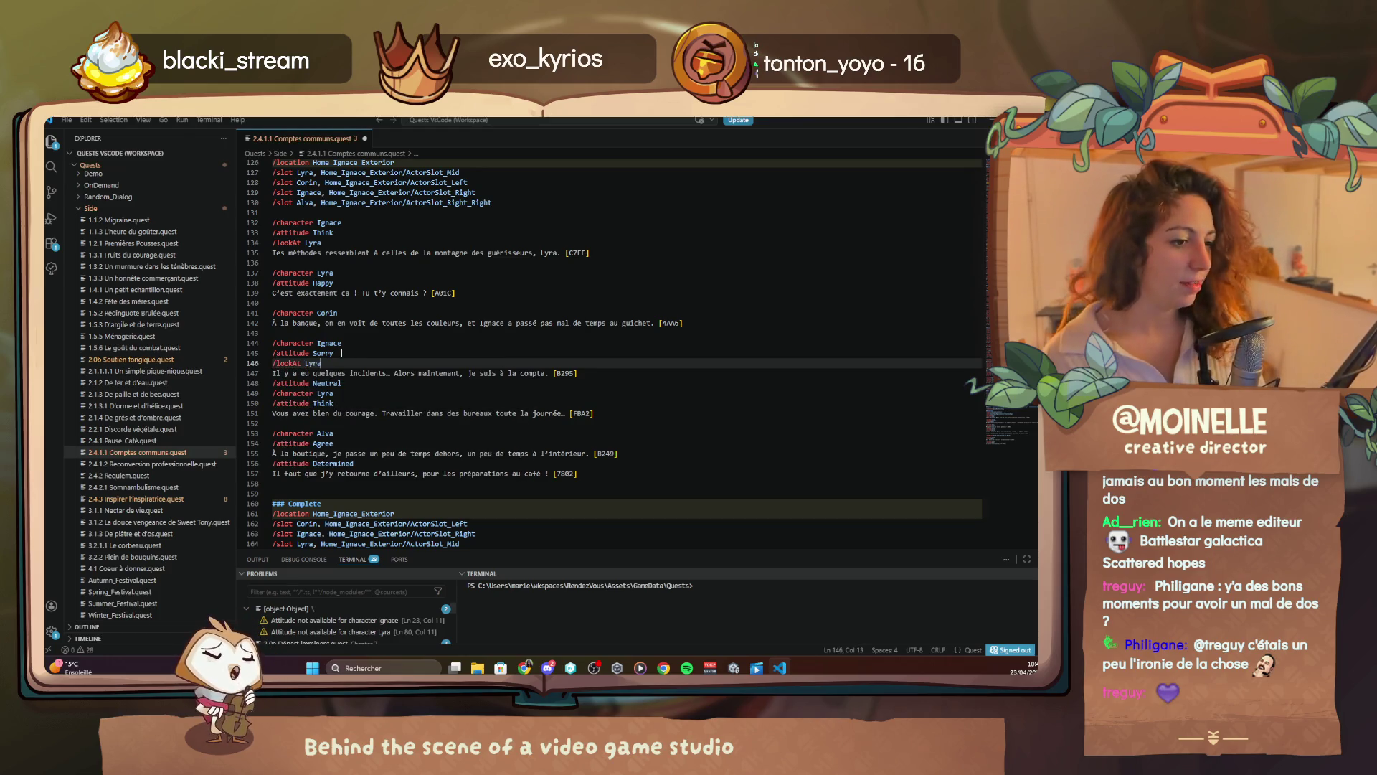
Play the dialogue through Lyra's courage line and Alva's boutique line to Alva's final line
key(alt+Tab)
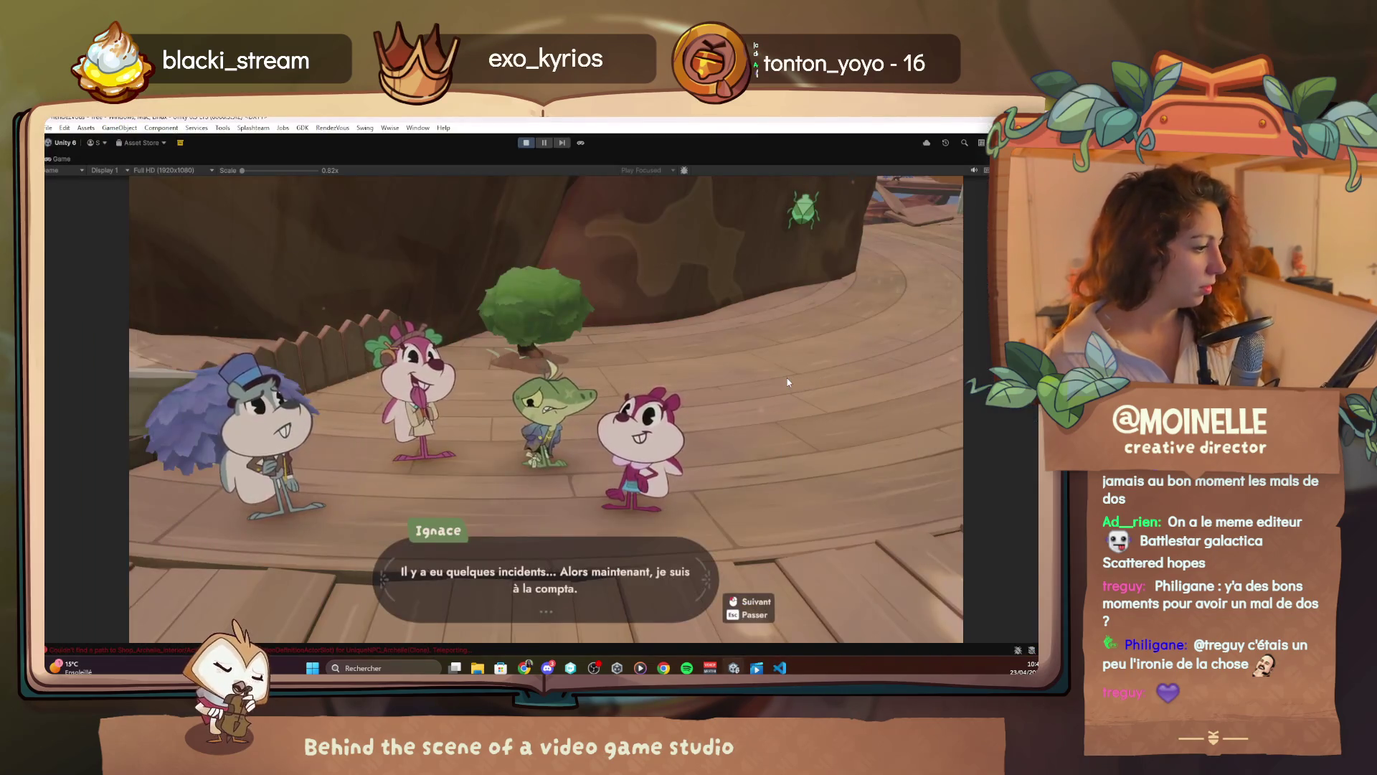
click(803, 380)
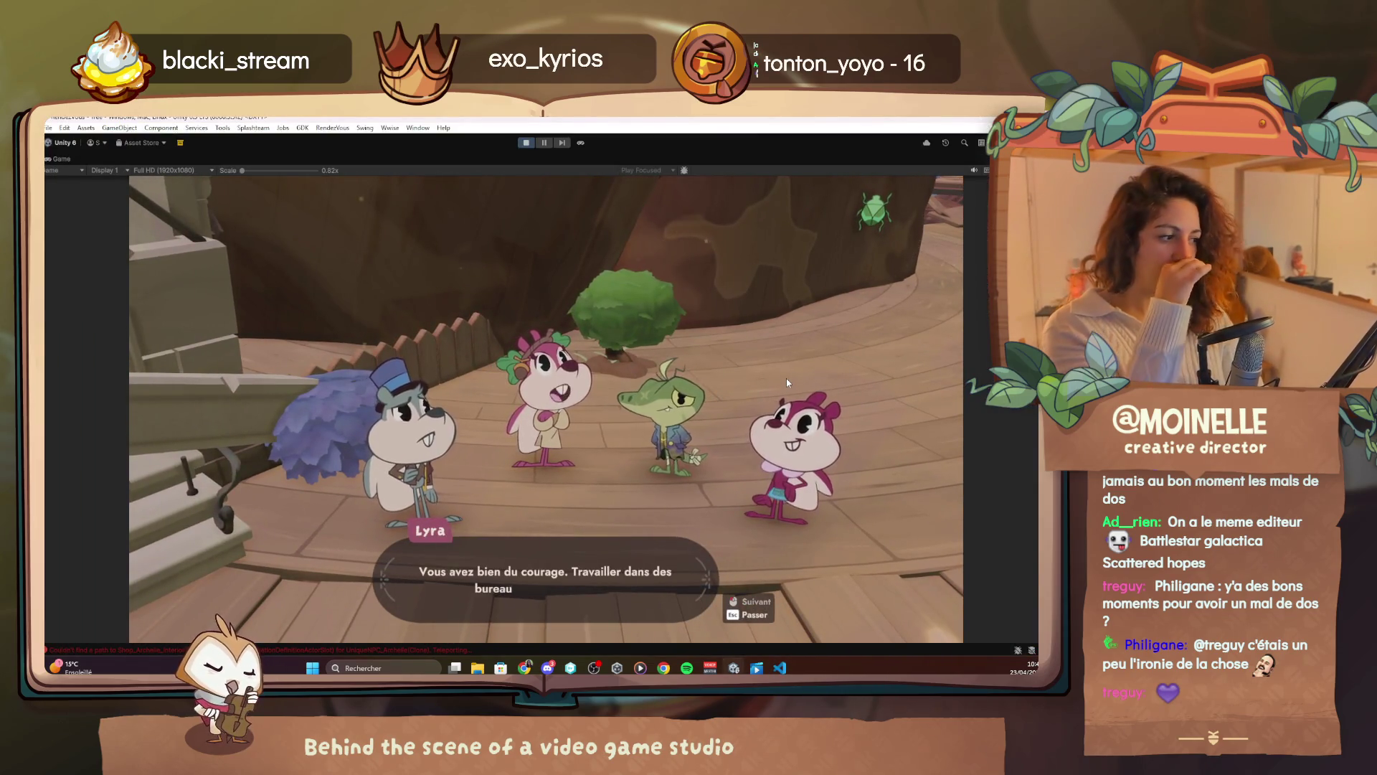
click(787, 380)
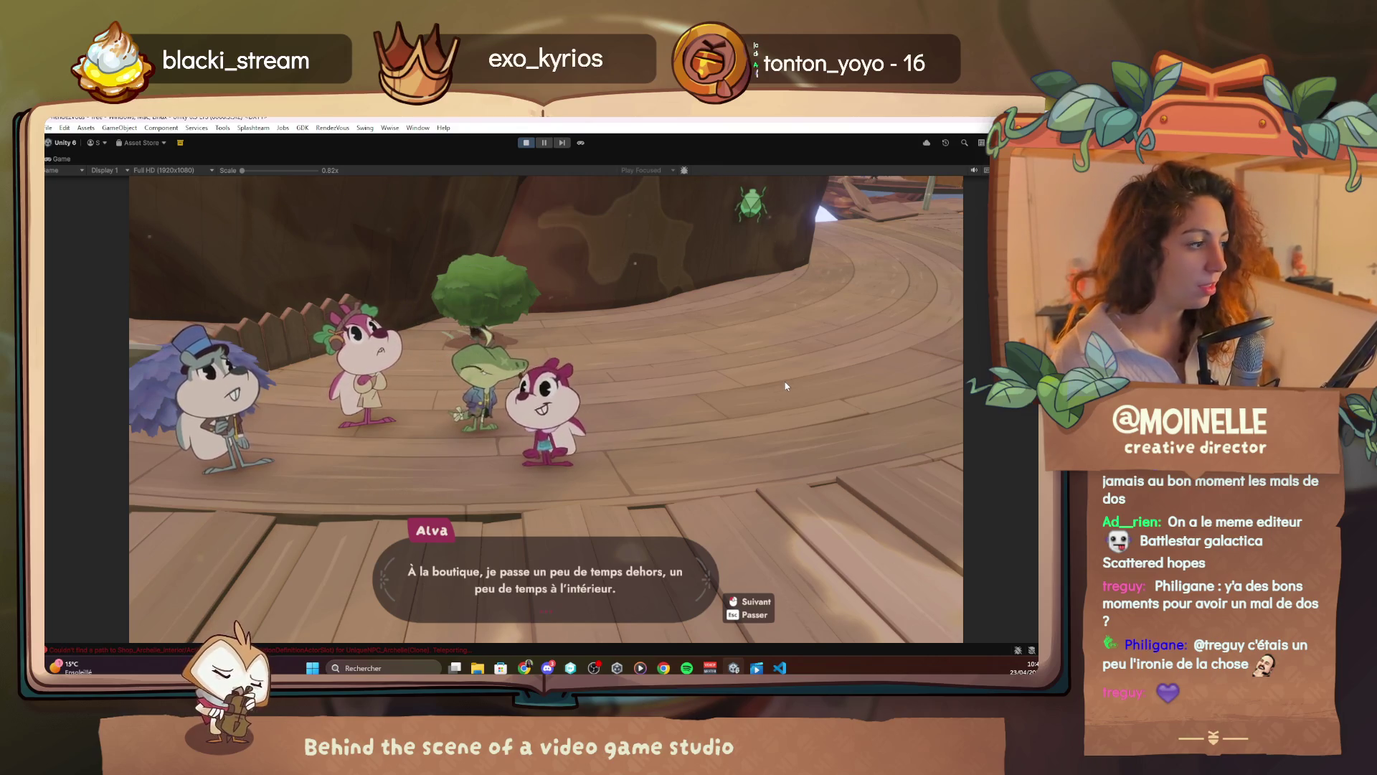
click(786, 386)
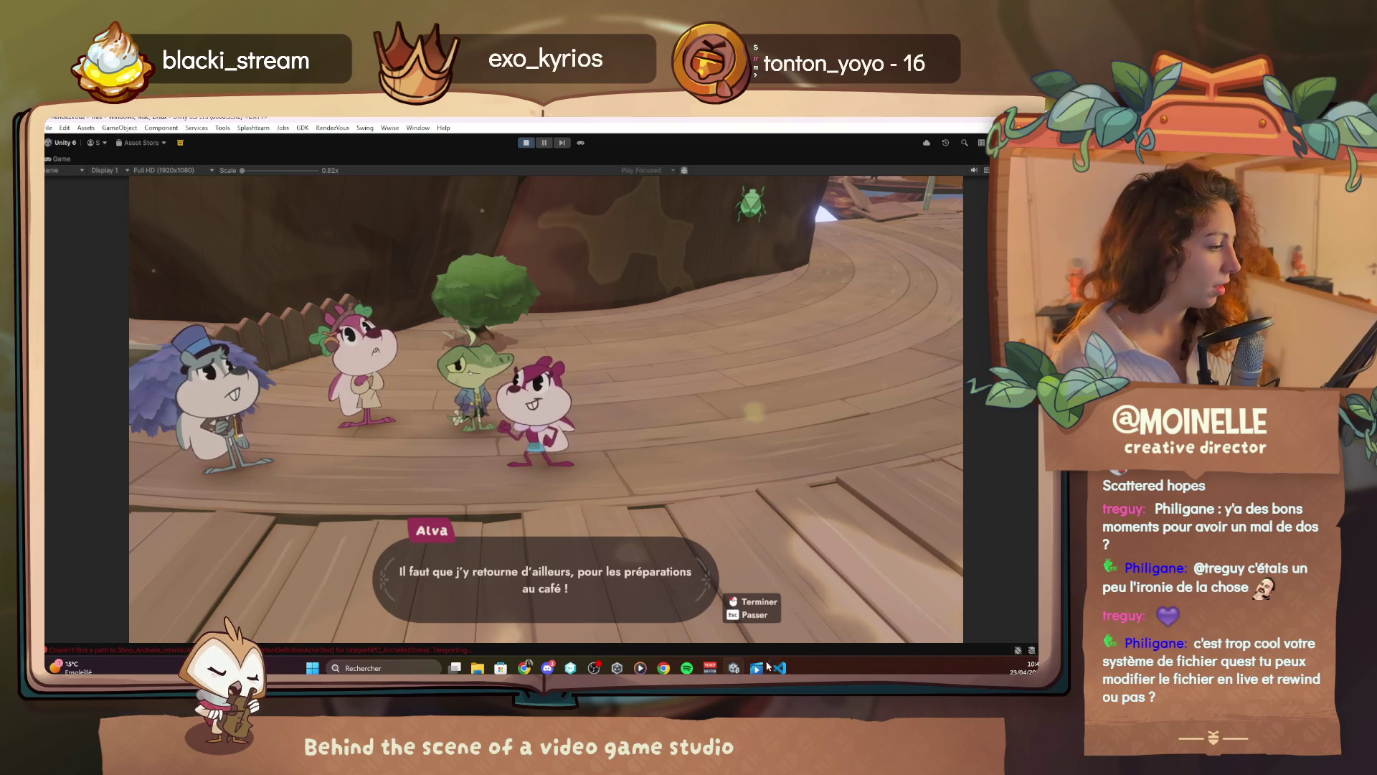
key(alt+Tab)
click(345, 424)
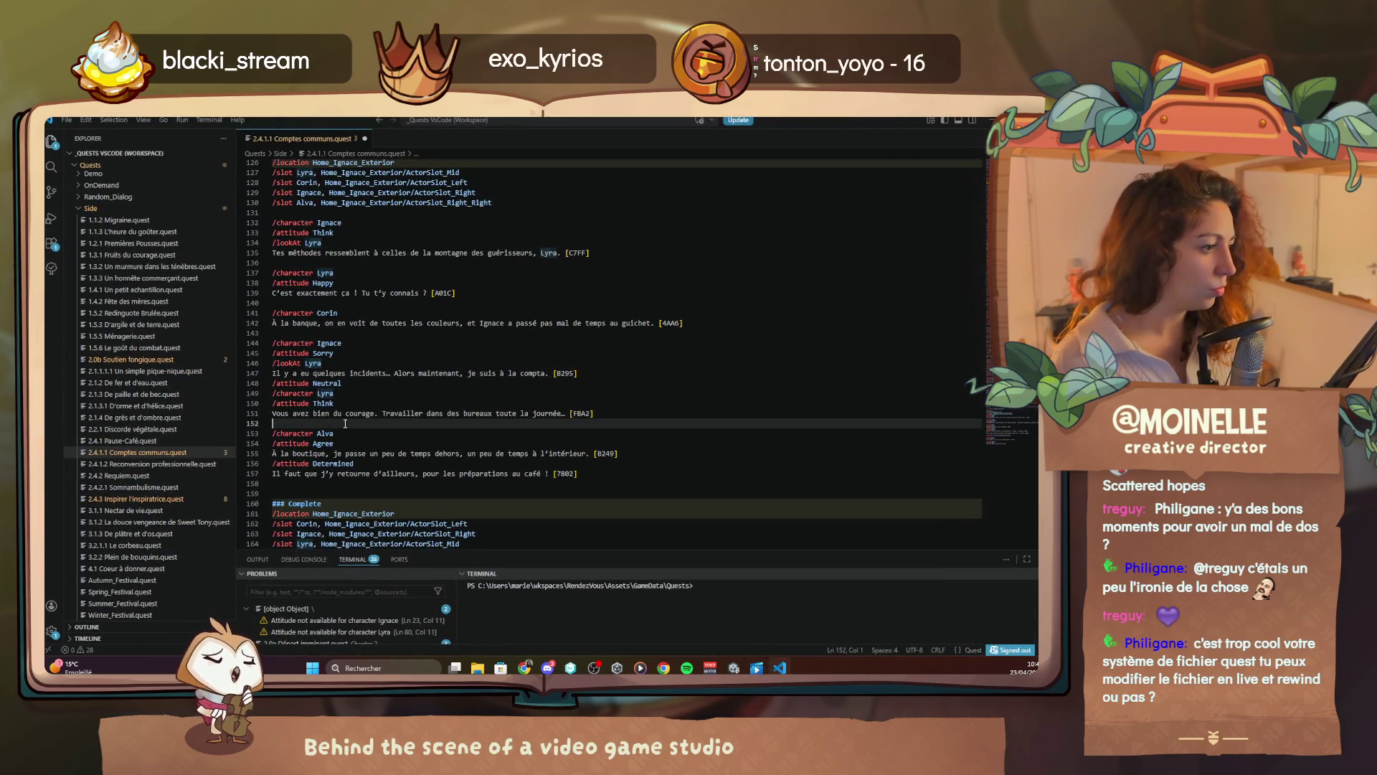
Type '/attitude Neutral' on line 152 before Alva's part and save Comptes communs.quest
text(/attitude Neutral)
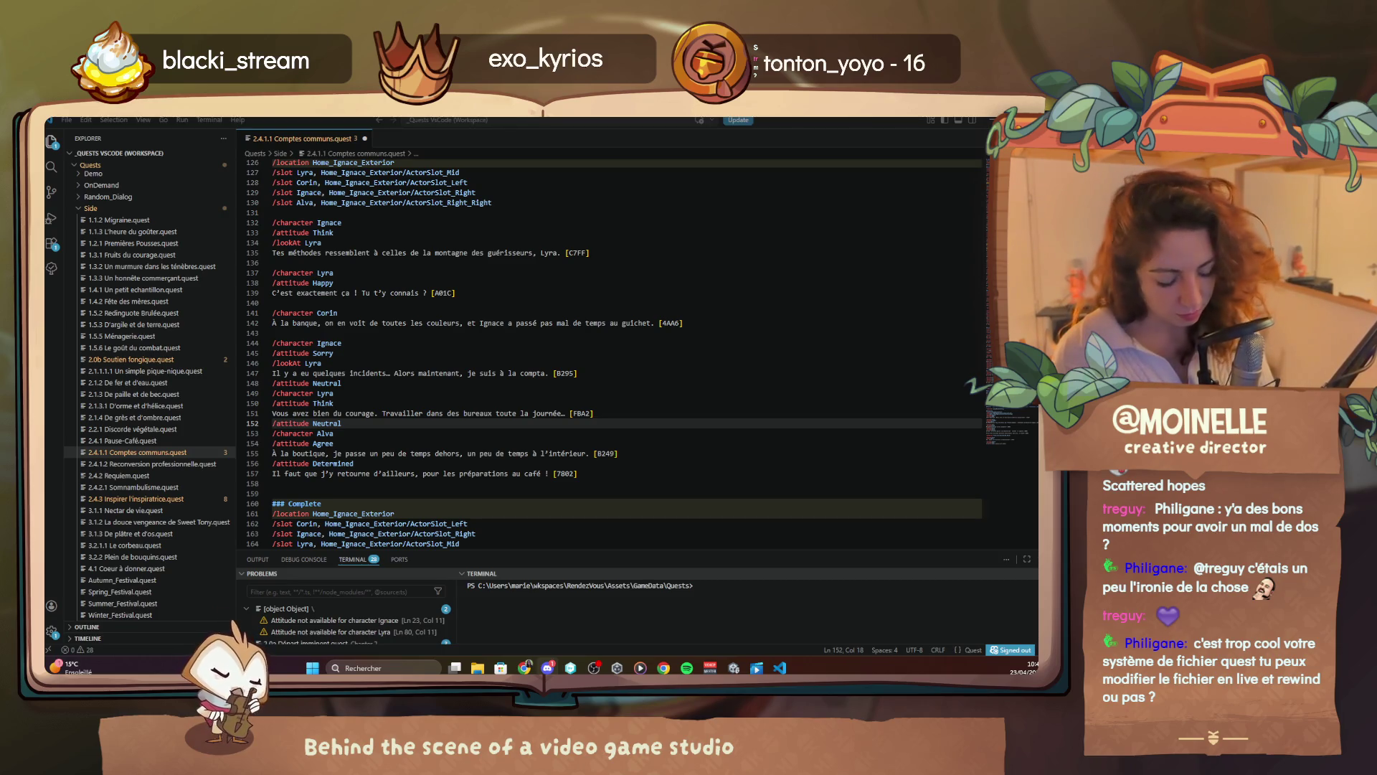
key(alt+Tab)
key(ctrl+s)
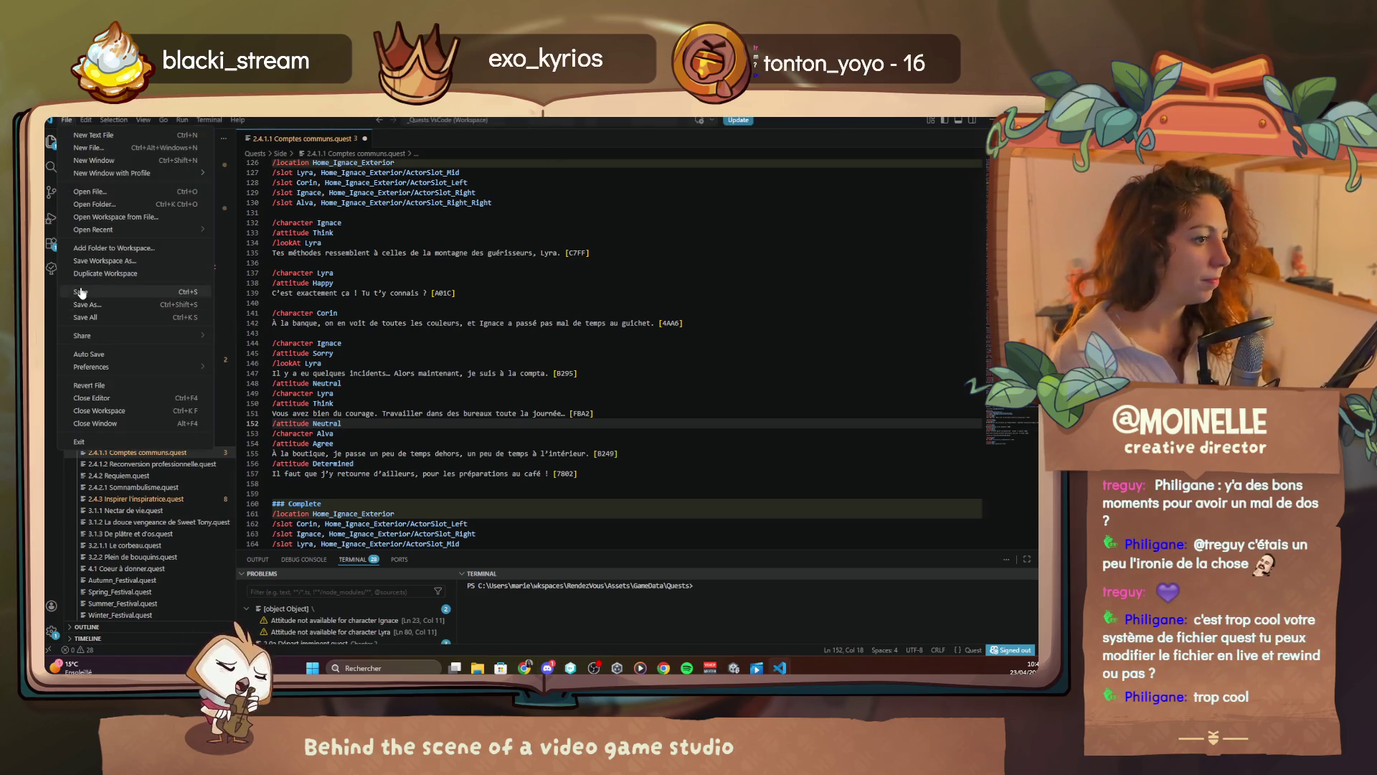
click(635, 669)
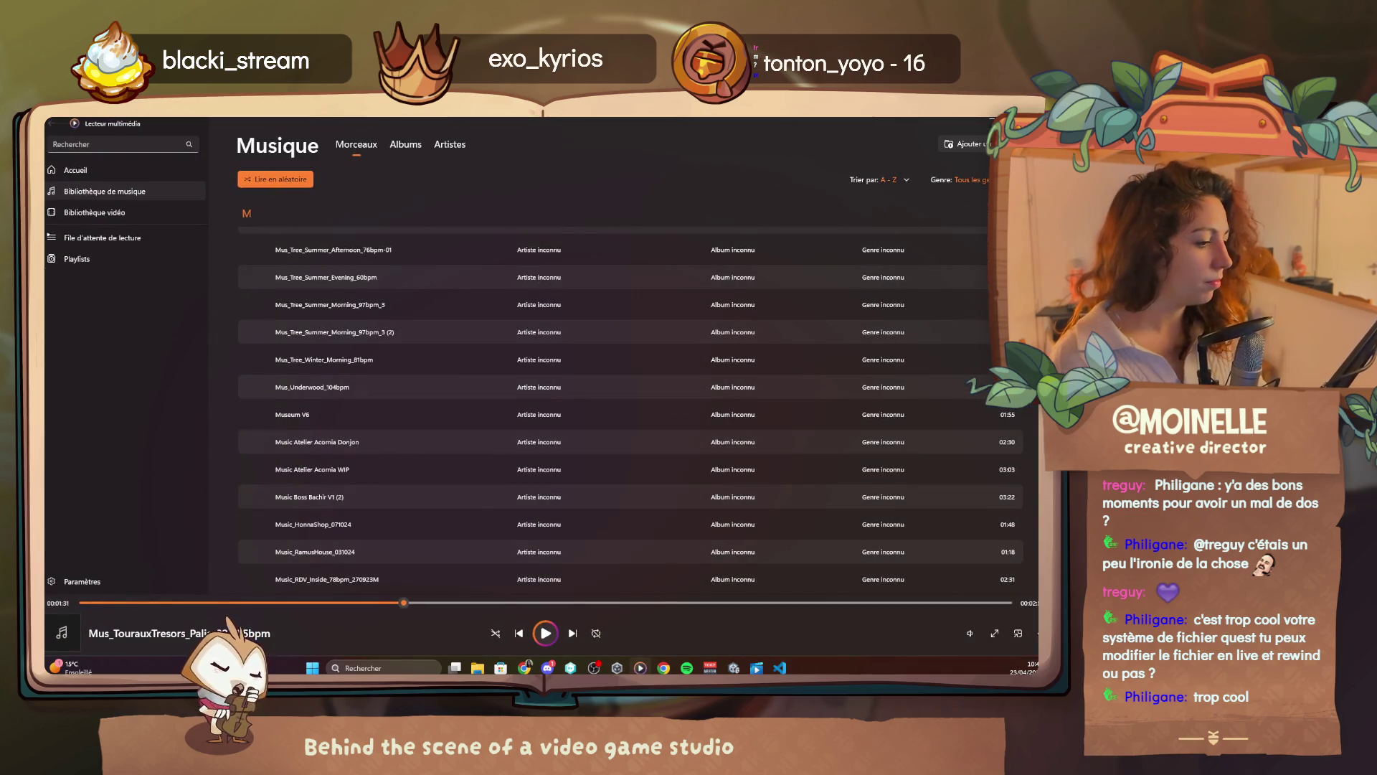
Minimise Media Player and VS Code to reveal the running Unity game
click(987, 123)
click(987, 123)
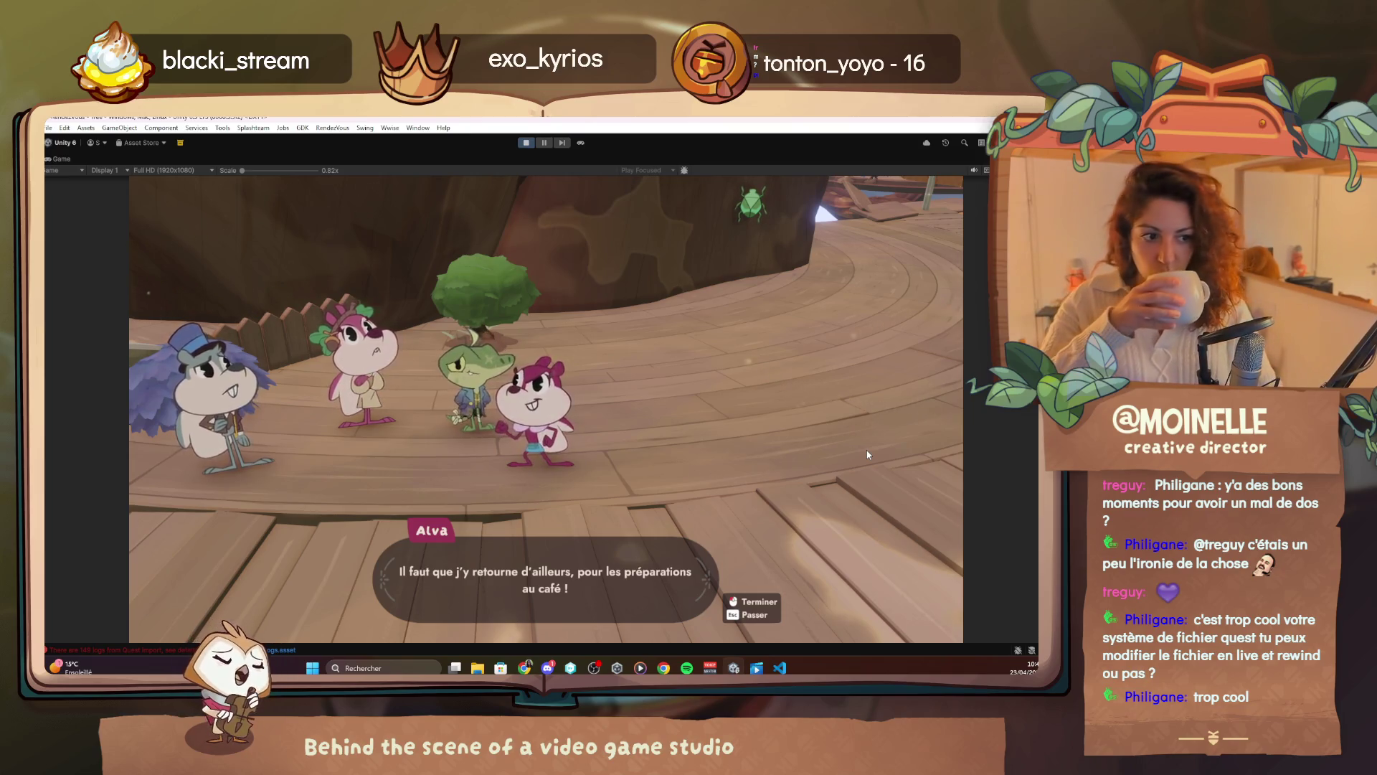
End Alva's dialogue, dismiss the in-game settings, and walk along the tree-house walkway
click(866, 454)
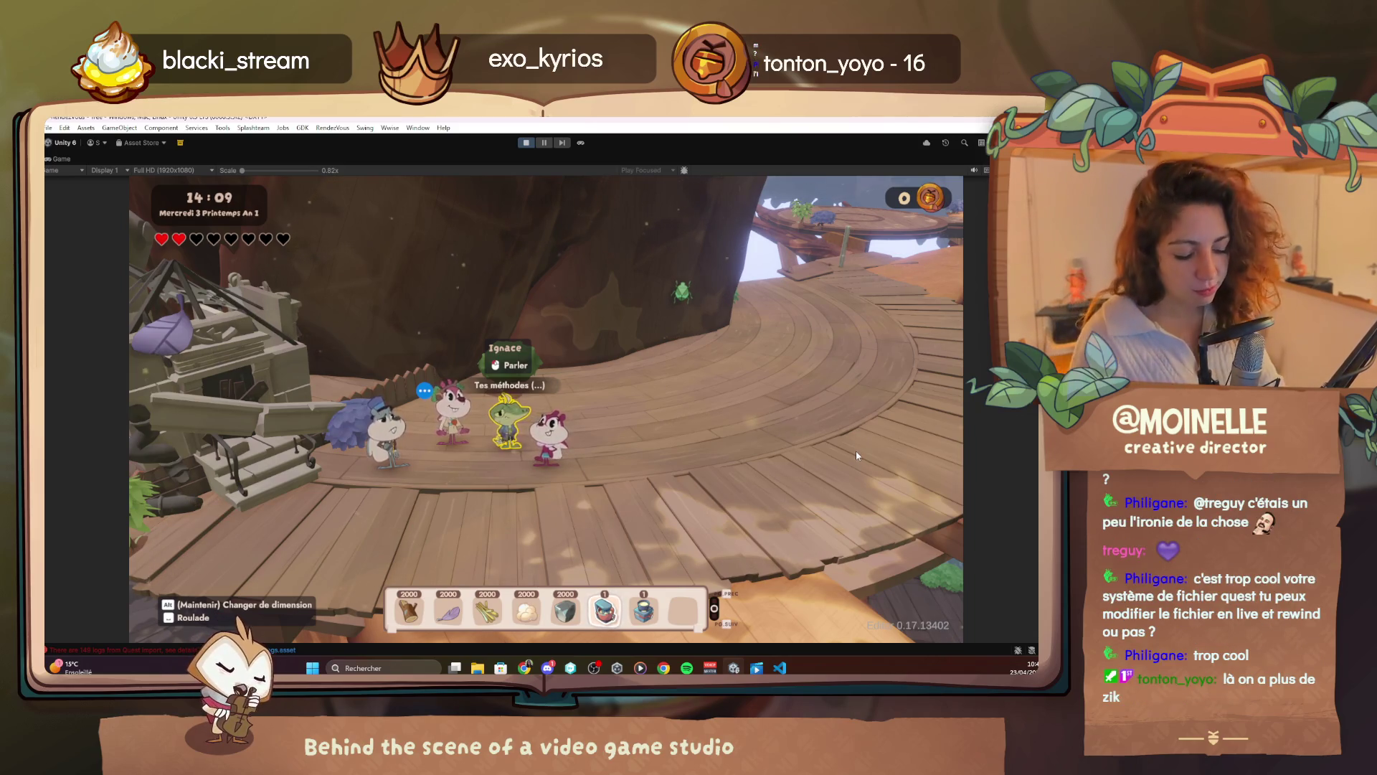
key(Escape)
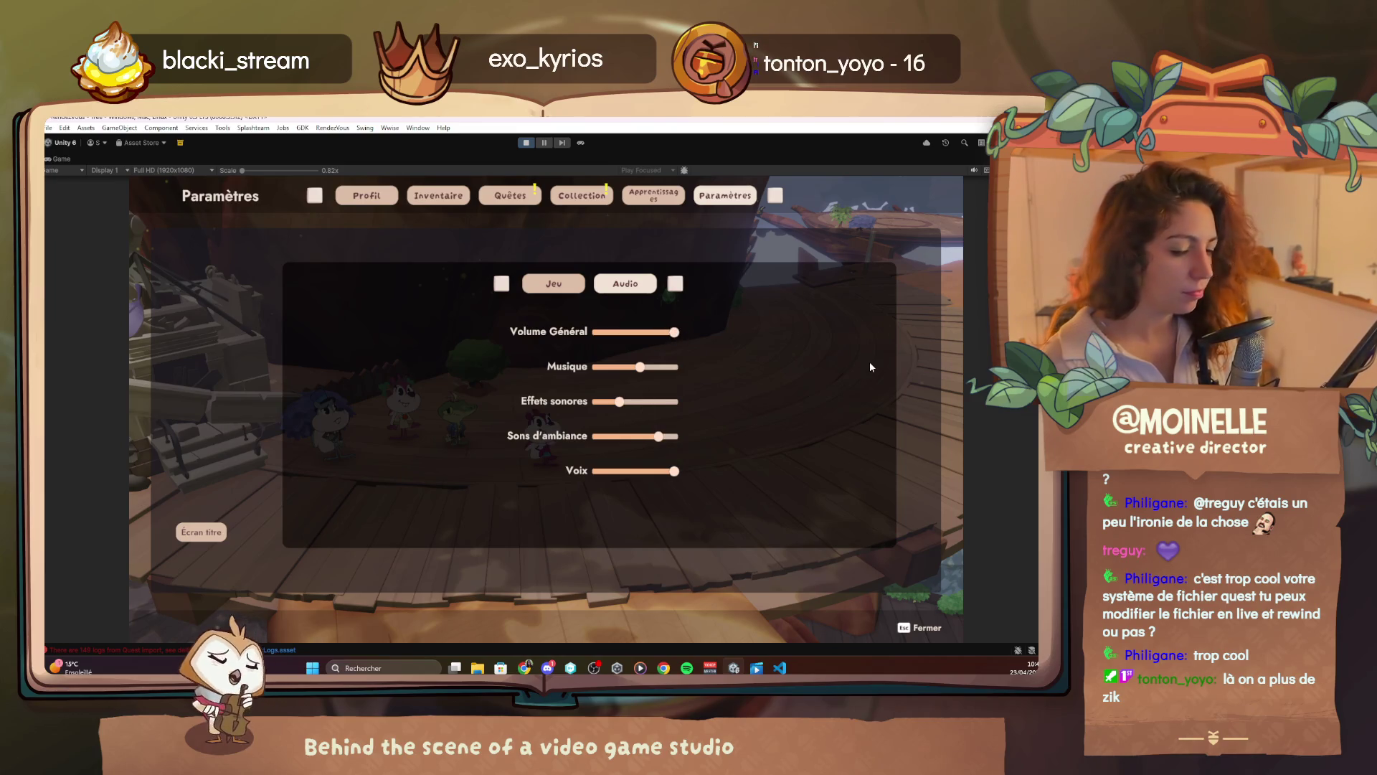
key(Escape)
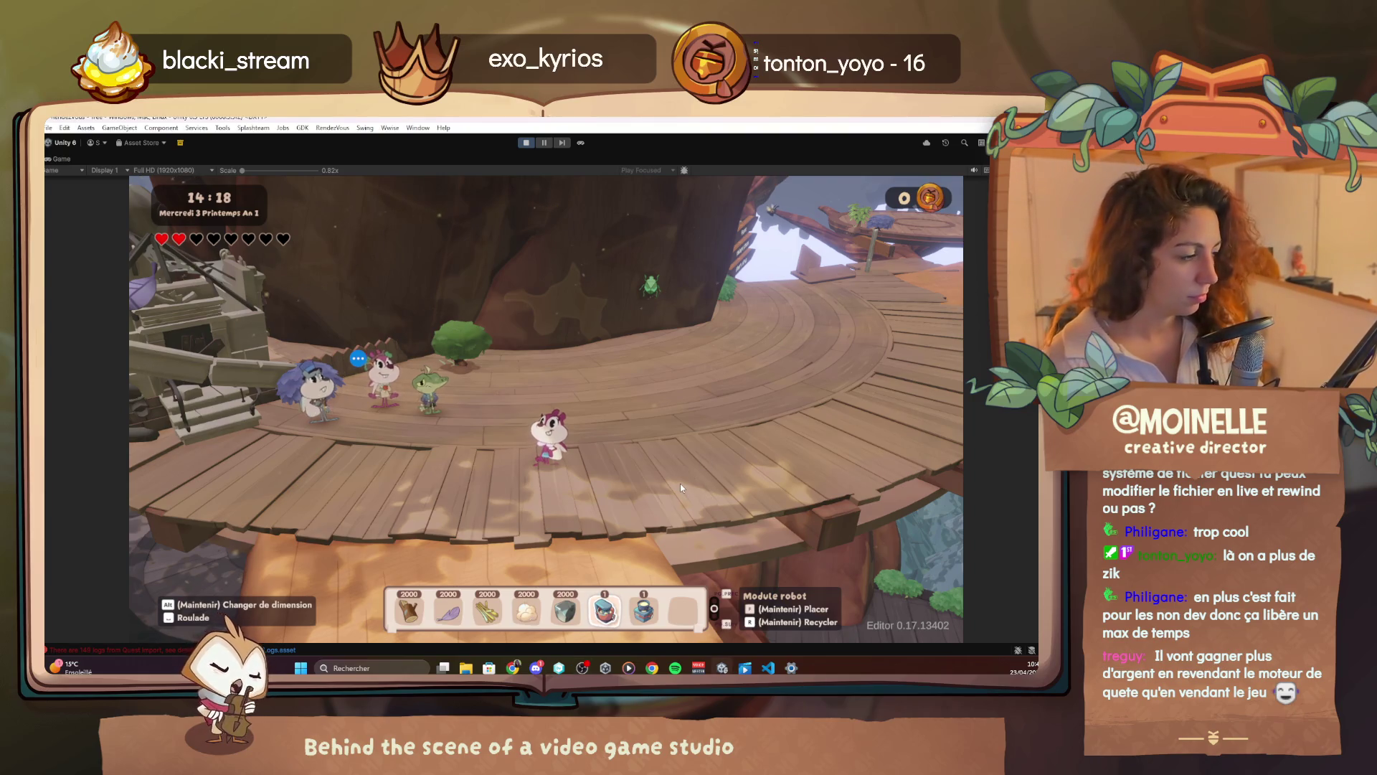
key(a)
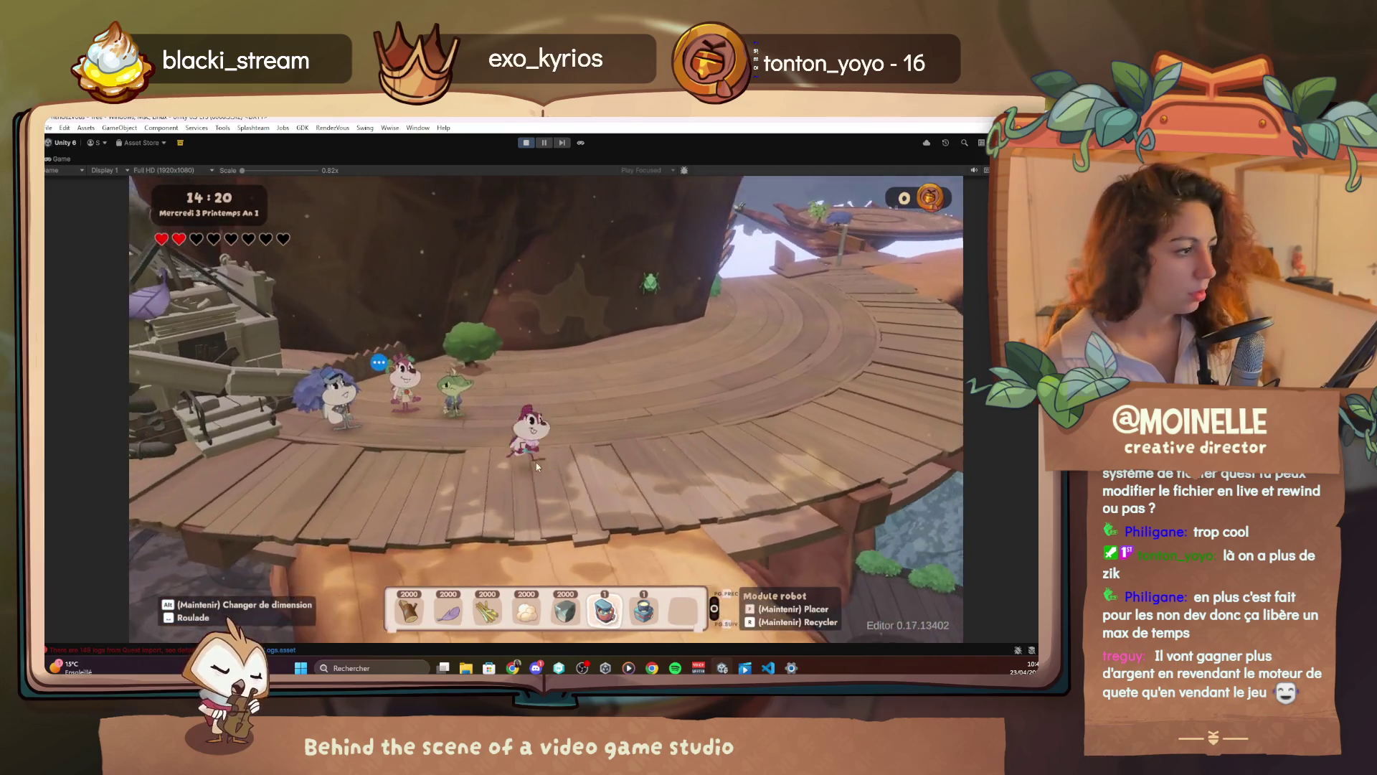
key(d)
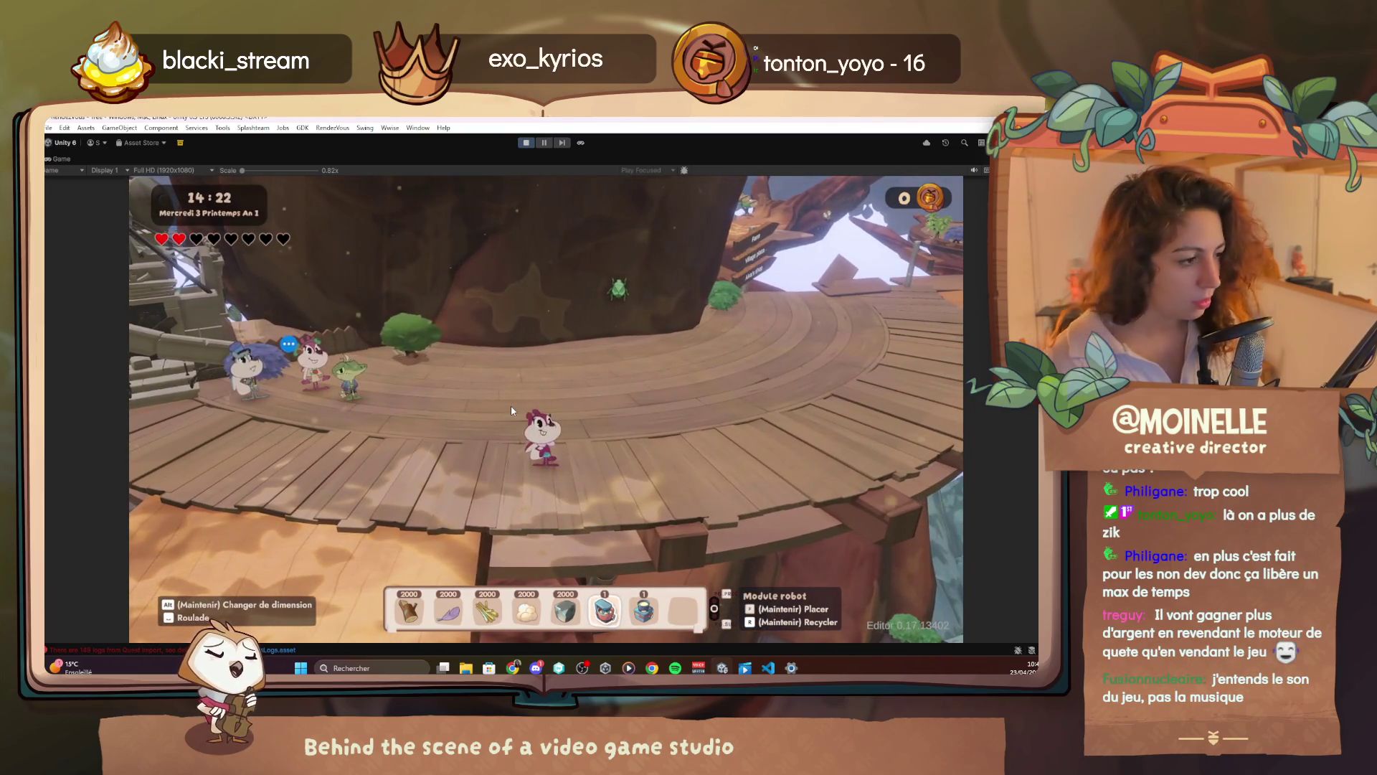
key(Escape)
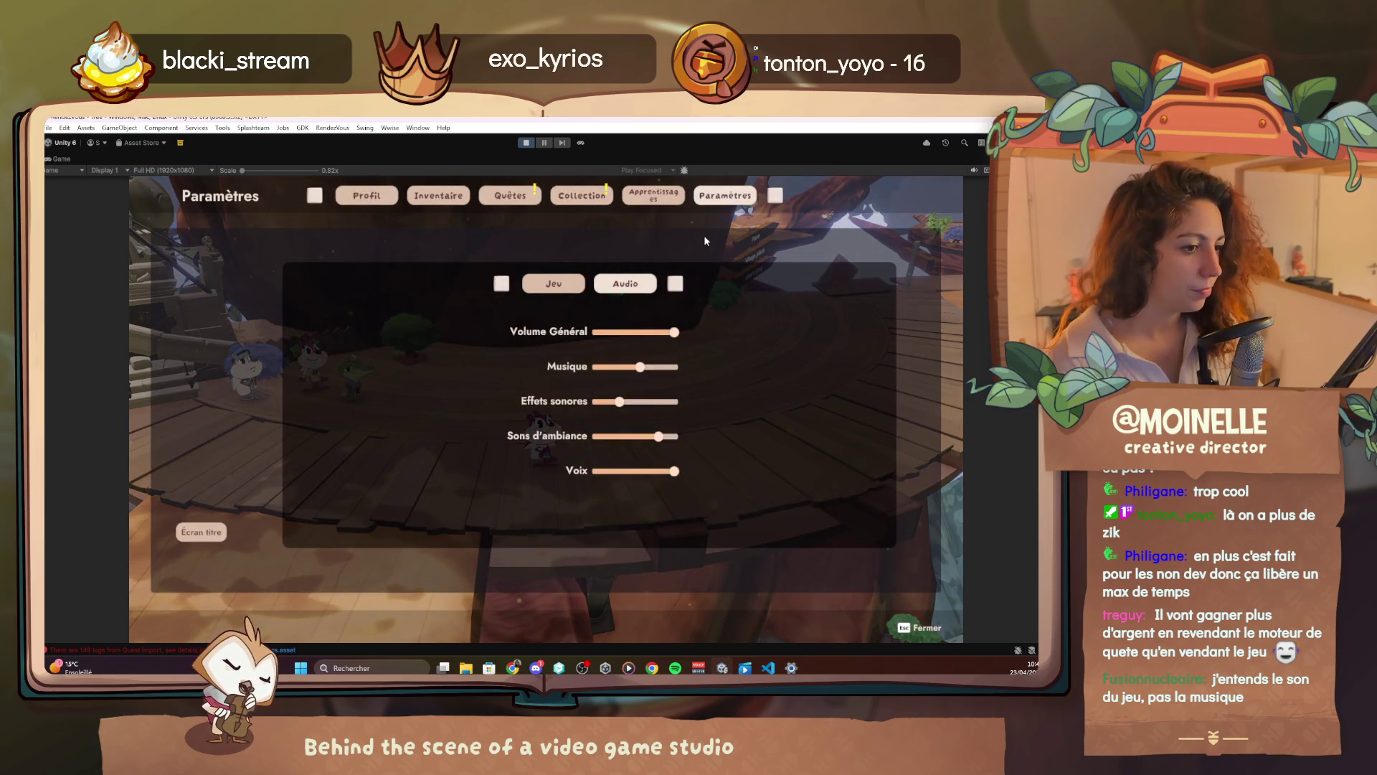
key(Escape)
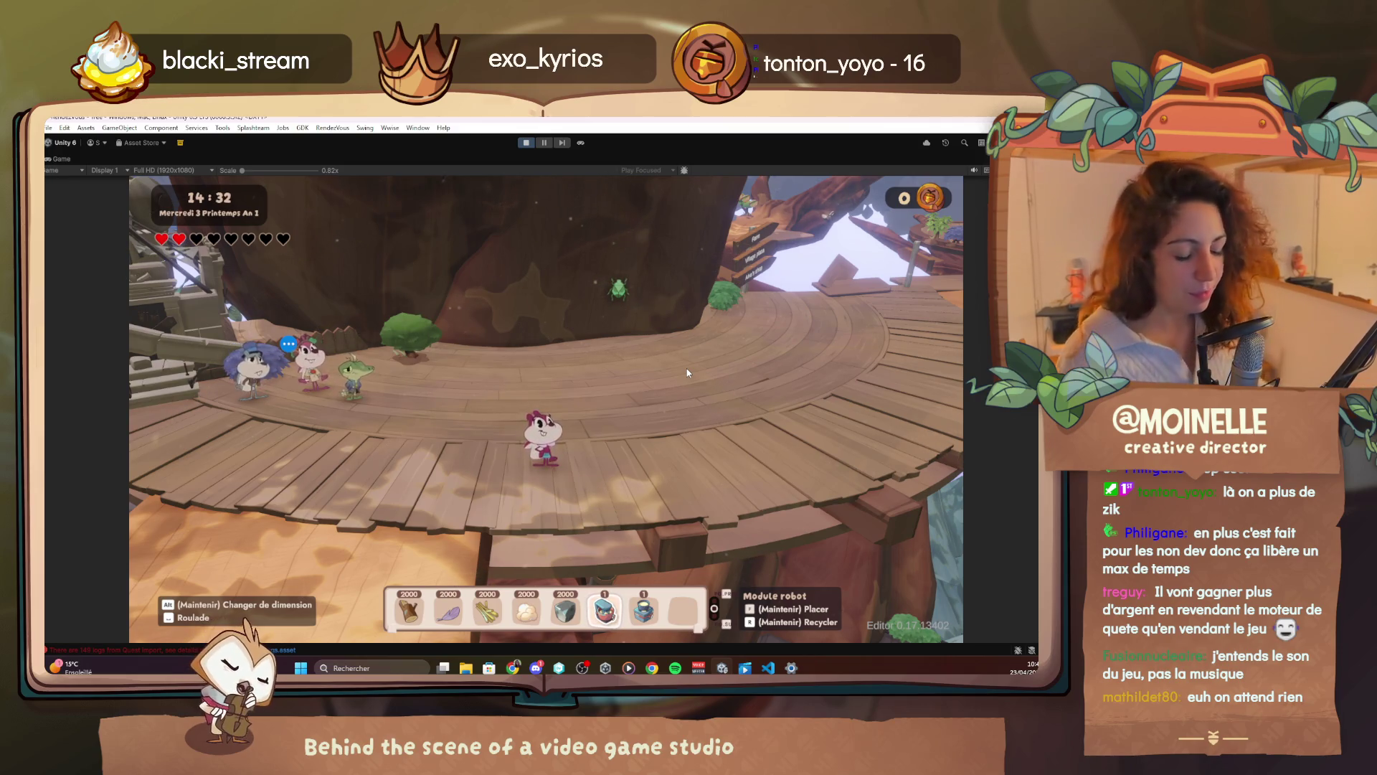
Add ten Coffe_Eclair items via the F1 debug menu's Cheat > Player section
key(d)
key(F1)
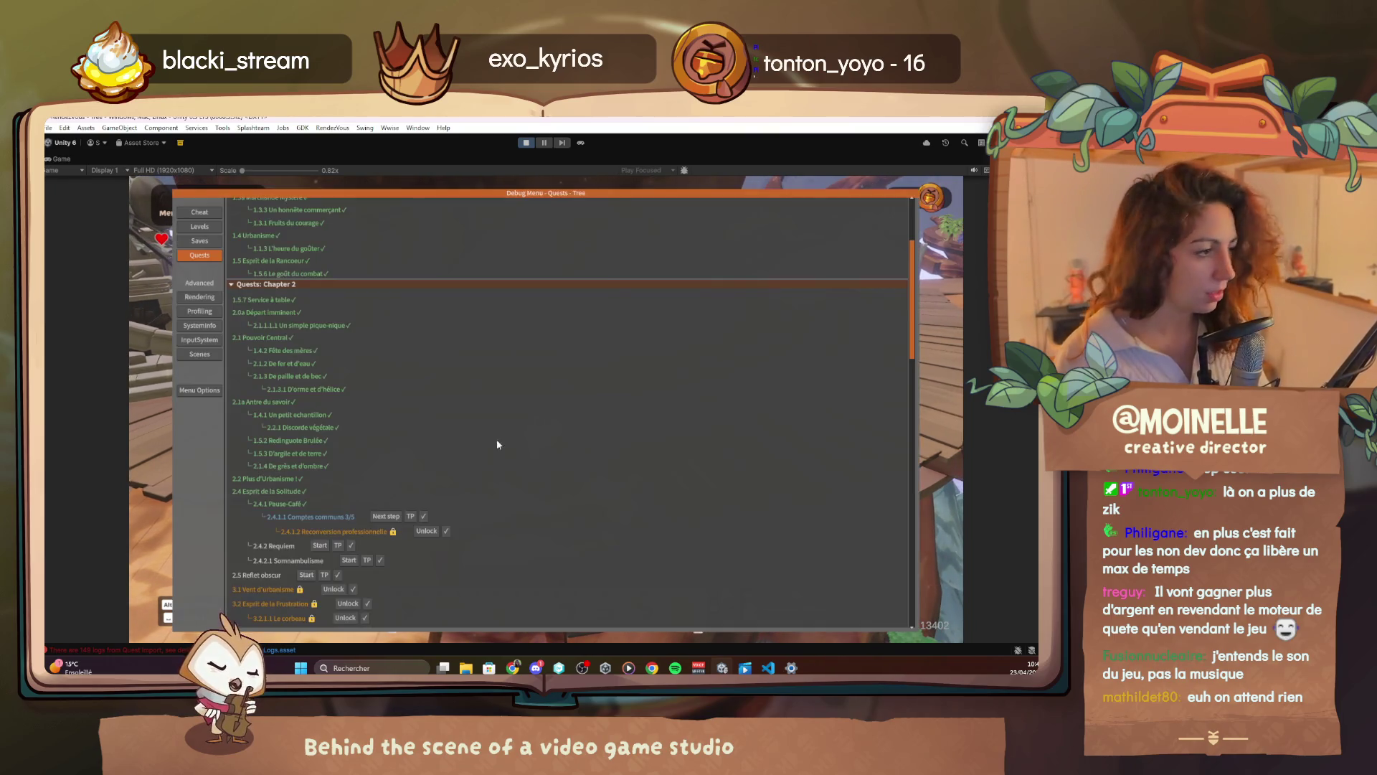
click(200, 213)
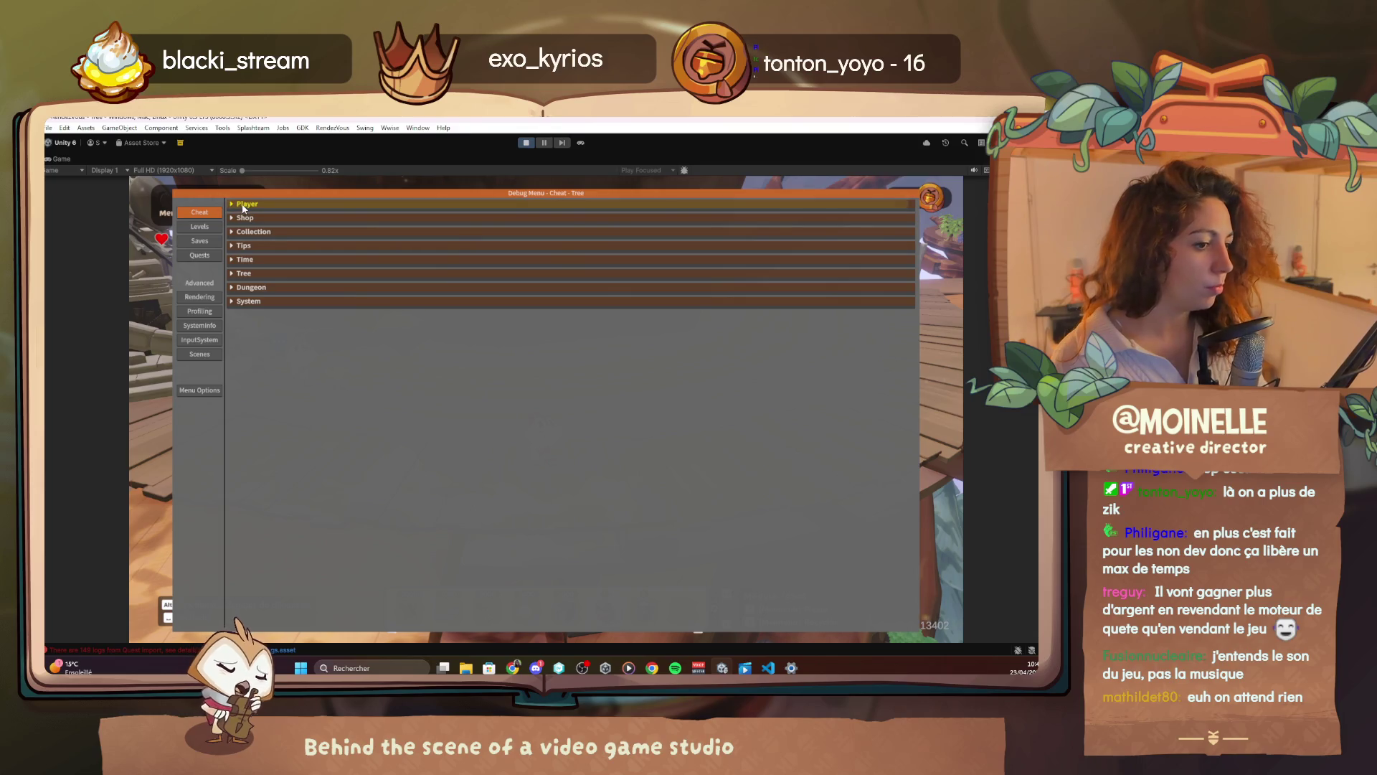
click(243, 205)
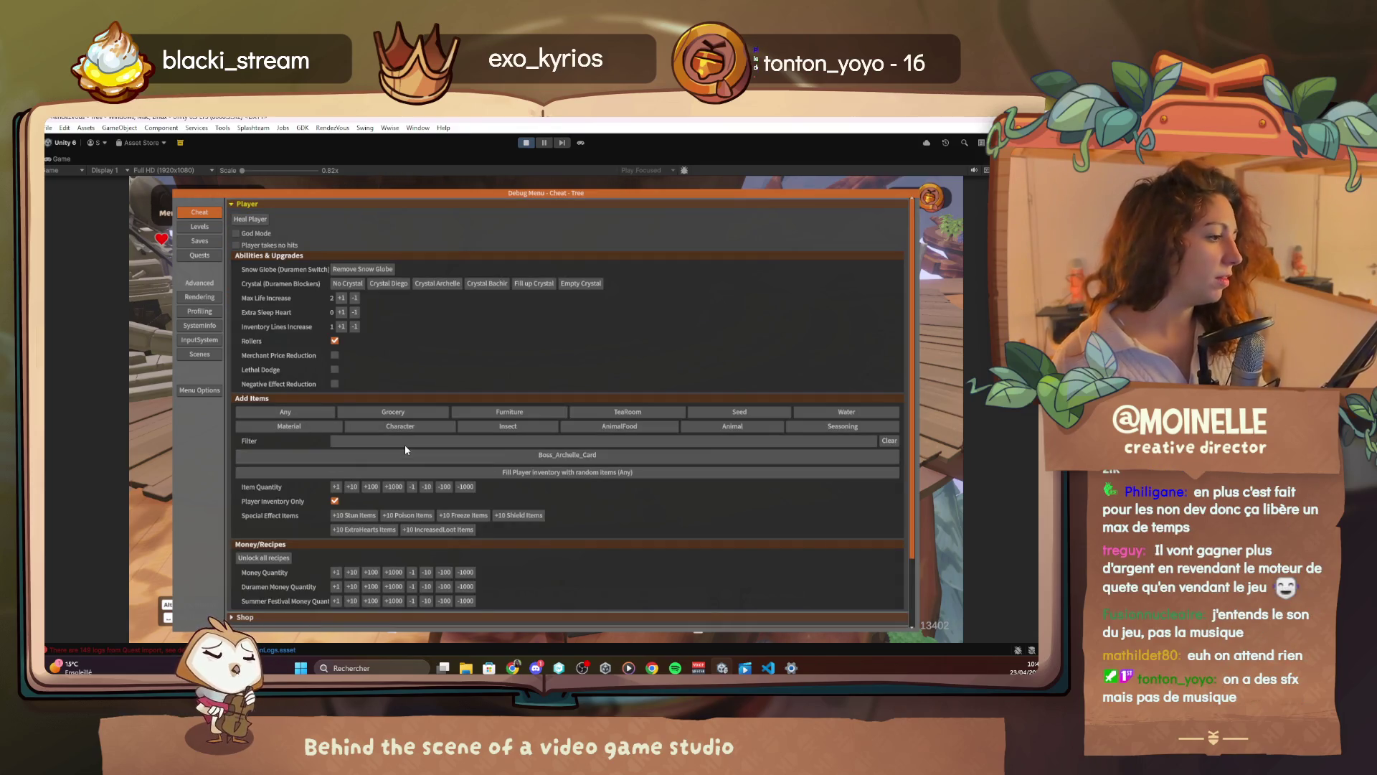
text(coff)
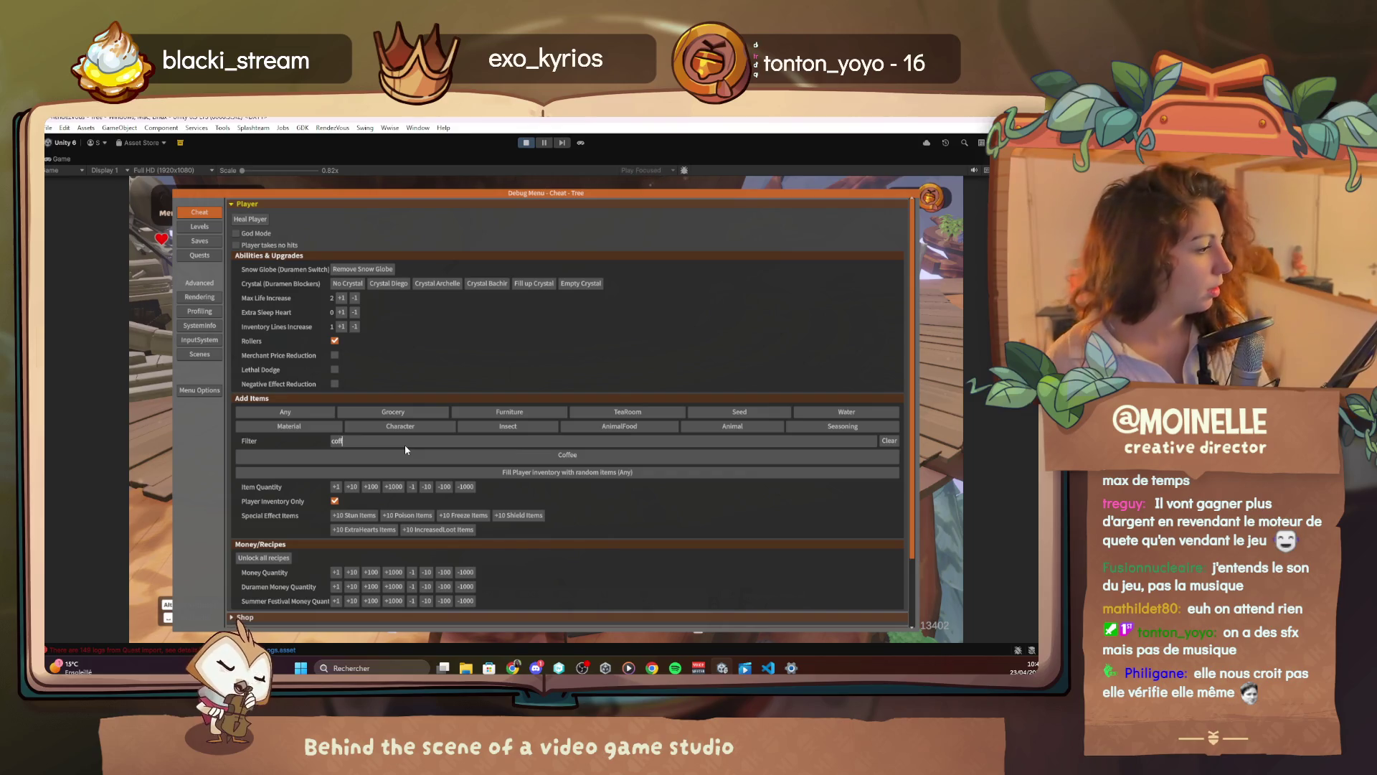
click(420, 455)
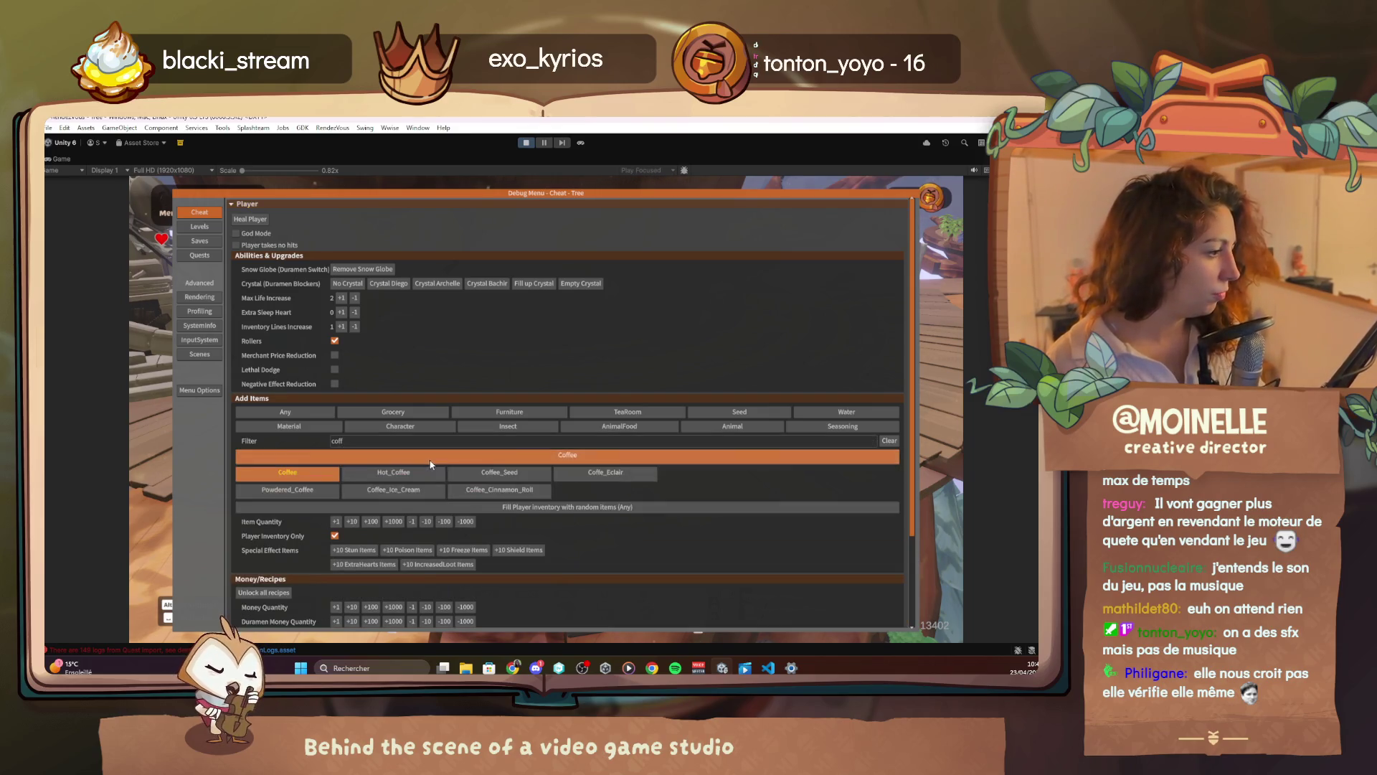
click(606, 472)
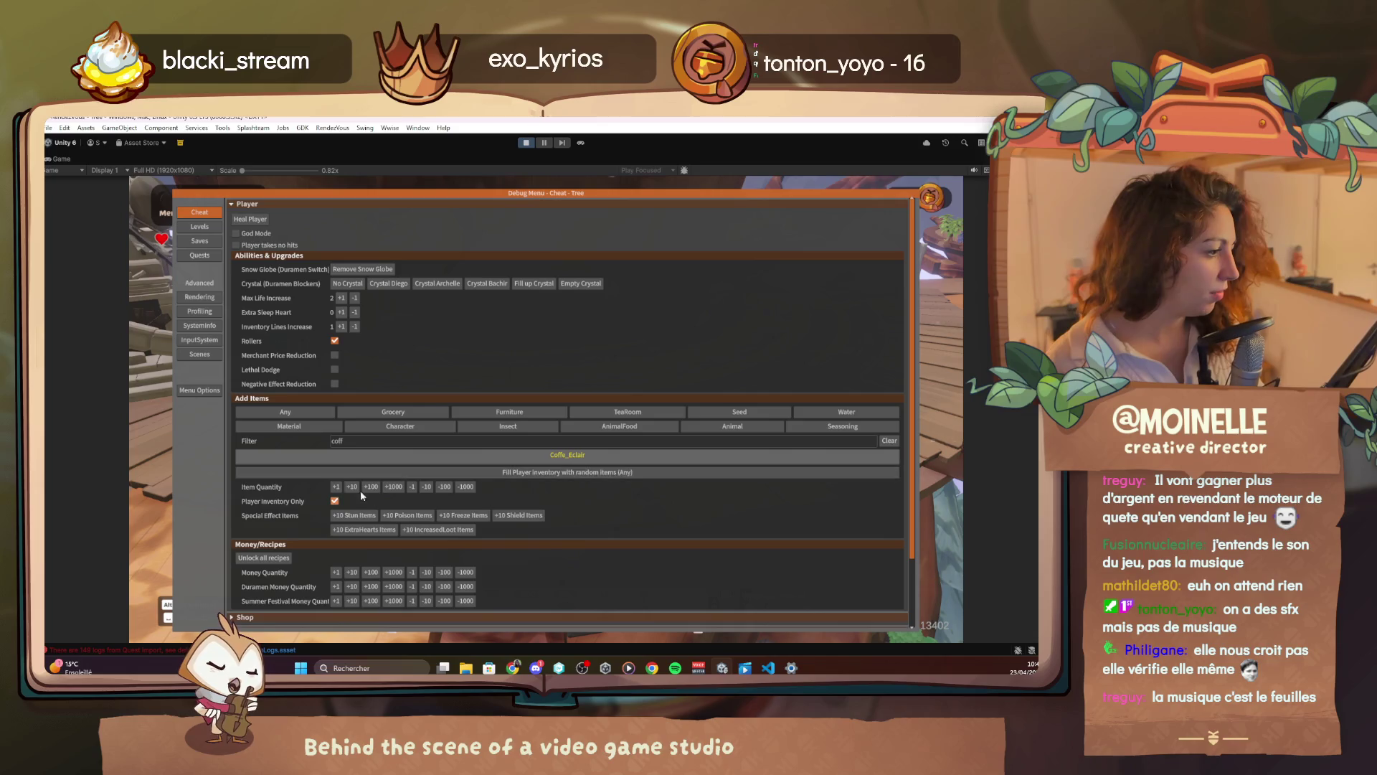
key(Escape)
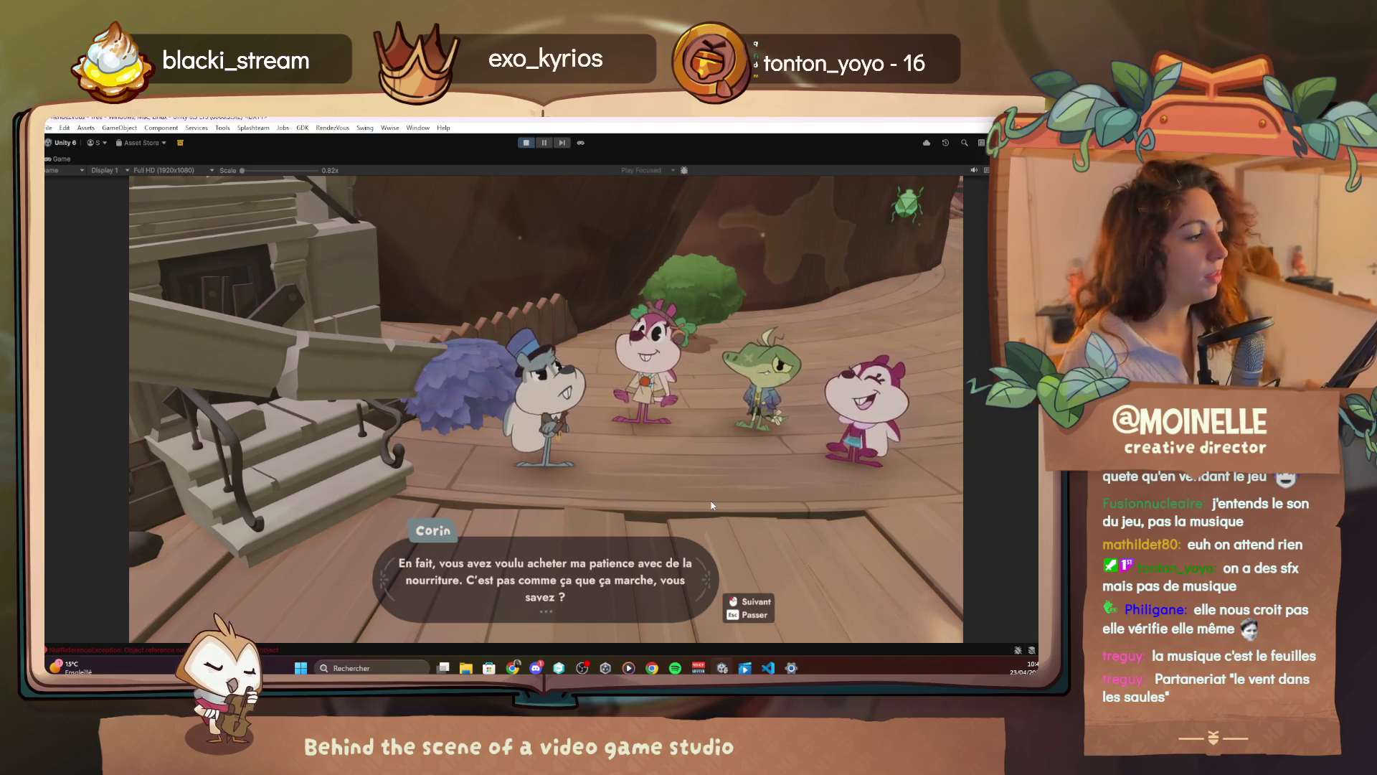
Advance through Alva's and Corin's replies to Lyra's 'Voilà, j'ai fini.', then bring VS Code back
click(712, 505)
click(713, 505)
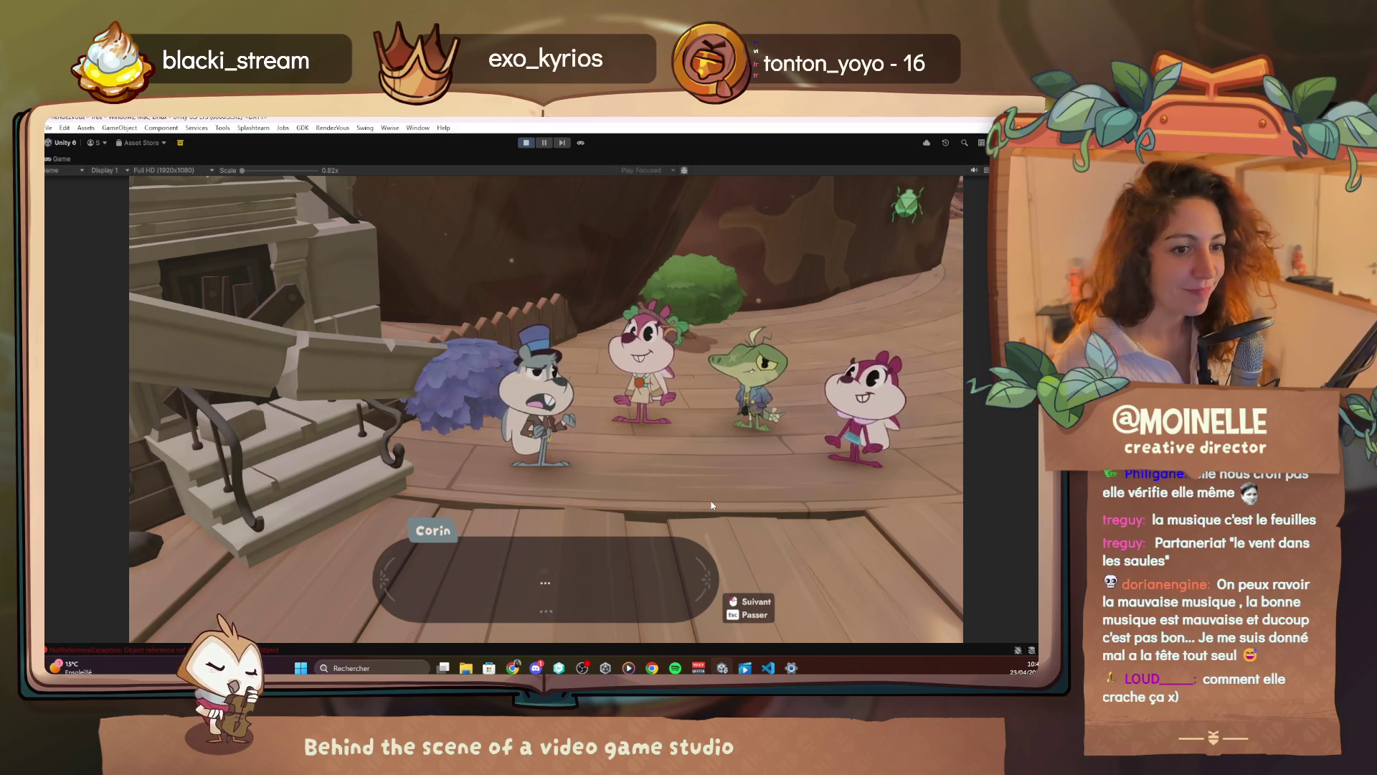
click(711, 506)
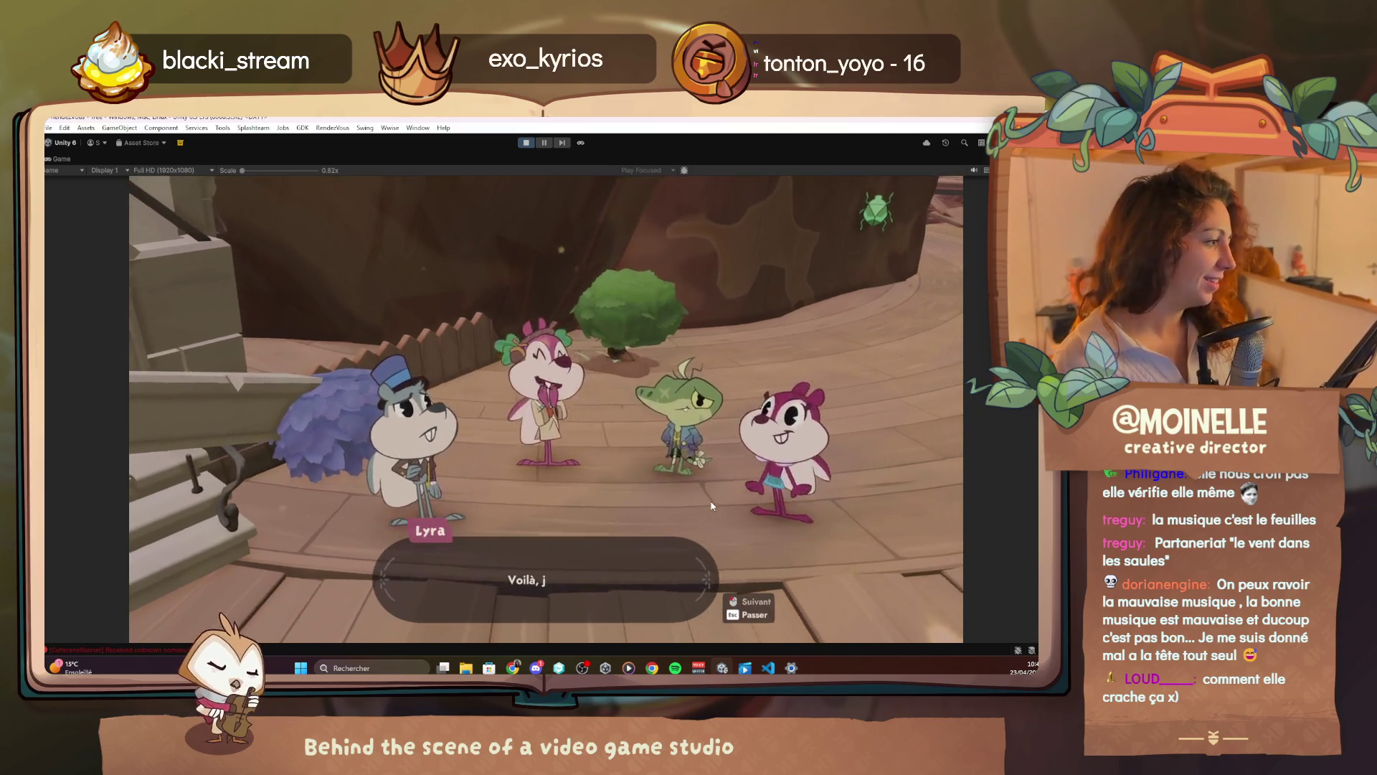
click(767, 668)
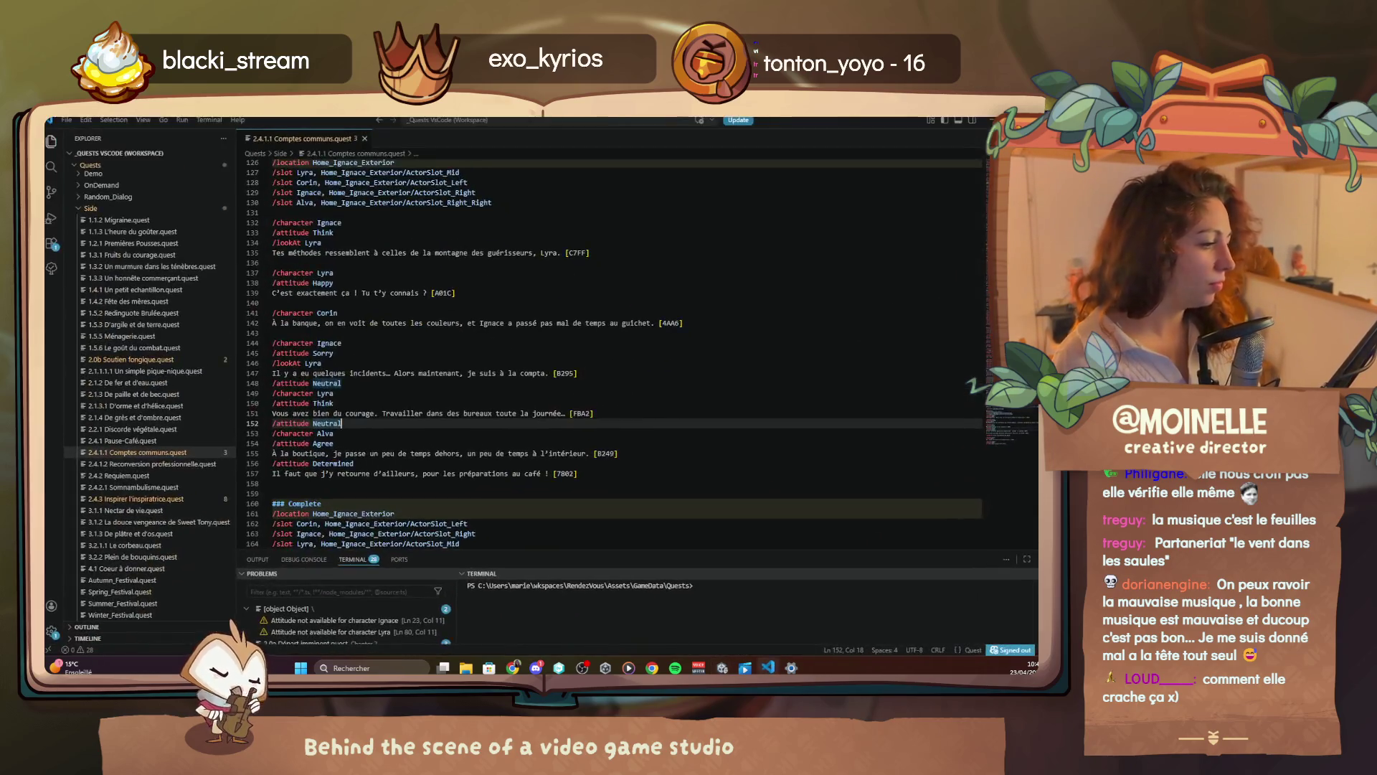
Add '/attitude Neutral' on line 179 after Alva's 'Si.' and advance the game to Ignace's question
scroll(468, 486, down, 5)
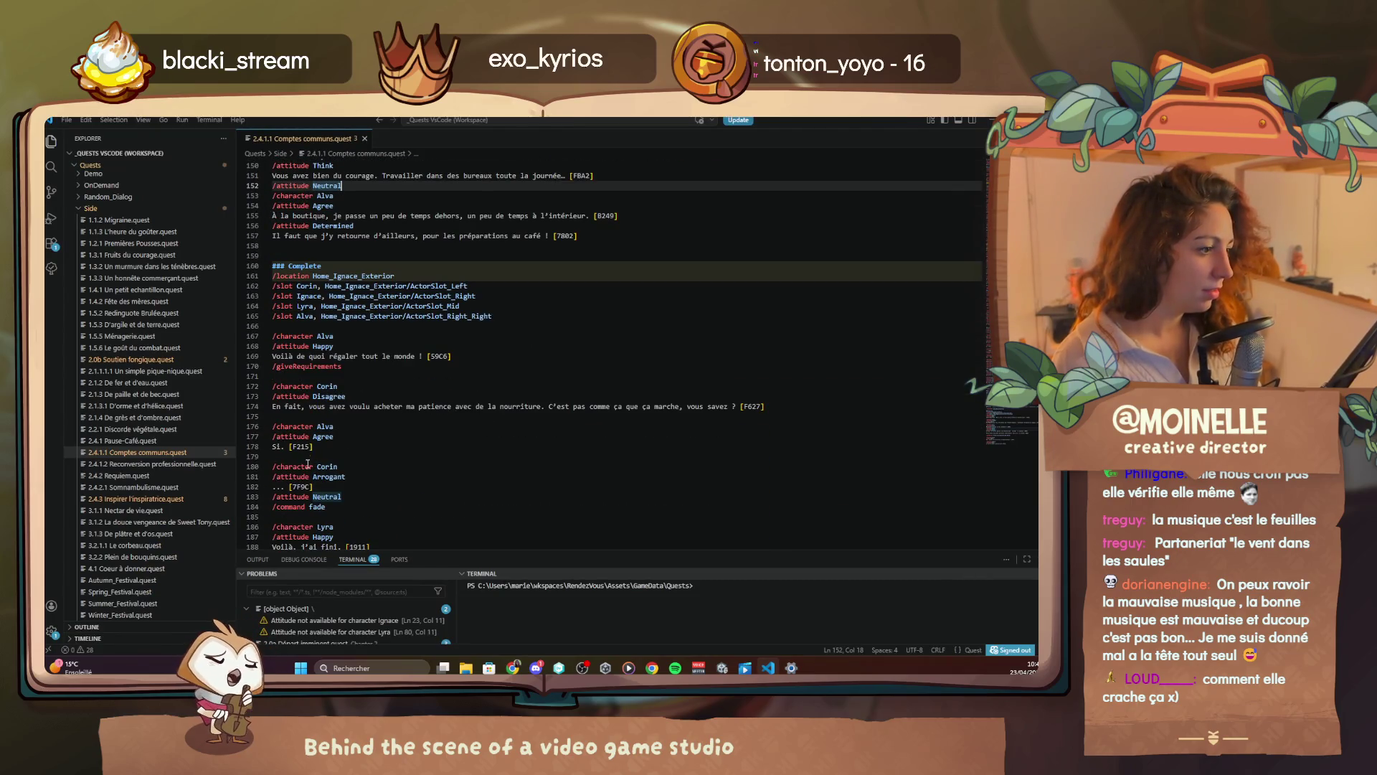
click(307, 465)
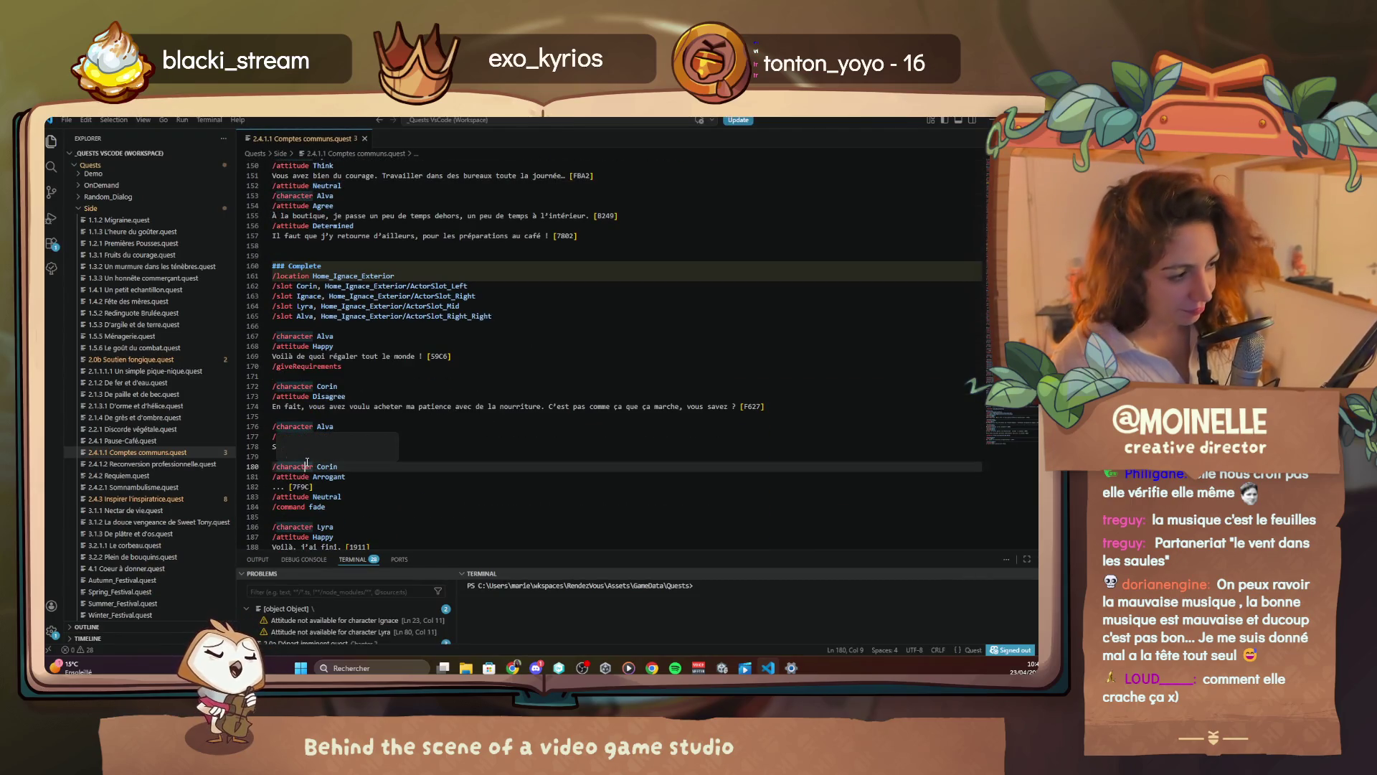
click(440, 455)
text(/attitude Neutral)
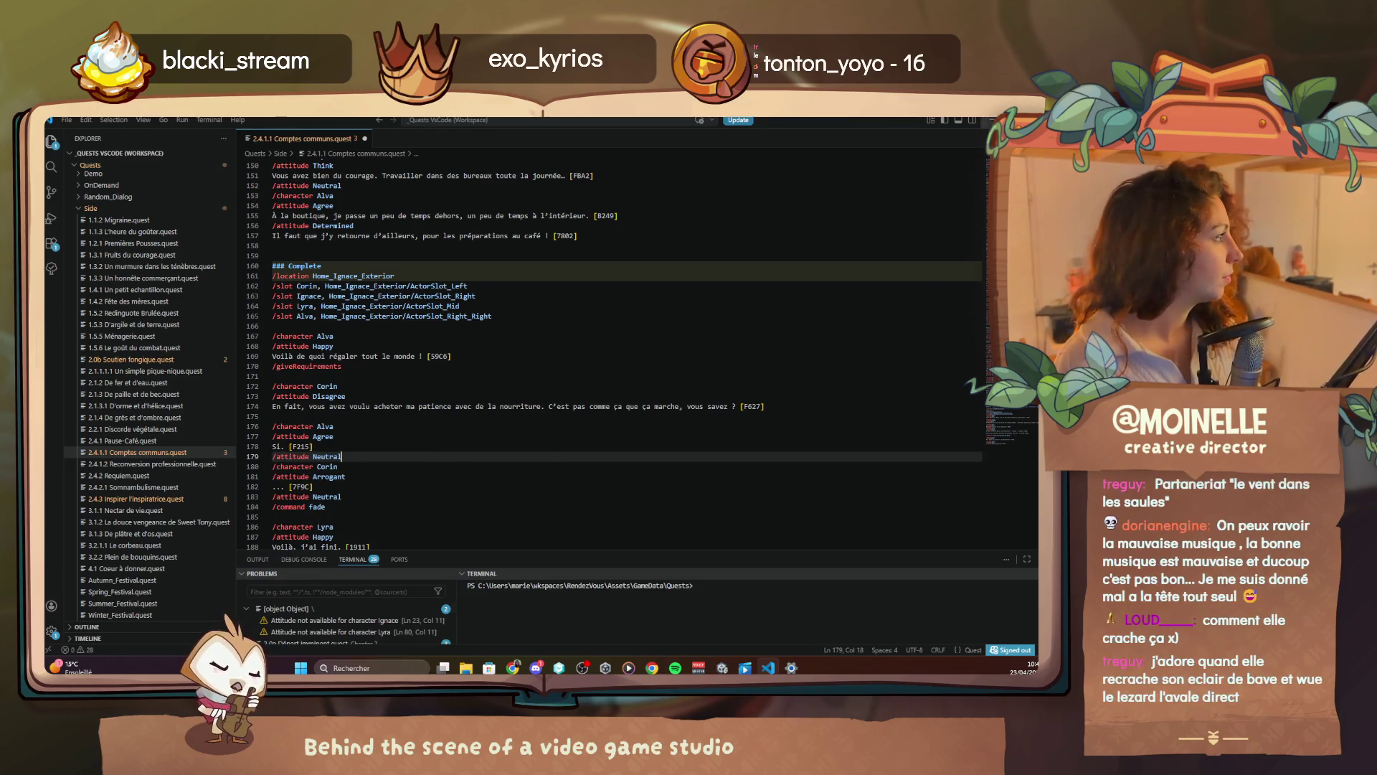
key(alt+Tab)
click(436, 453)
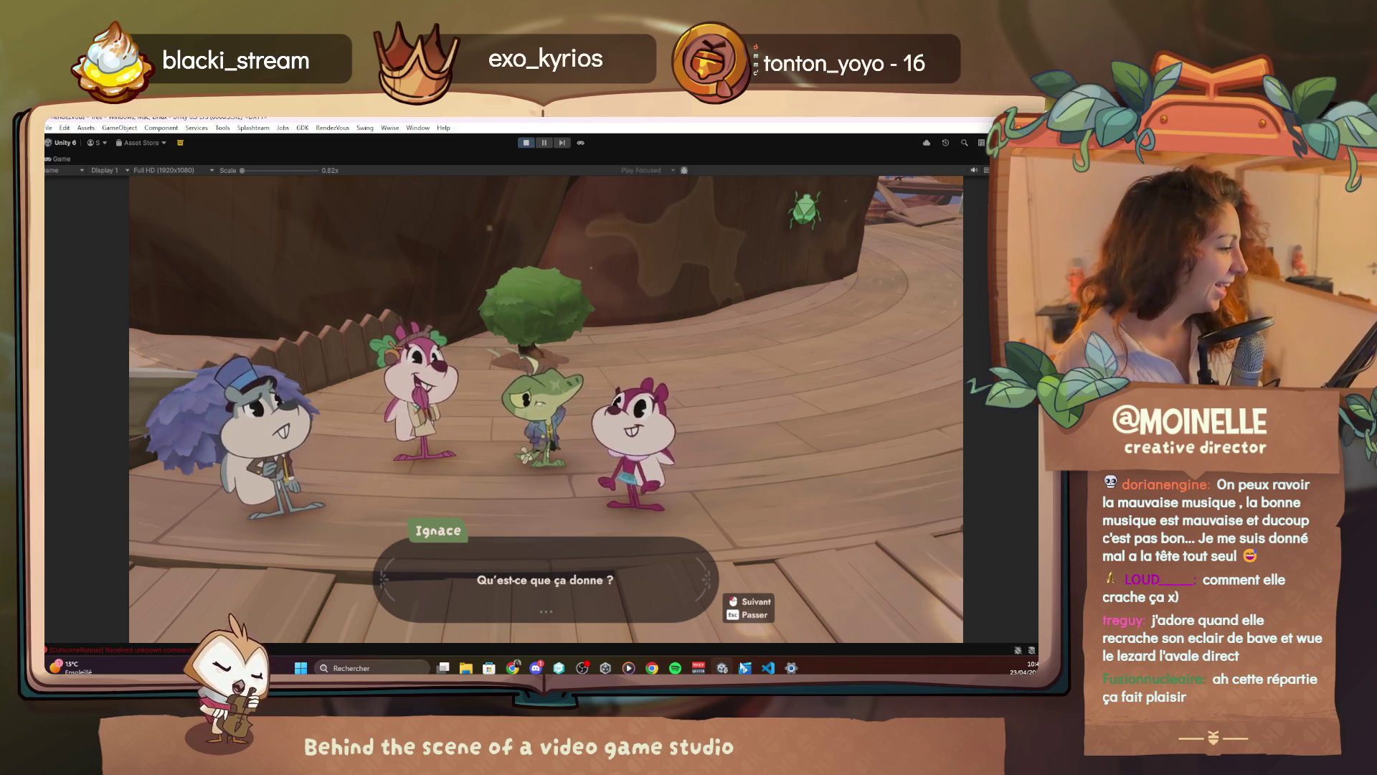
Insert '/lookAt Lyra' under Ignace's Questionning attitude line, then return to the game
click(768, 668)
scroll(326, 442, down, 3)
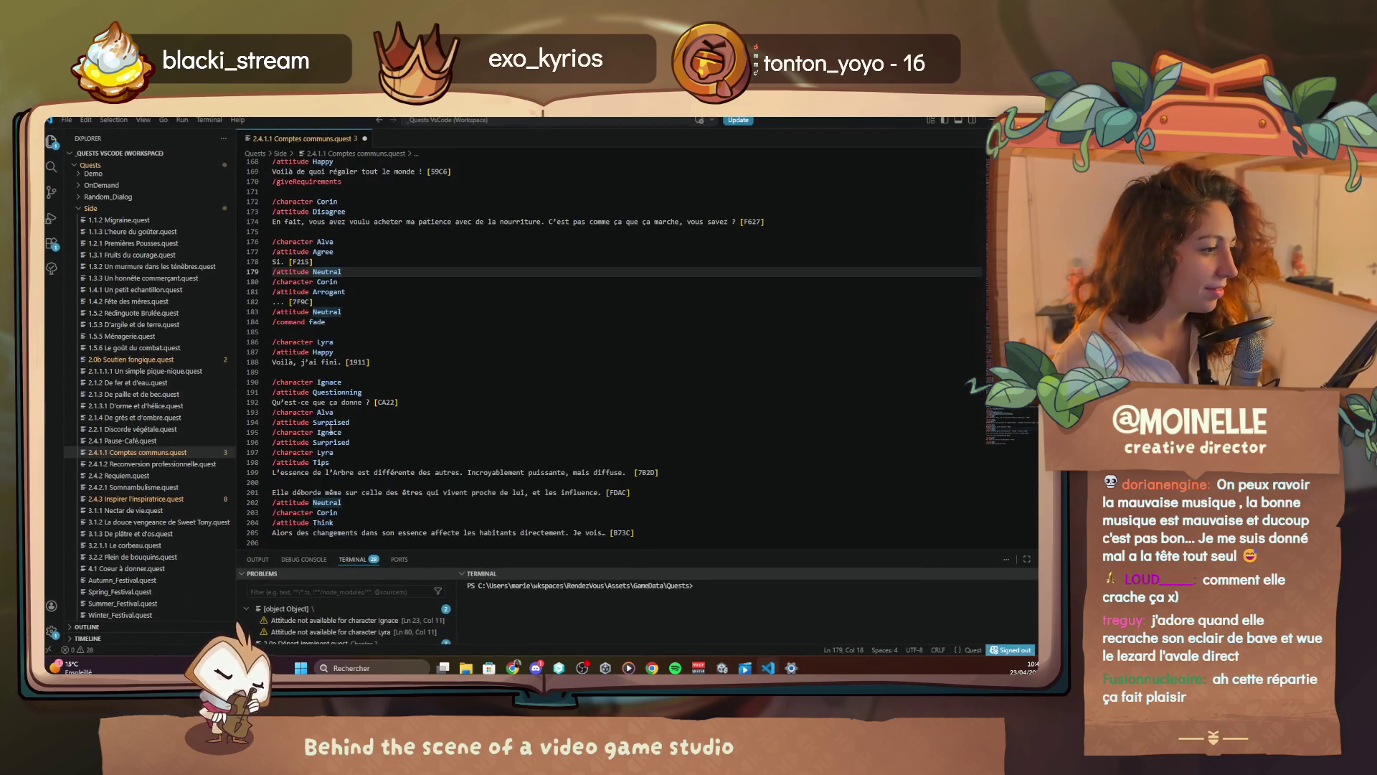
click(374, 392)
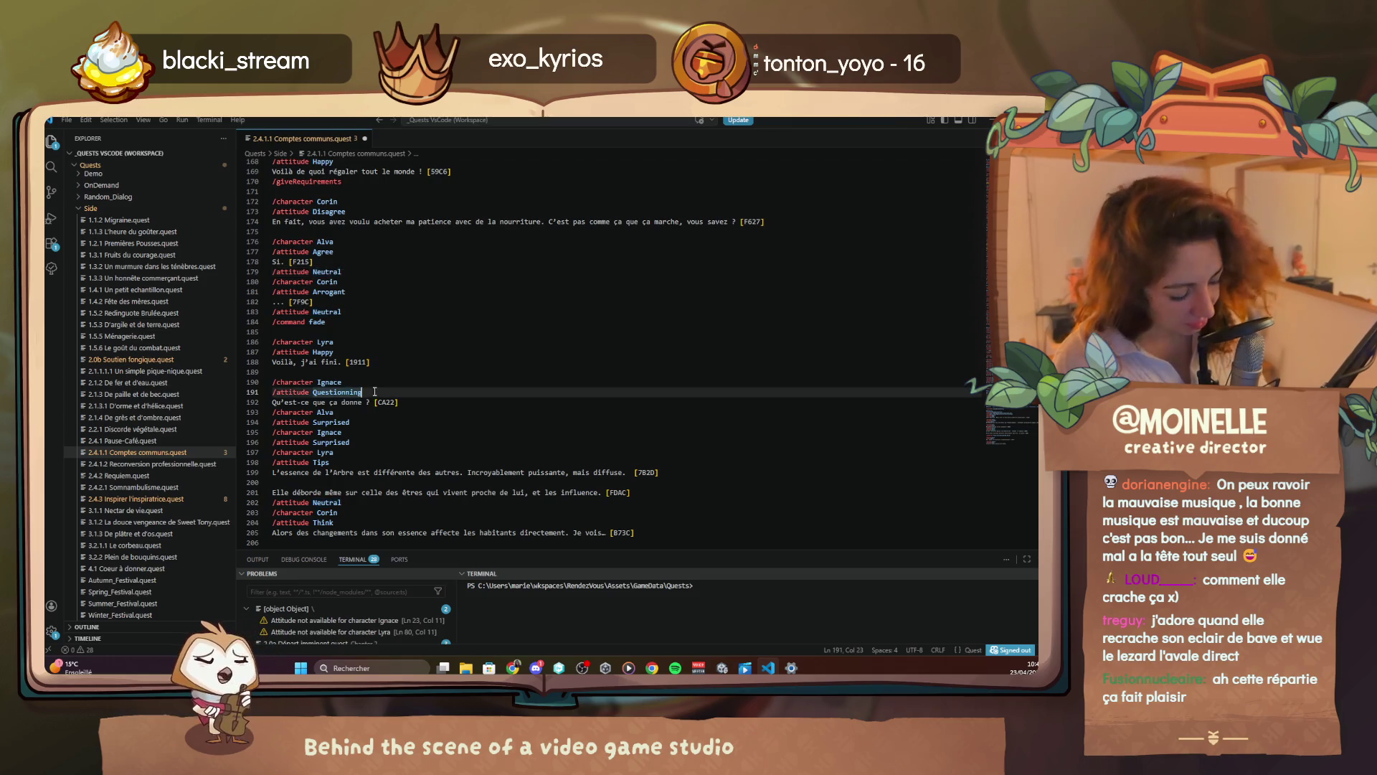
key(Return)
text(/lookAt lyr)
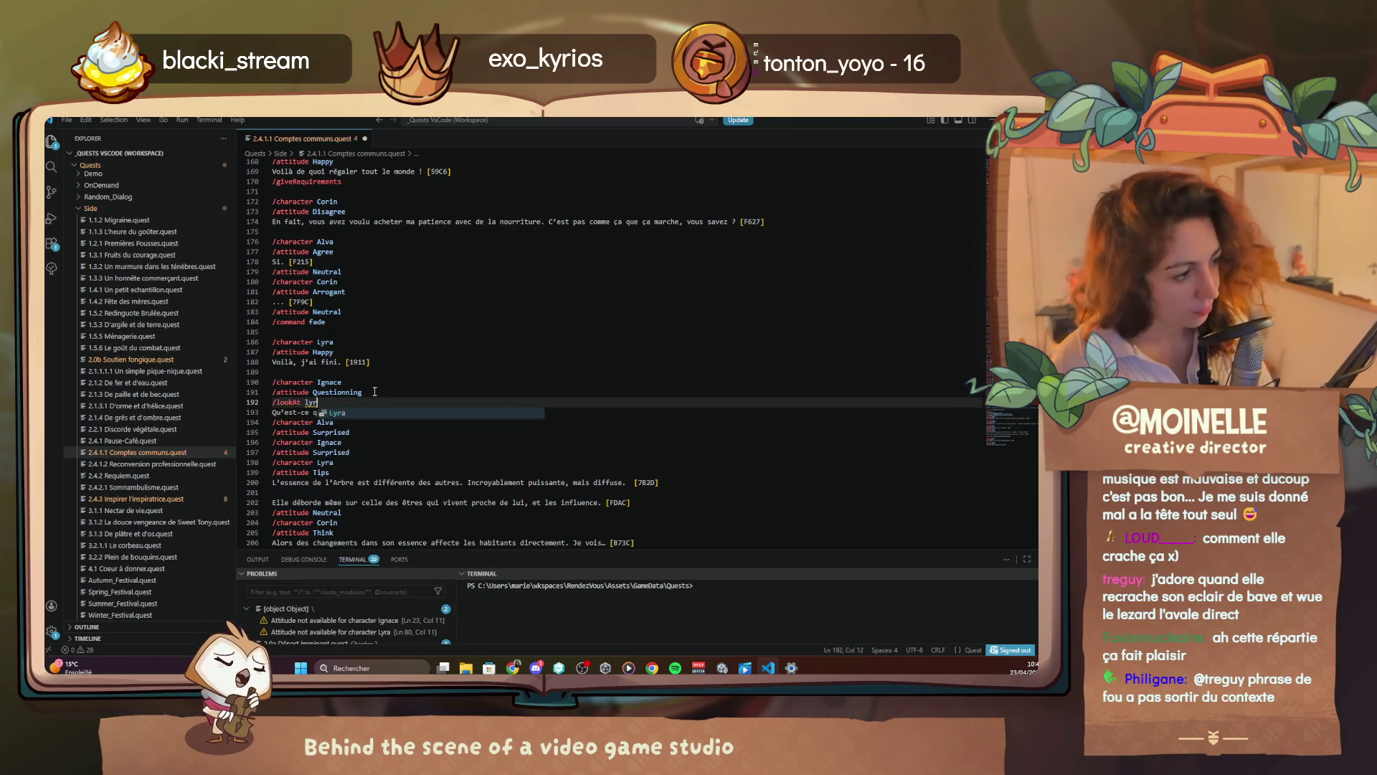
key(alt+Tab)
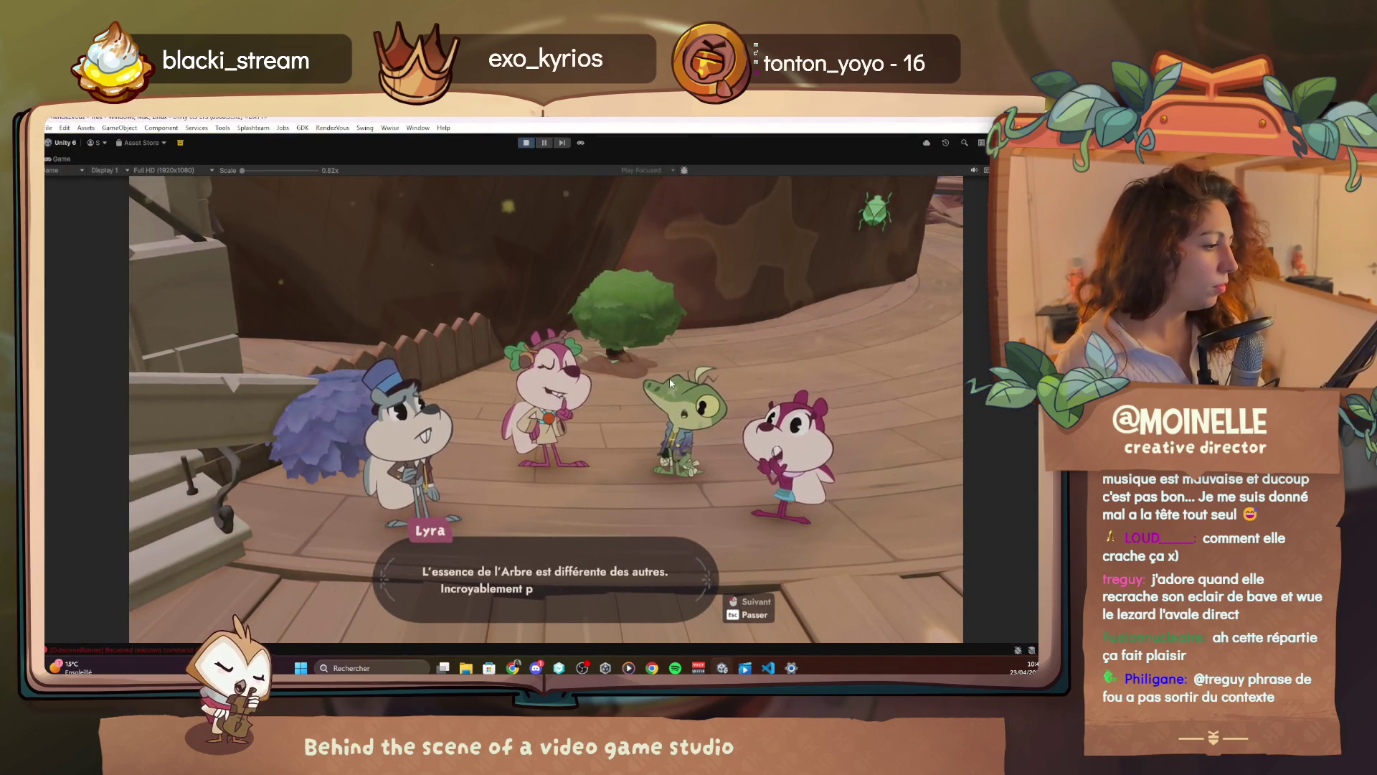
Click through Lyra's, Corin's and Alva's closing lines until the cutscene ends
click(663, 418)
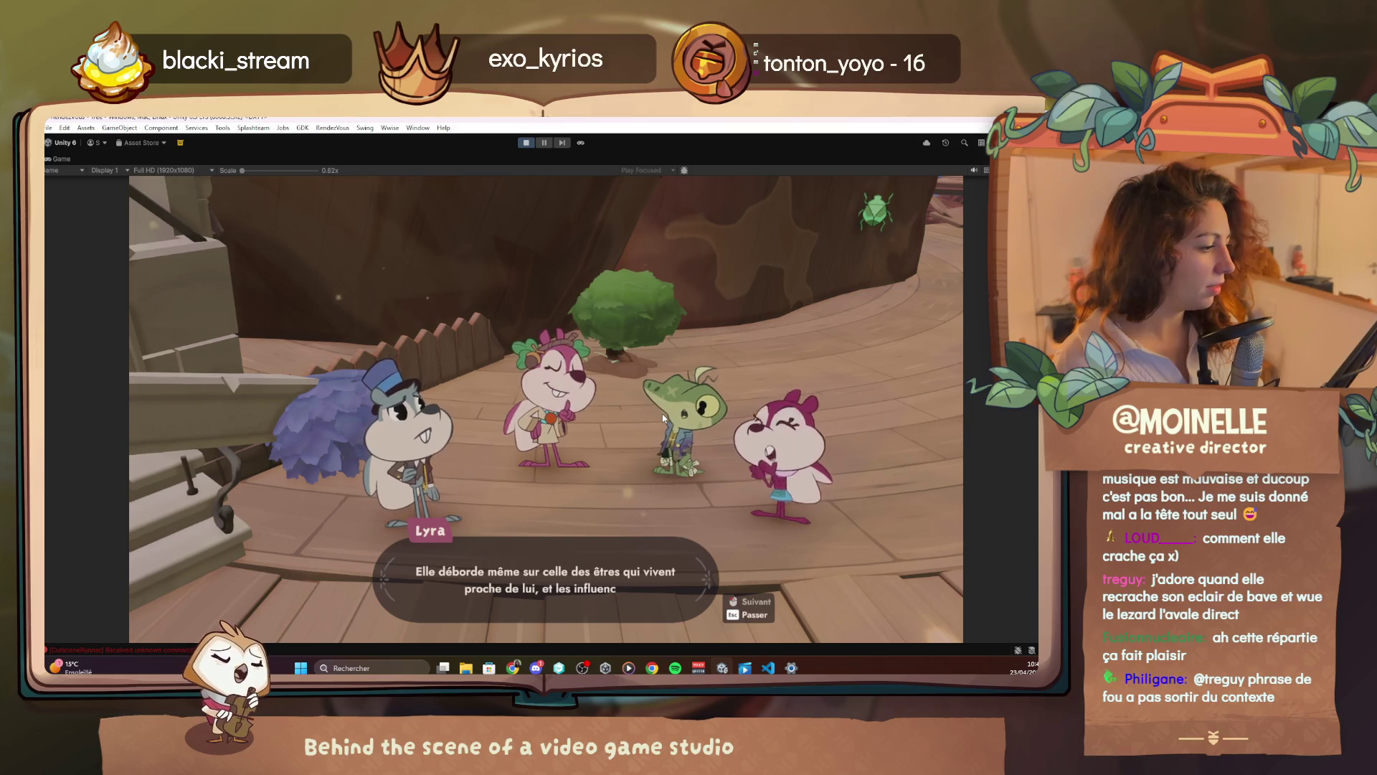
click(663, 418)
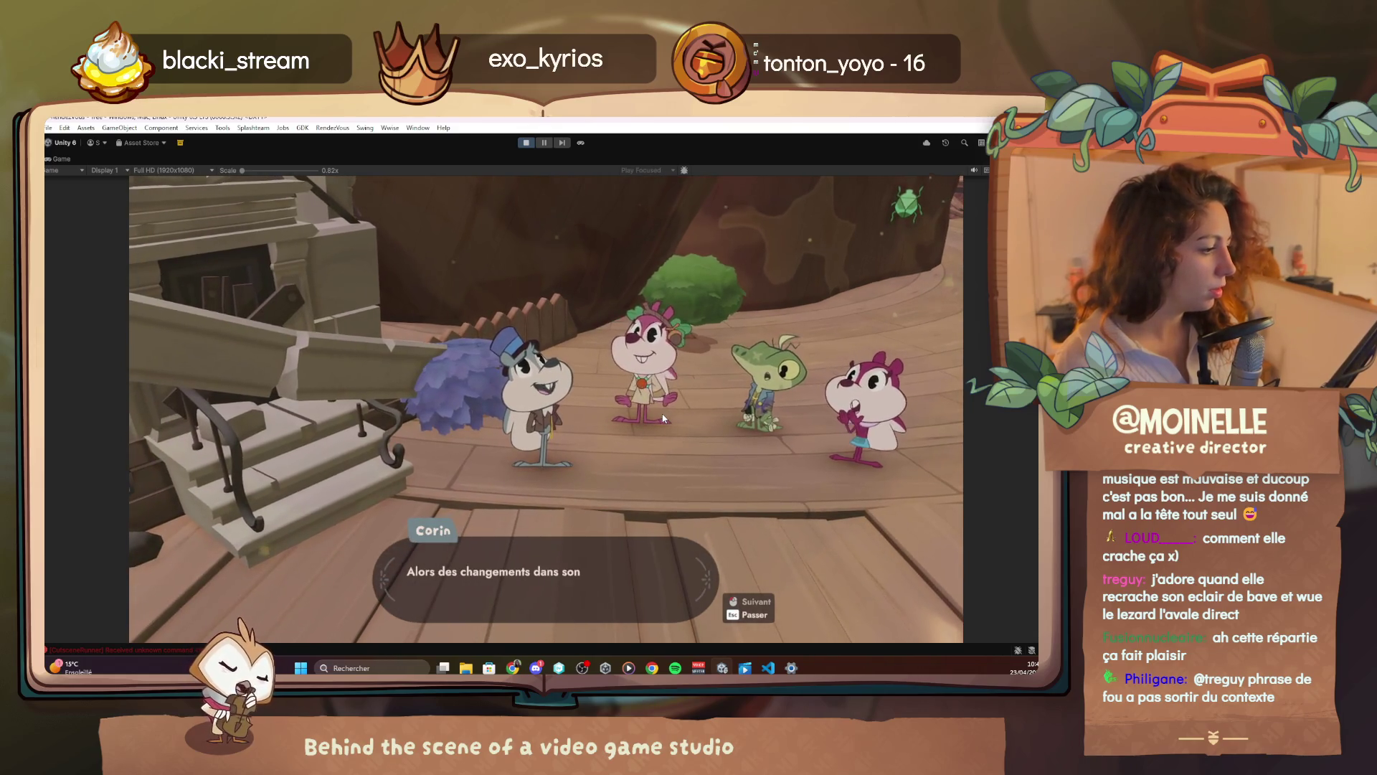
click(775, 509)
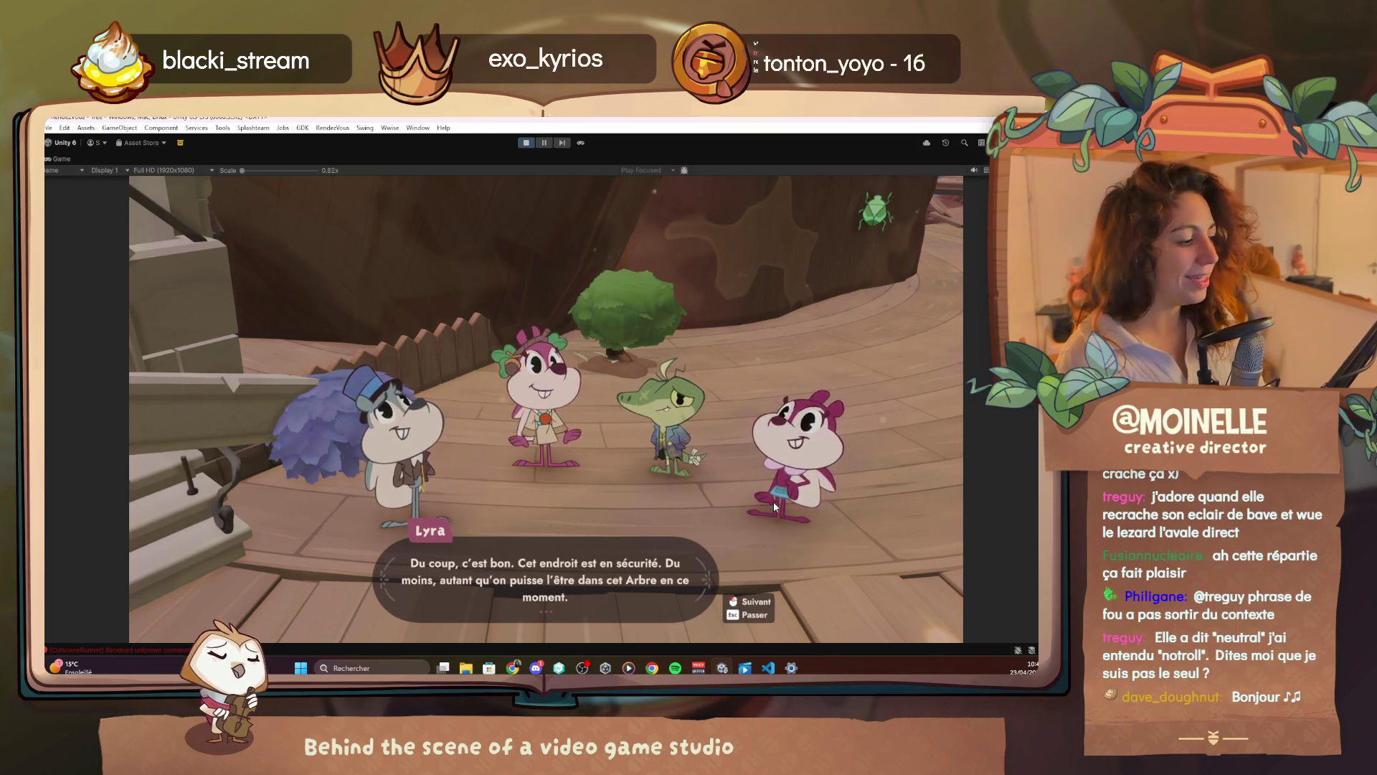
click(773, 505)
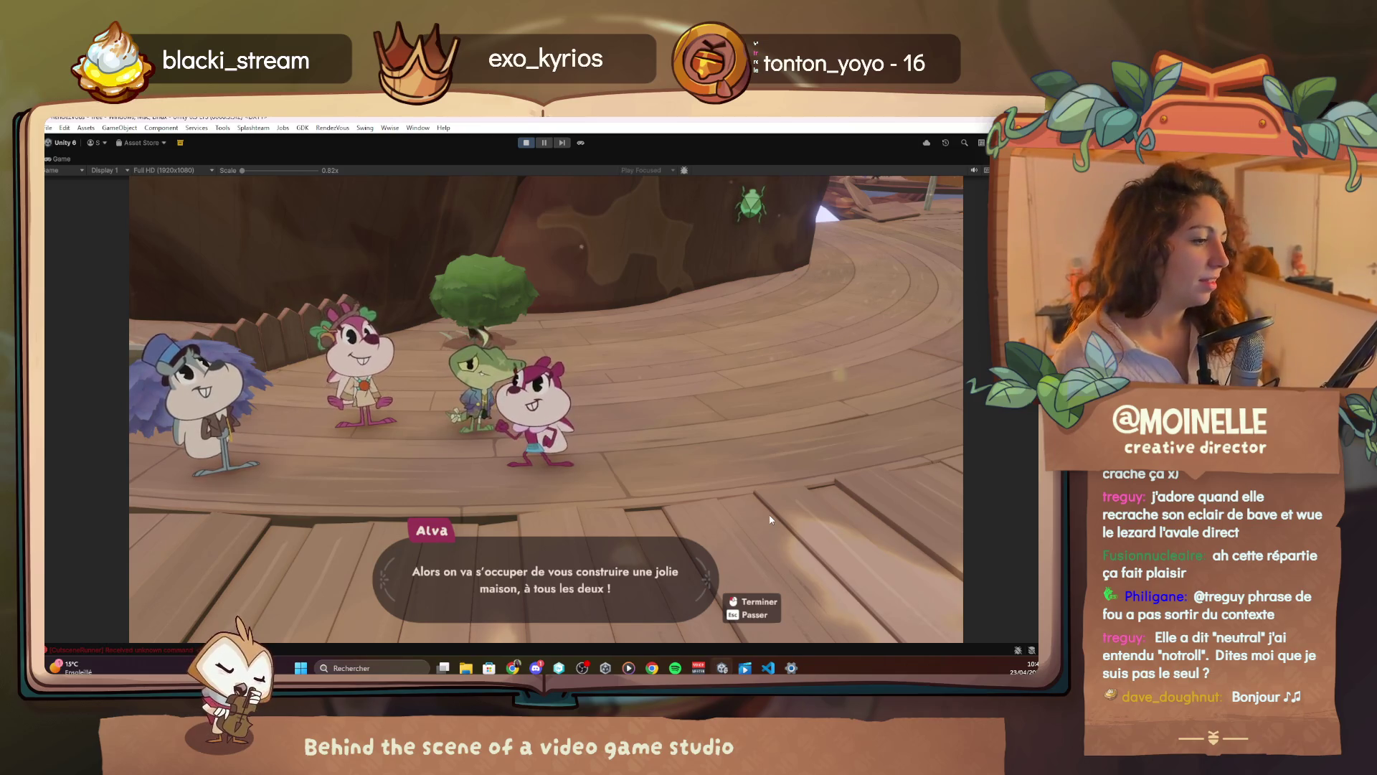
click(769, 515)
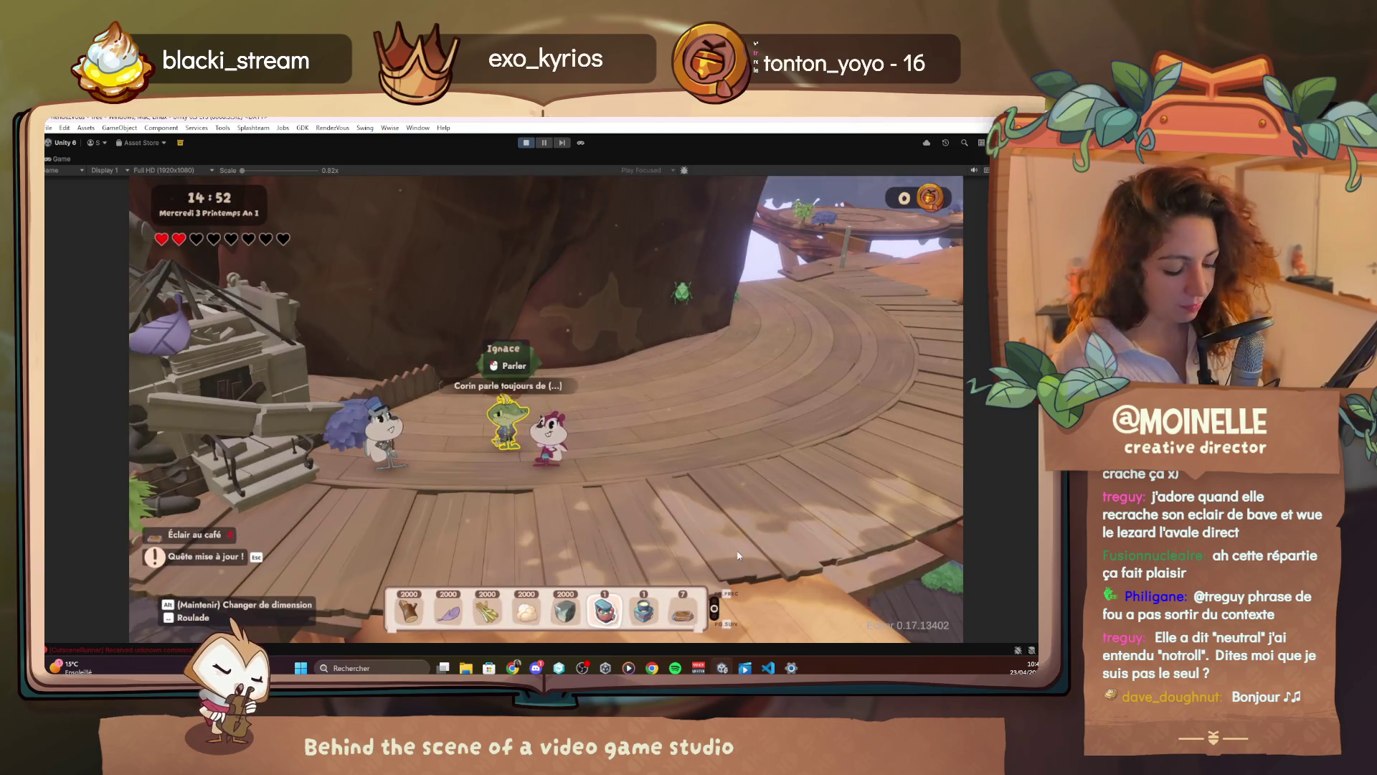
Walk the character left and toward the camera, then scroll down Comptes communs.quest in VS Code
key(q)
key(s)
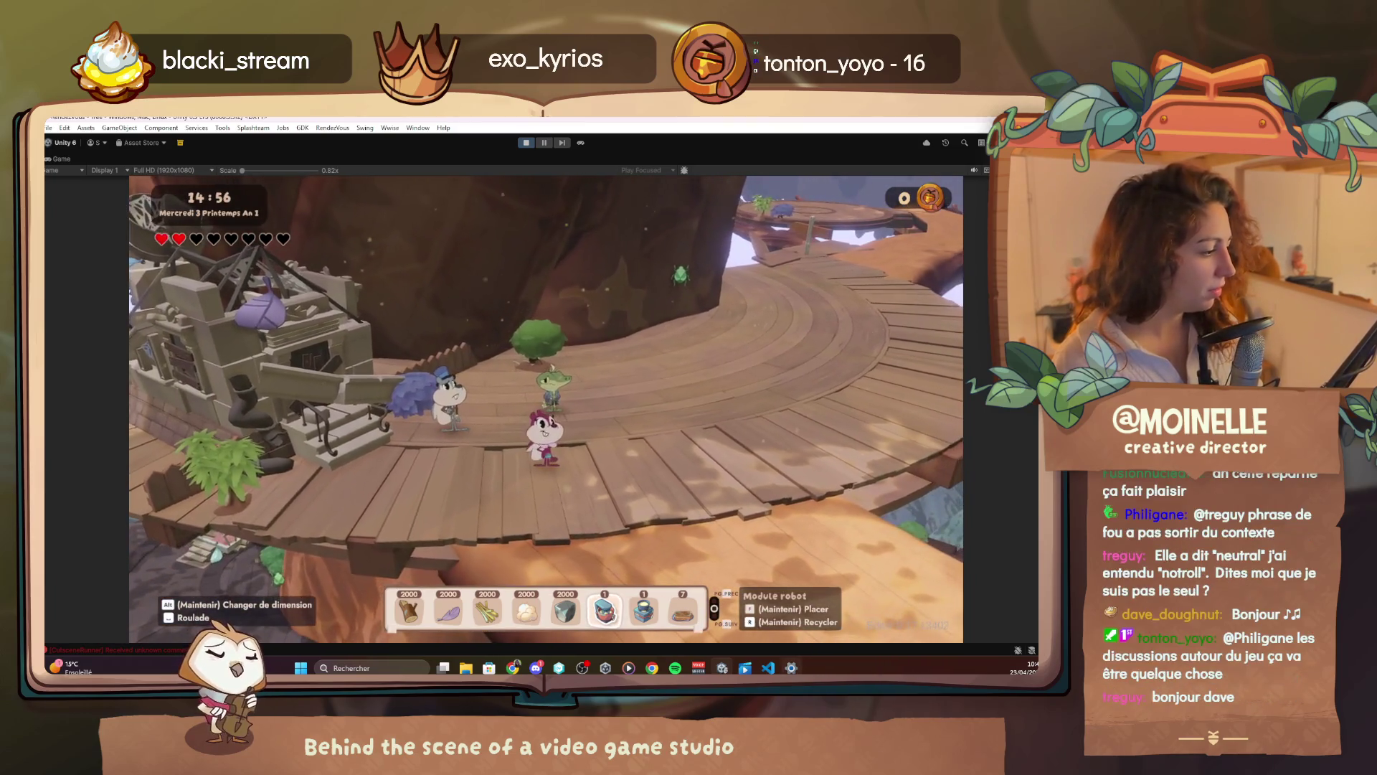
click(768, 668)
scroll(433, 409, down, 5)
scroll(433, 409, down, 2)
Inspect the ends of lines 225–226, then walk the player toward and away from Ignace
click(474, 379)
drag(485, 362, 470, 364)
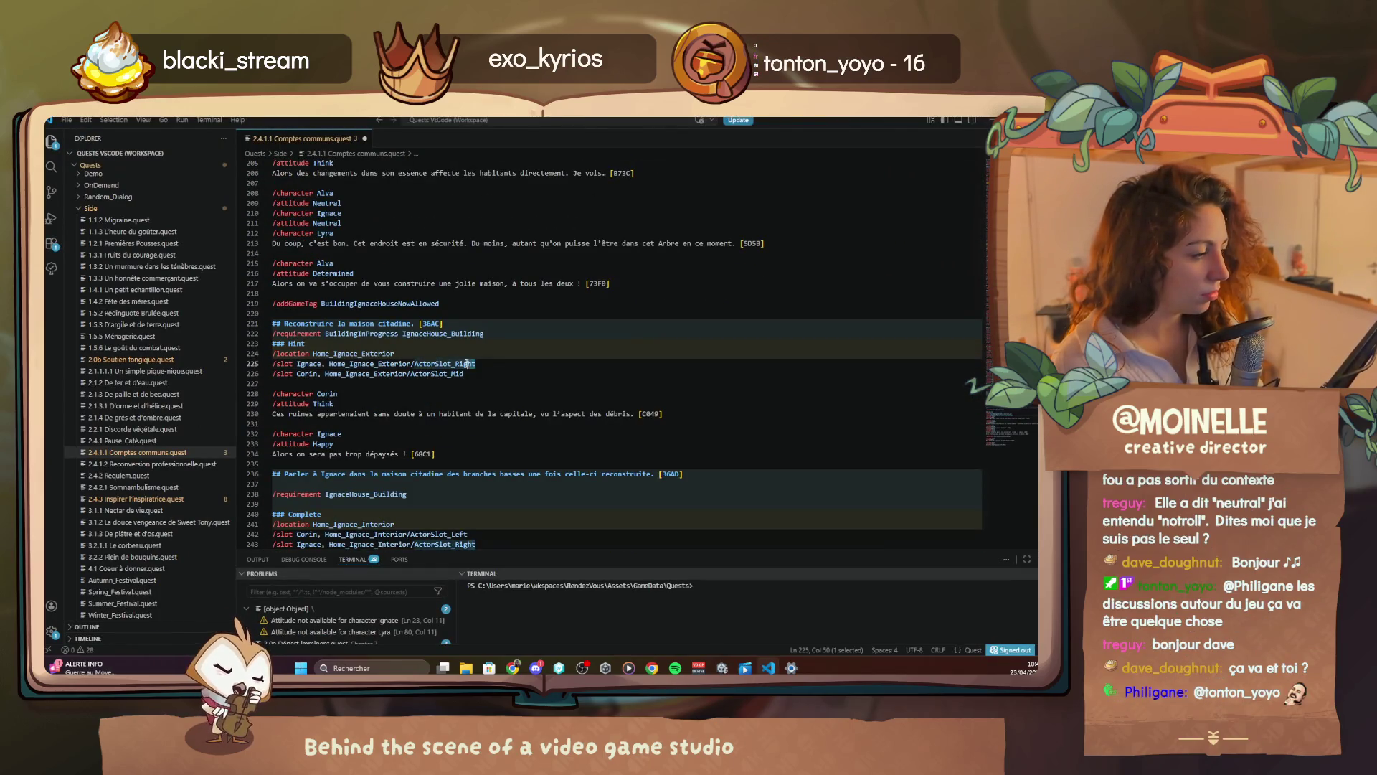
click(468, 376)
key(alt+Tab)
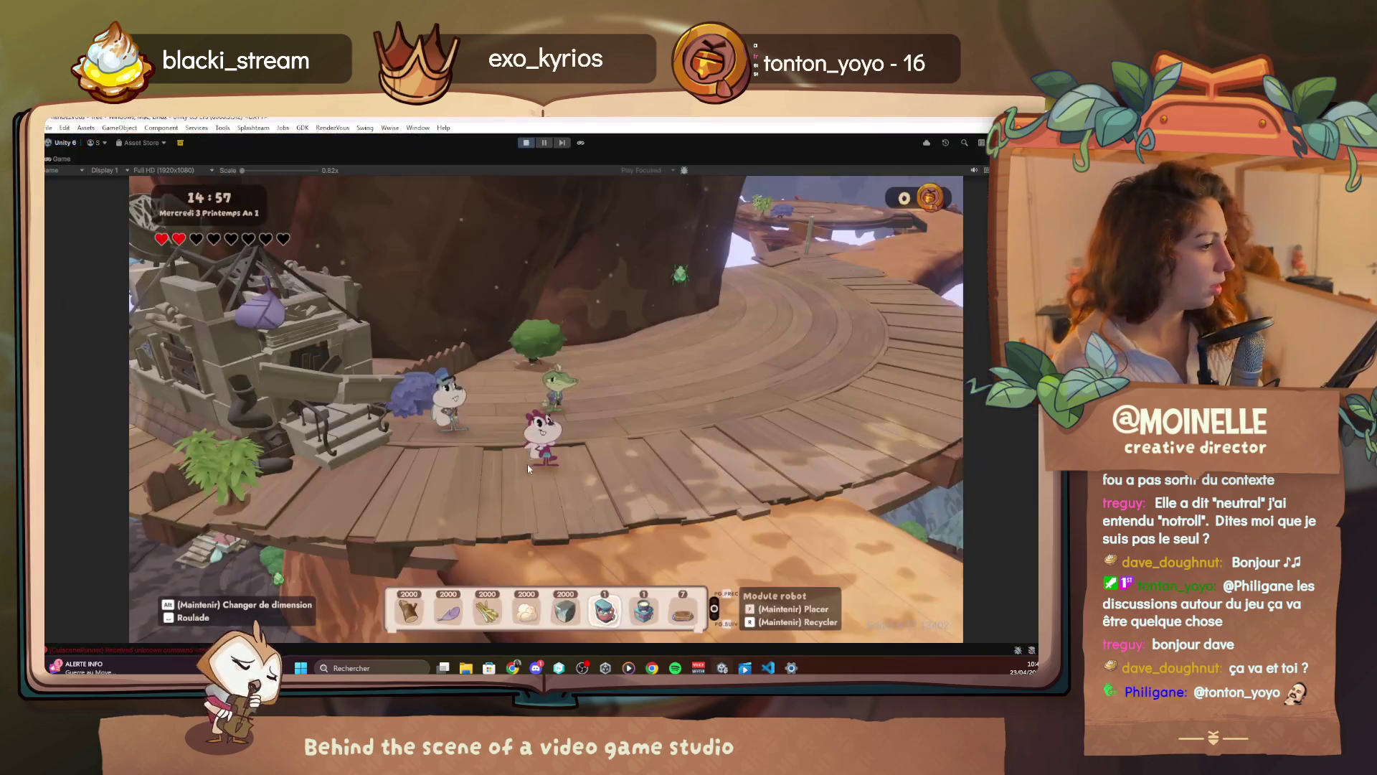
key(w)
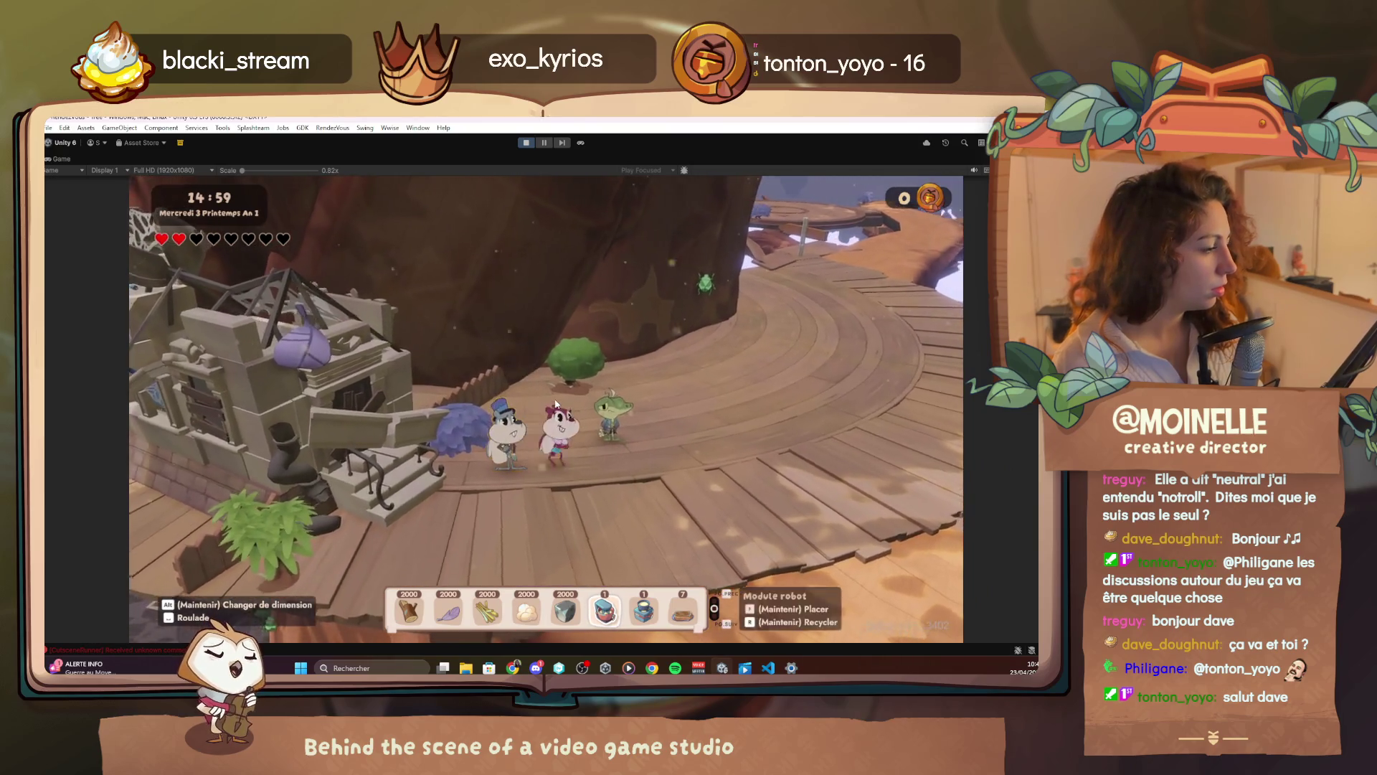
key(s)
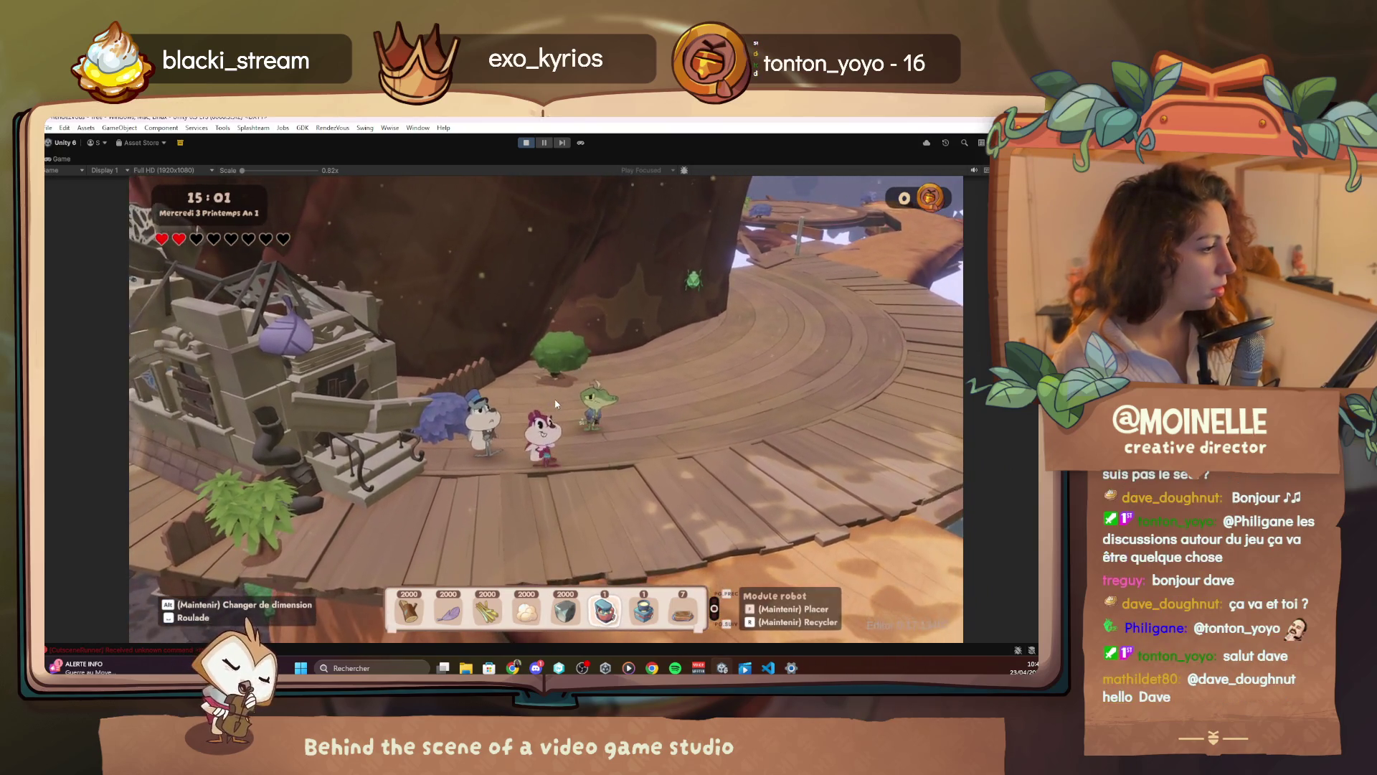
Review Ignace's and Corin's interior slot lines, then return to the game in Unity
click(772, 669)
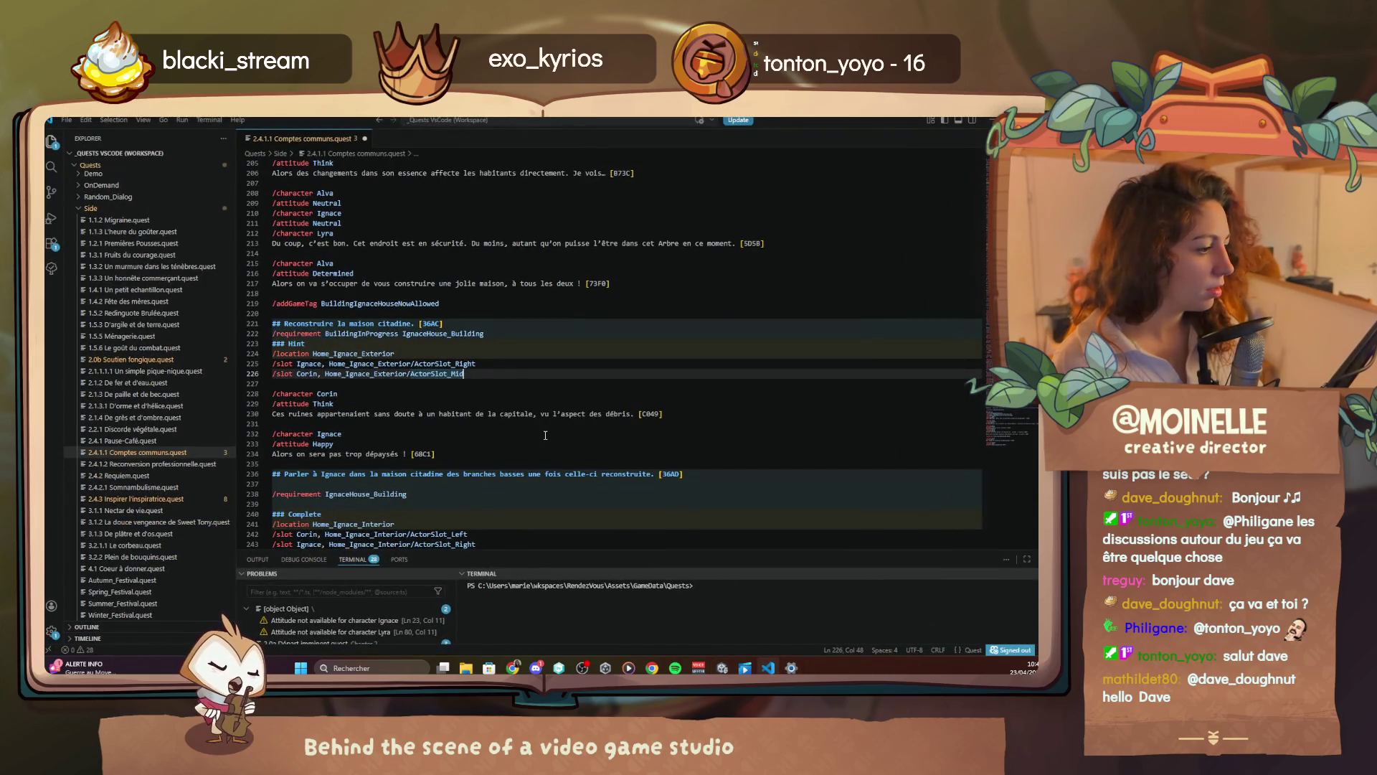
scroll(545, 435, down, 2)
click(494, 496)
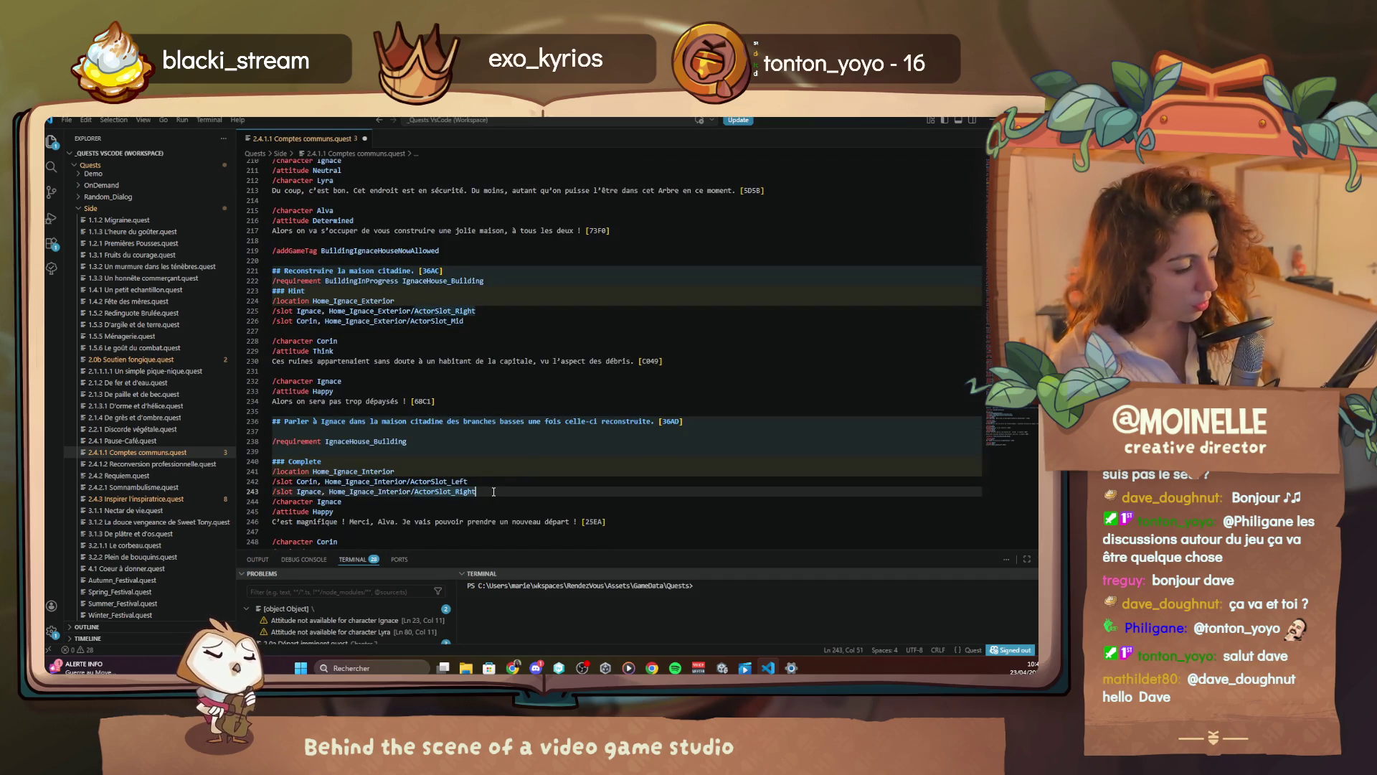
click(491, 483)
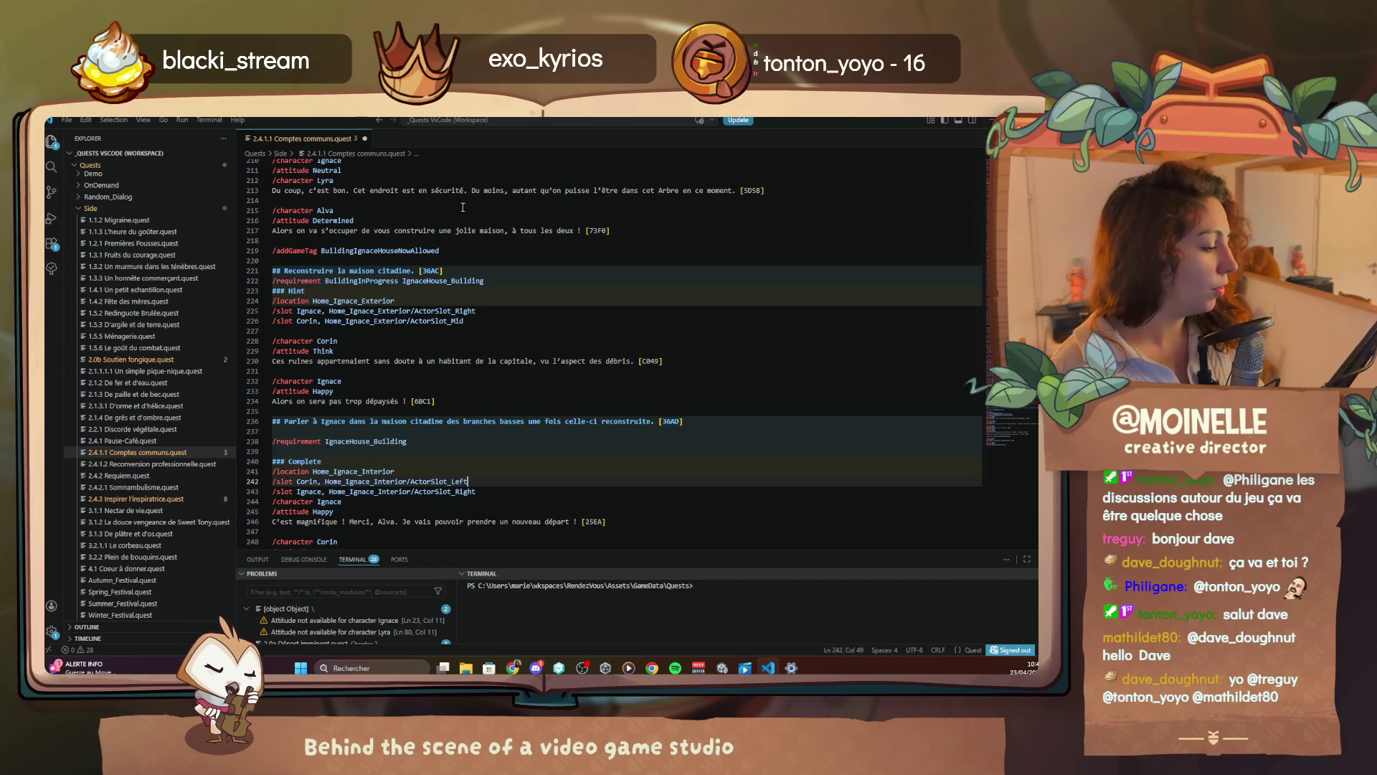
key(alt+Tab)
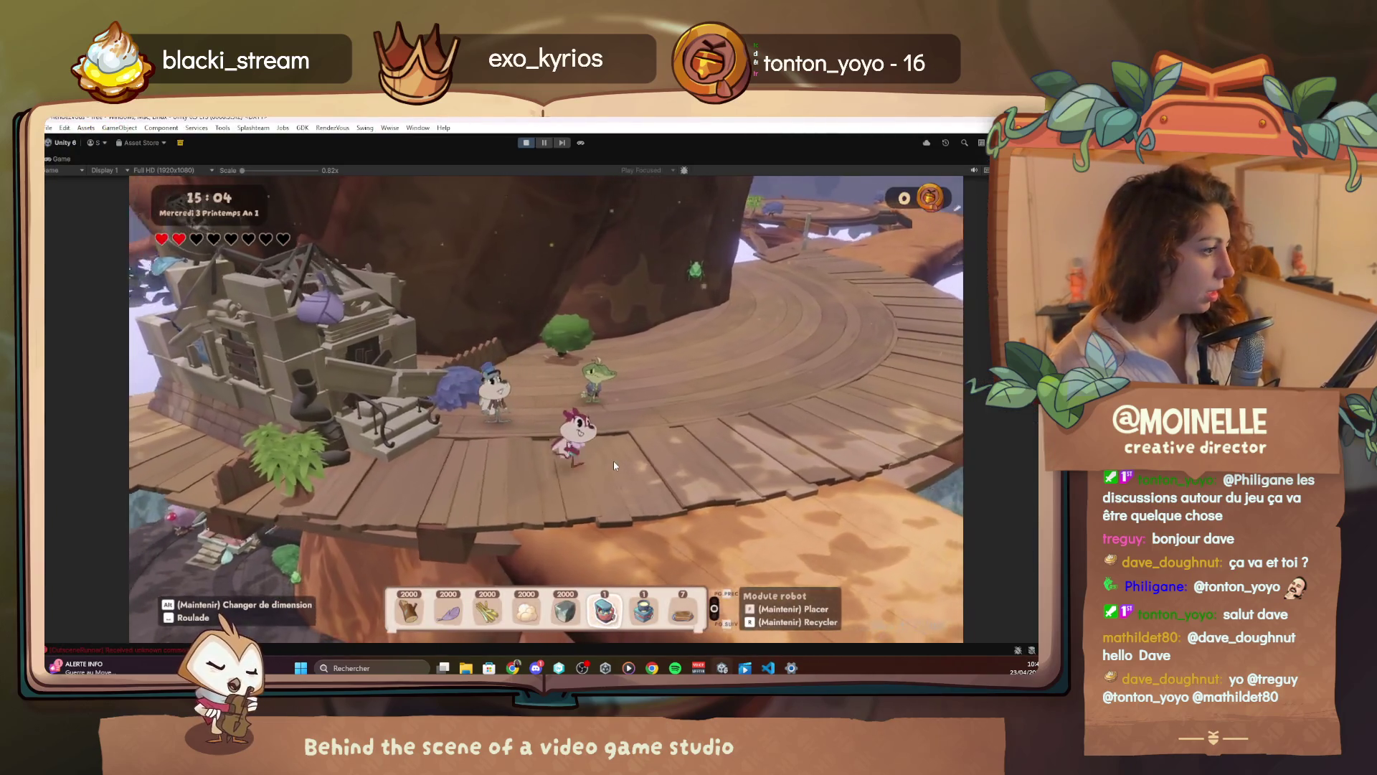
Replay Ignace's dialogue, end it, and walk up to his ruined house
key(e)
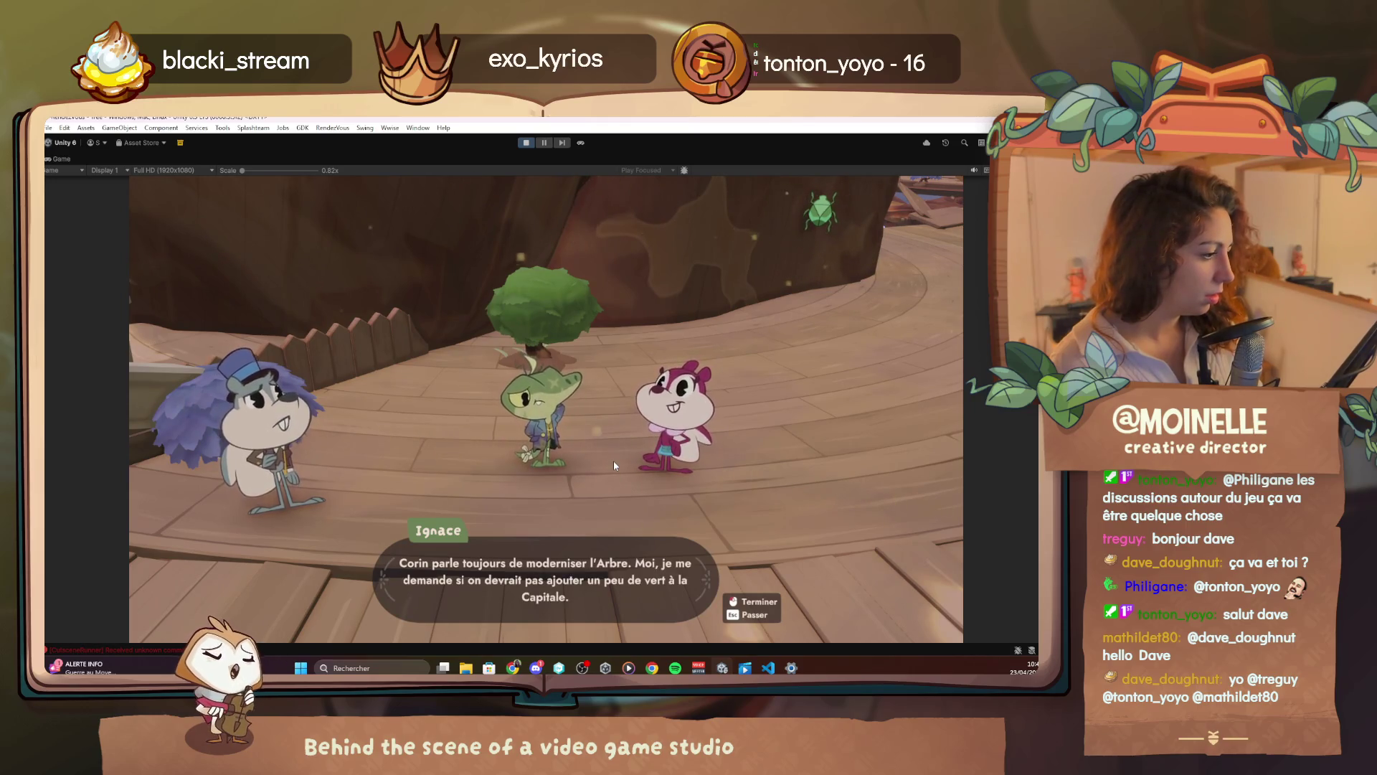
click(614, 462)
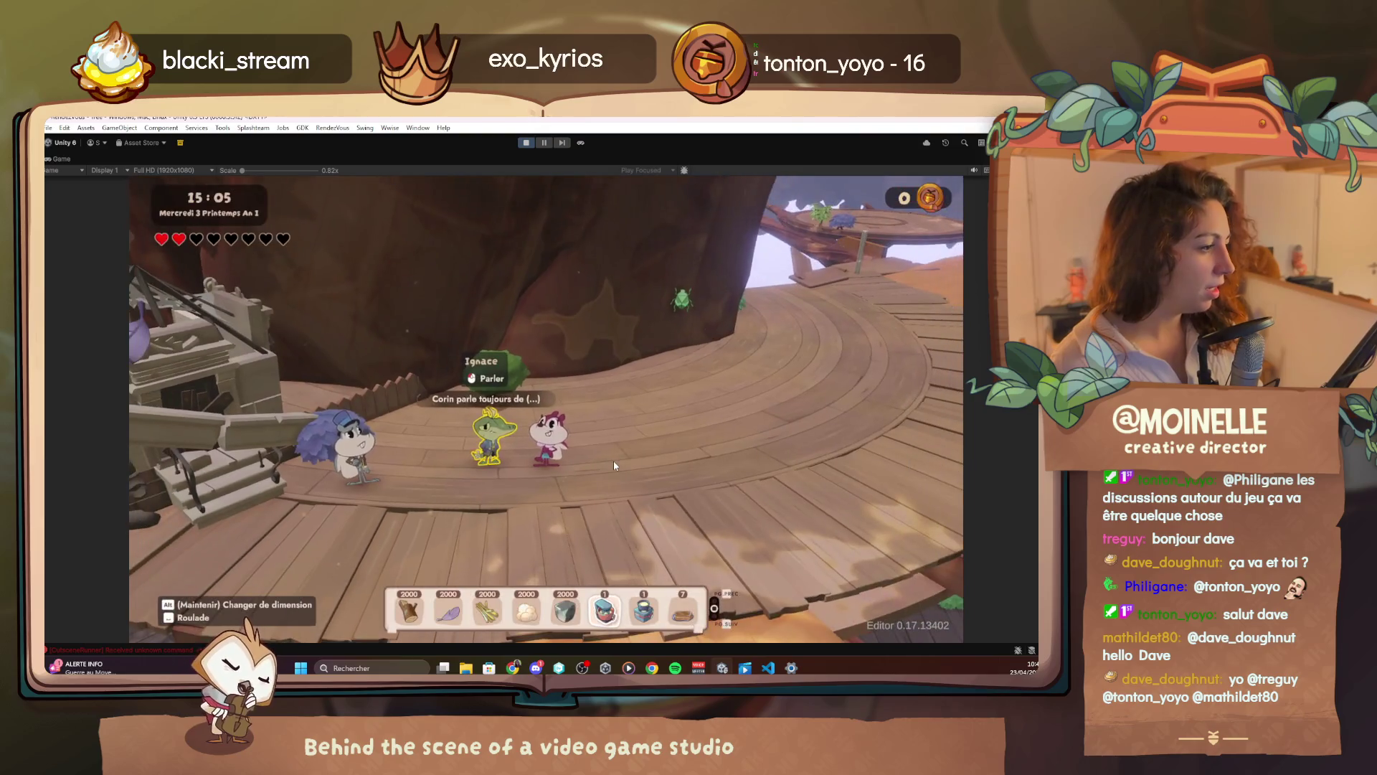
key(d)
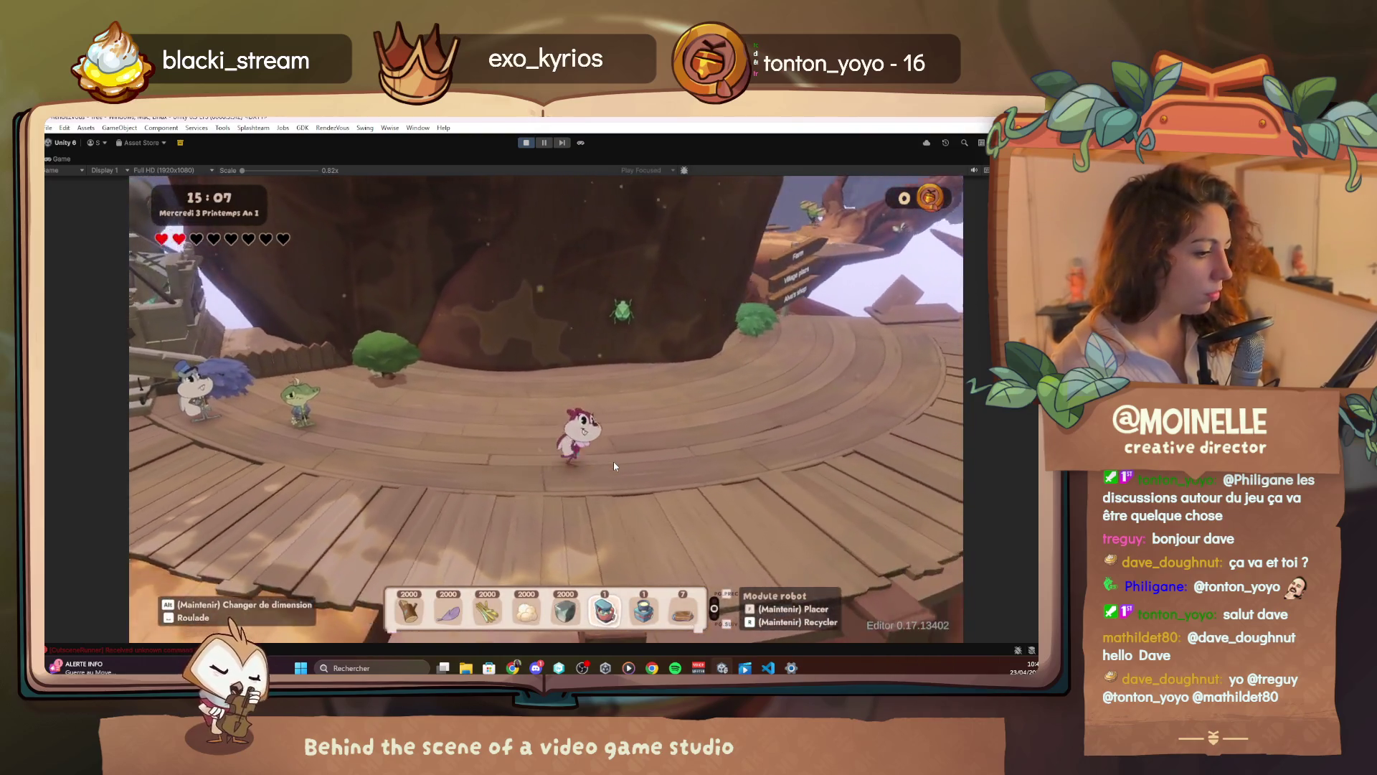
key(q)
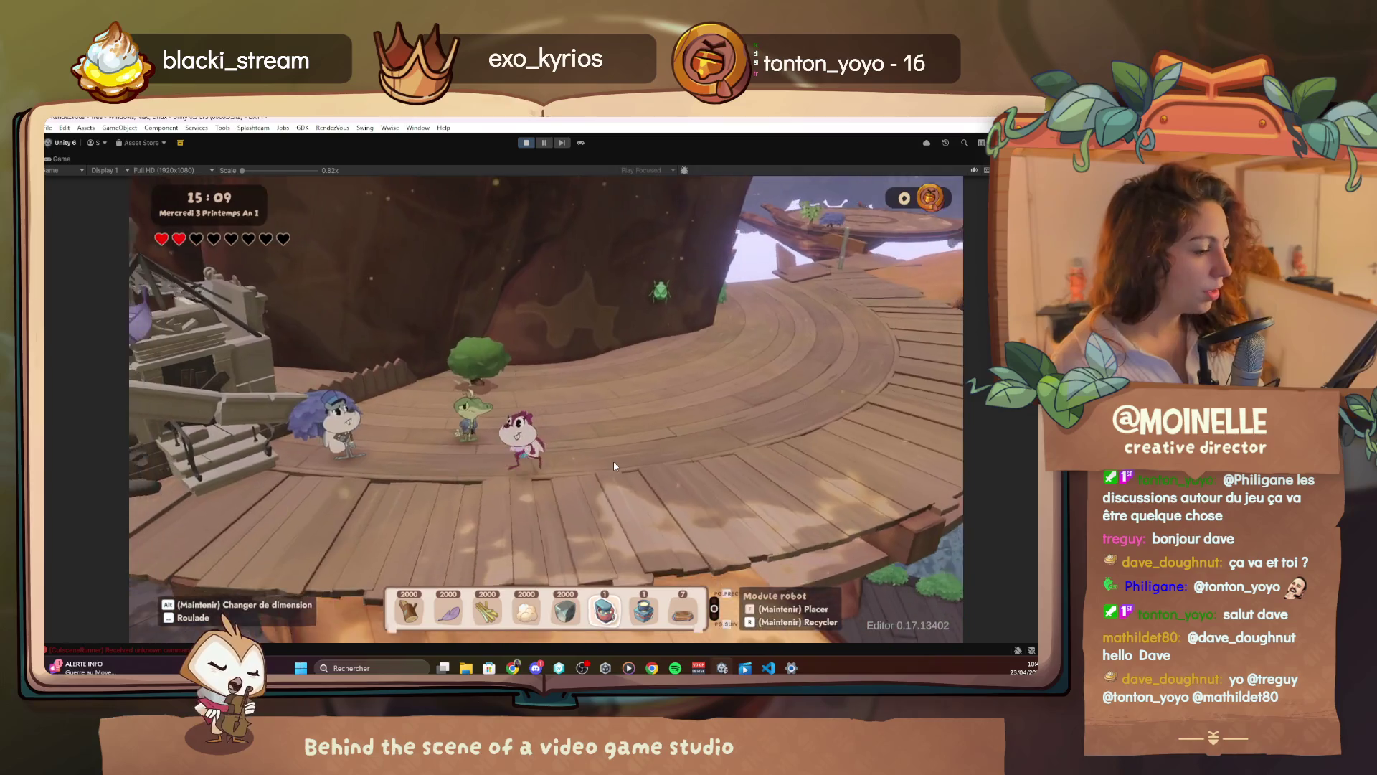
key(q)
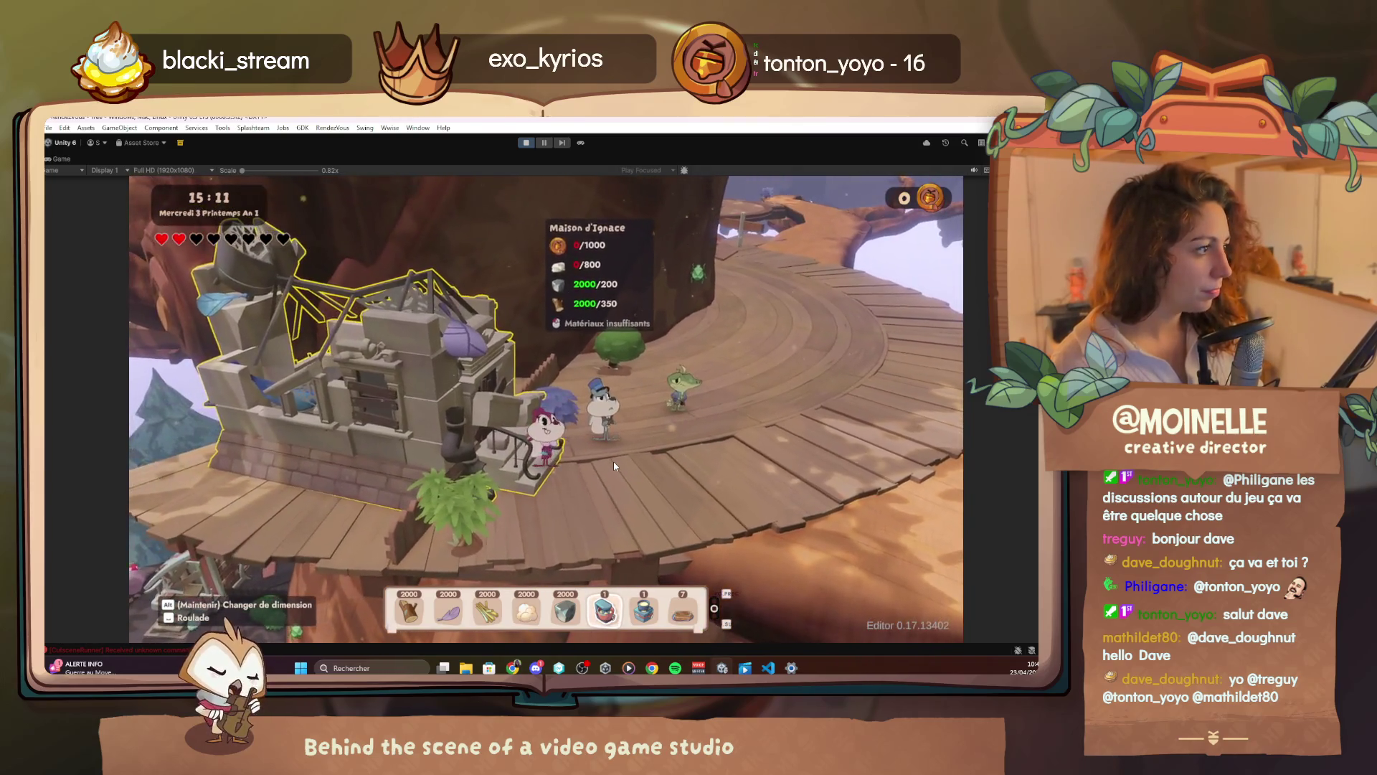
Add 1000 Plaster through the F1 debug cheat menu filtered by 'plast', then walk toward the house
key(F1)
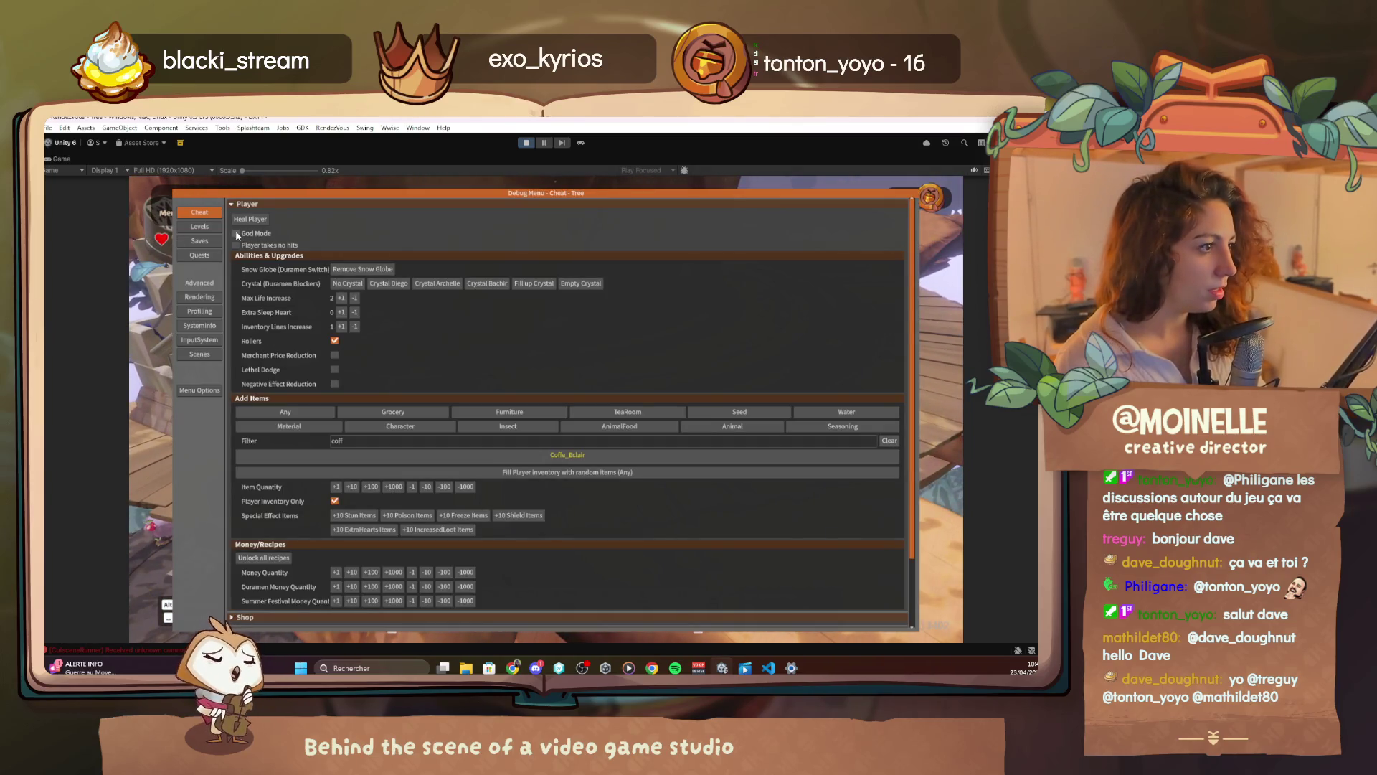
text(plast)
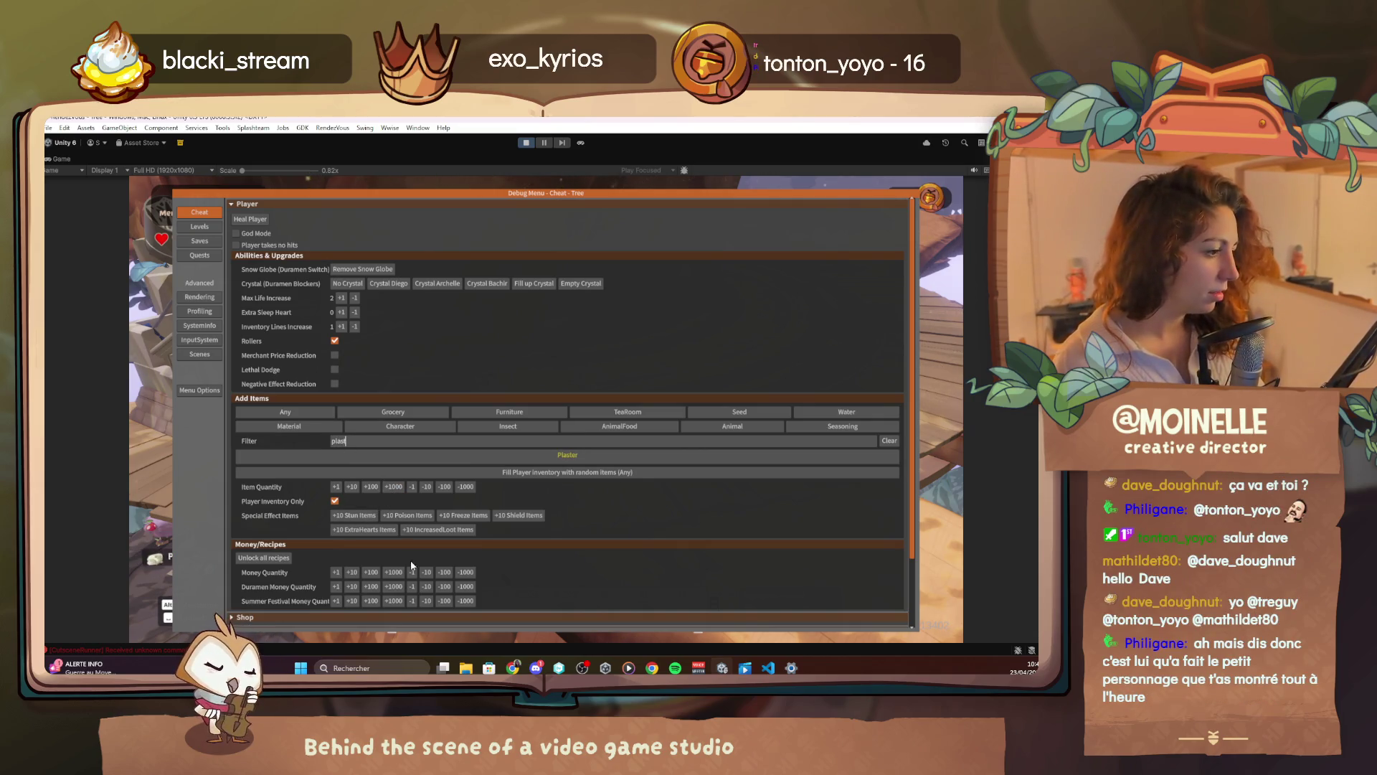
key(F1)
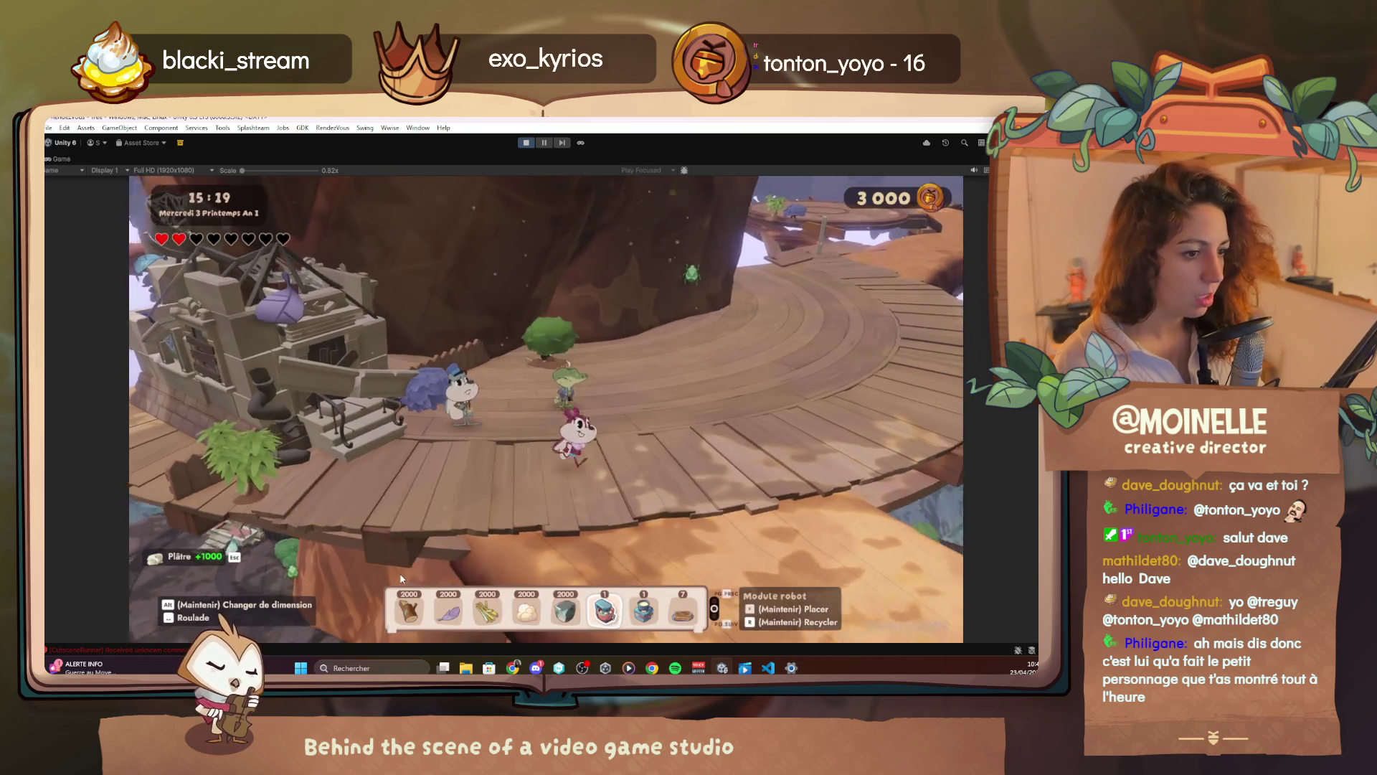
key(a)
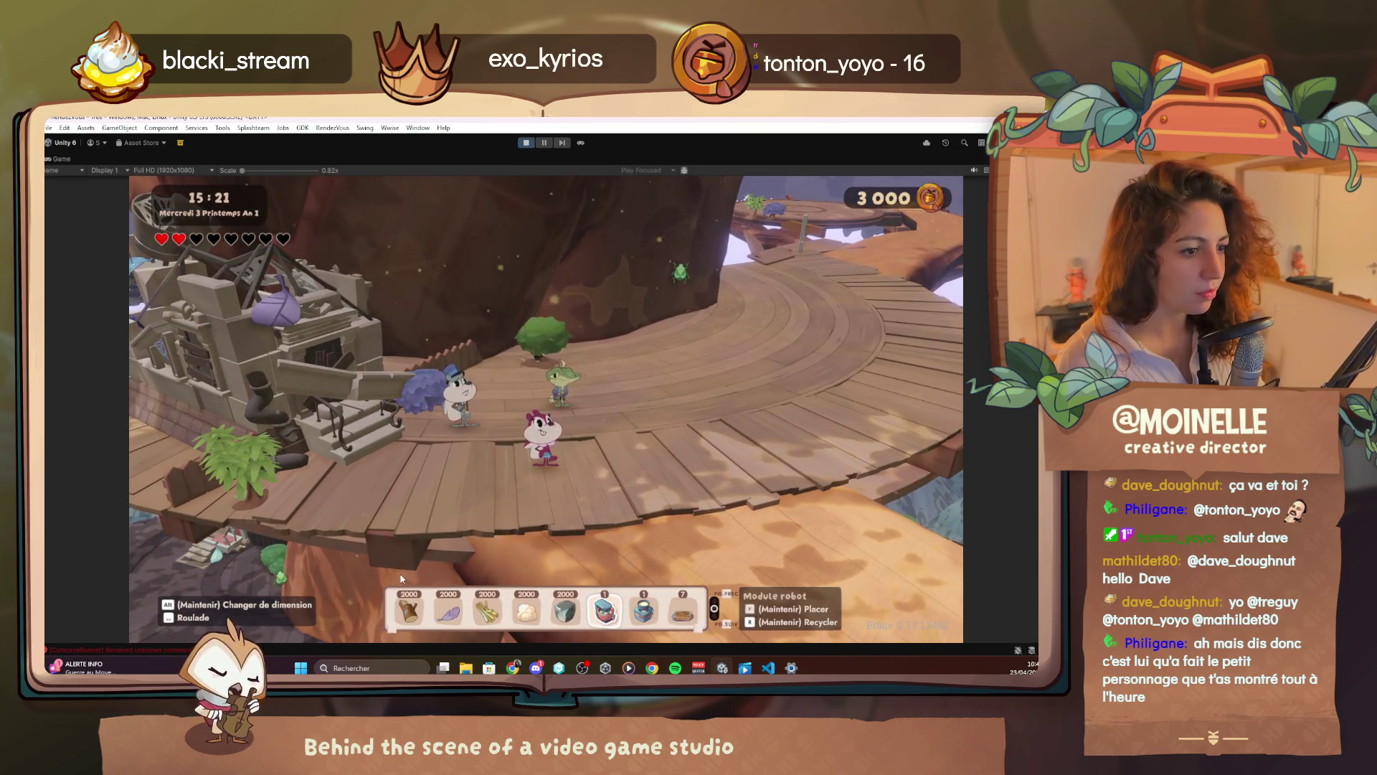
key(d)
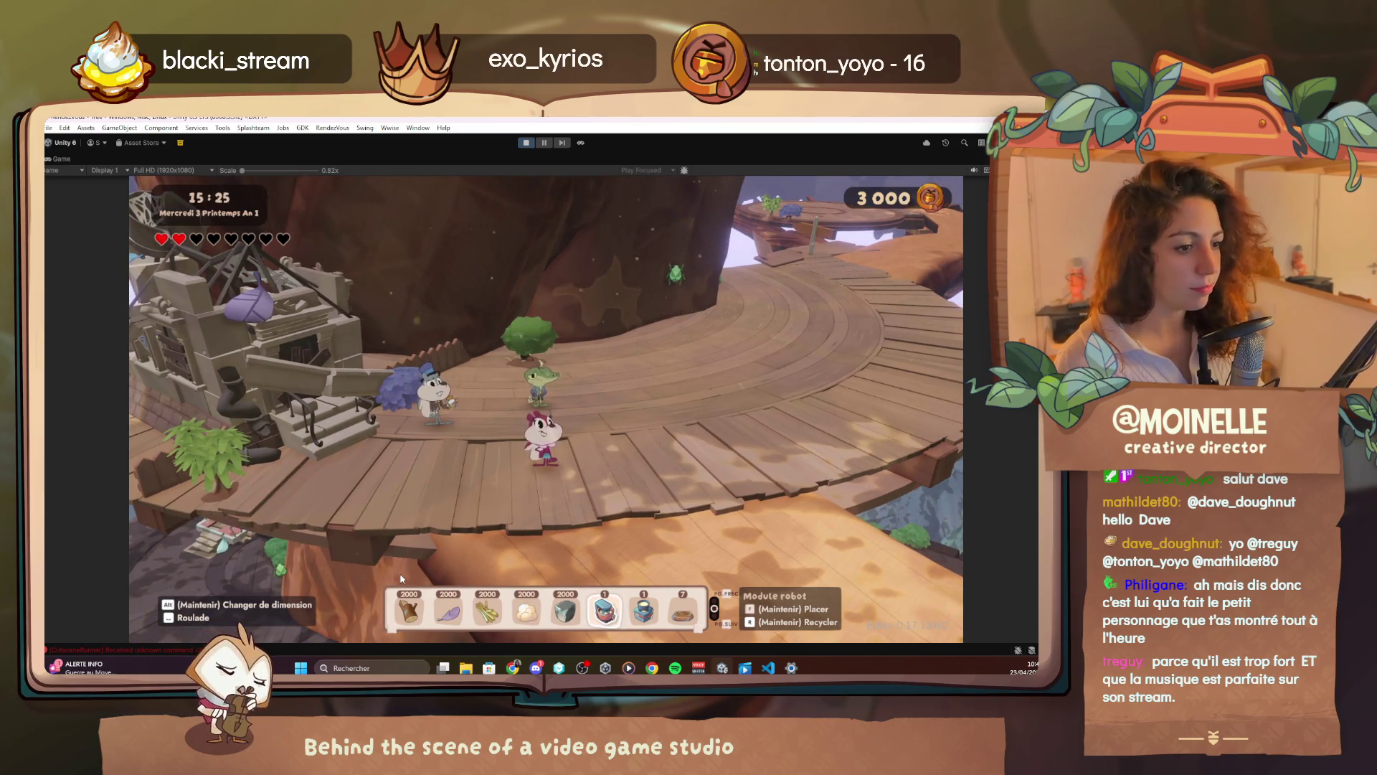
key(a)
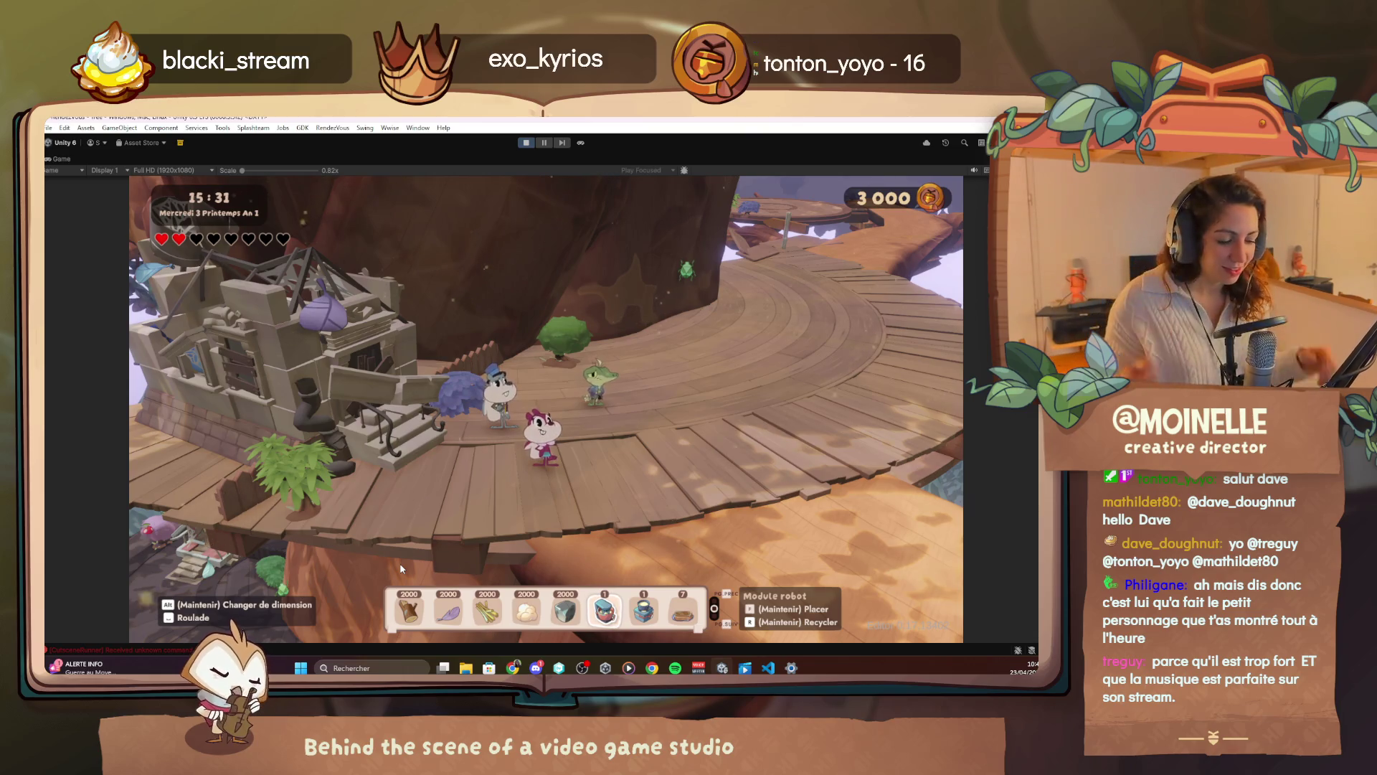
key(Escape)
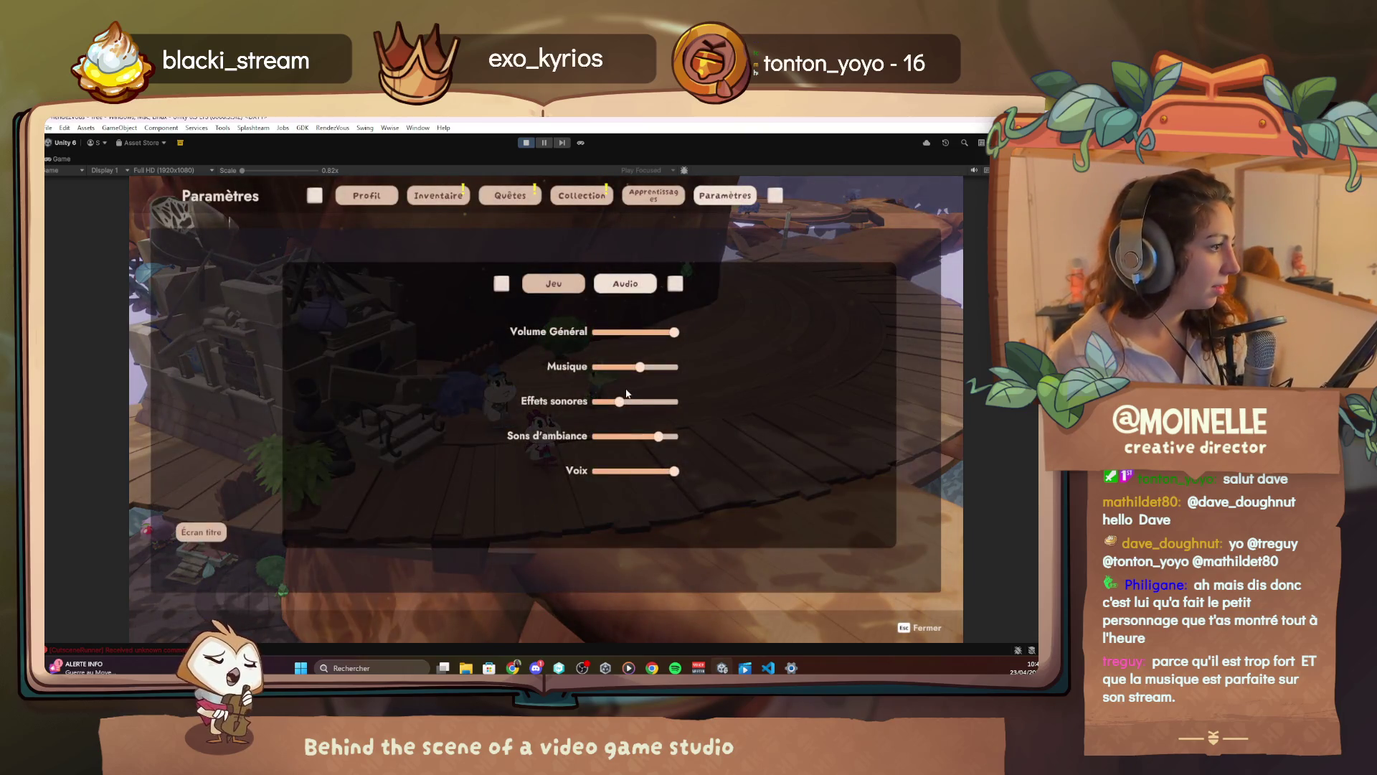
Start rebuilding Maison d'Ignace and check Comptes communs progress in the debug Quests tree
key(Escape)
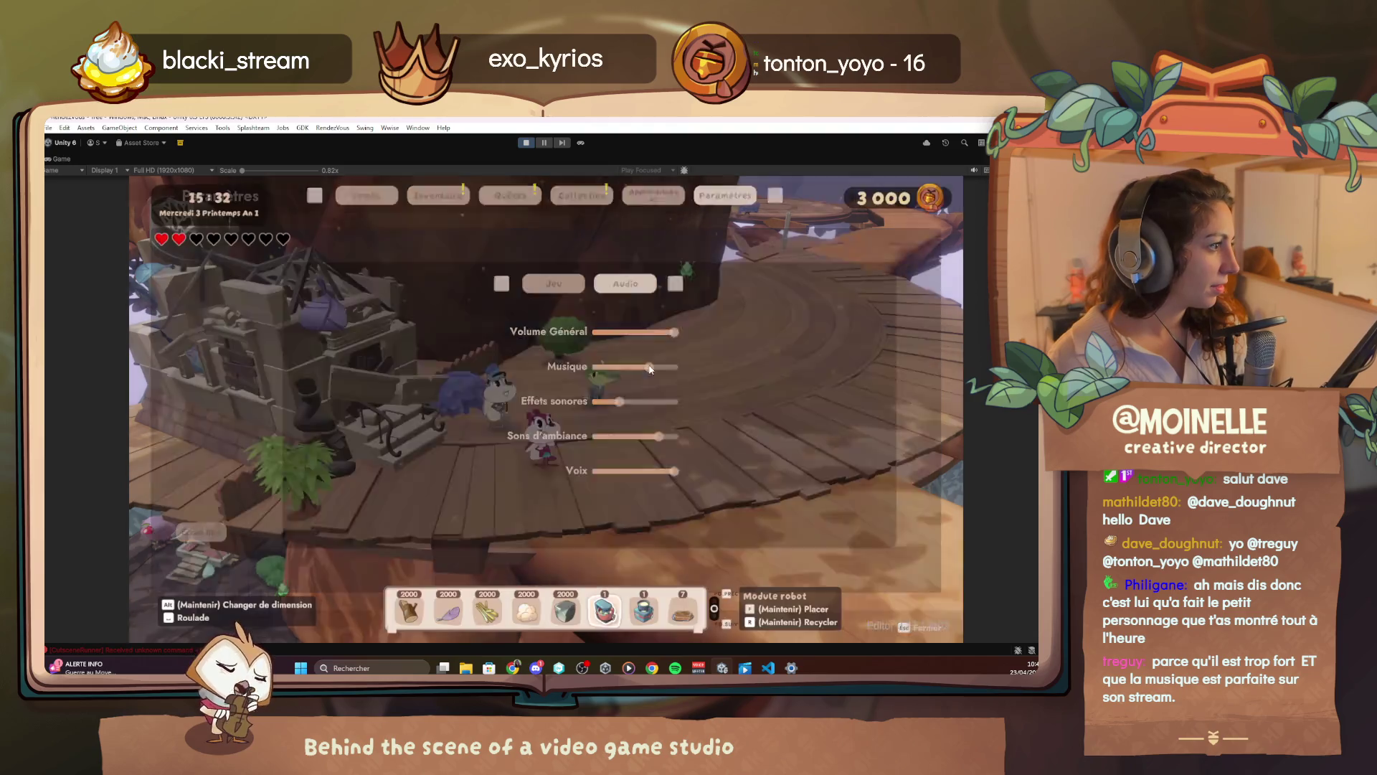
key(a)
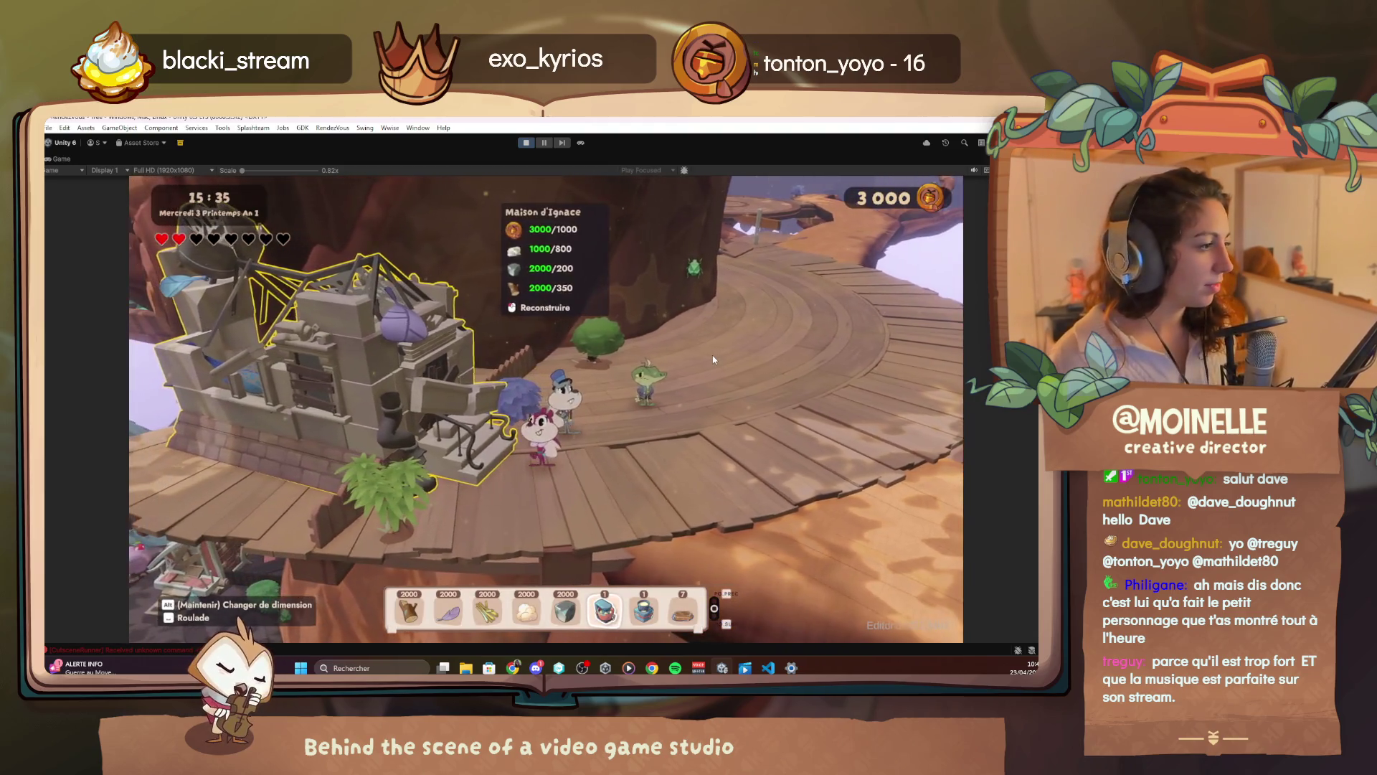
click(713, 356)
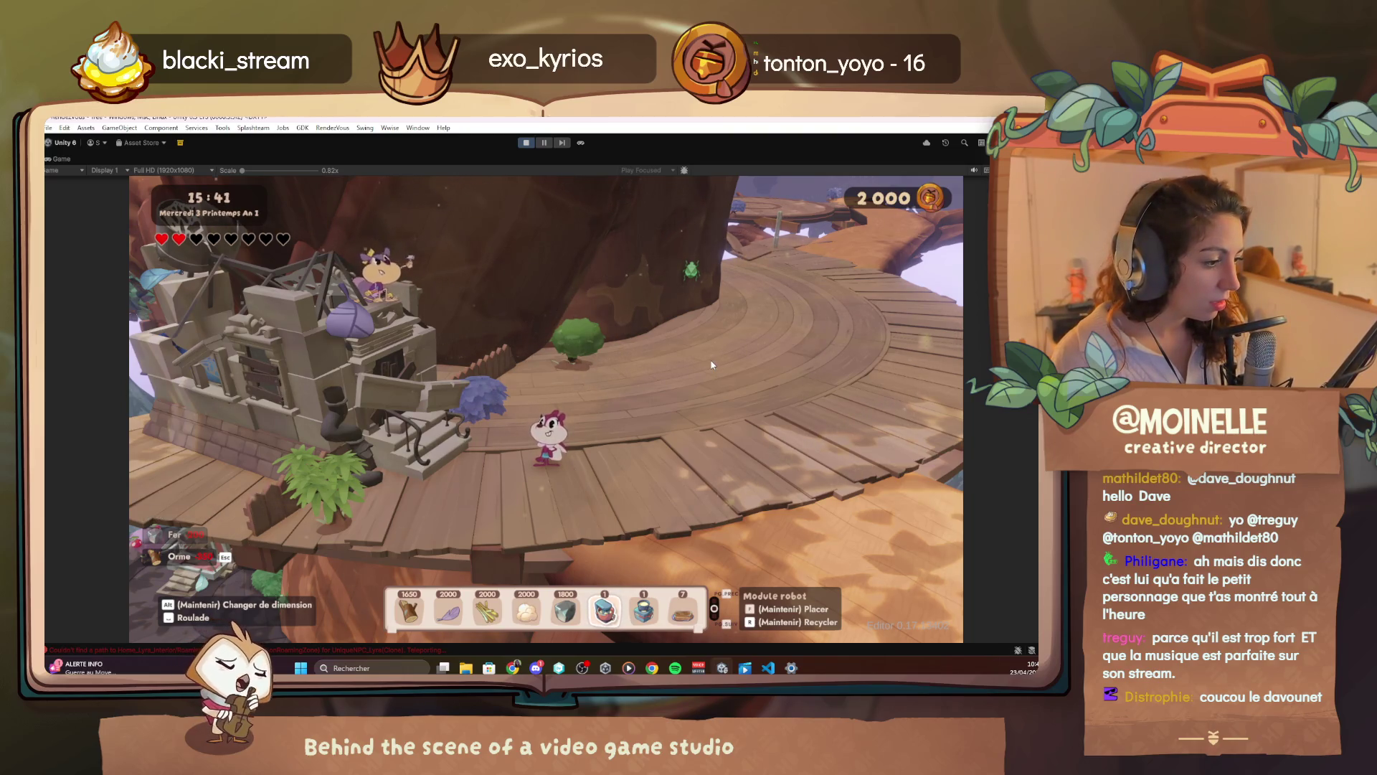
key(F1)
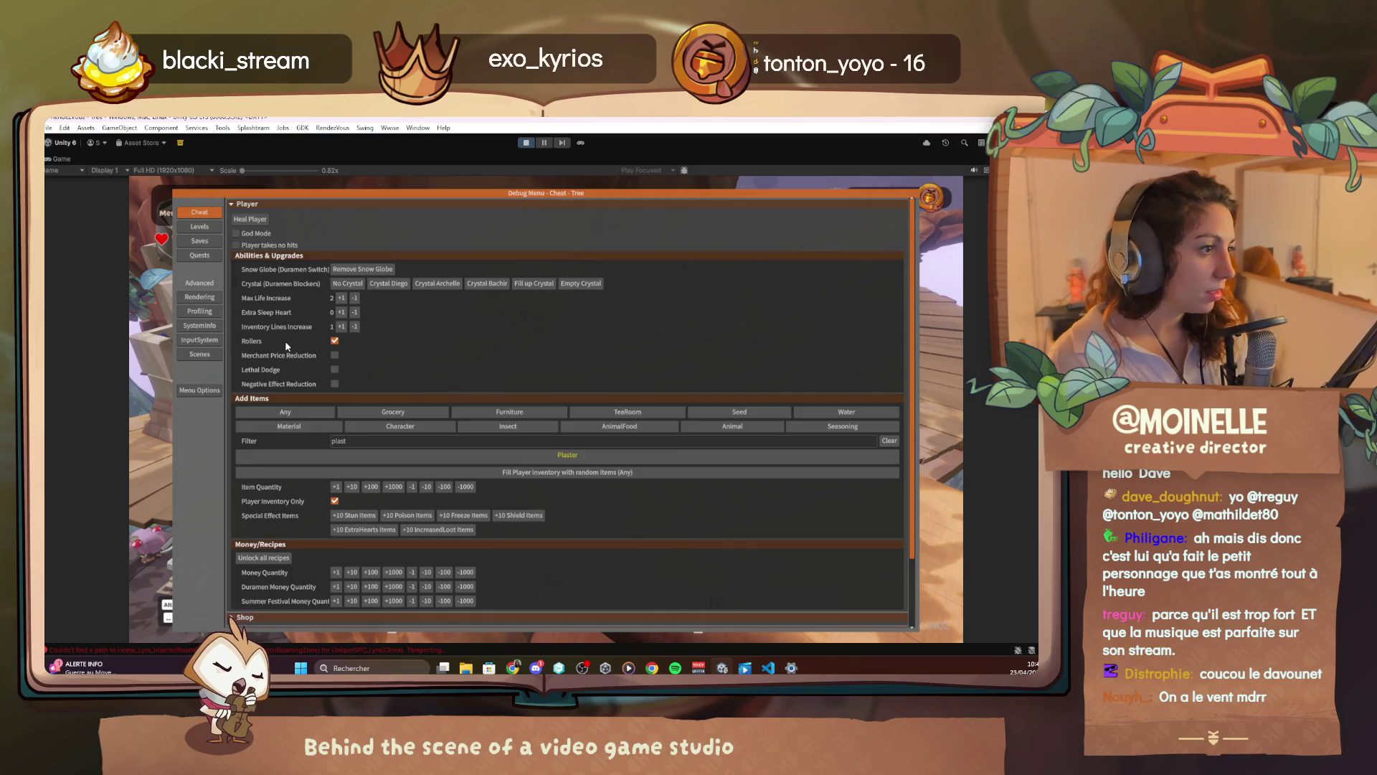
scroll(287, 346, down, 3)
click(208, 257)
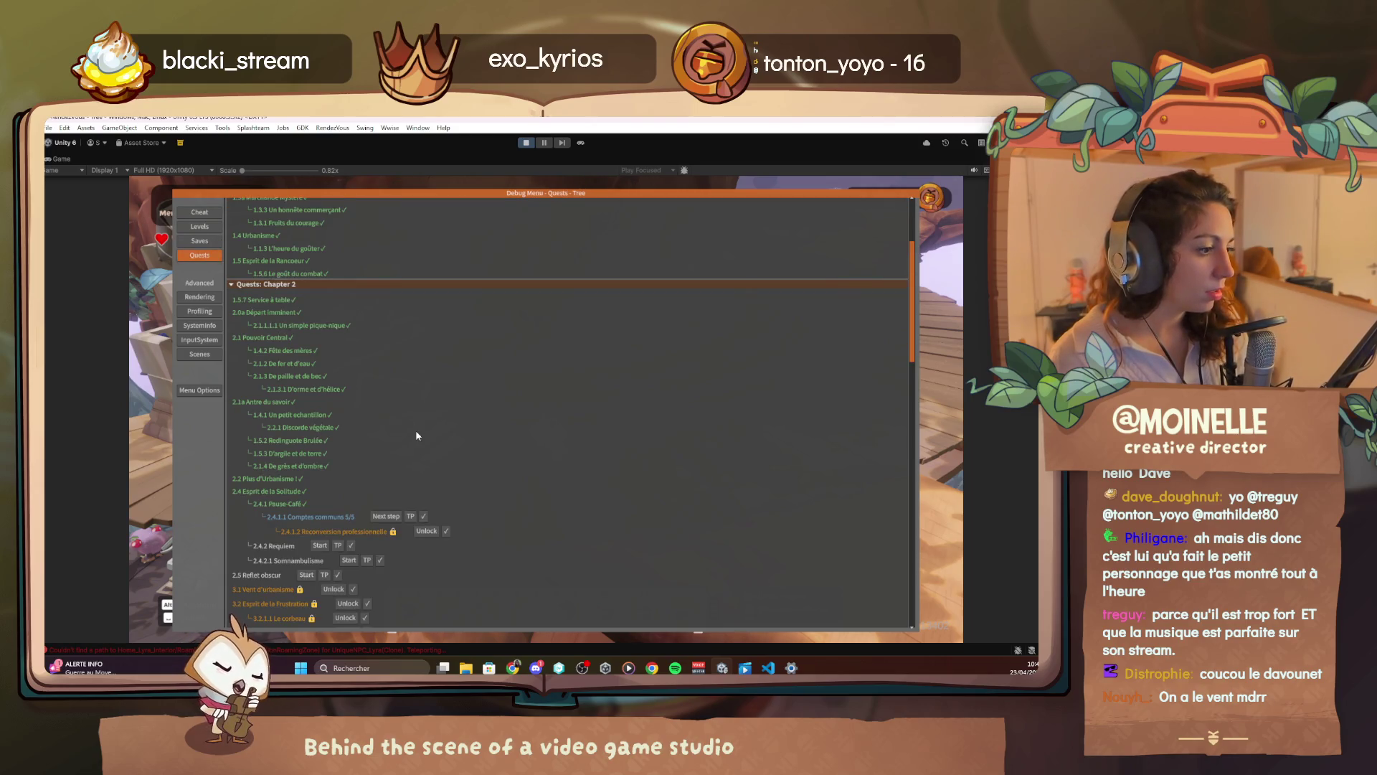
click(769, 667)
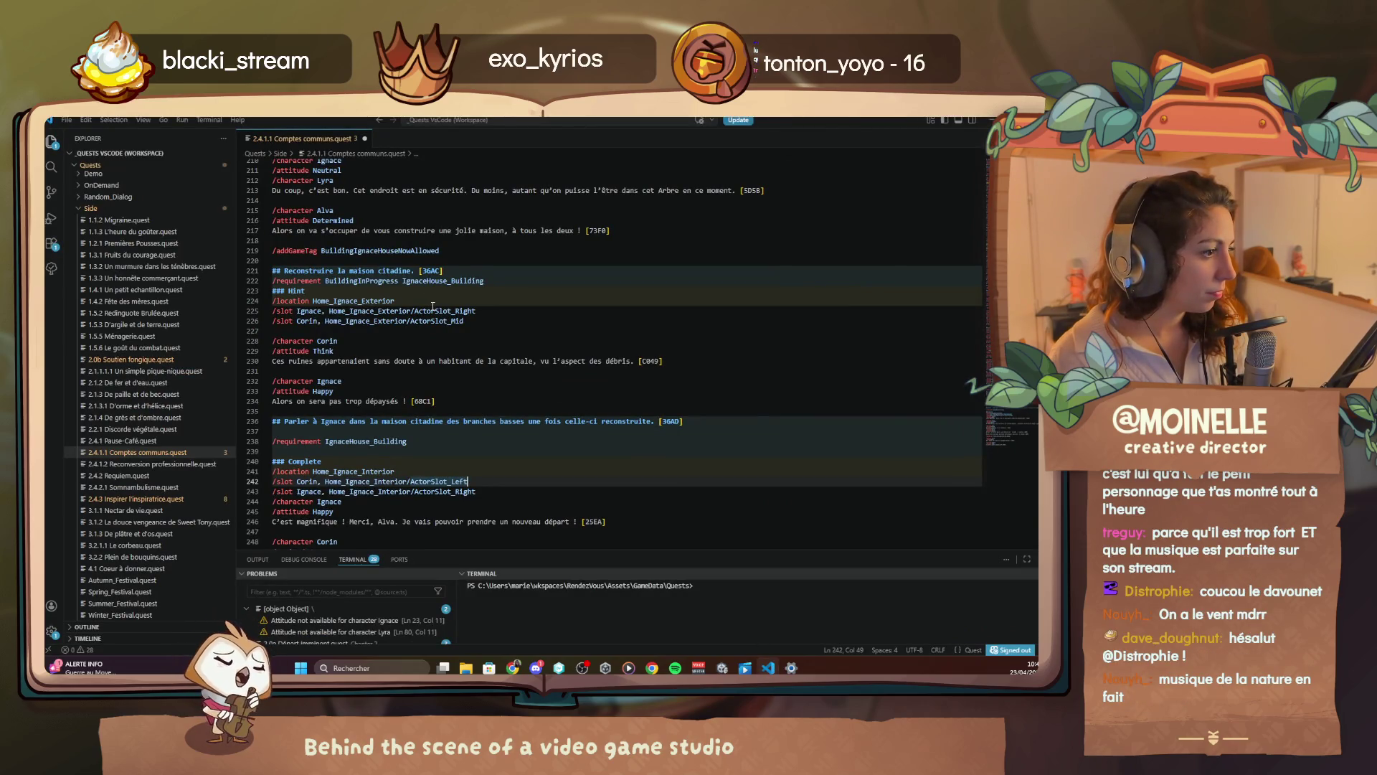
scroll(433, 306, down, 8)
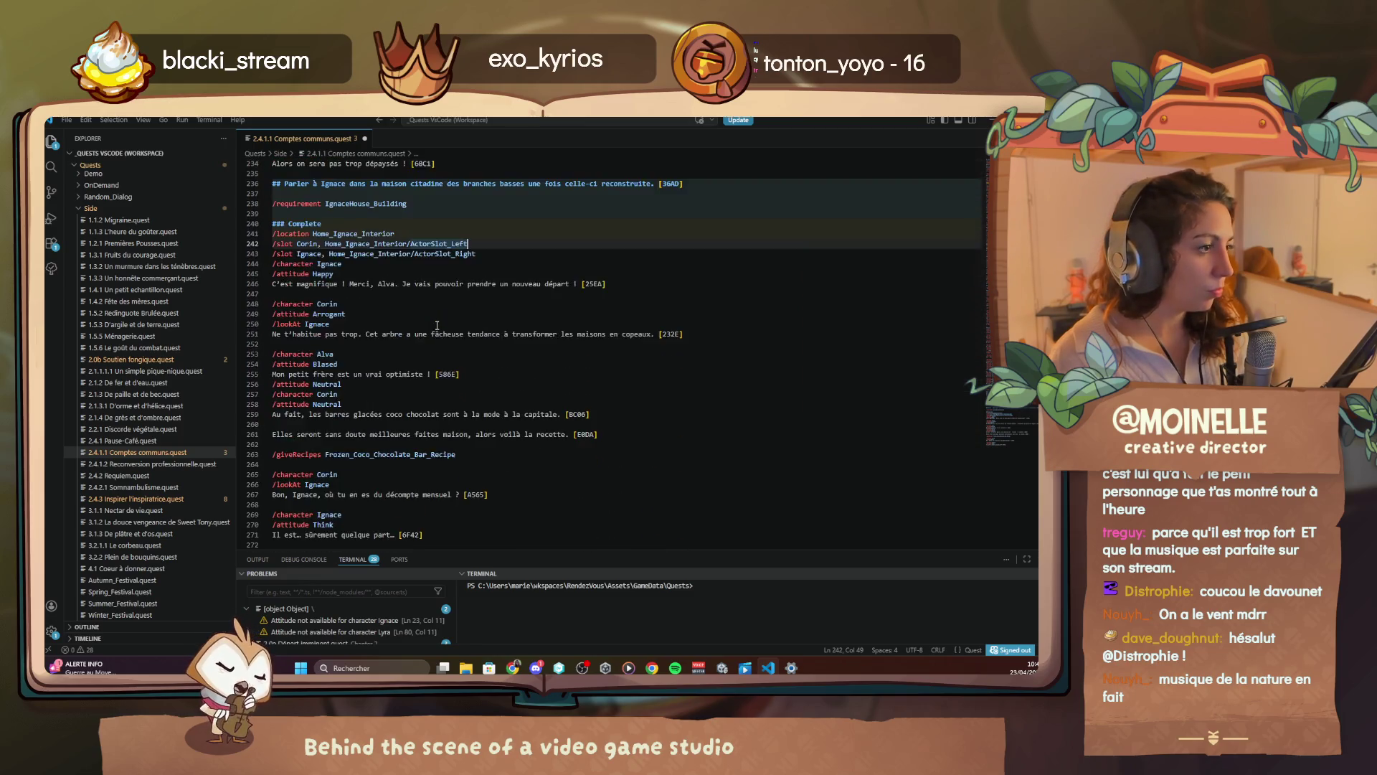
scroll(437, 326, up, 3)
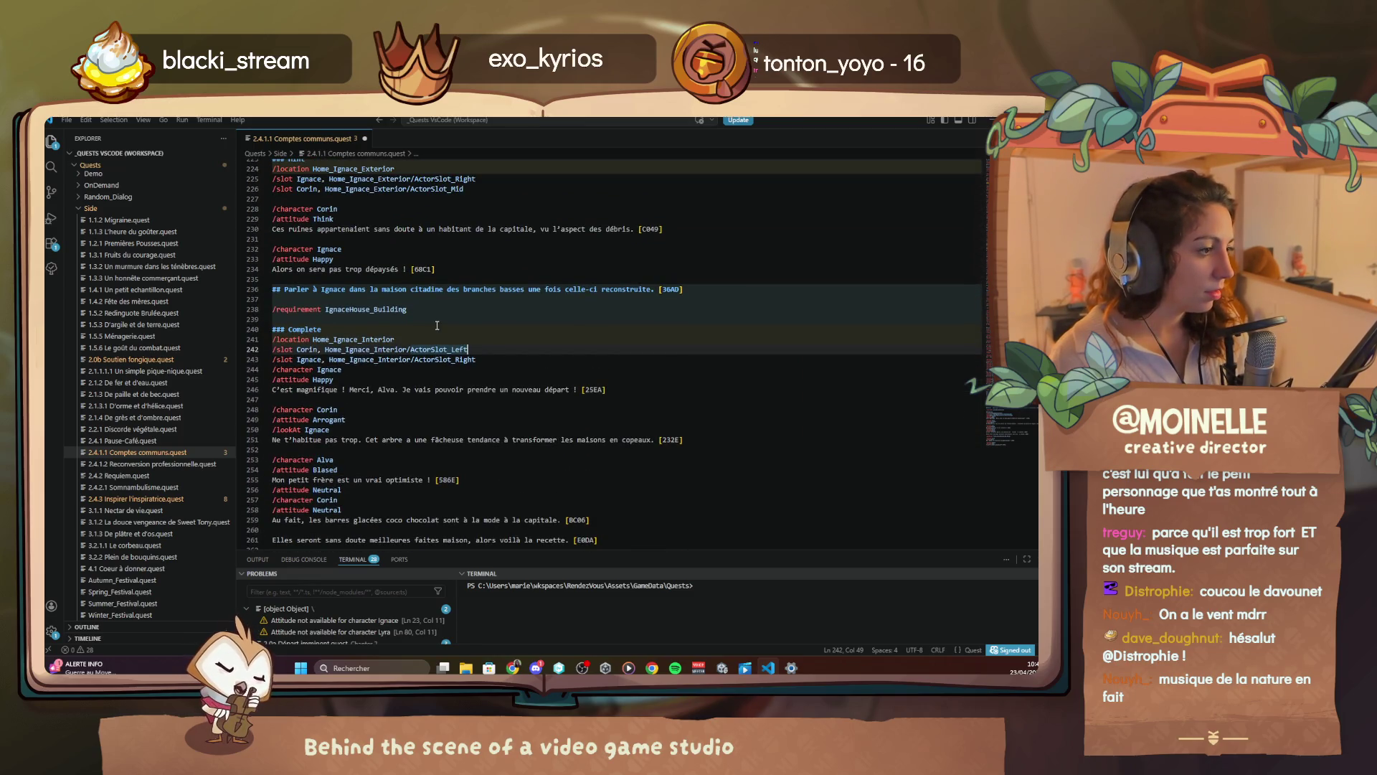
scroll(439, 323, up, 1)
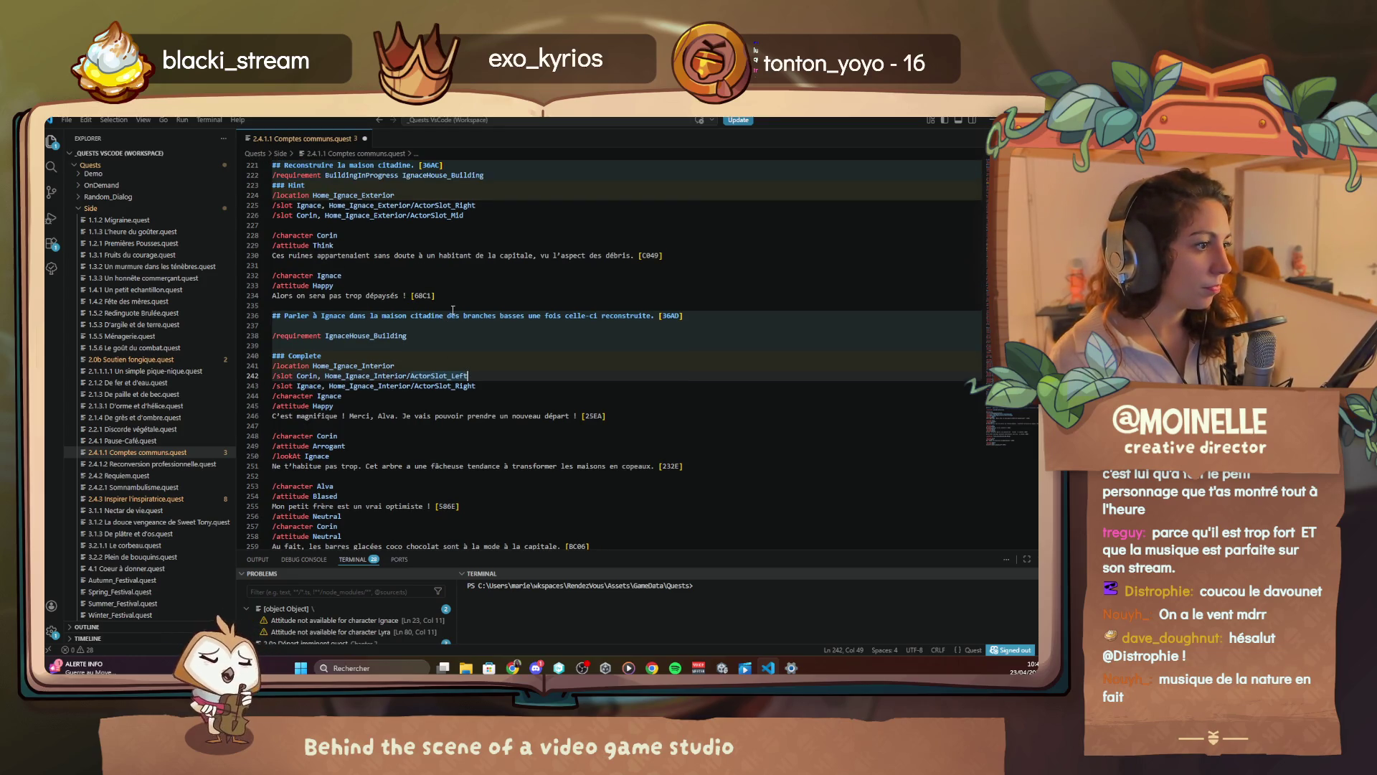
scroll(453, 310, up, 2)
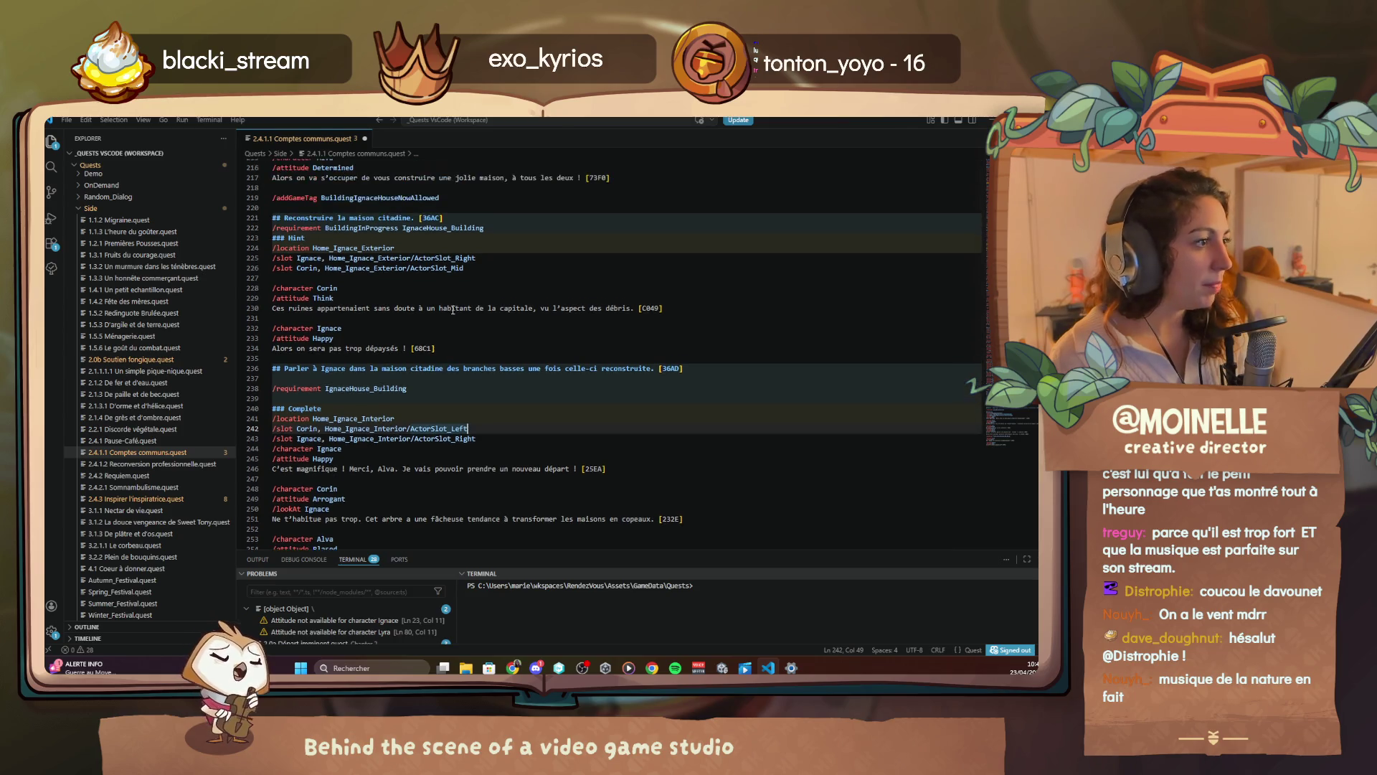
click(350, 241)
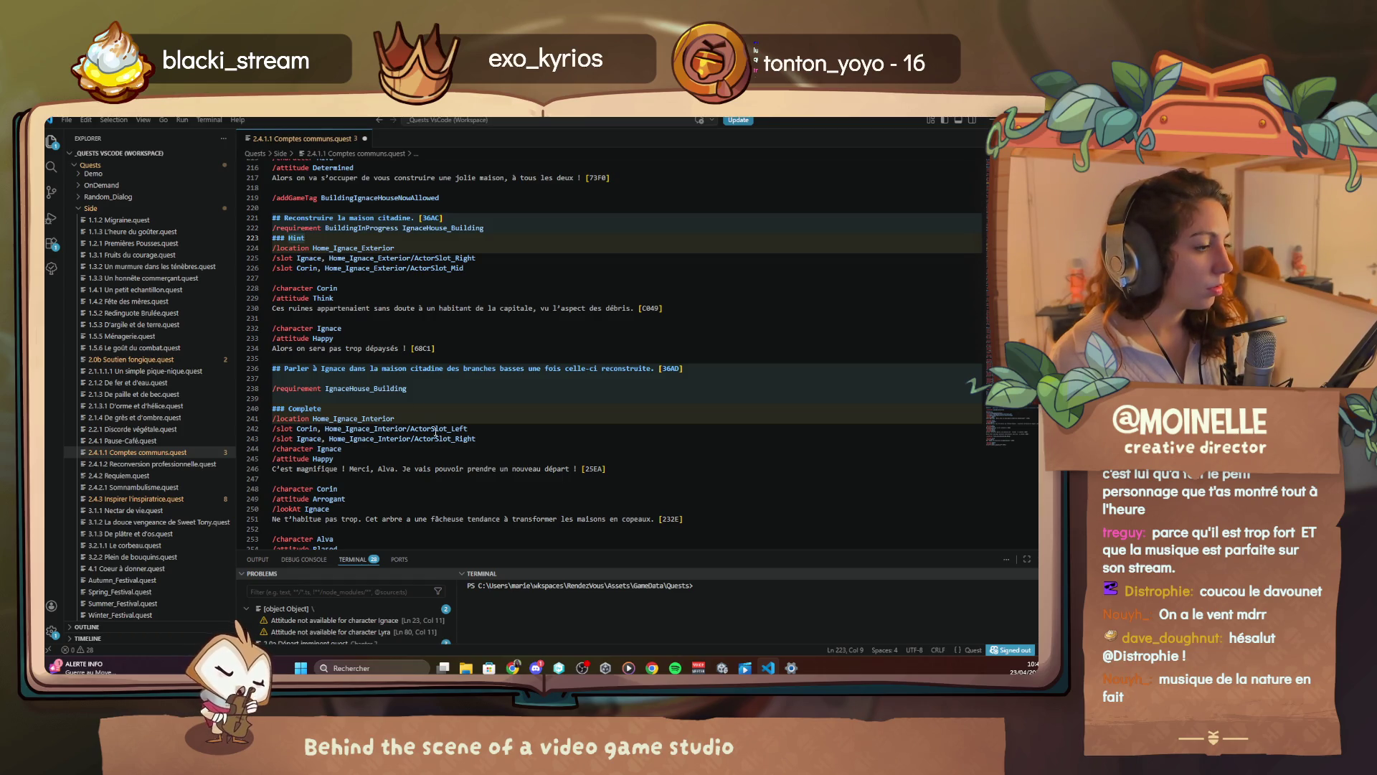
mouse_move(444, 345)
mouse_down()
mouse_move(345, 308)
mouse_move(275, 240)
mouse_up()
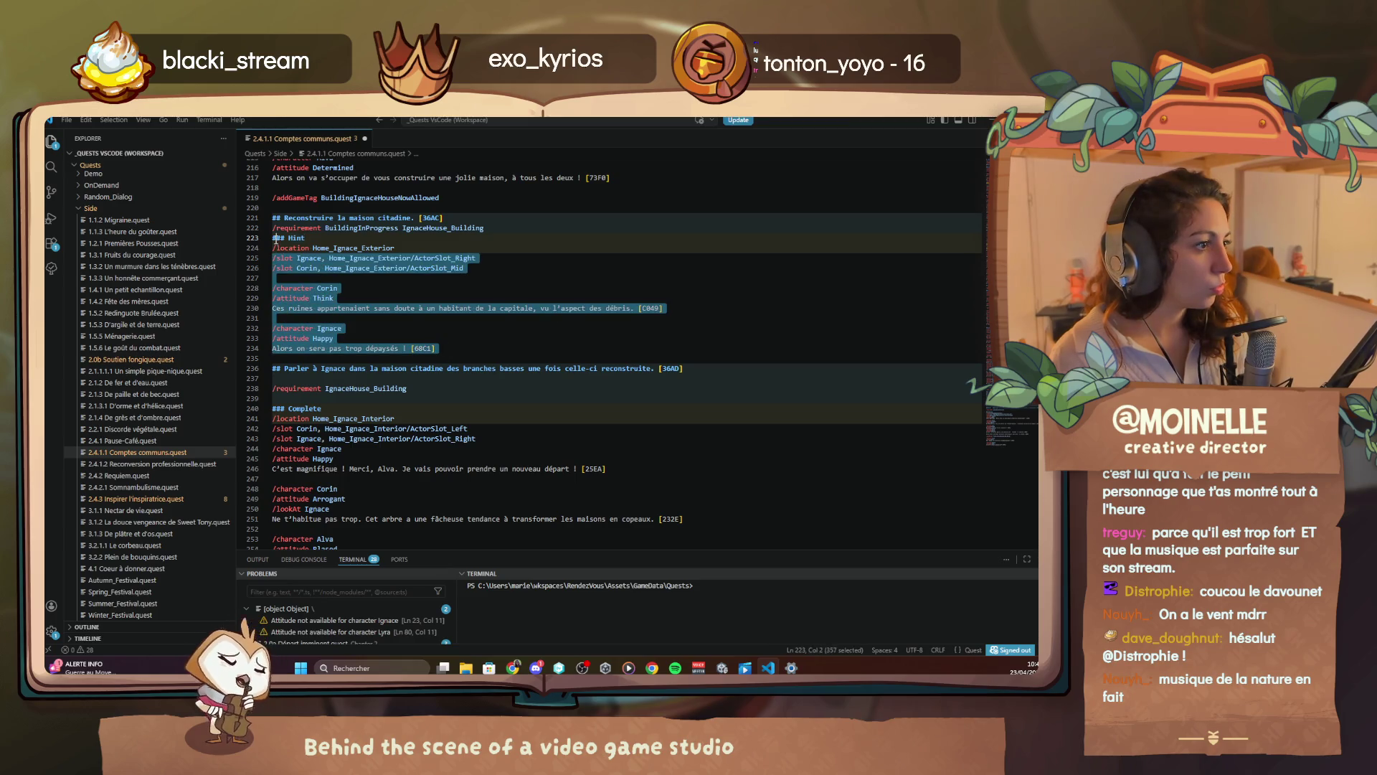
click(423, 390)
key(Return)
key(Return)
text(### Hint /location Home_Ignace_Exterior /slot Ignace, Home_Ignace_Exterior/ActorSlot_Right /slot Corin, Home_Ignace_Exterior/ActorSlot_Mid  /character Corin /attitude Think Ces ruines appartenaient sans doute à un habitant de la capitale, vu l'aspect des débris. [C049]  /character Ignace /attitude Happy Alors on sera pas trop dépaysés ! [68C1])
key(Return)
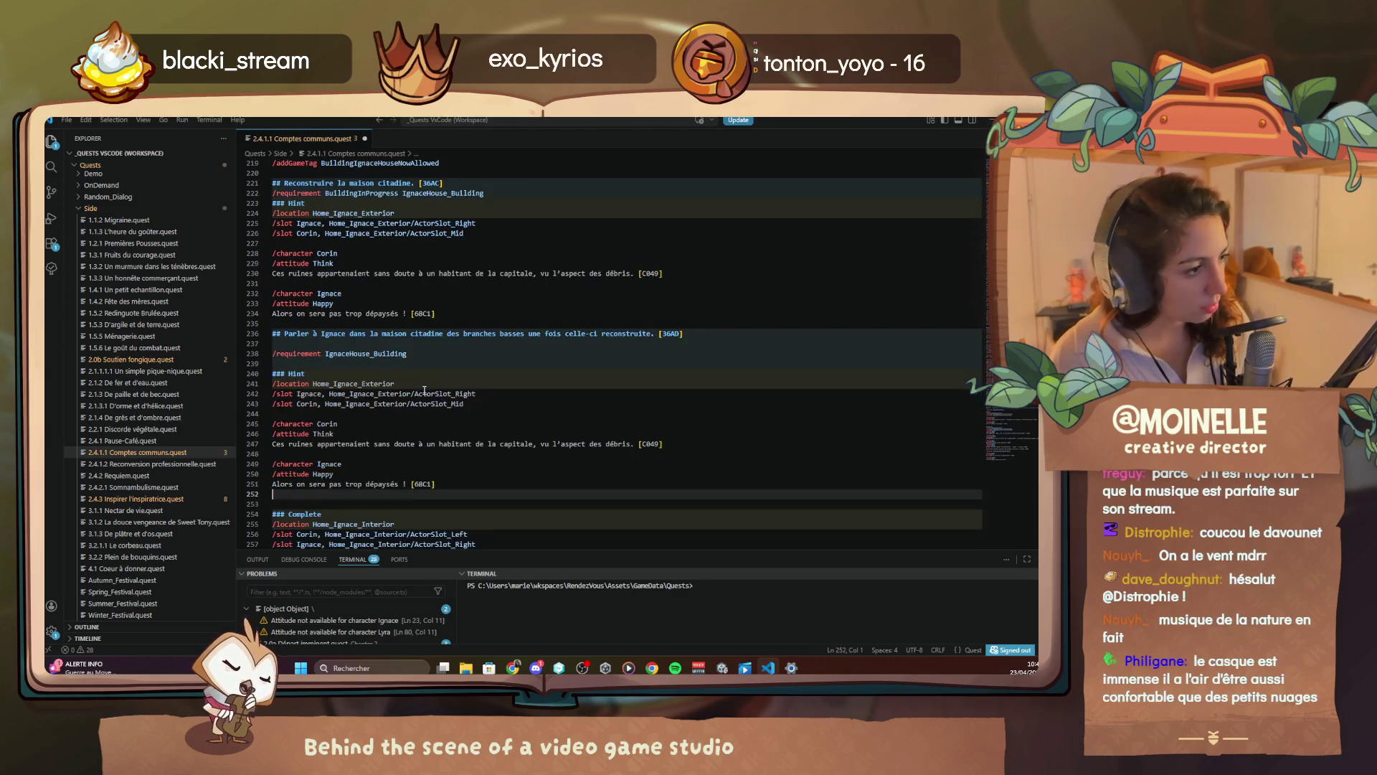
Rename the pasted Hint heading to Incomplete and delete the [C049] code on line 247
drag(305, 374, 290, 373)
text(Incomplete)
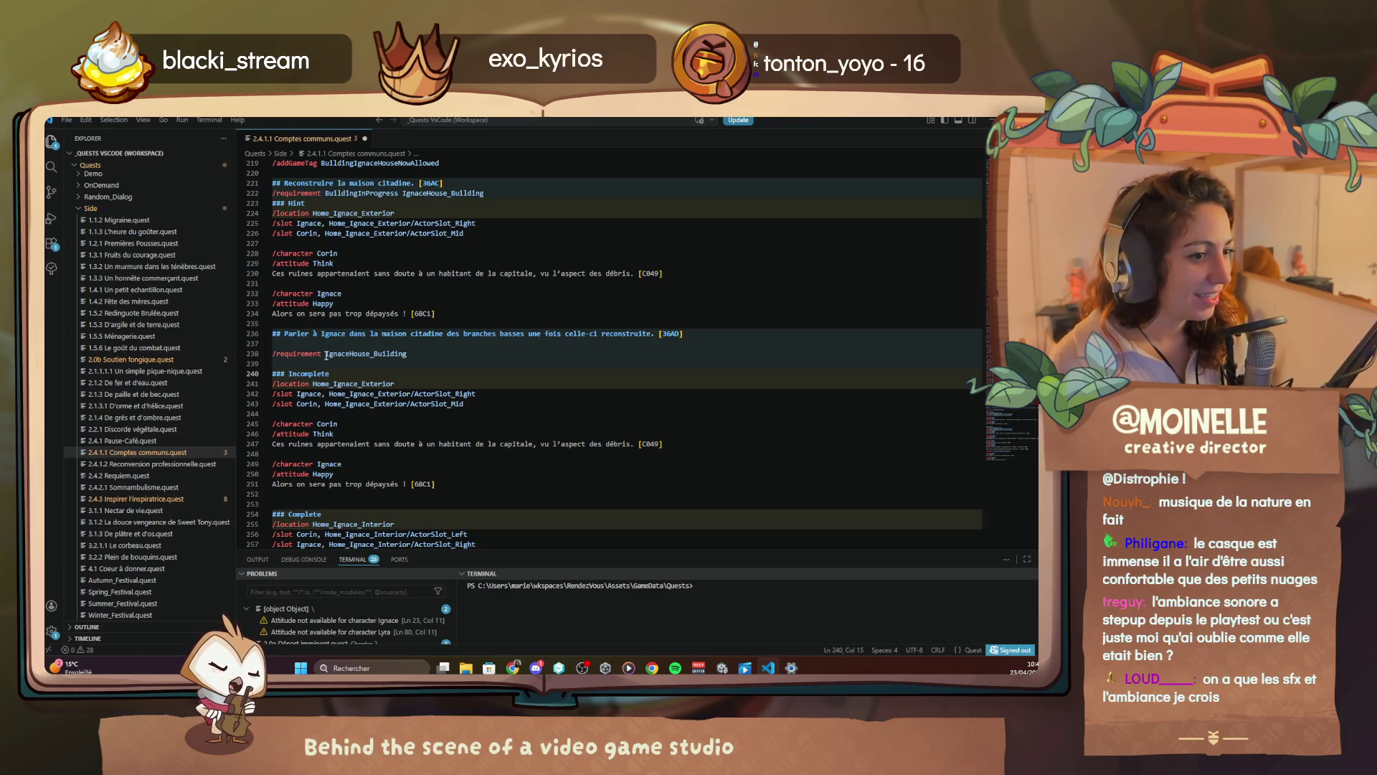
mouse_move(324, 357)
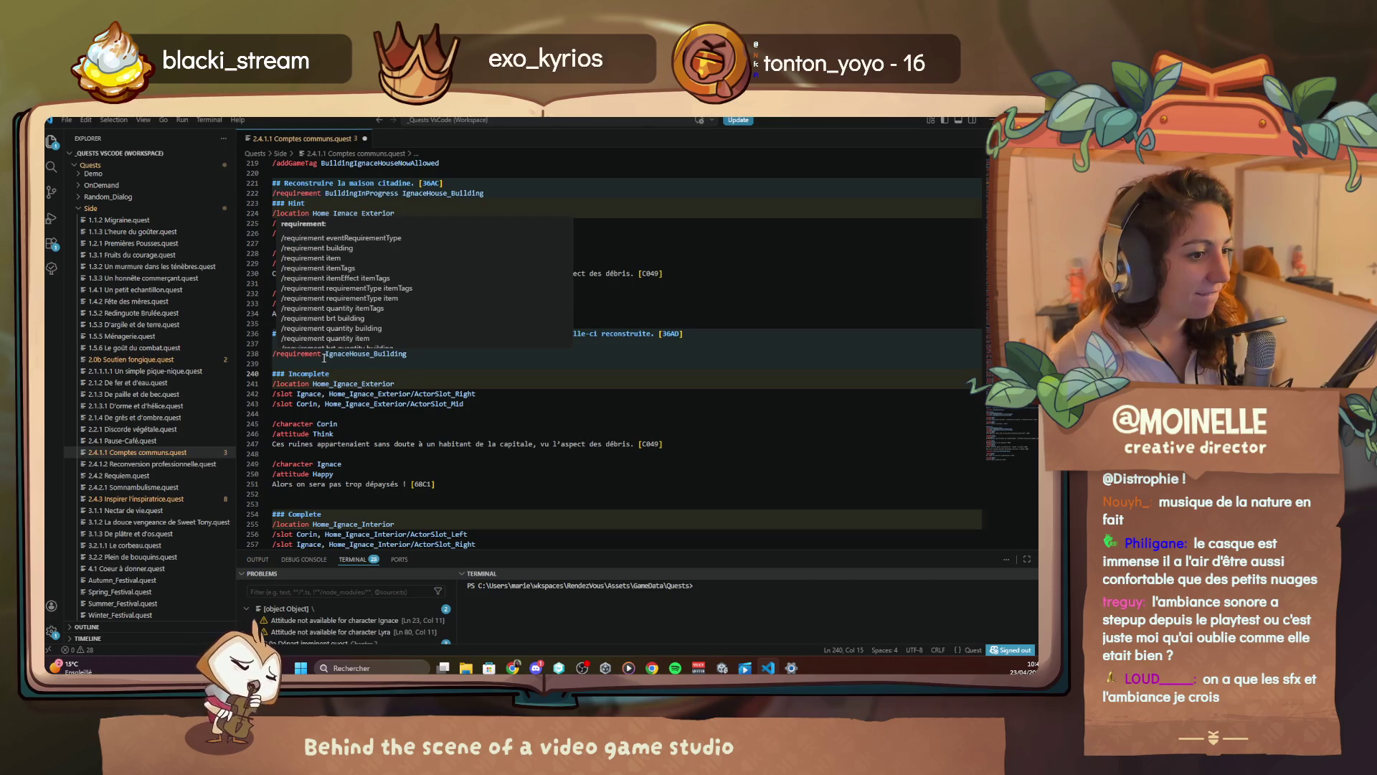
click(420, 444)
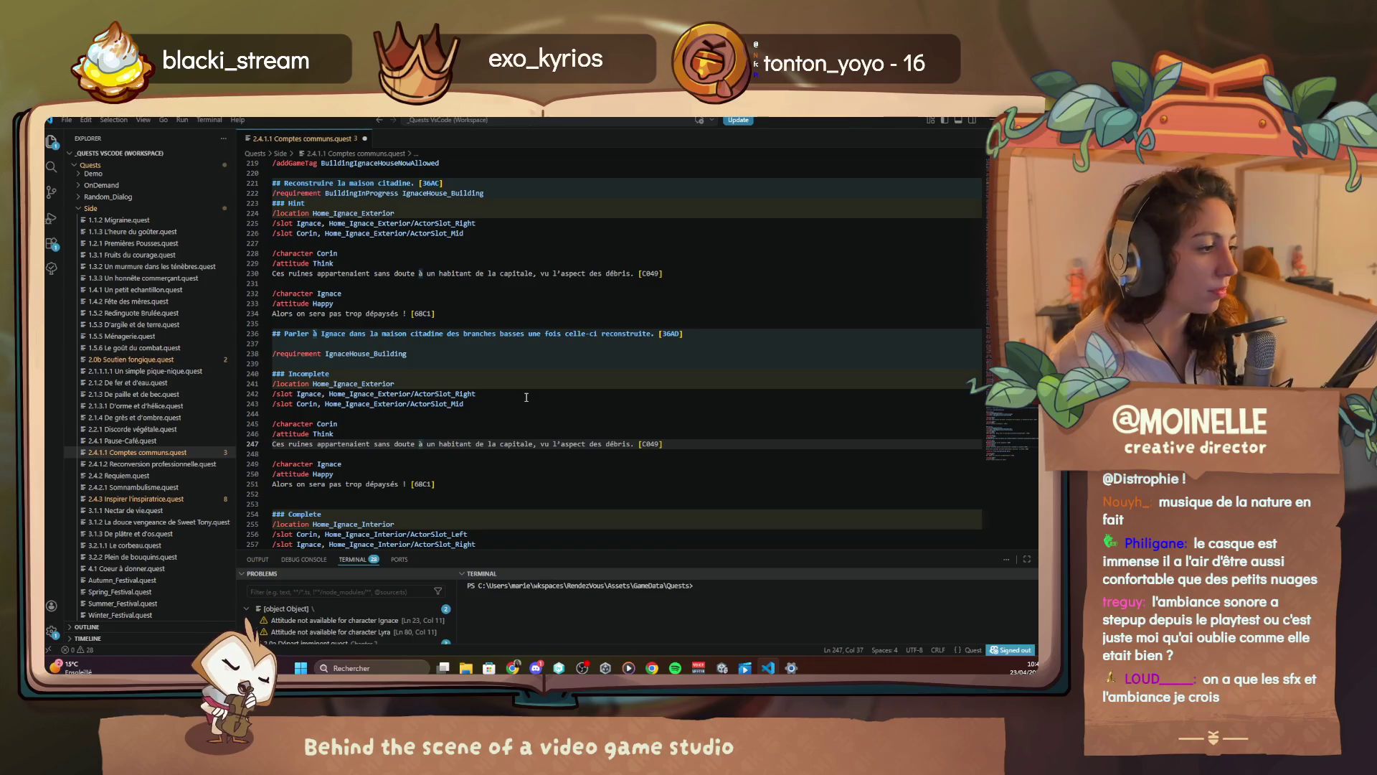
drag(670, 447, 642, 444)
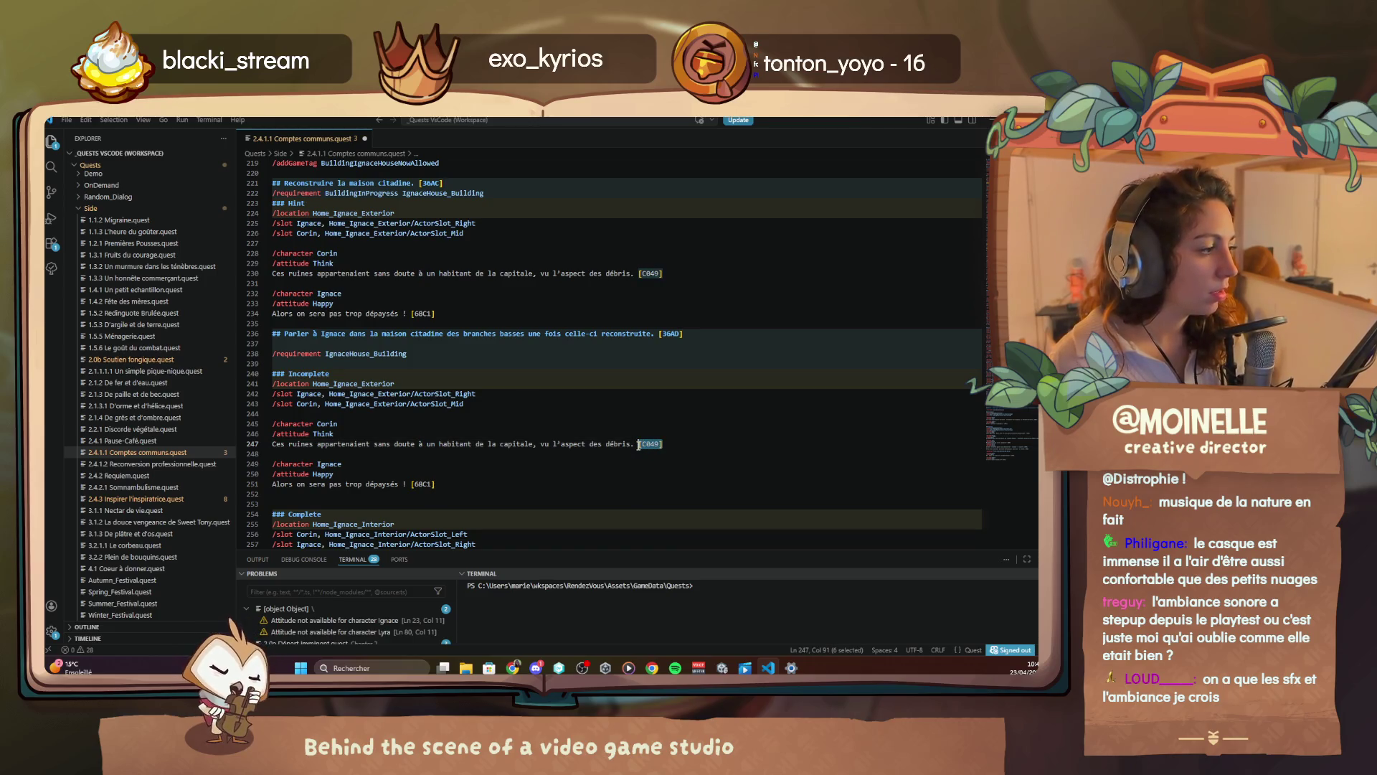
key(Delete)
Delete the [68C1] code on line 251 and save Comptes communs.quest
drag(451, 484, 411, 485)
key(Delete)
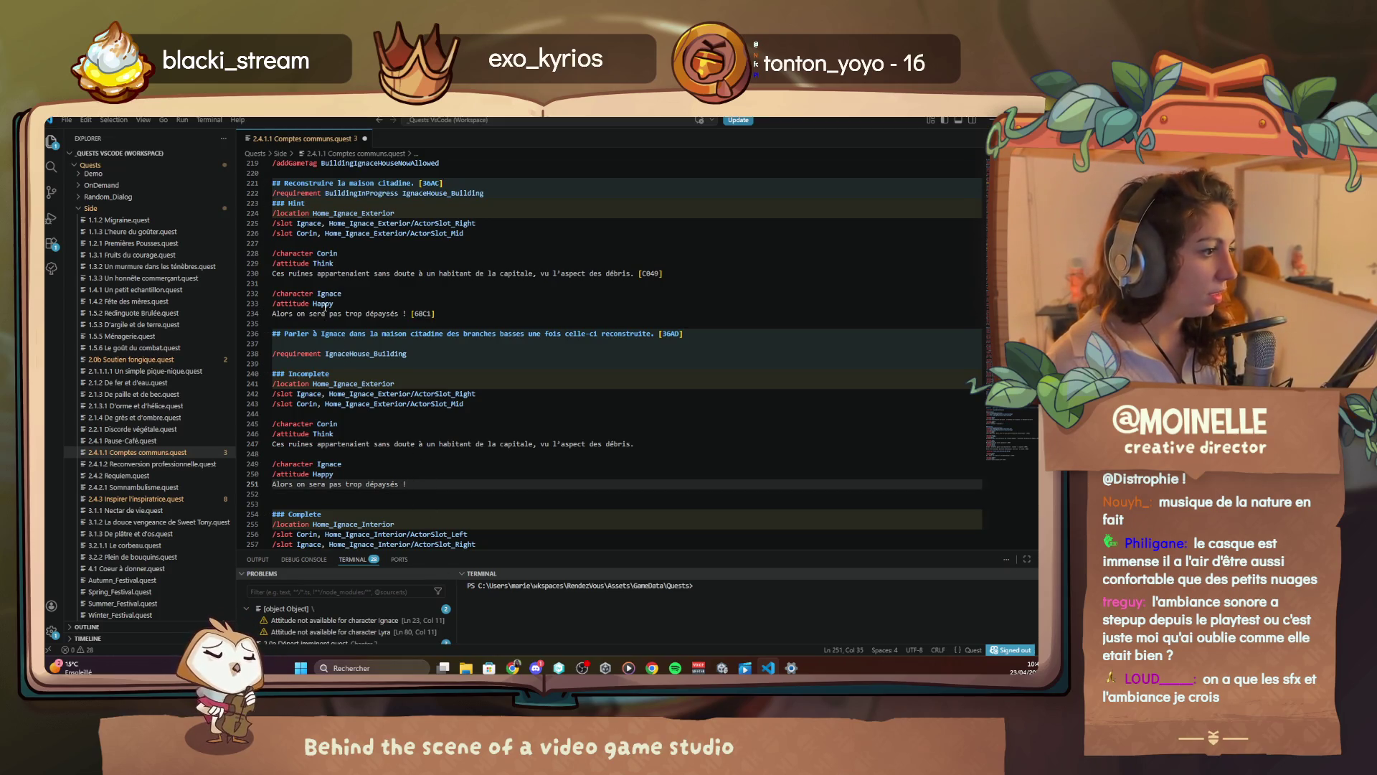
mouse_move(318, 193)
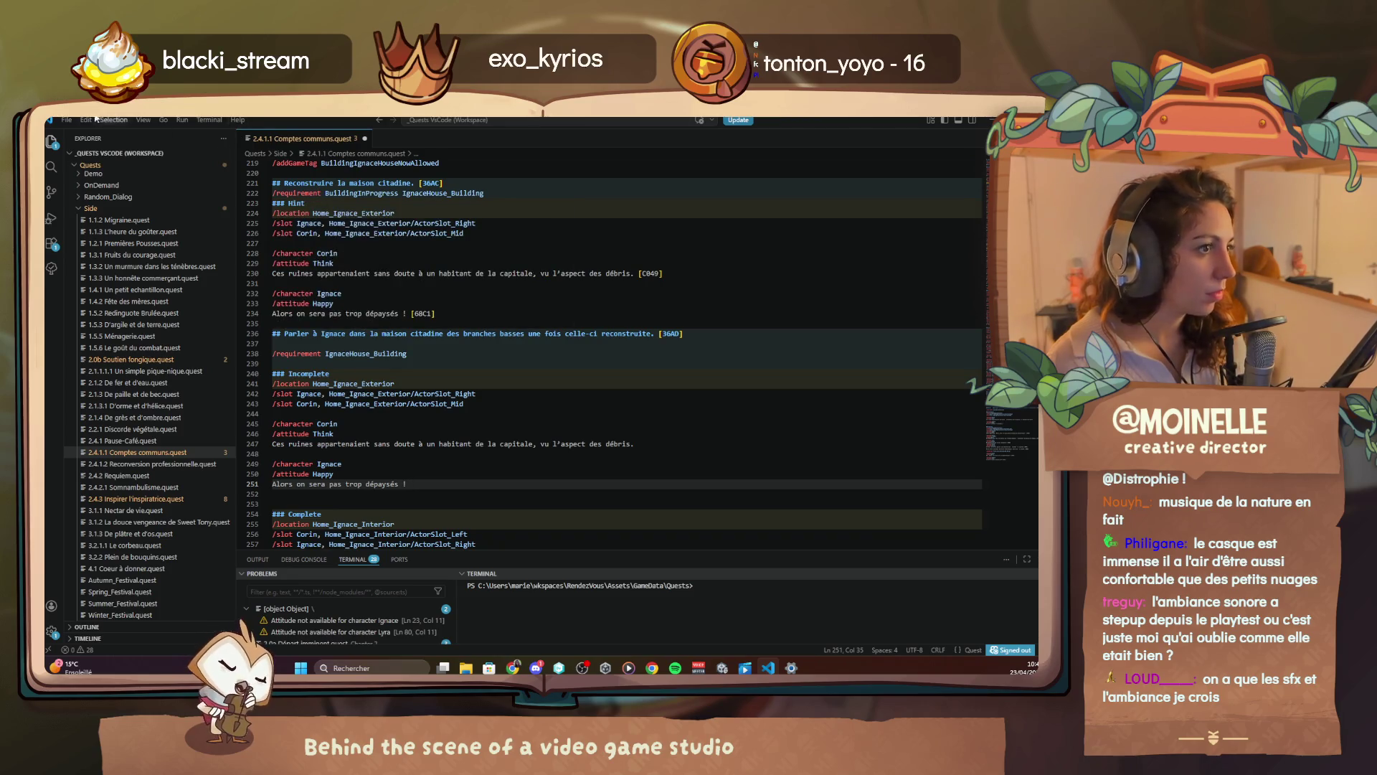
key(ctrl+s)
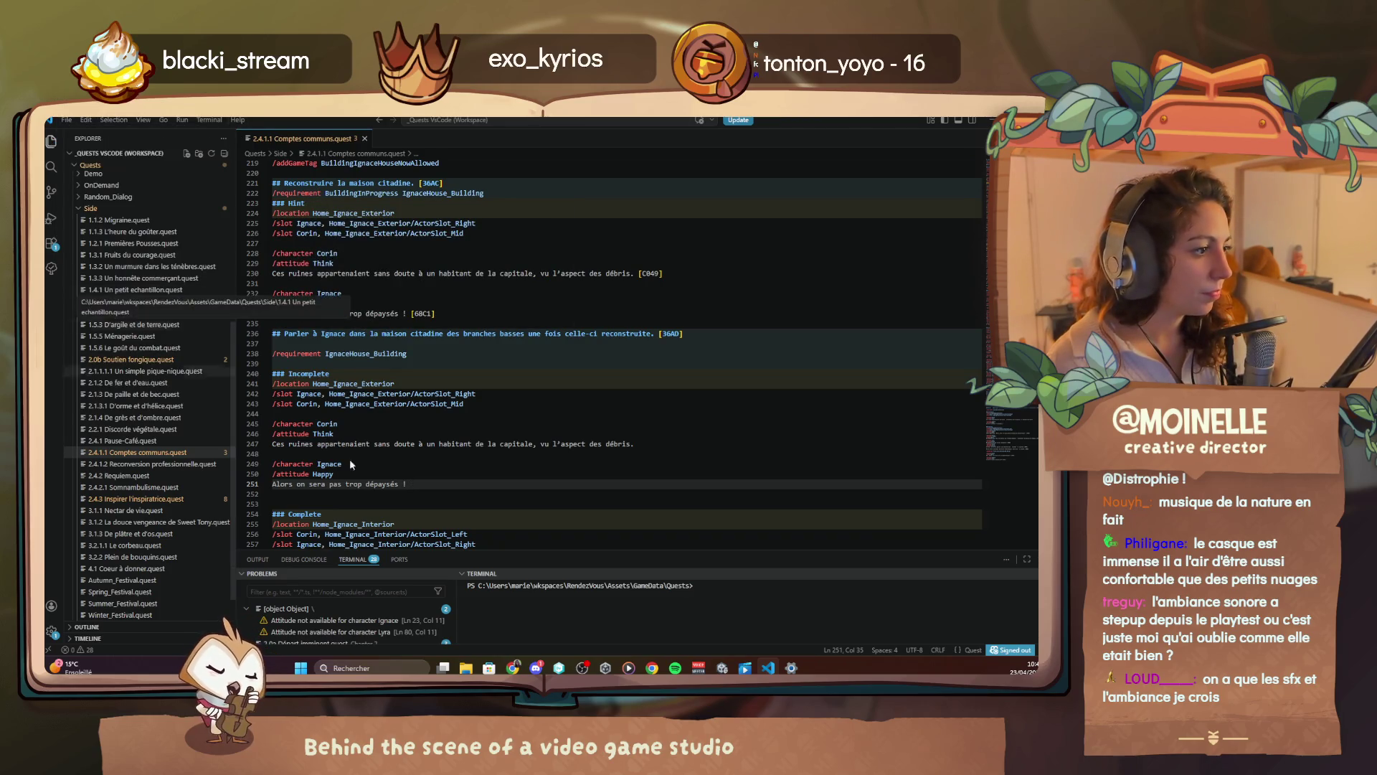
key(alt+Tab)
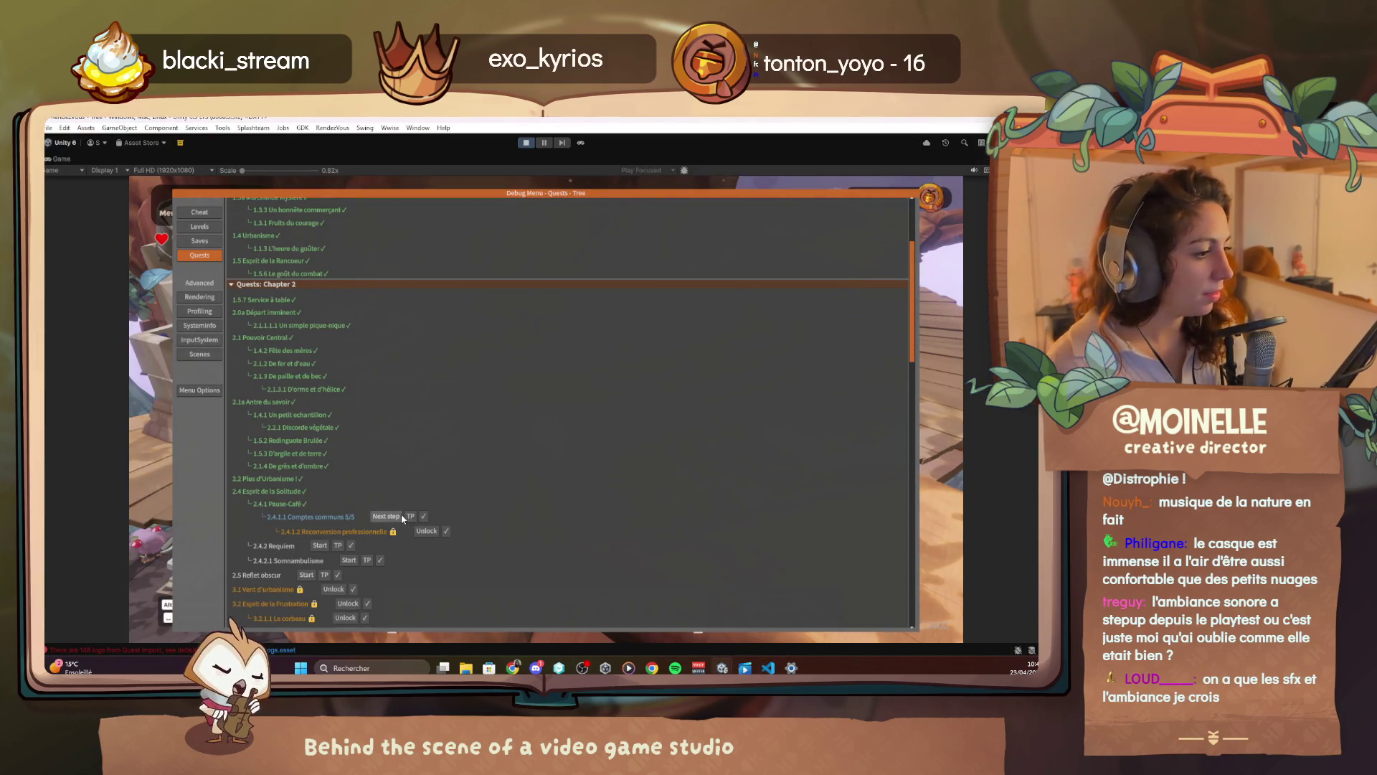
Skip to the next day via the debug Cheat > Time options and walk into the rebuilt house
key(Escape)
key(F1)
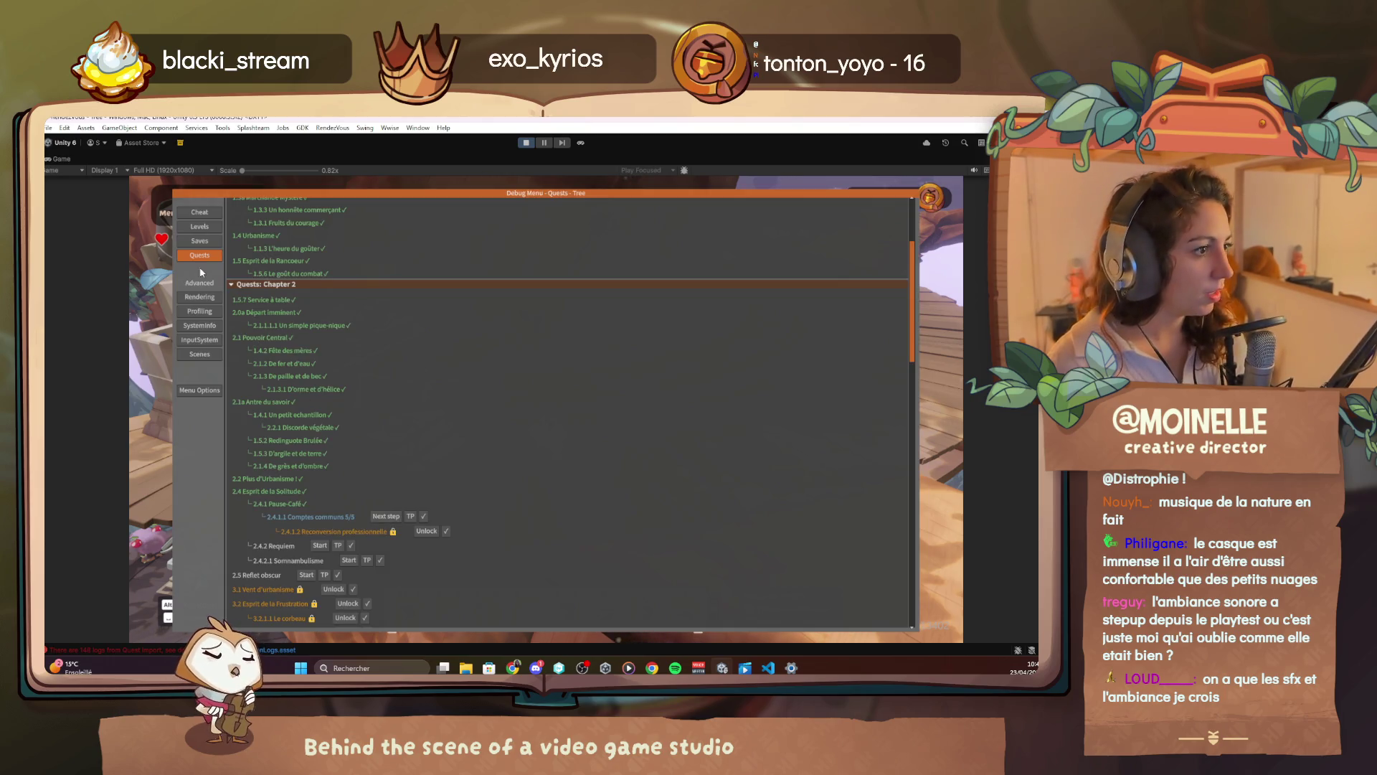
click(214, 214)
click(251, 579)
scroll(444, 617, down, 2)
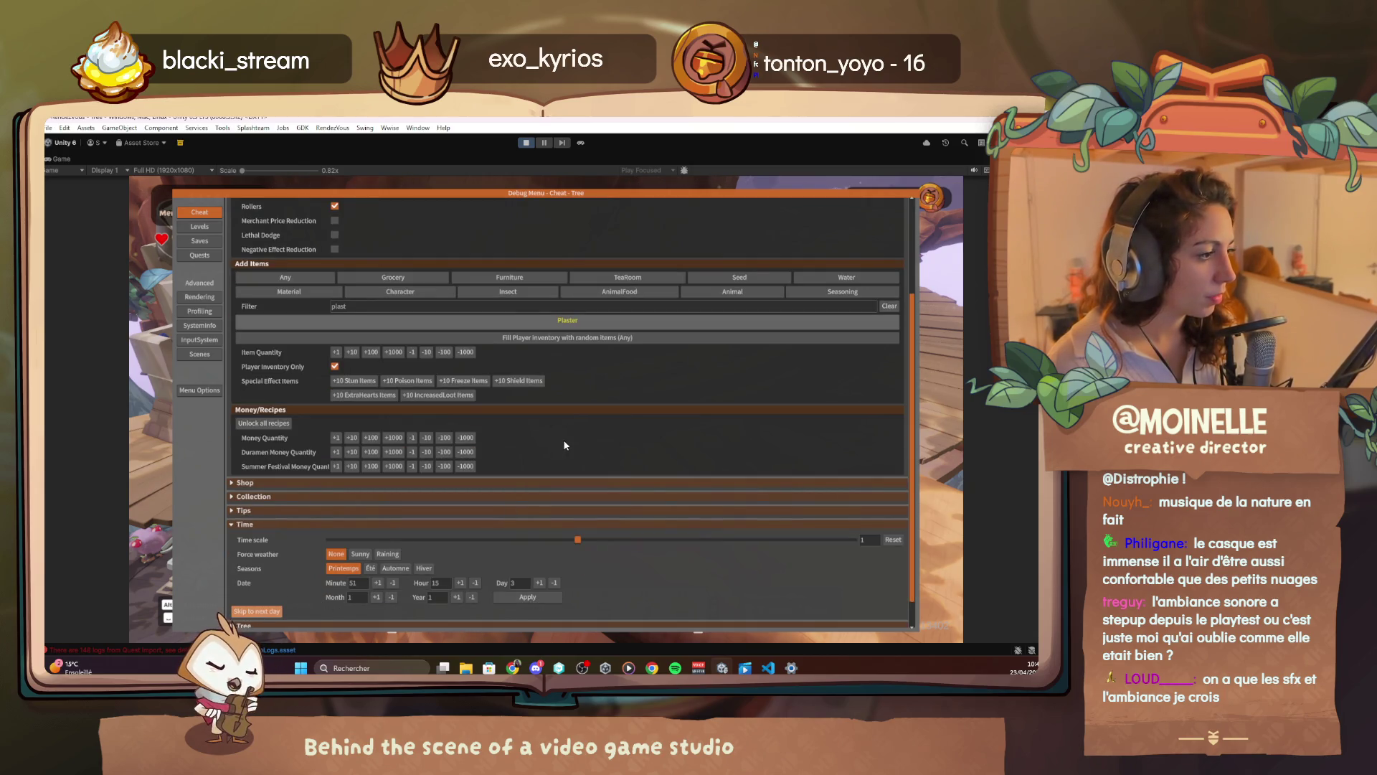
click(260, 613)
key(a)
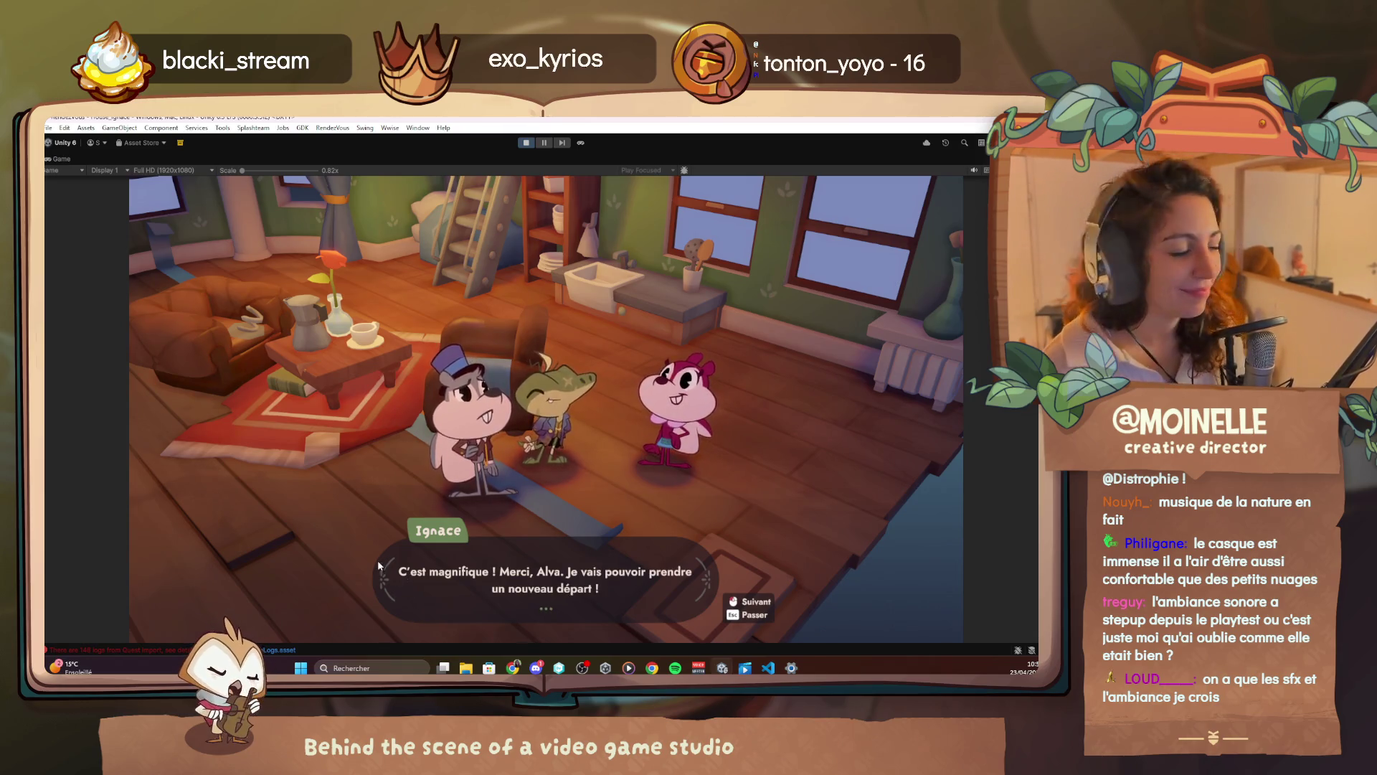
Click through the house dialogue and accept the Barre glacée coco chocolat Nouvelle Recette card
click(354, 547)
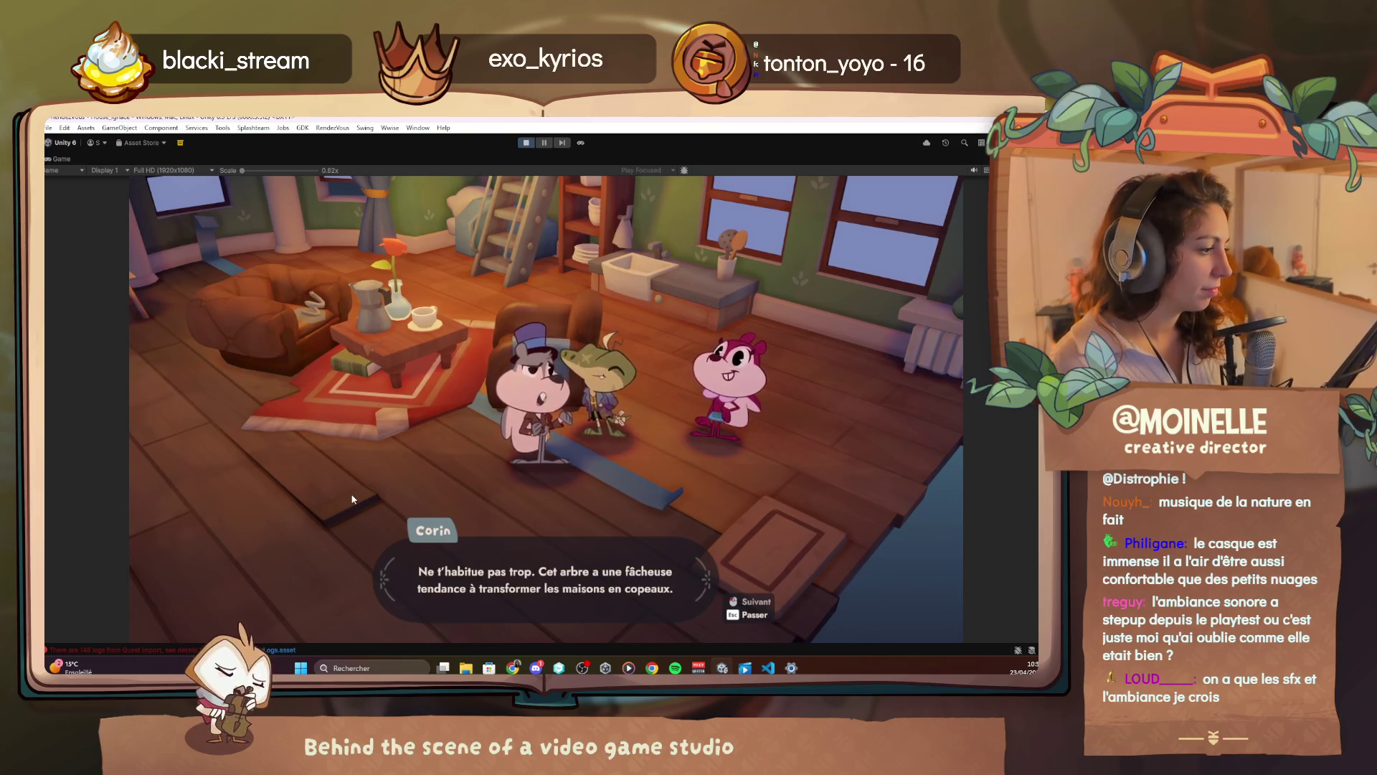
click(351, 498)
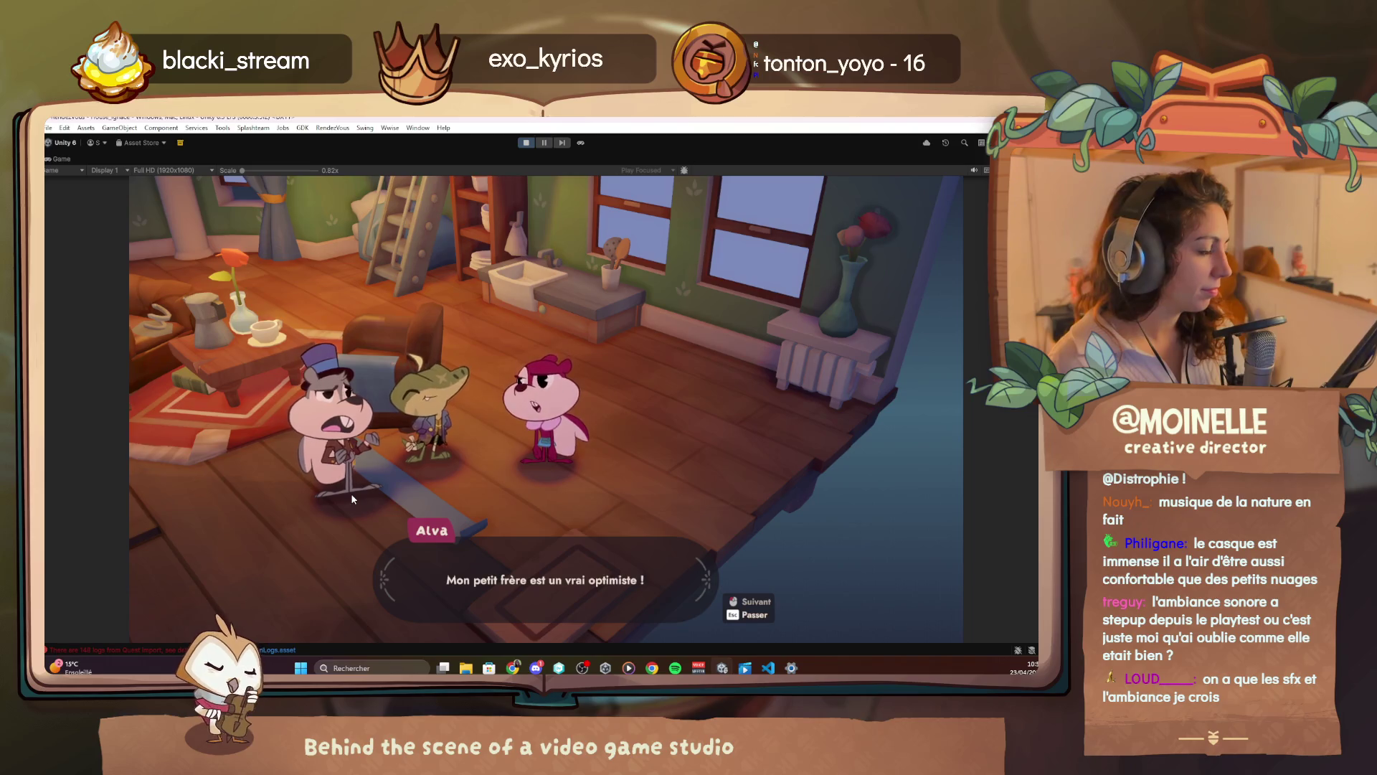
click(352, 498)
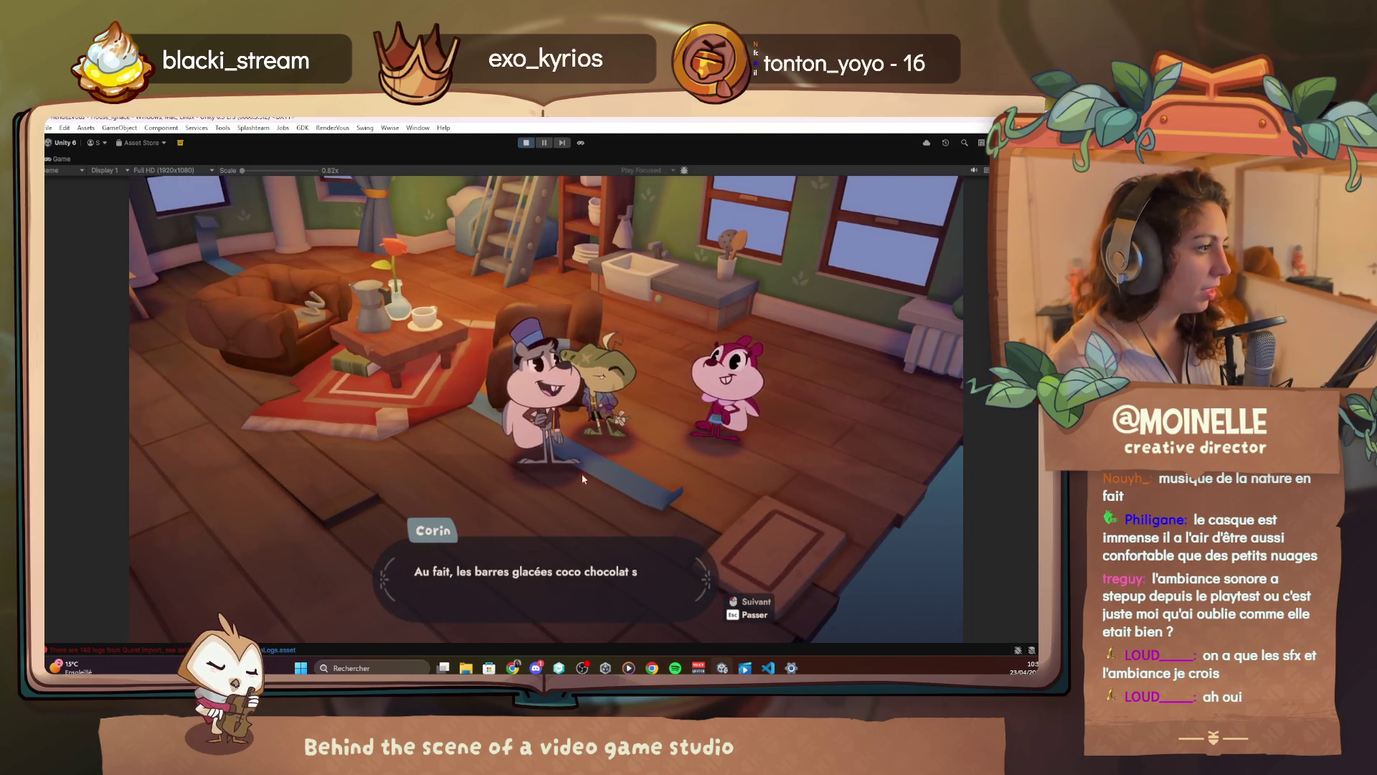
click(868, 489)
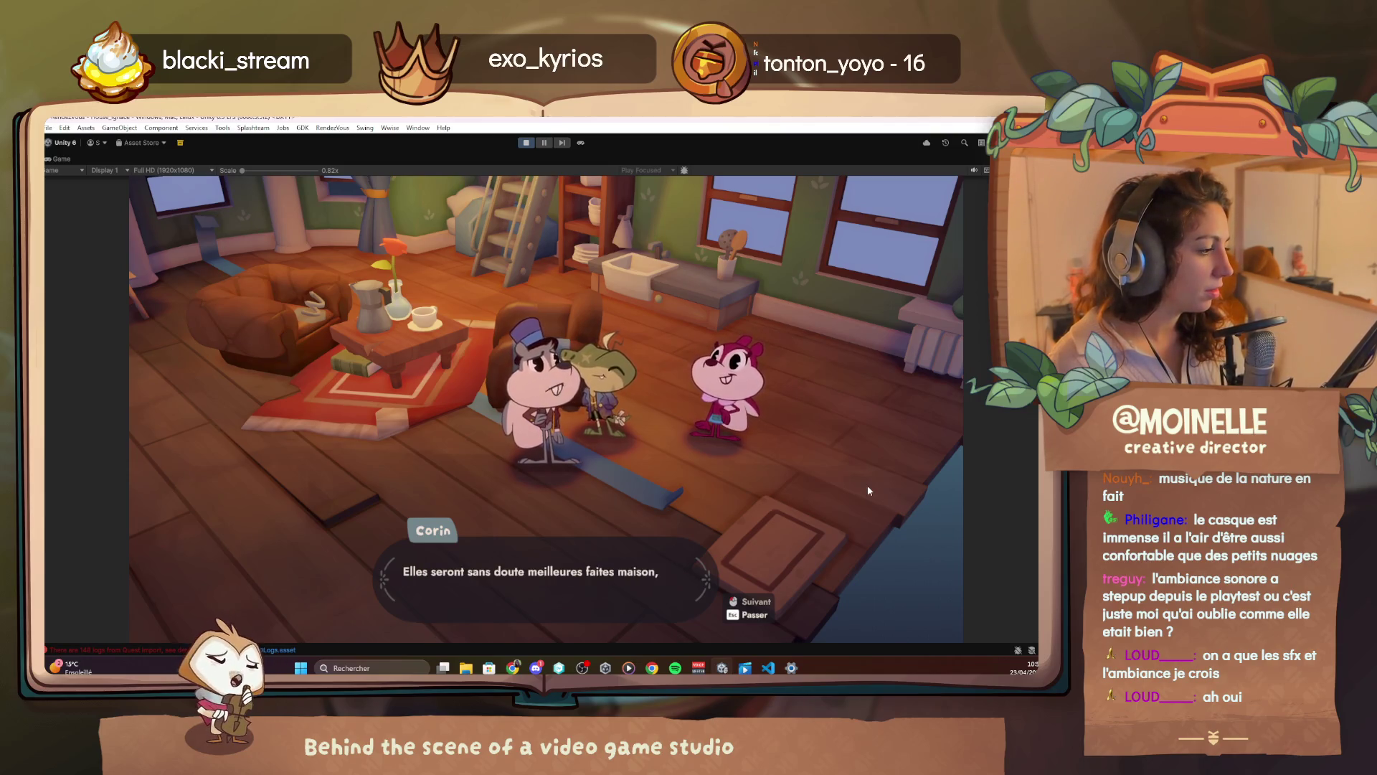
click(867, 490)
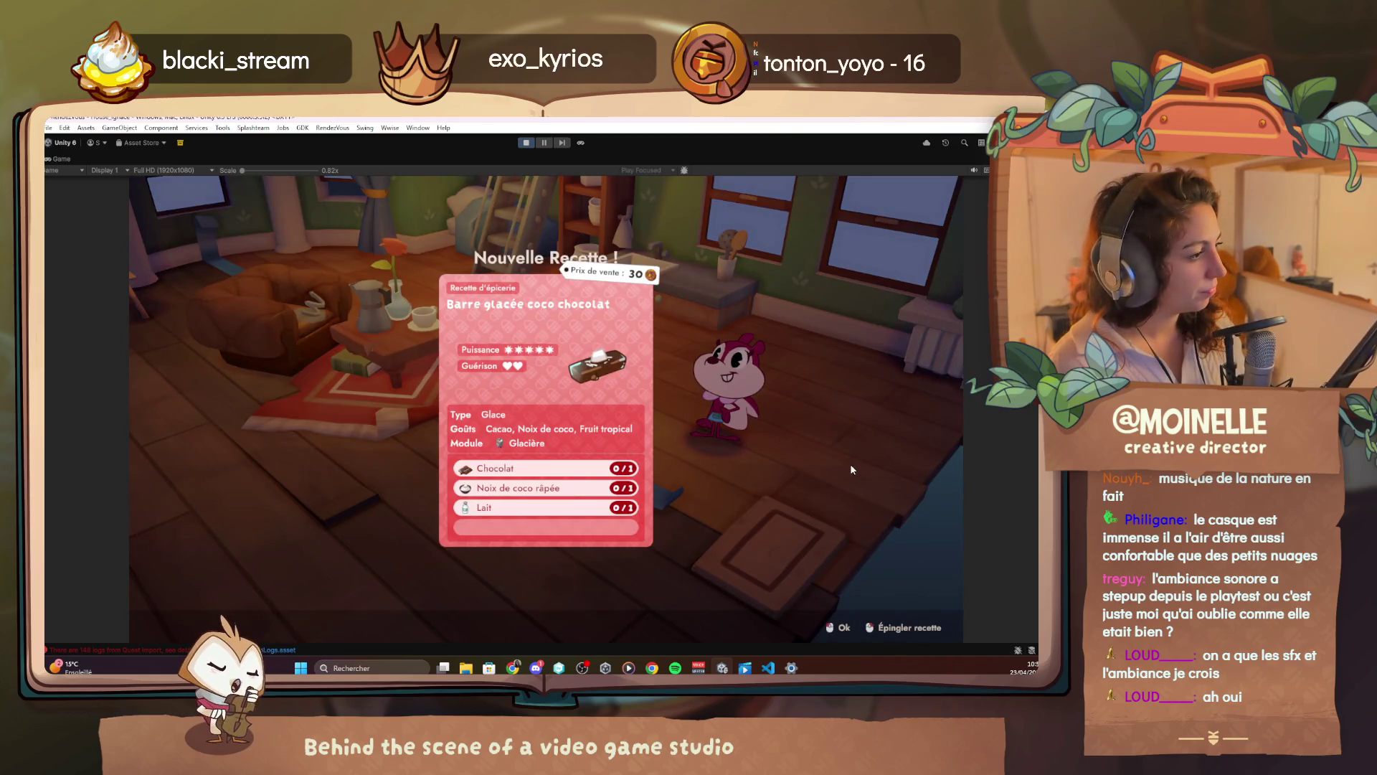
click(851, 469)
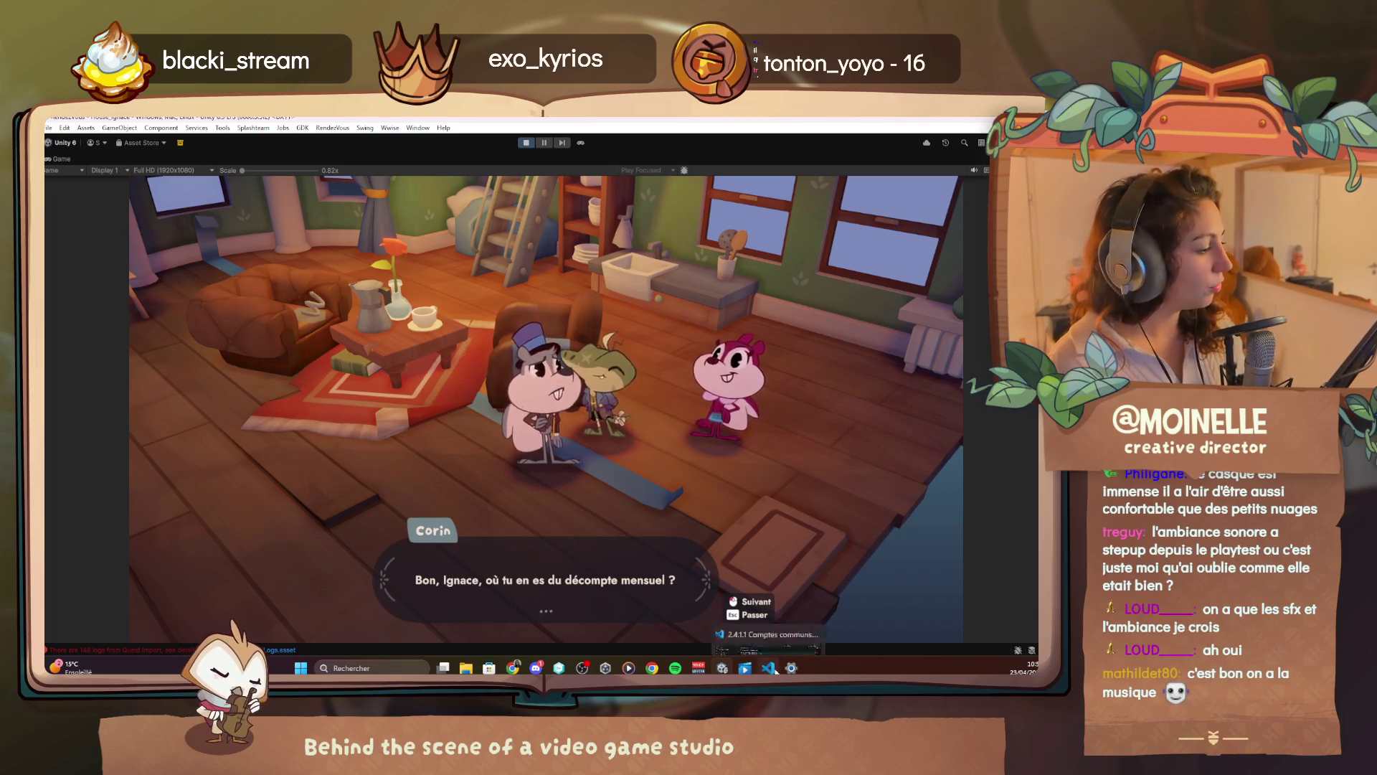
key(alt+Tab)
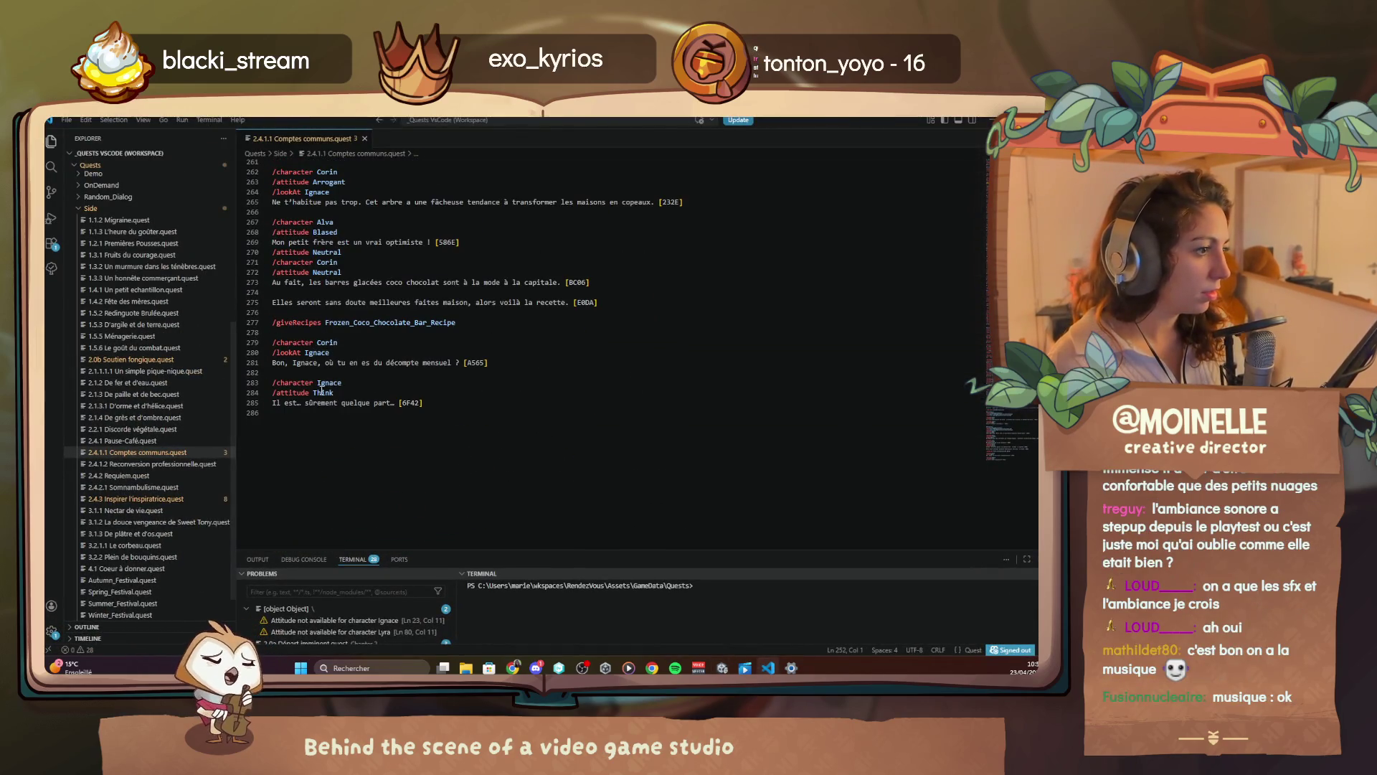
Insert '/attitude Arrogant' under '/character Corin' on line 279, then return to the game
click(344, 354)
click(350, 345)
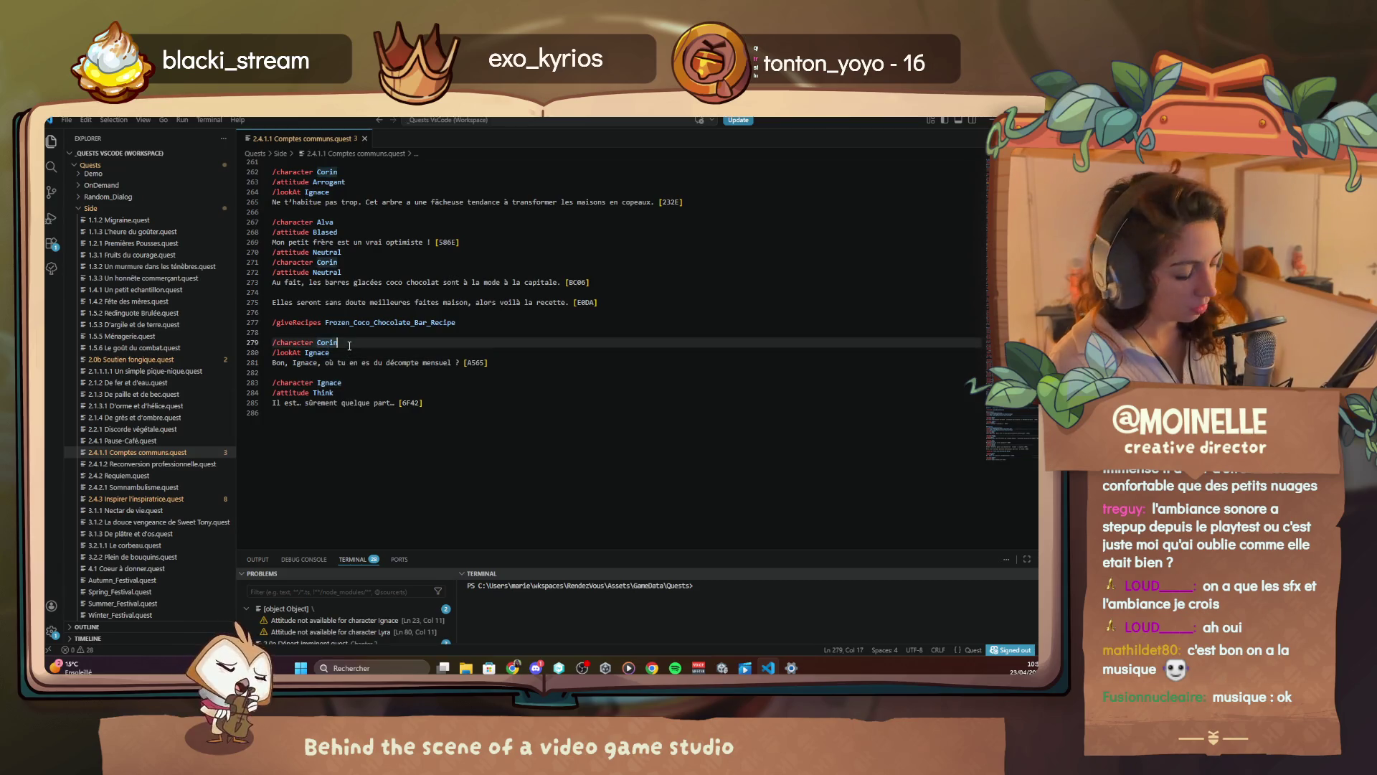
key(Return)
text(/attitude a)
key(Down)
key(Return)
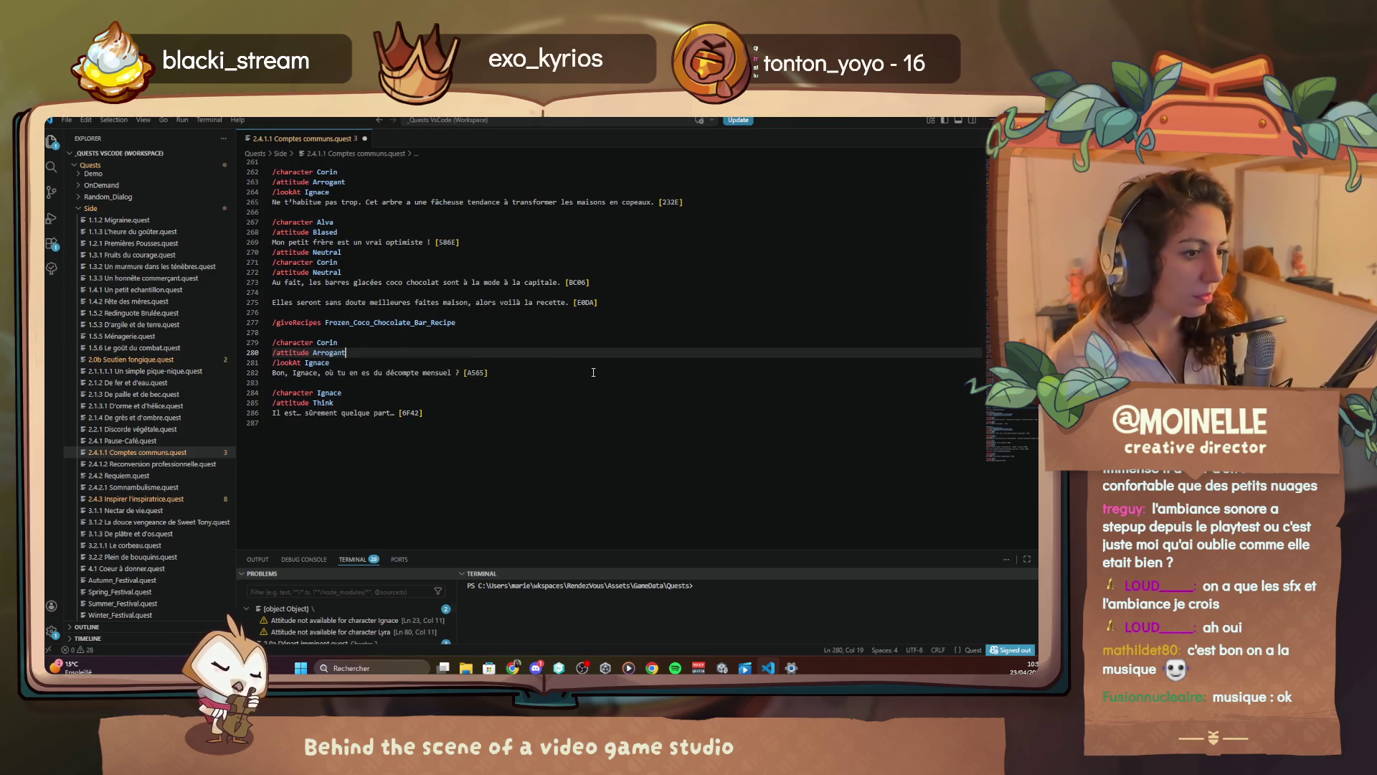
key(alt+Tab)
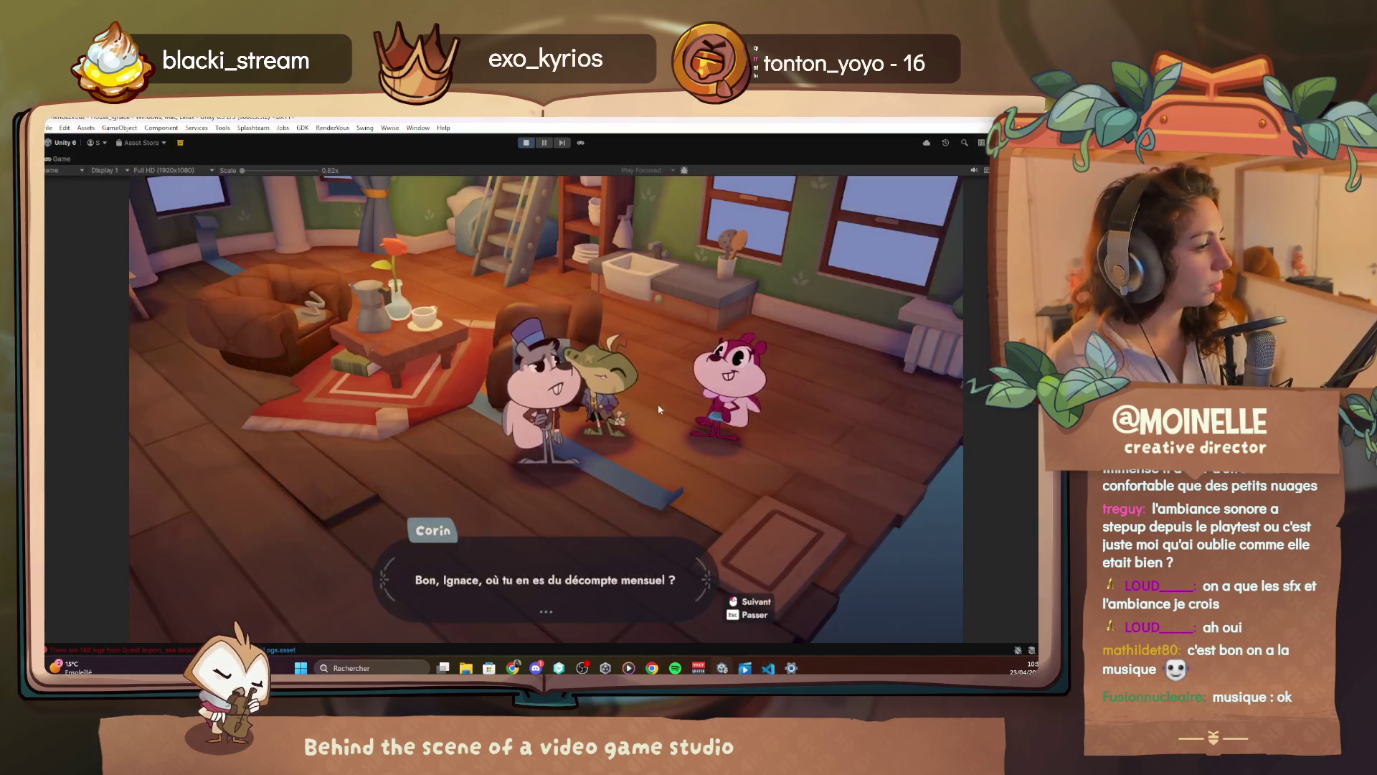
Add a '/lookAt Corin' line under Ignace's Think attitude for his reply in the quest script
click(659, 394)
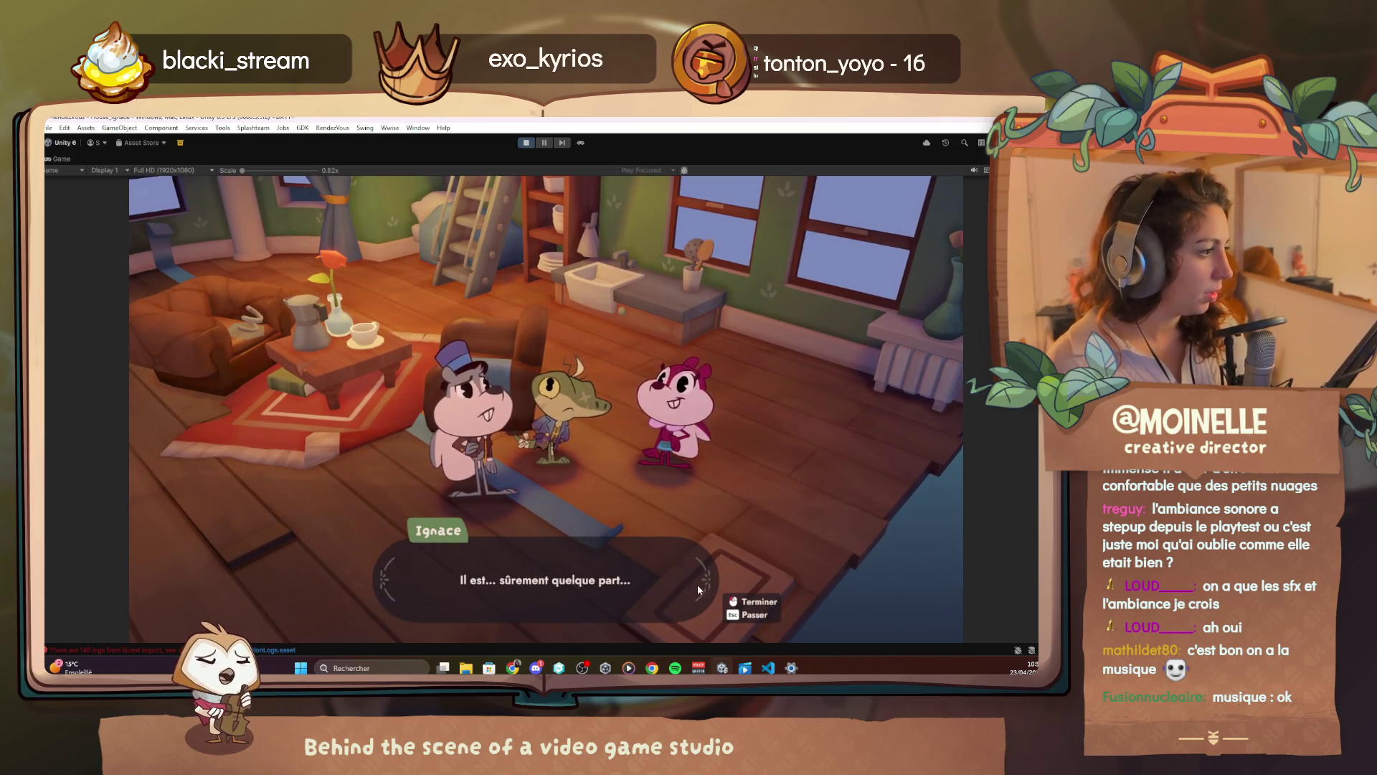
key(alt+Tab)
click(381, 399)
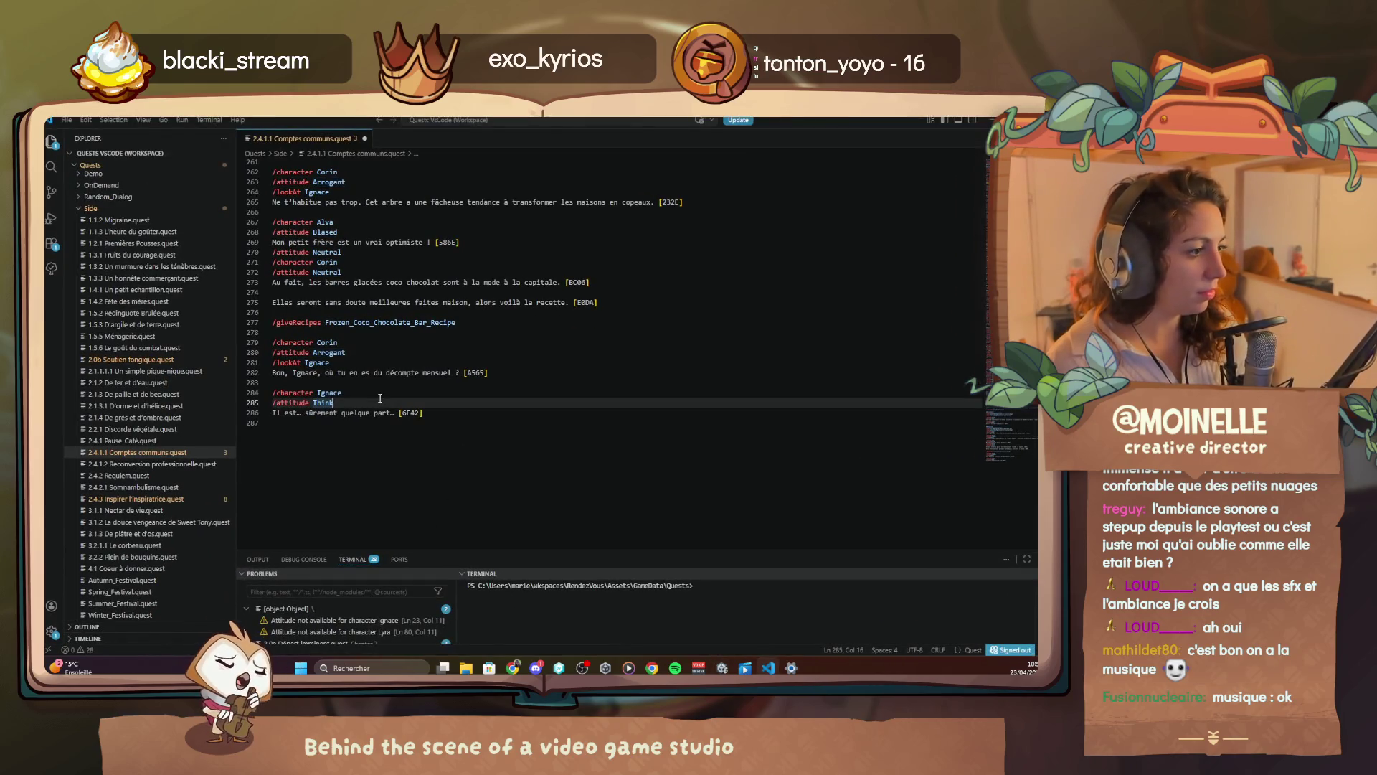
key(Return)
text(/lookAt Corin)
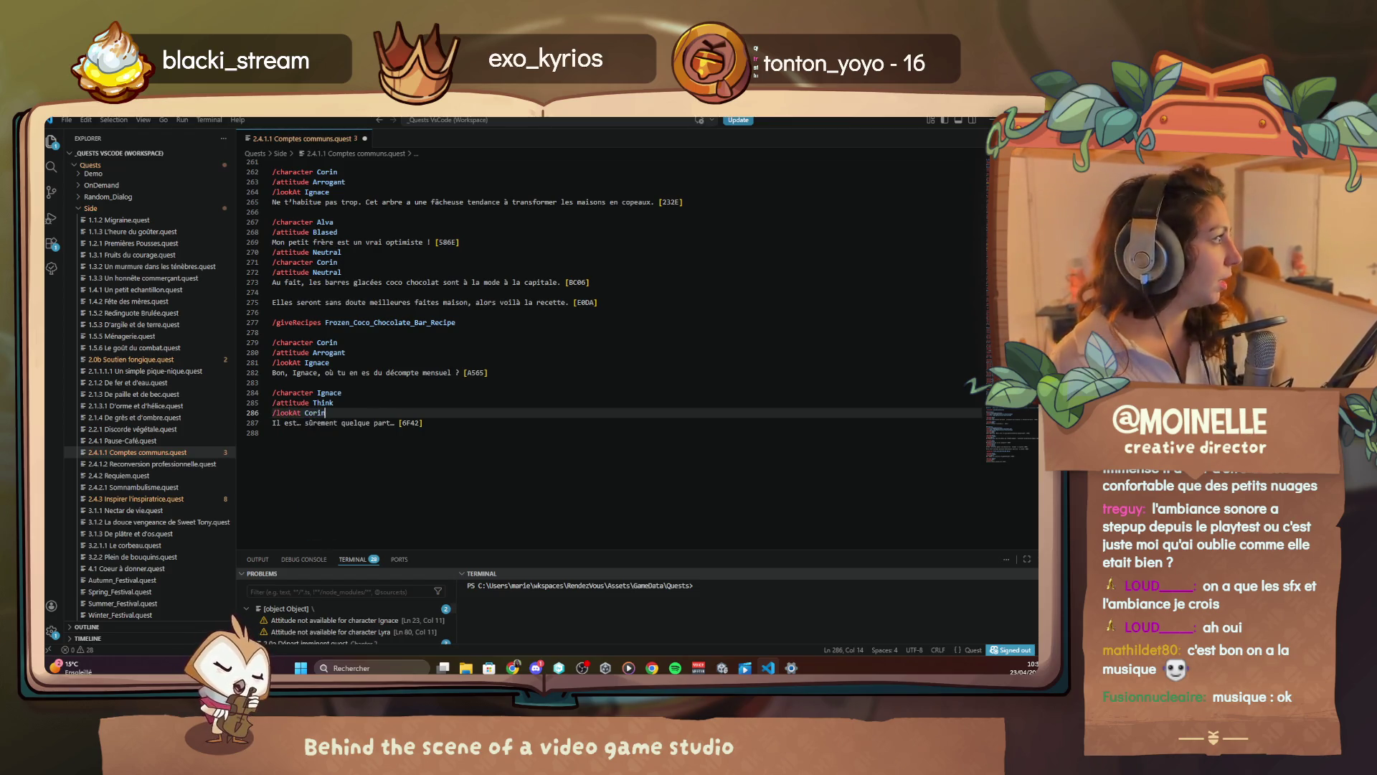
key(alt+Tab)
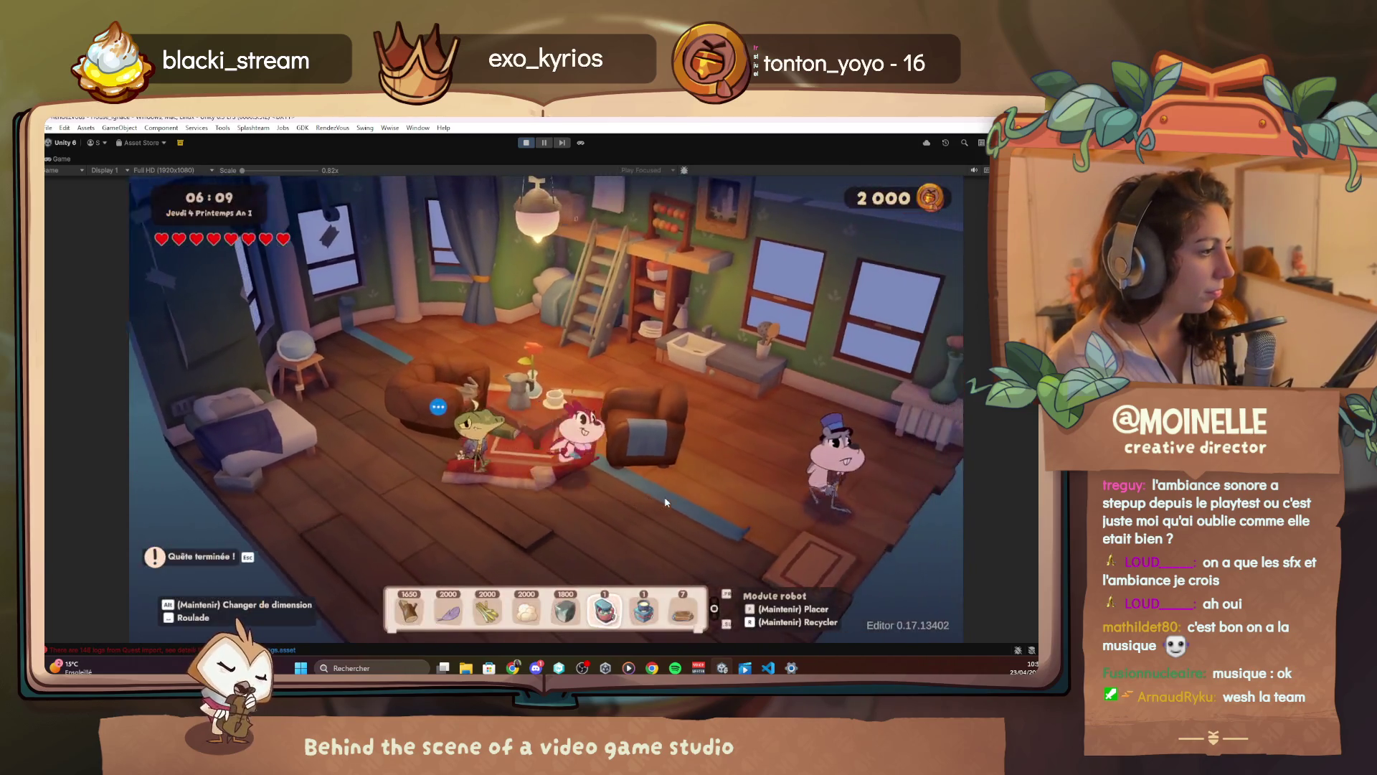
Walk the character from the house out onto the boardwalk and back along it
key(w)
key(s)
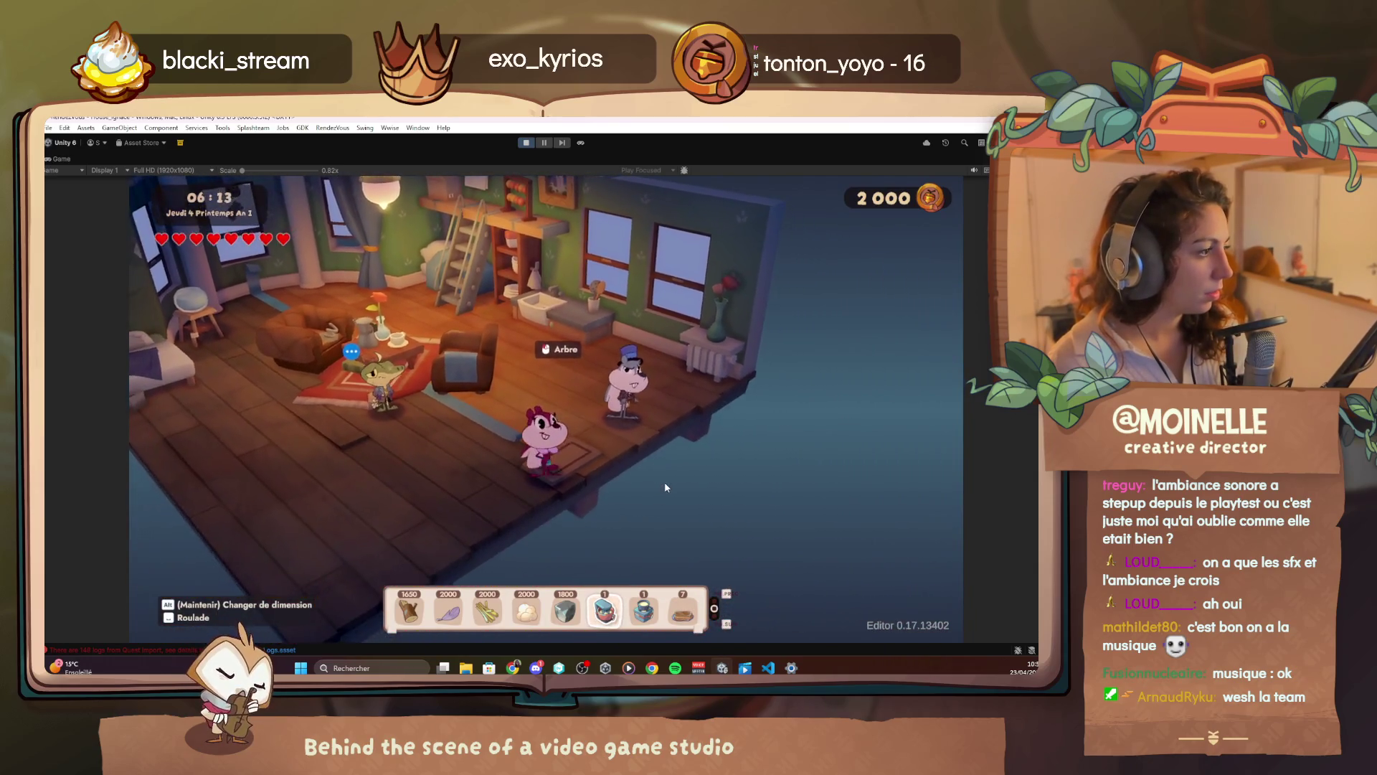
key(d)
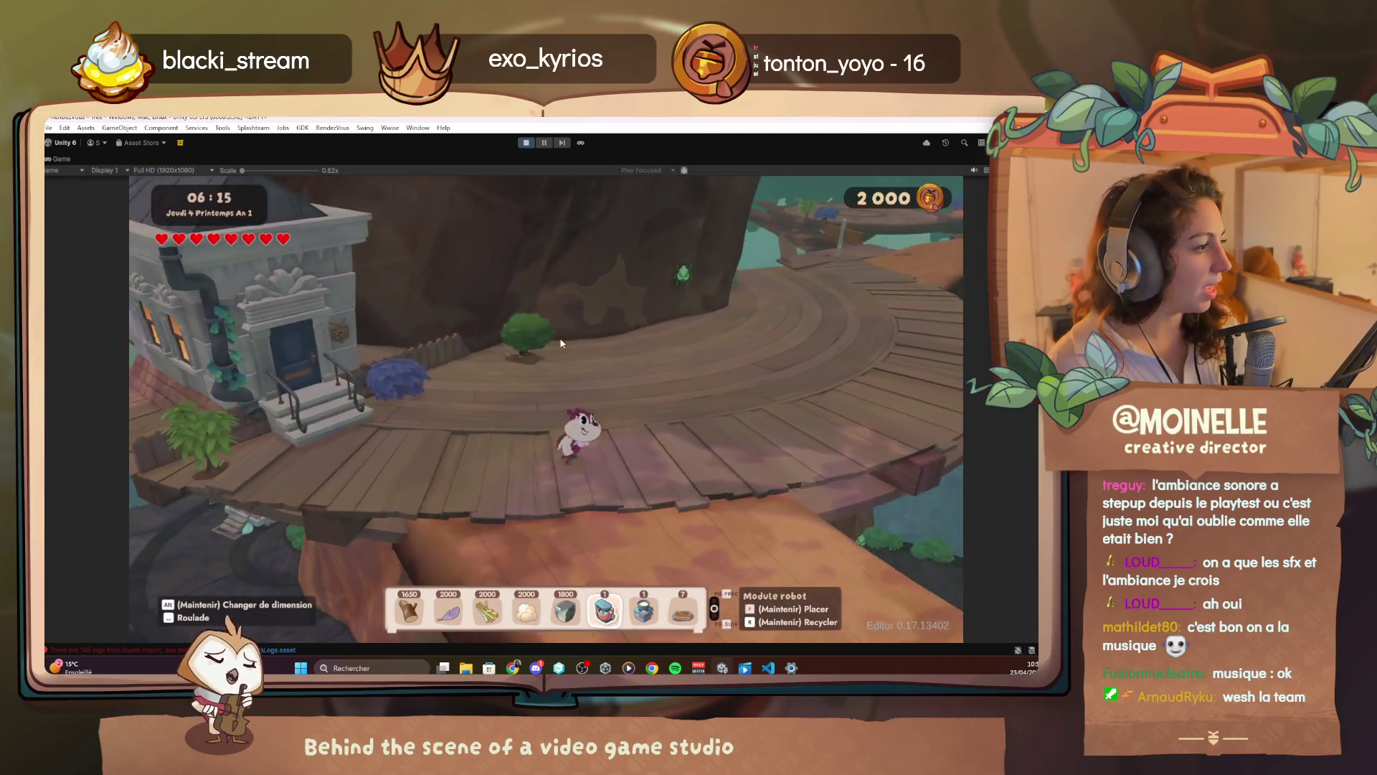
key(d)
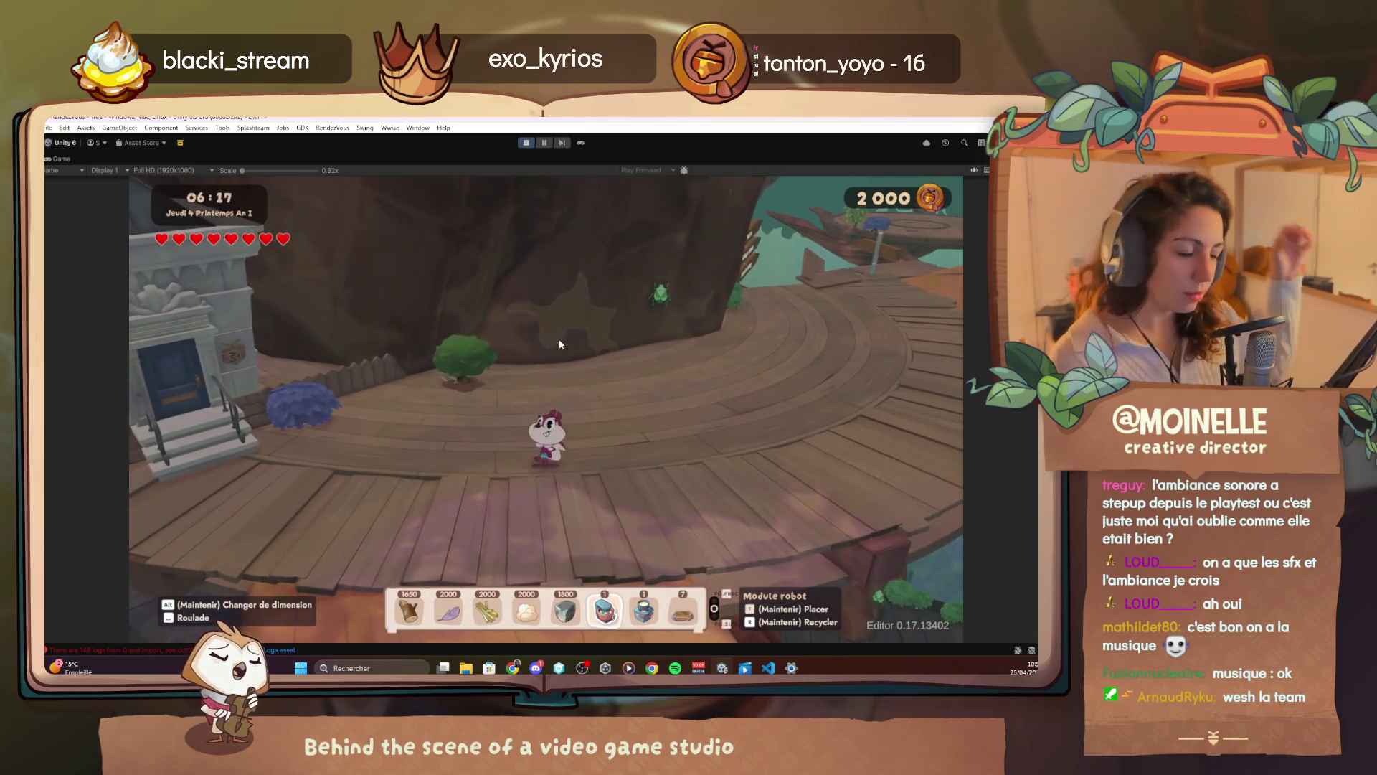
key(a)
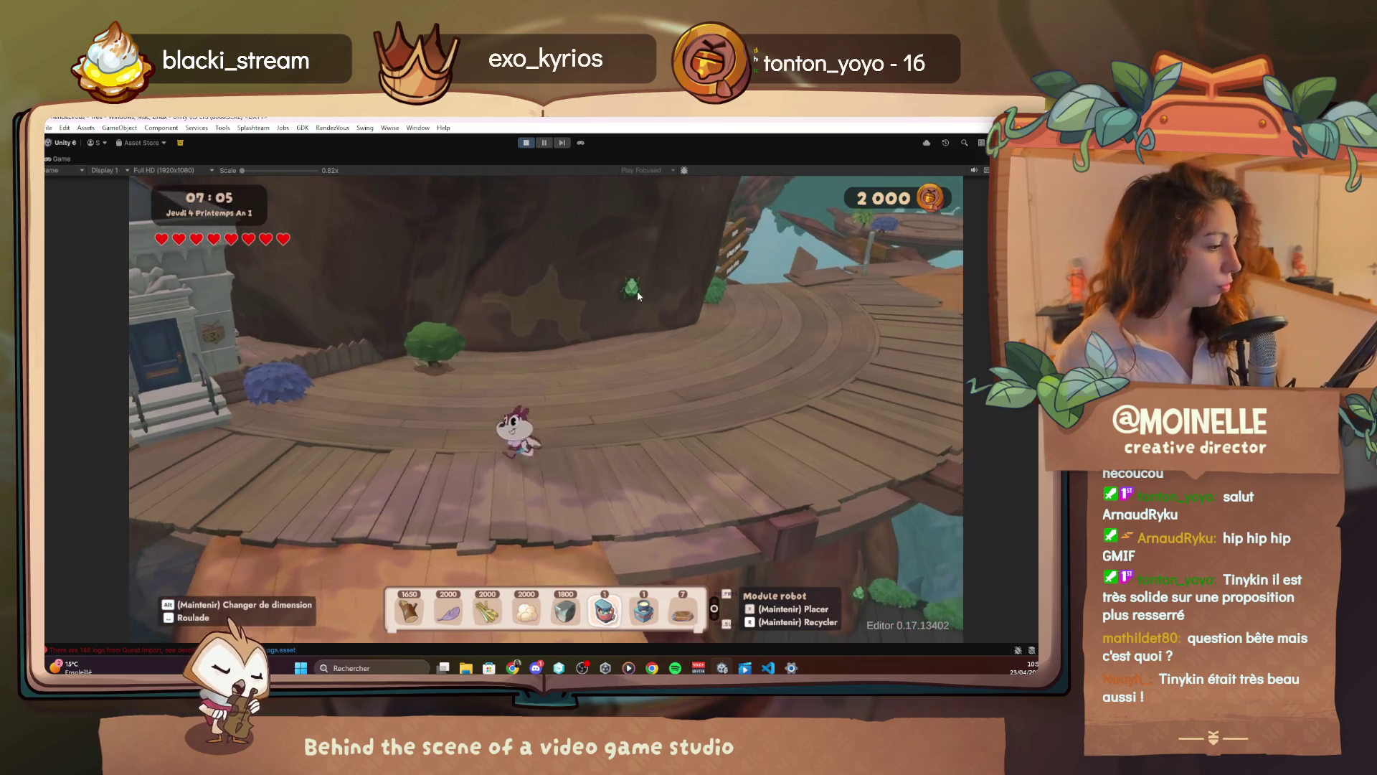
Exit play mode and bring the music player to the front
mouse_move(413, 407)
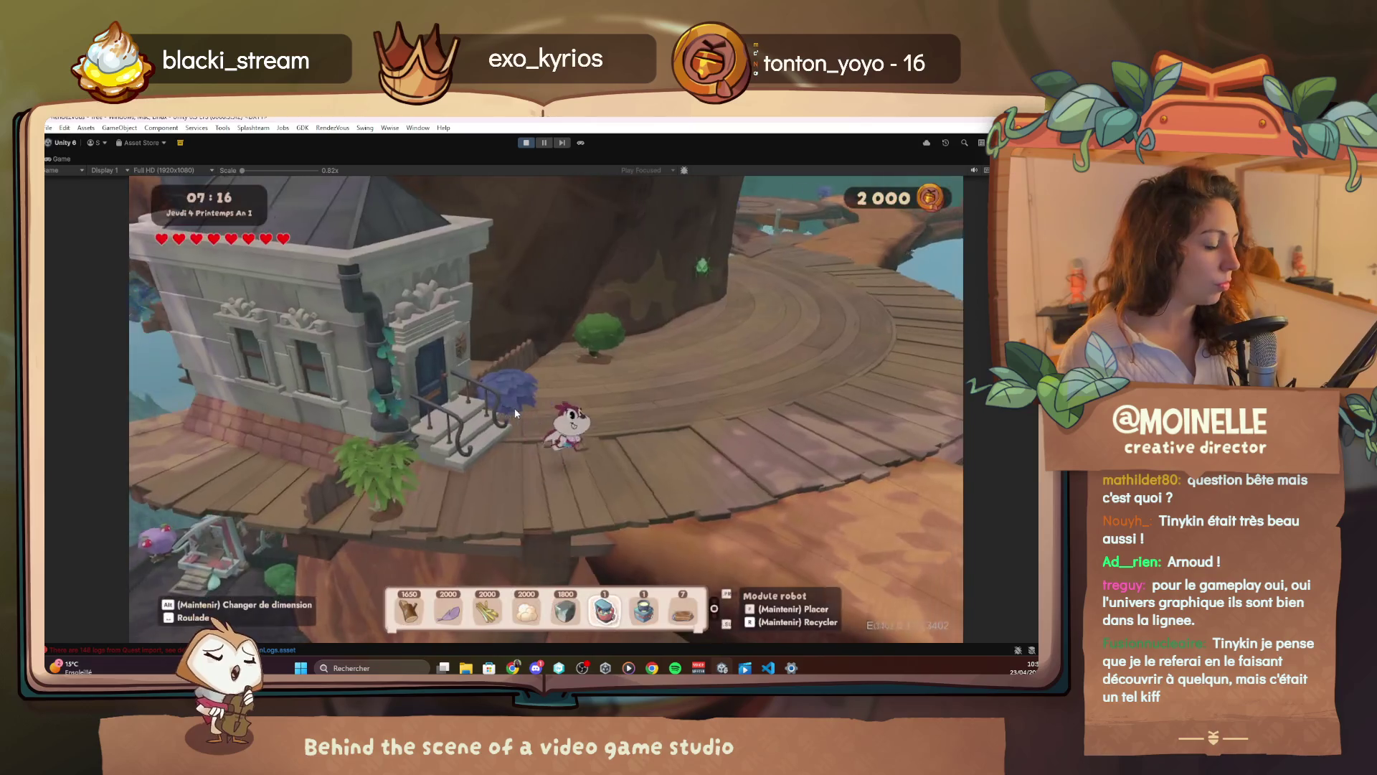
click(532, 142)
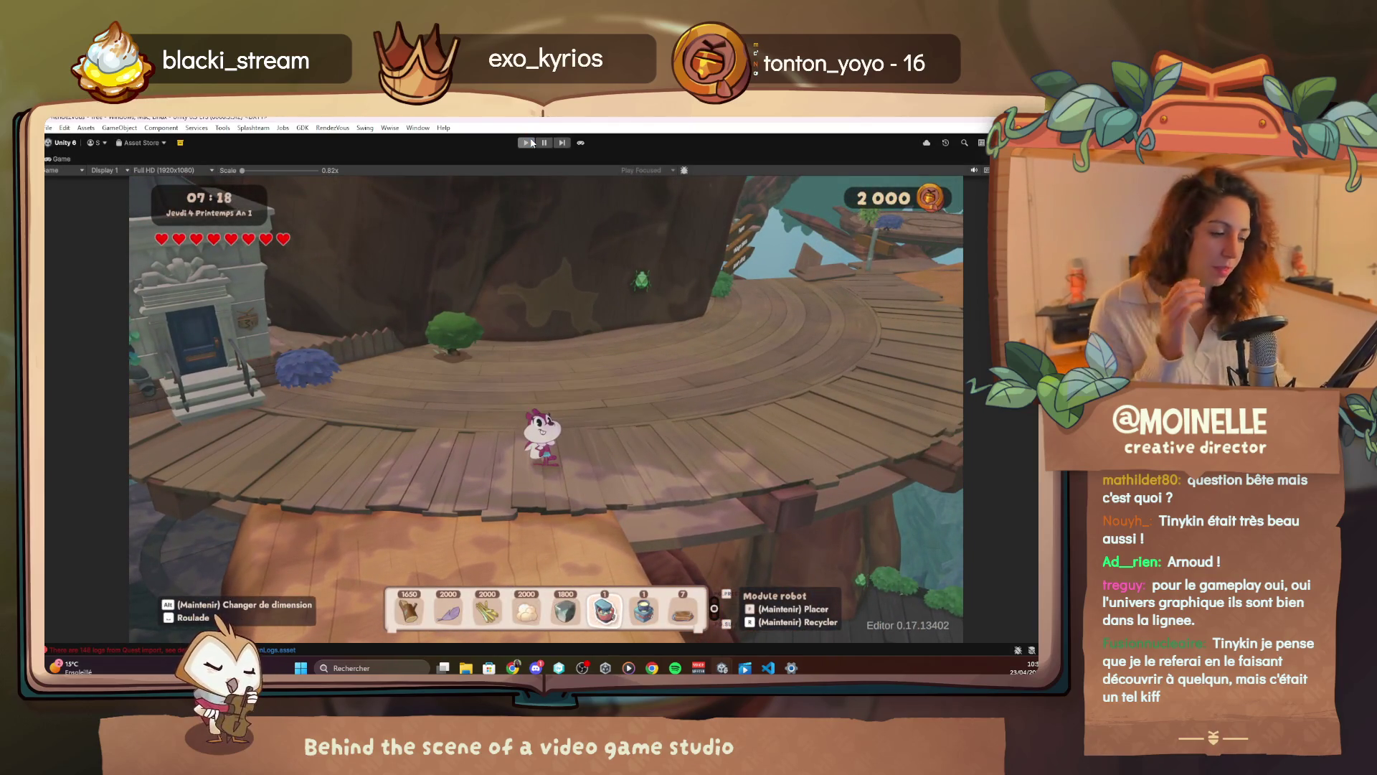
click(628, 668)
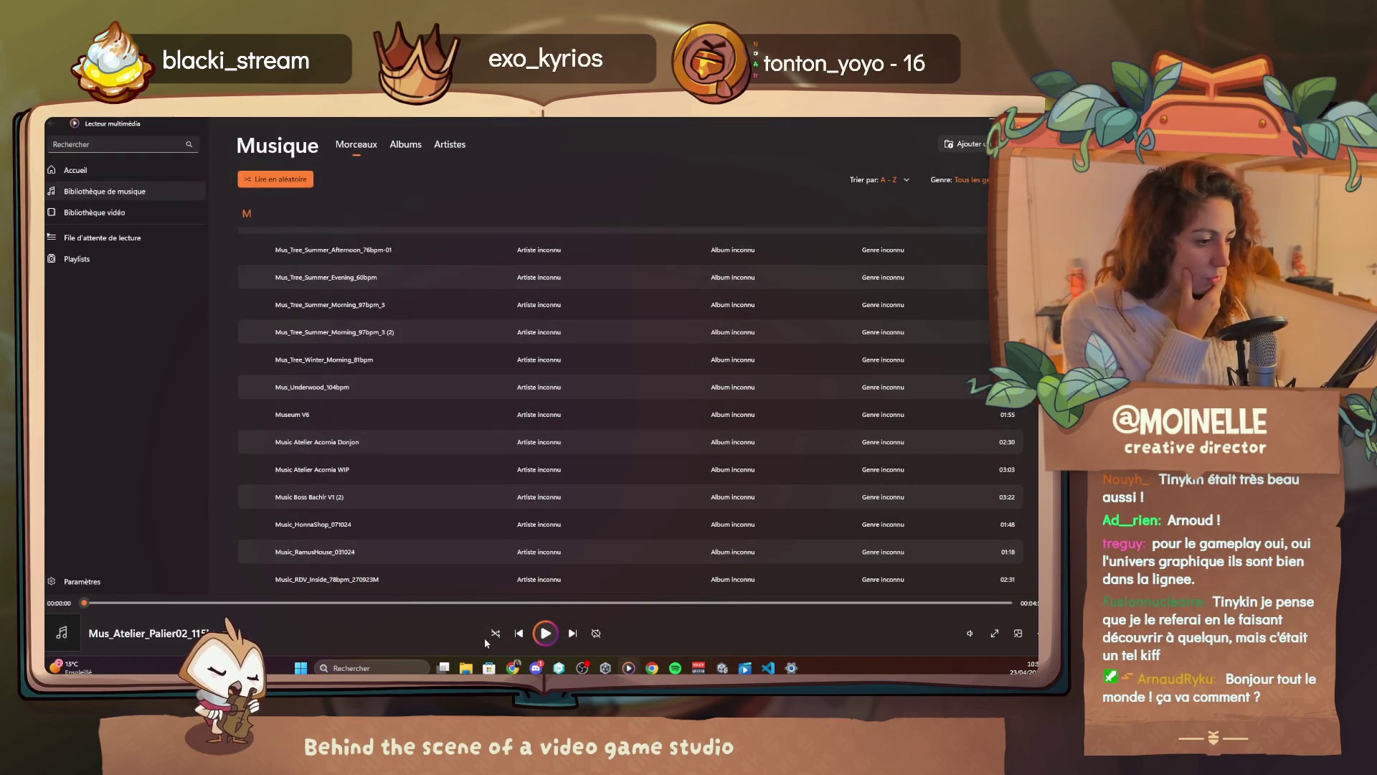
Skip to the next track, Mus_Duramen_Museum_82bpm, and minimize Media Player
click(572, 634)
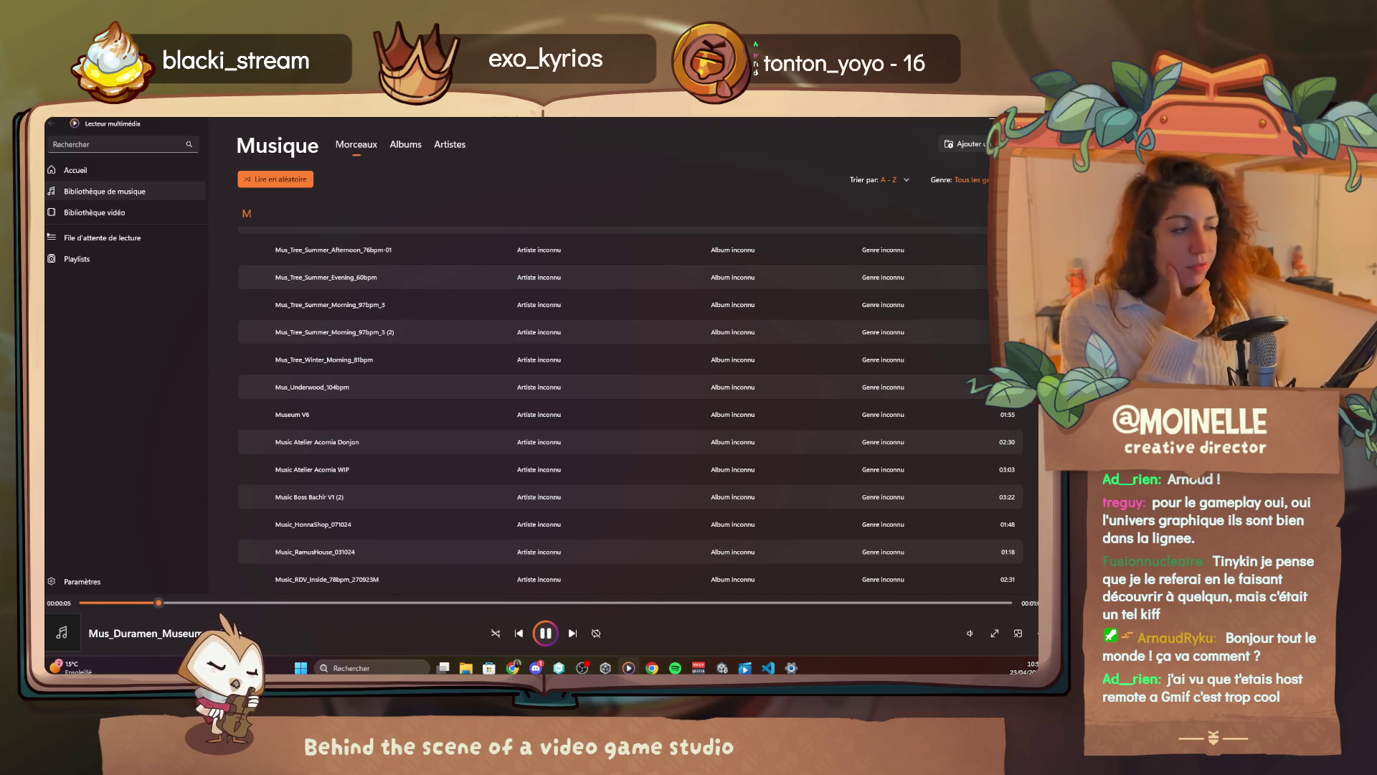
click(982, 126)
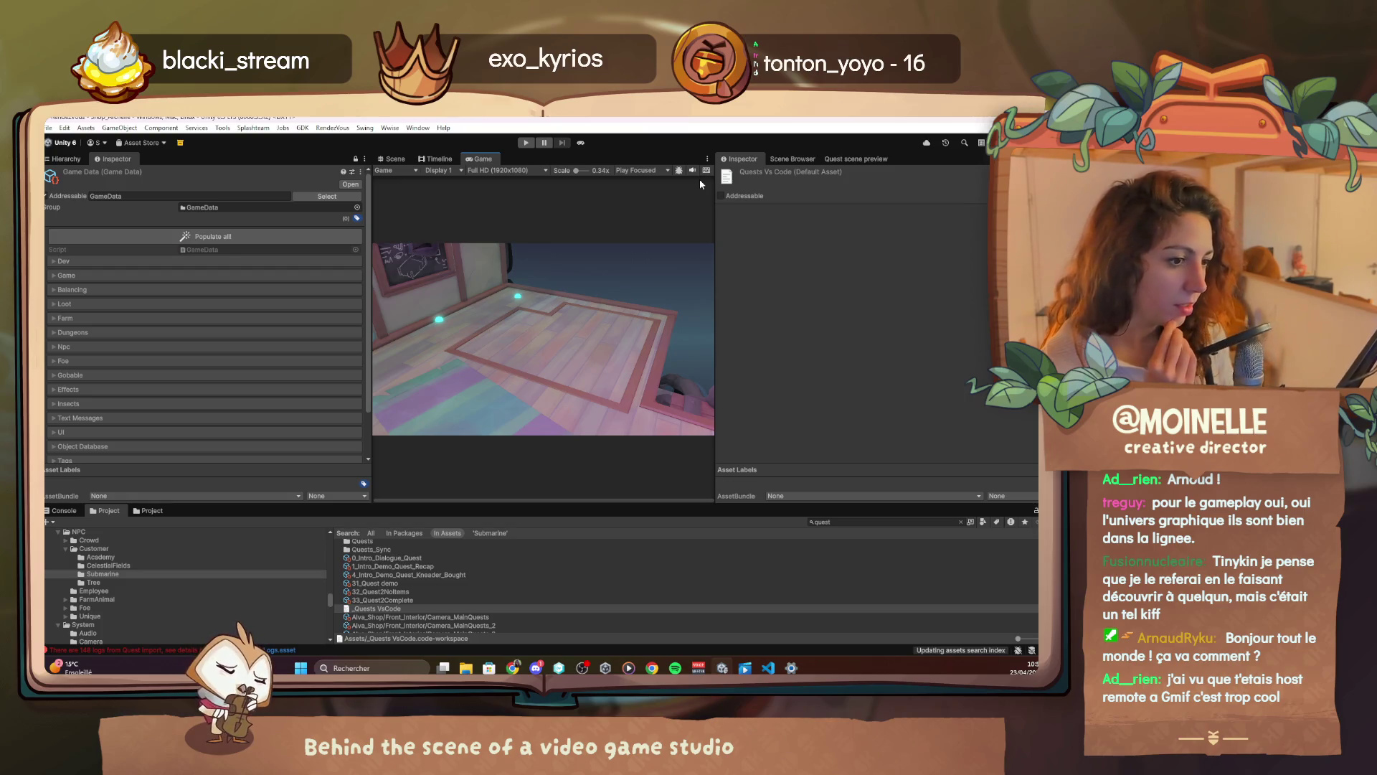
Open the House_Ignace scene alone in Scene view and expand its home interior in the Hierarchy
click(793, 159)
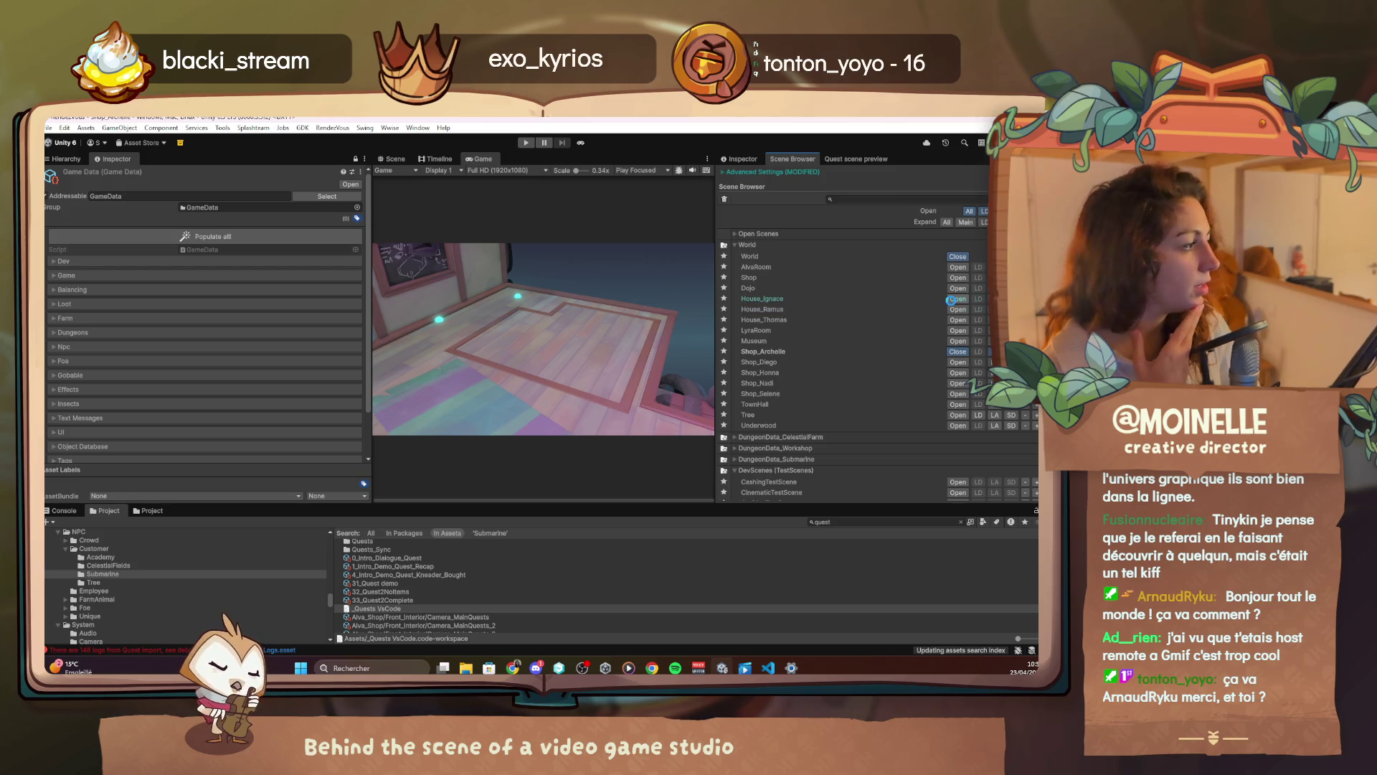
click(951, 299)
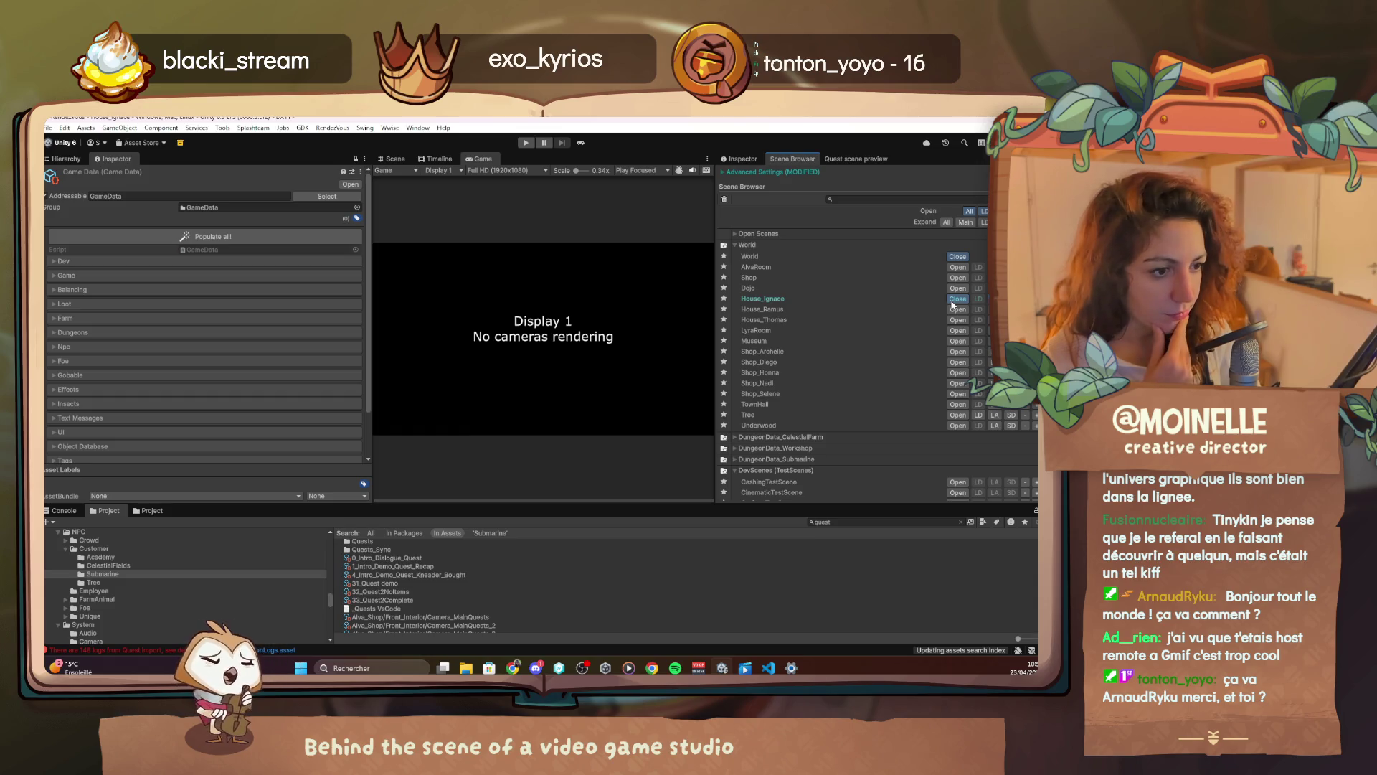
click(402, 161)
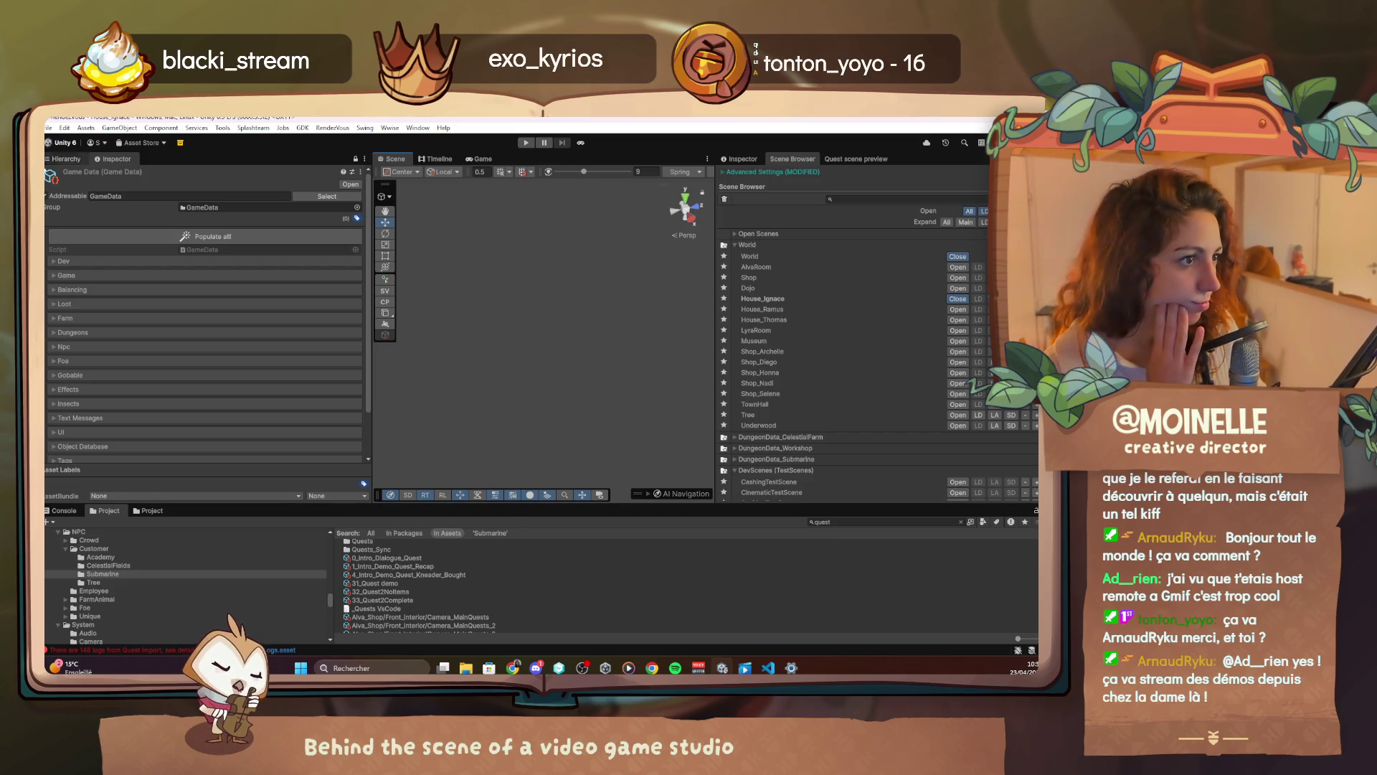
click(65, 163)
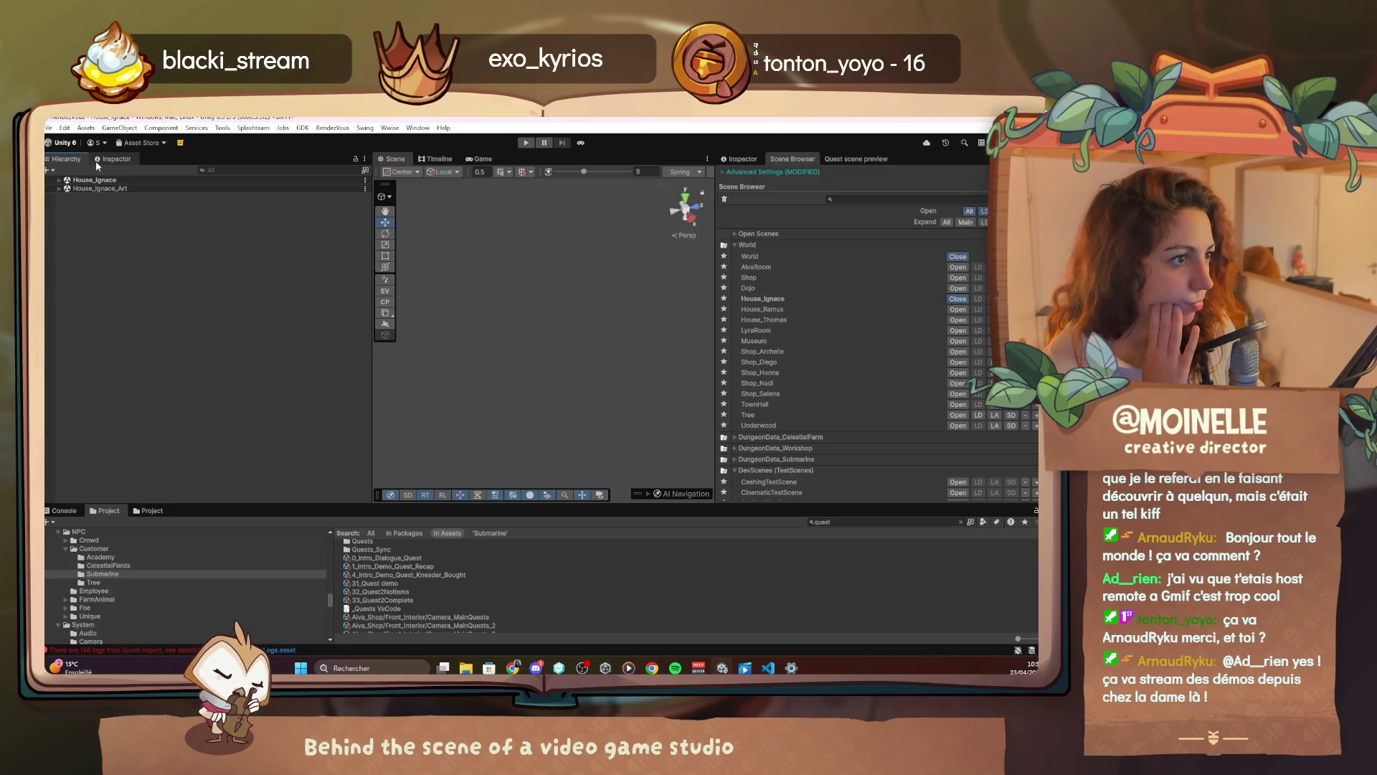
click(59, 180)
click(66, 223)
With Gizmos on, view the room from above and shift the actor slot marker right
double_click(104, 239)
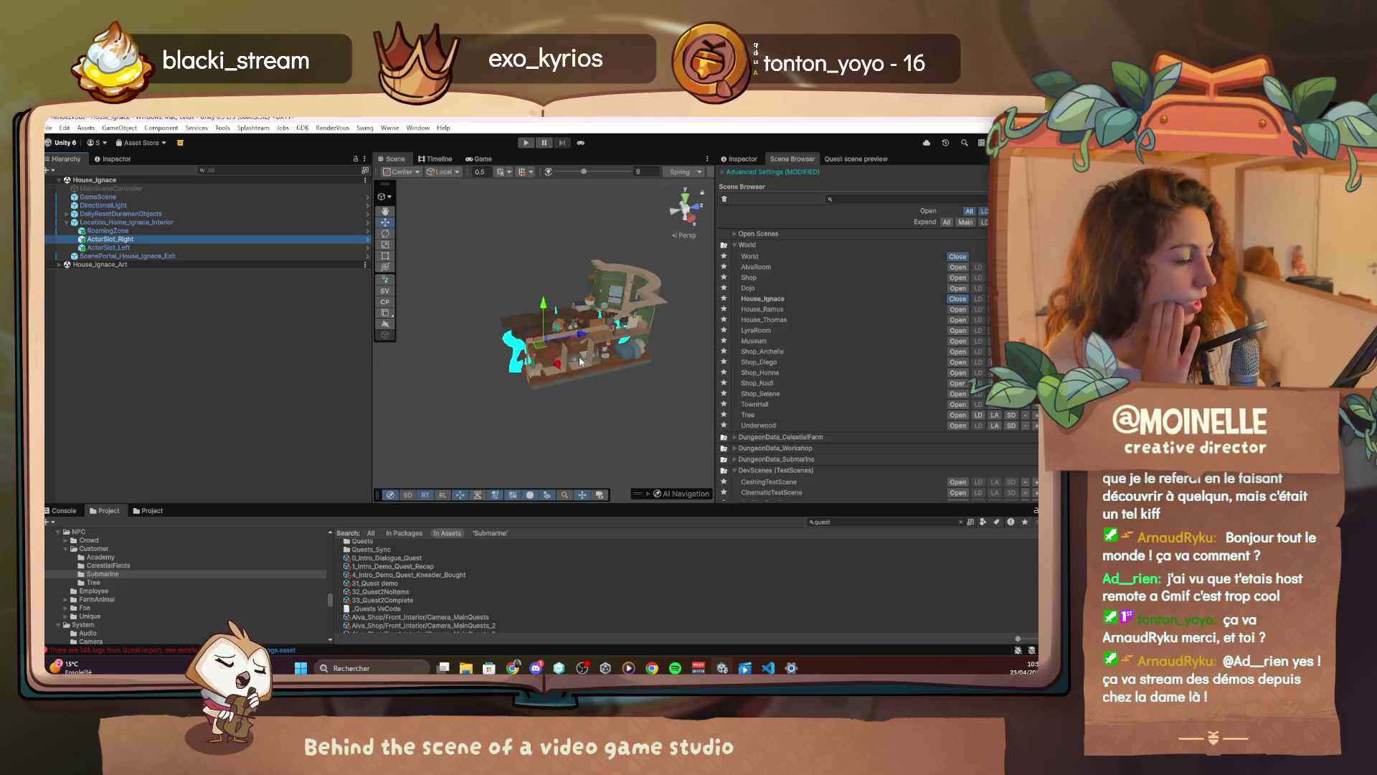
mouse_move(575, 351)
mouse_down()
mouse_move(708, 373)
mouse_move(980, 373)
mouse_up()
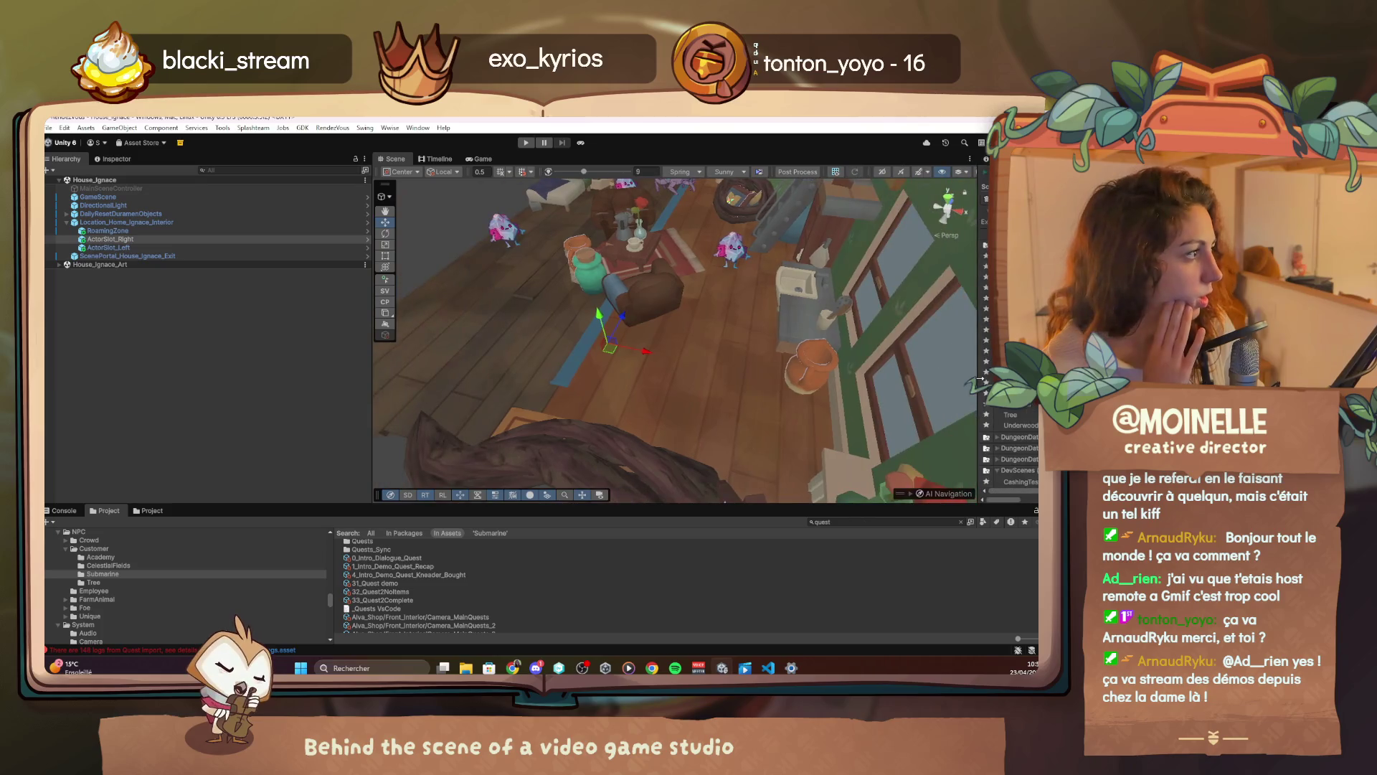
drag(372, 373, 204, 368)
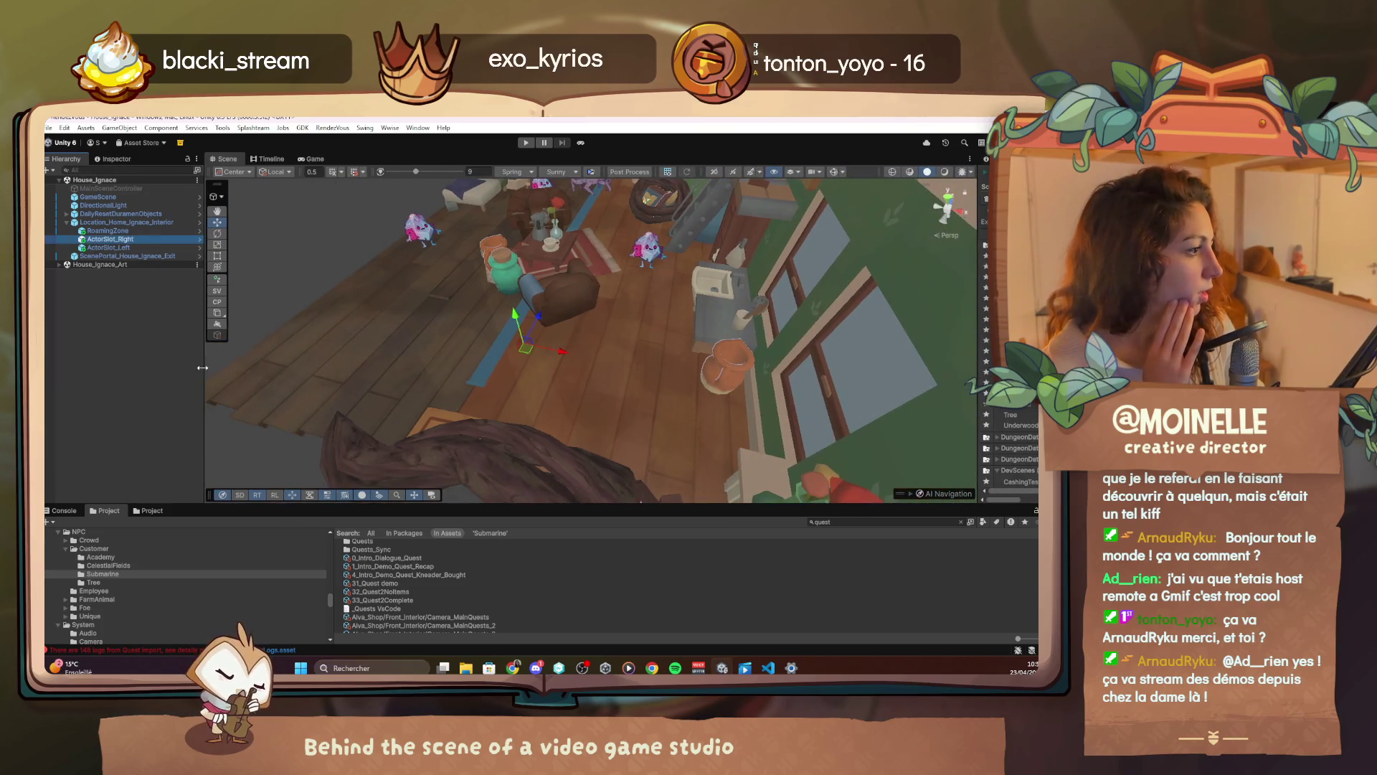
click(833, 172)
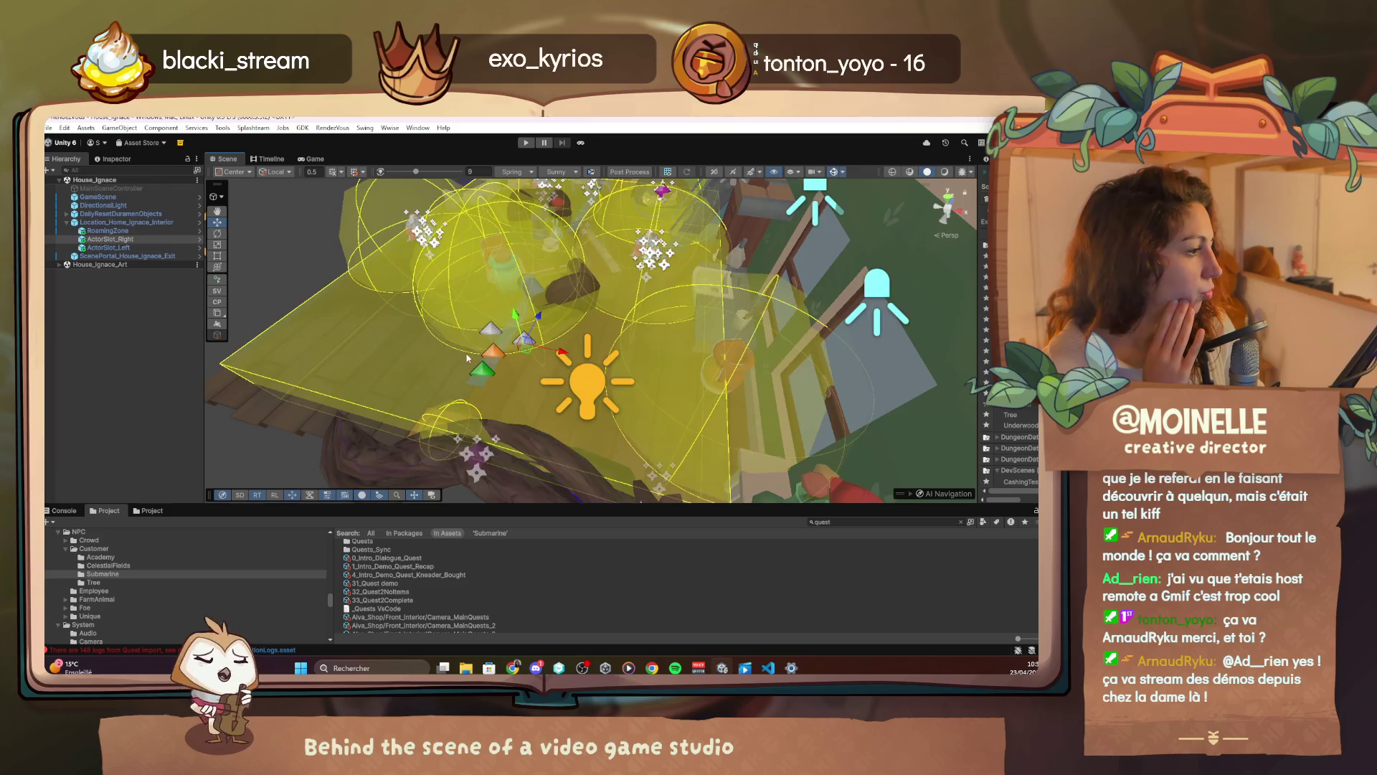
mouse_move(529, 350)
mouse_down()
mouse_move(543, 350)
mouse_move(459, 338)
mouse_move(466, 326)
mouse_up()
click(471, 331)
Save the House_Ignace scene and bring the script editor back to the front
click(196, 180)
click(206, 205)
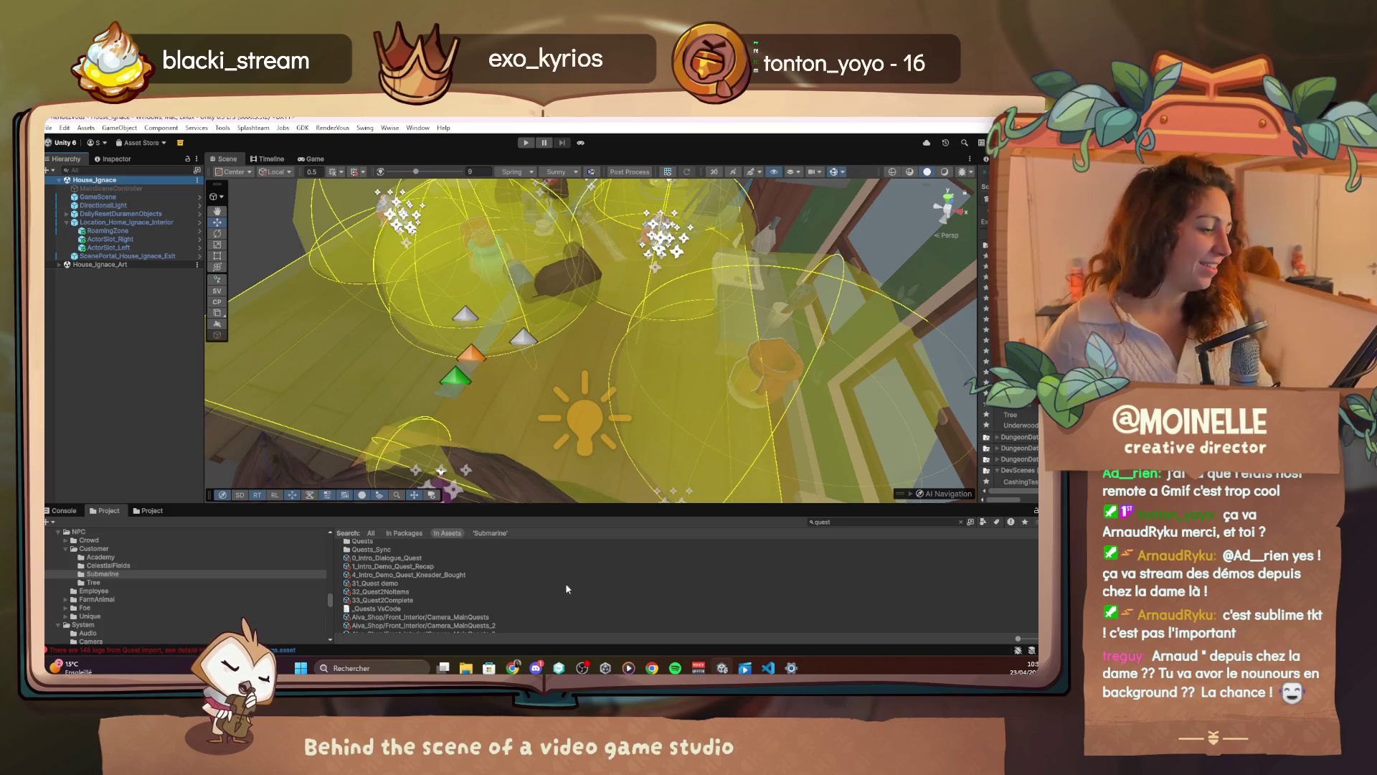
click(766, 668)
click(66, 120)
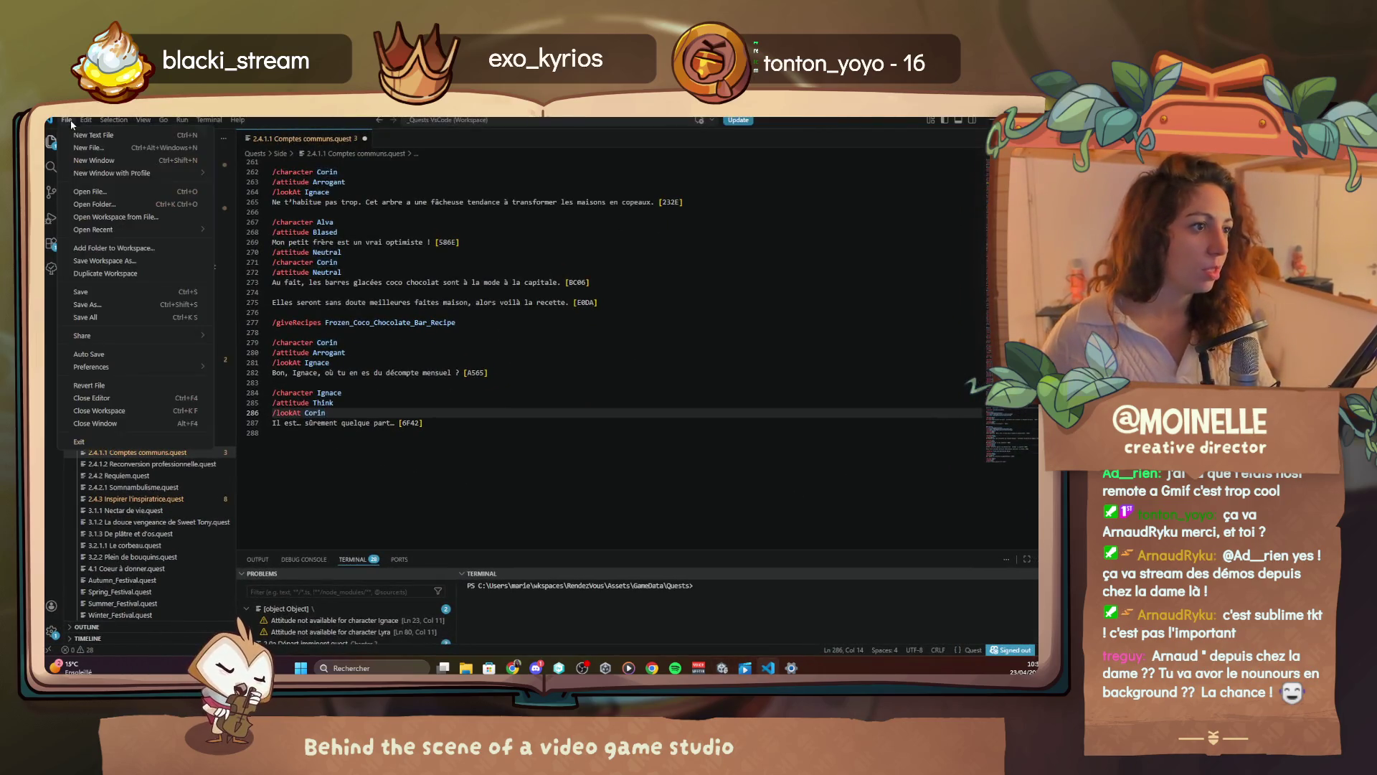
Save Comptes communs.quest and switch back to Unity
click(130, 295)
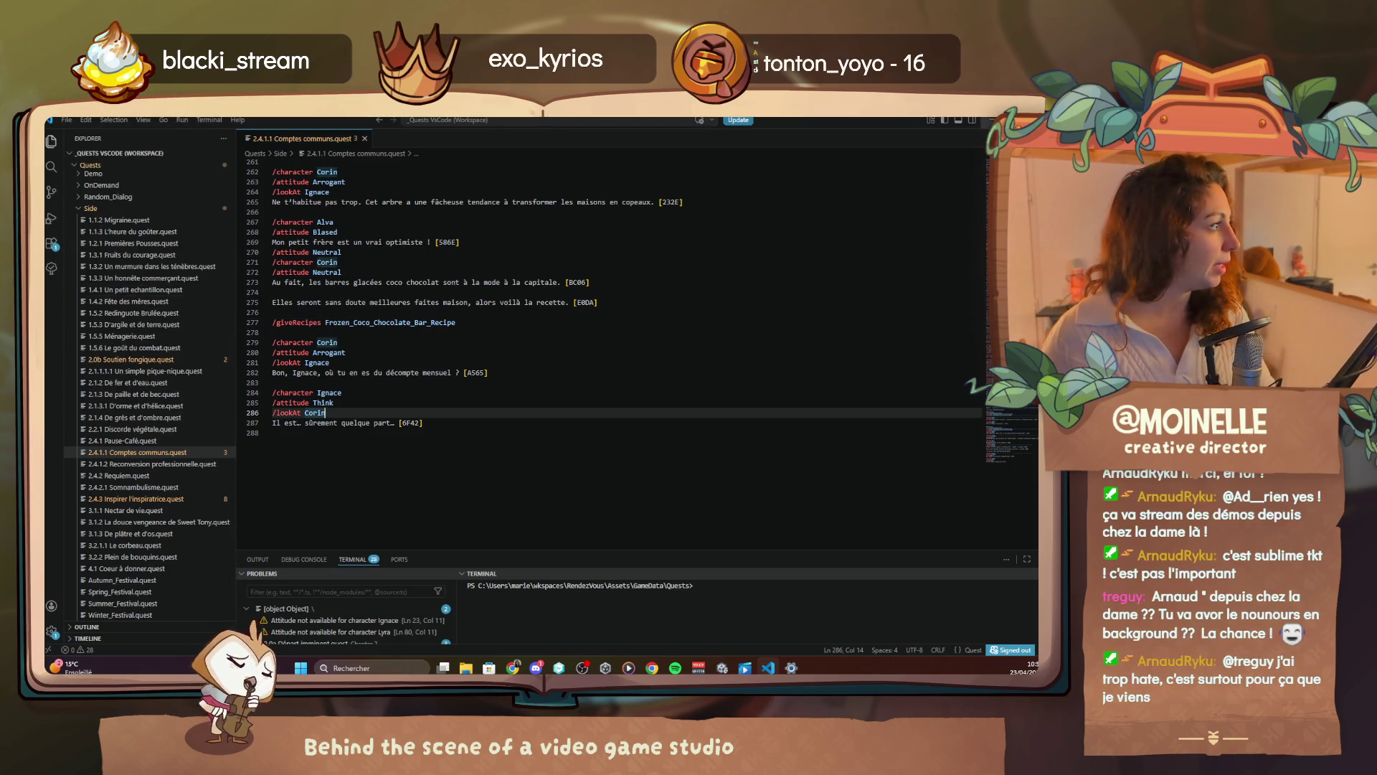
key(alt+Tab)
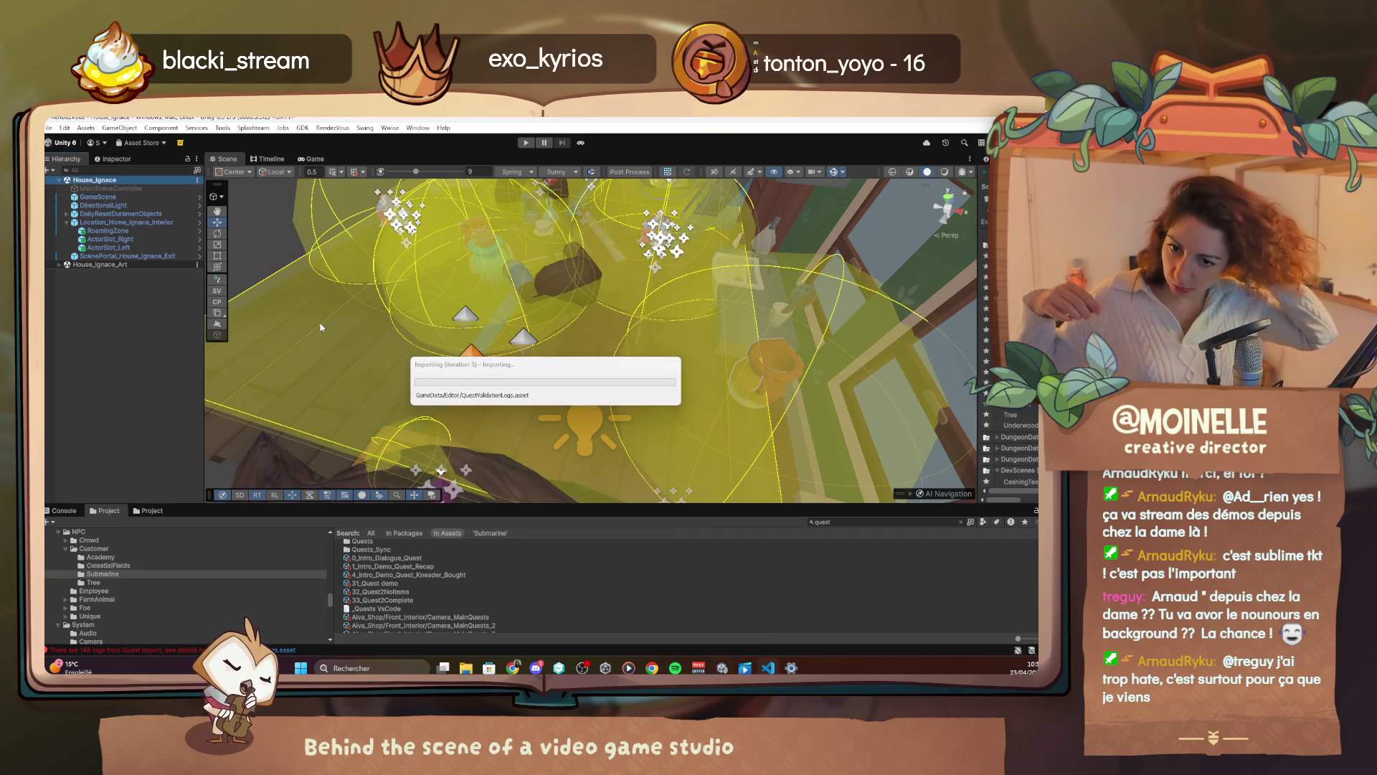
Start play mode, maximize the Game view, and open the debug menu with F1
click(582, 143)
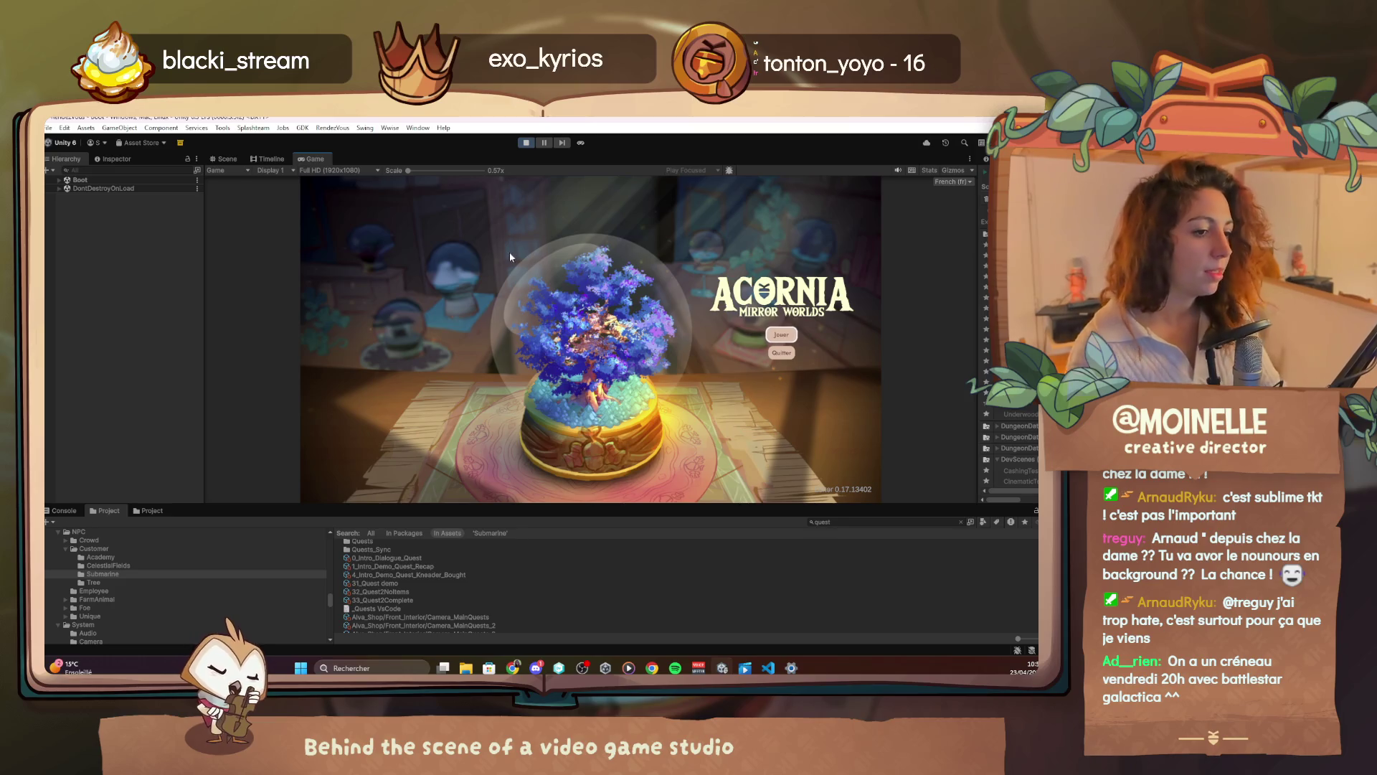
double_click(311, 160)
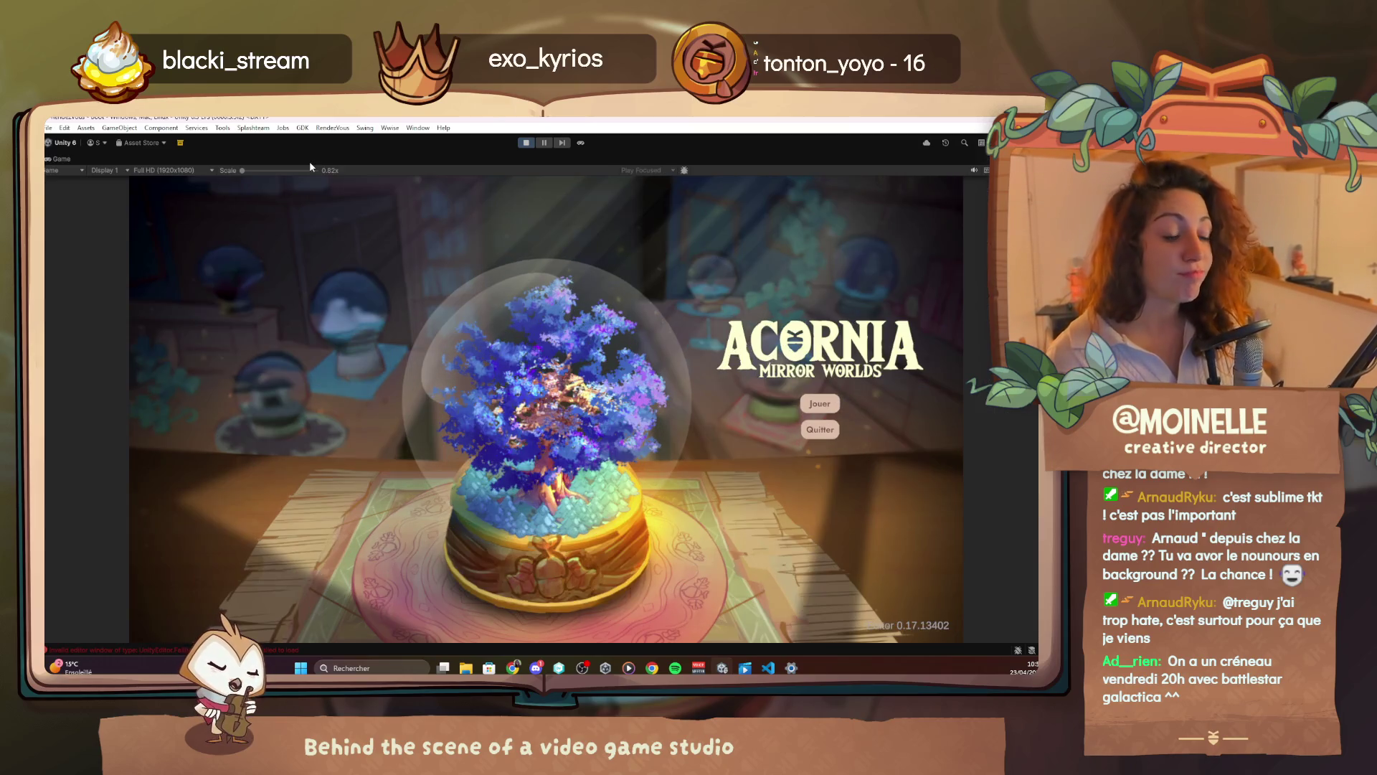
key(F1)
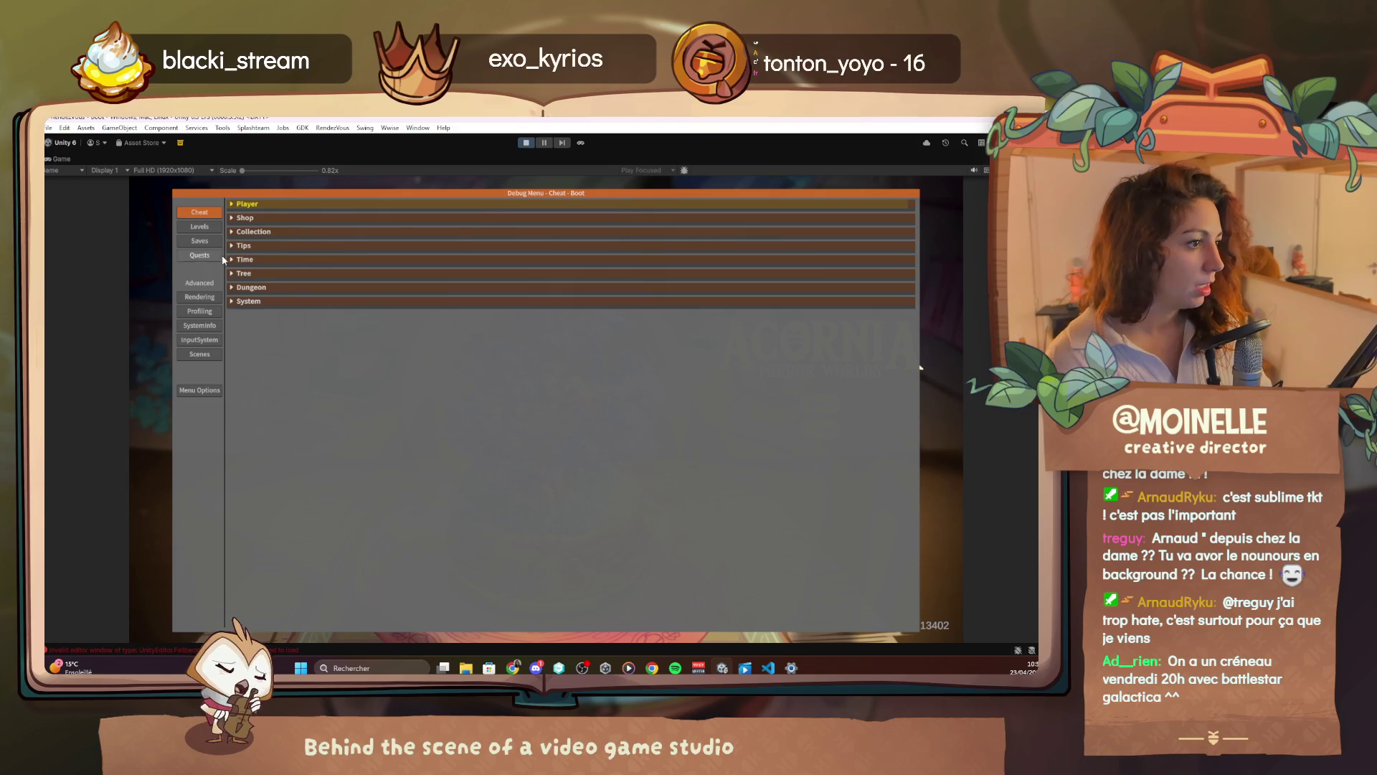
From the debug Quests page, unlock 2.4 Esprit de la Solitude and its remaining Chapter 2 prerequisites
click(220, 257)
click(282, 274)
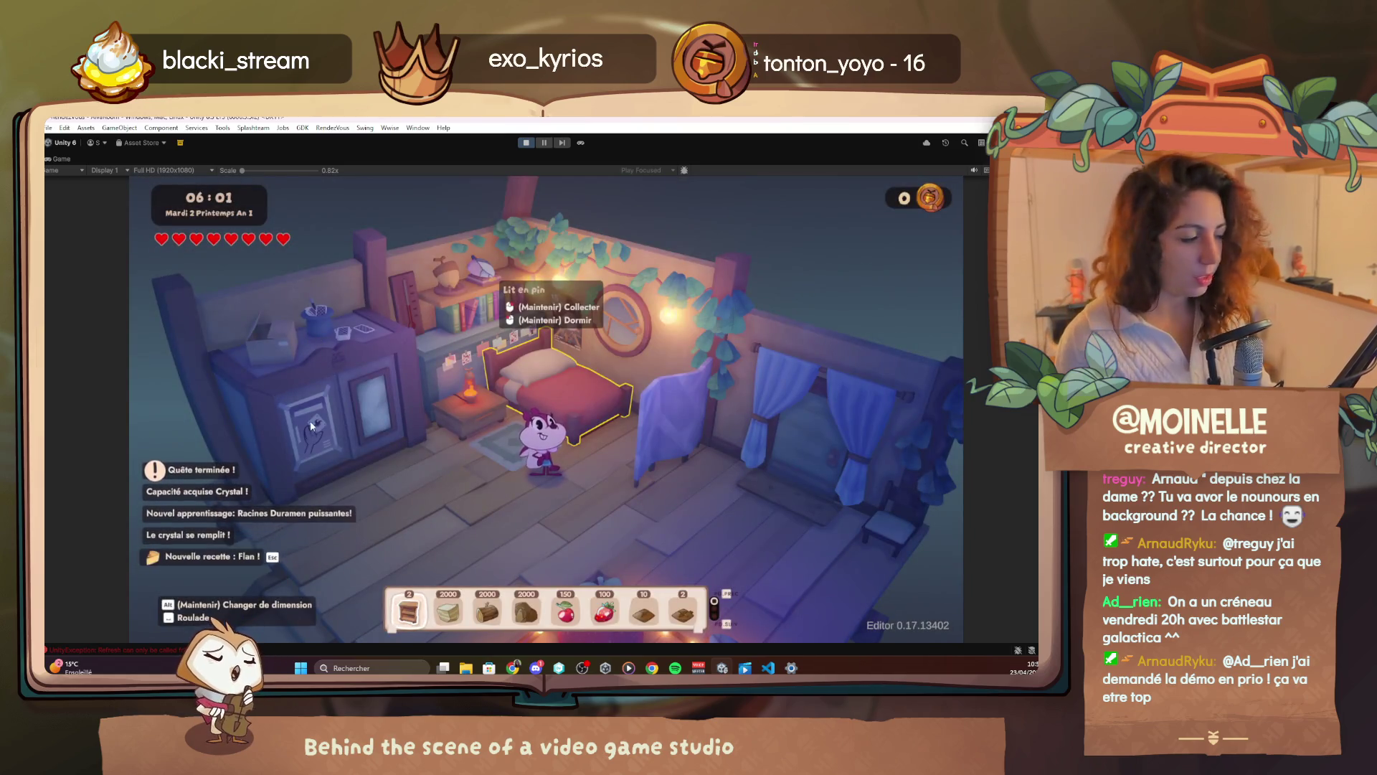
key(F1)
click(255, 273)
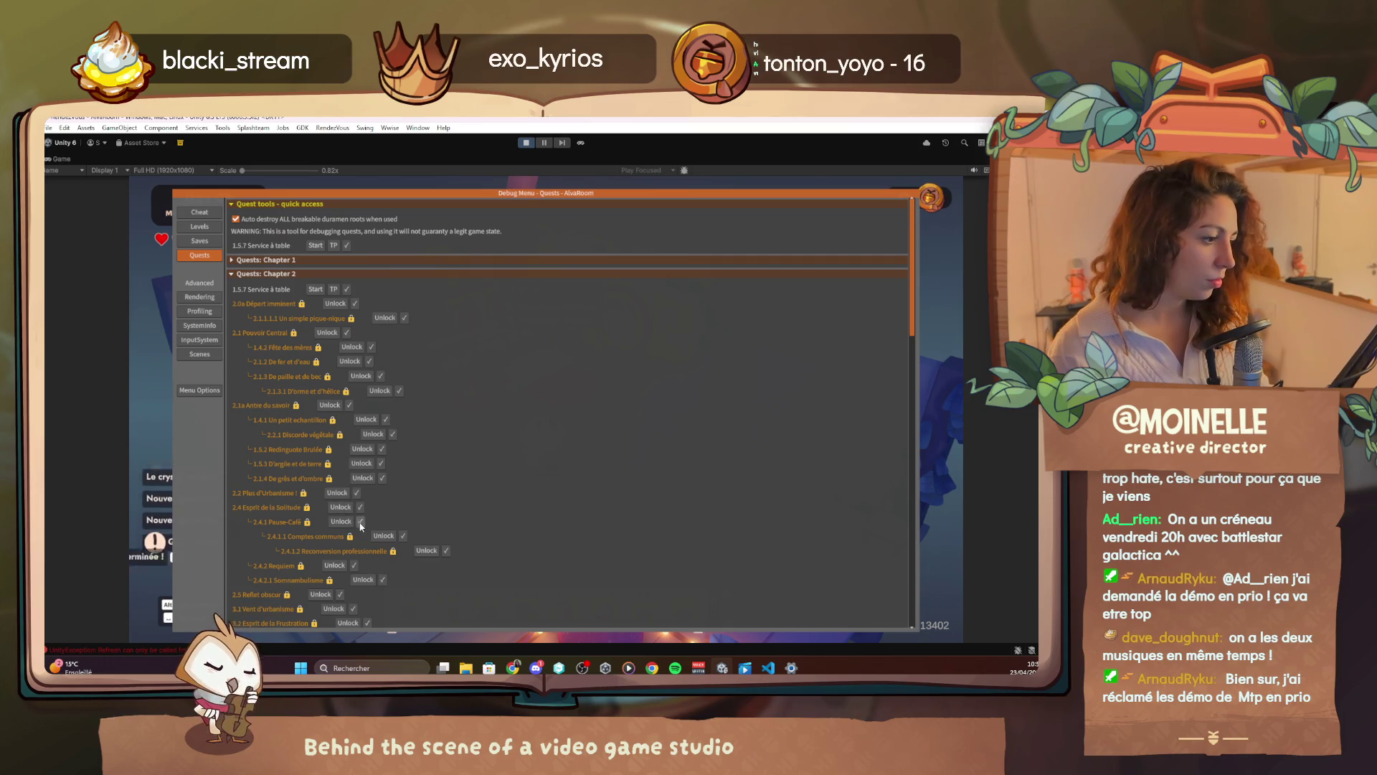
click(341, 507)
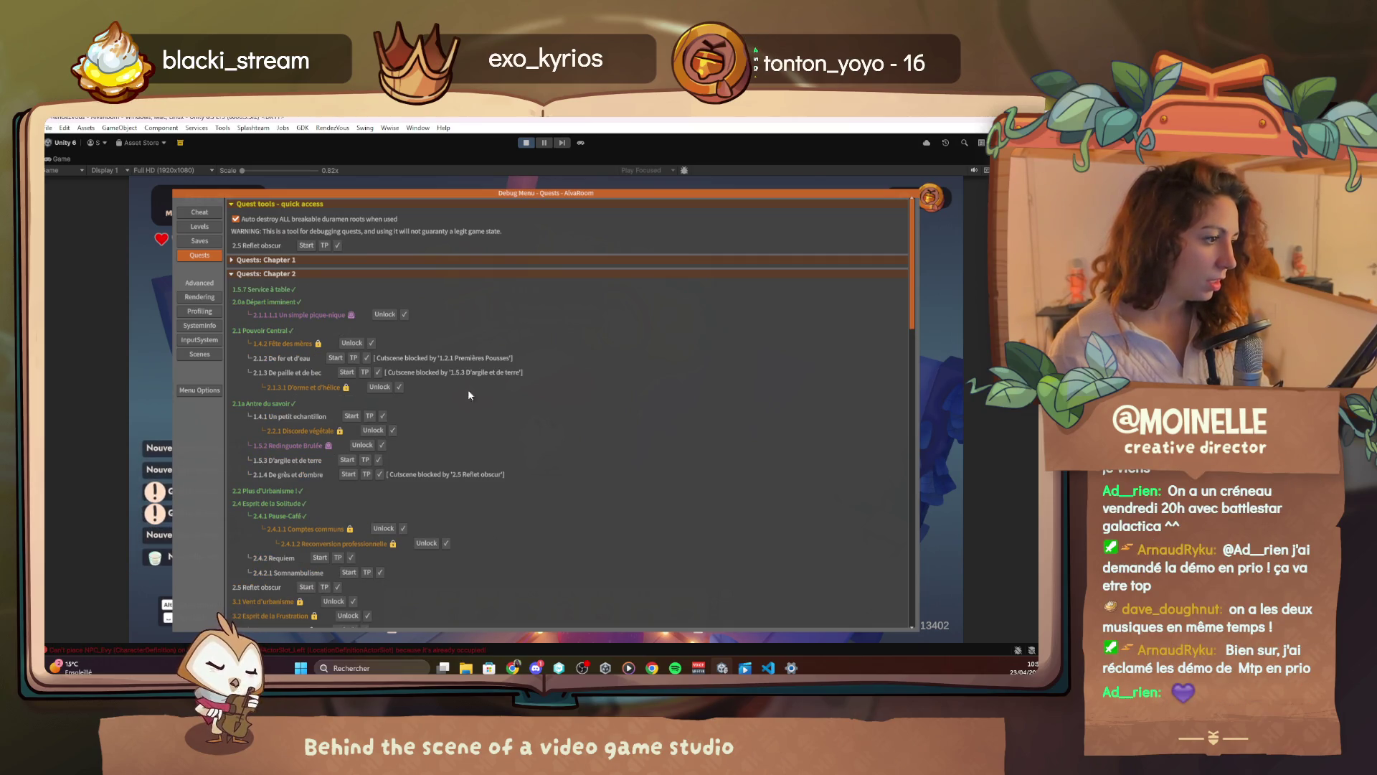
click(363, 445)
click(383, 528)
Close the debug menu and return to the running game in Unity
click(387, 528)
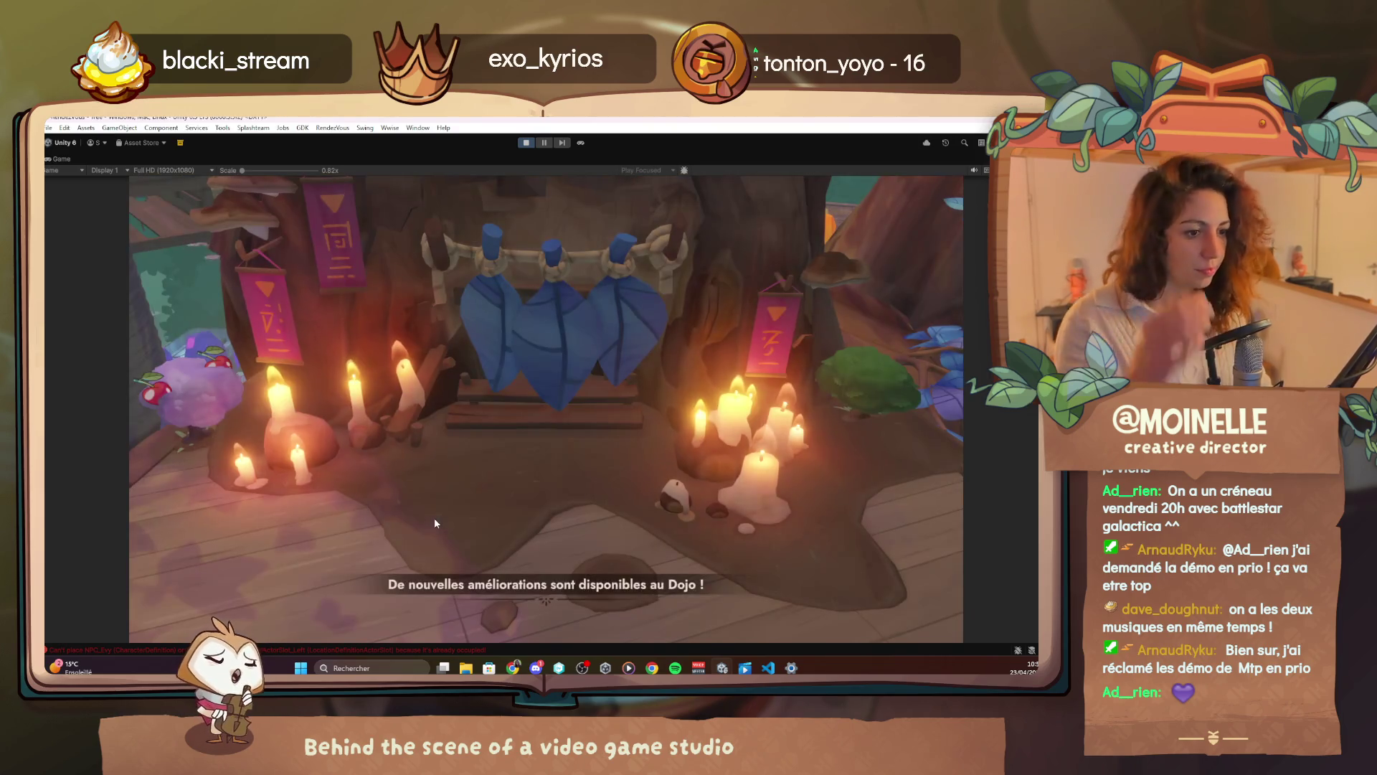
click(628, 668)
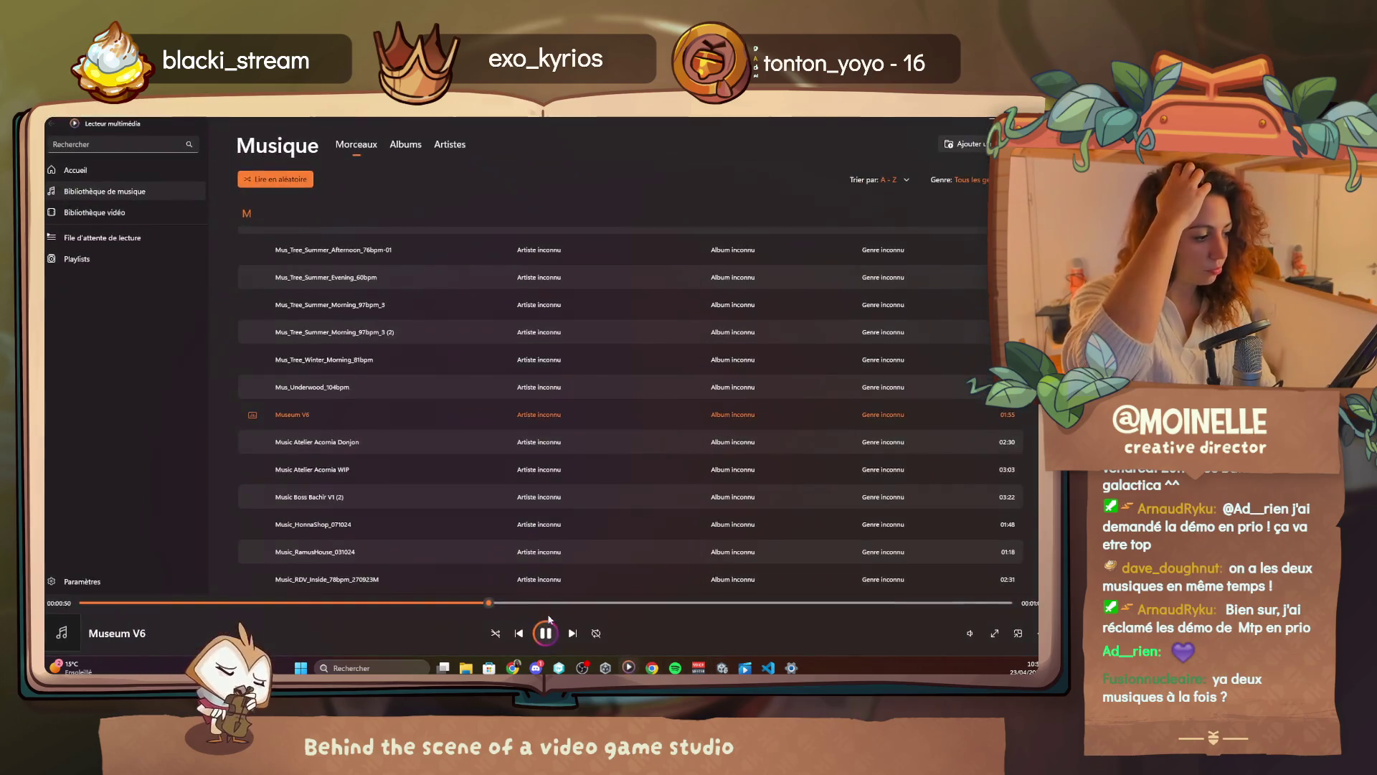
key(alt+Tab)
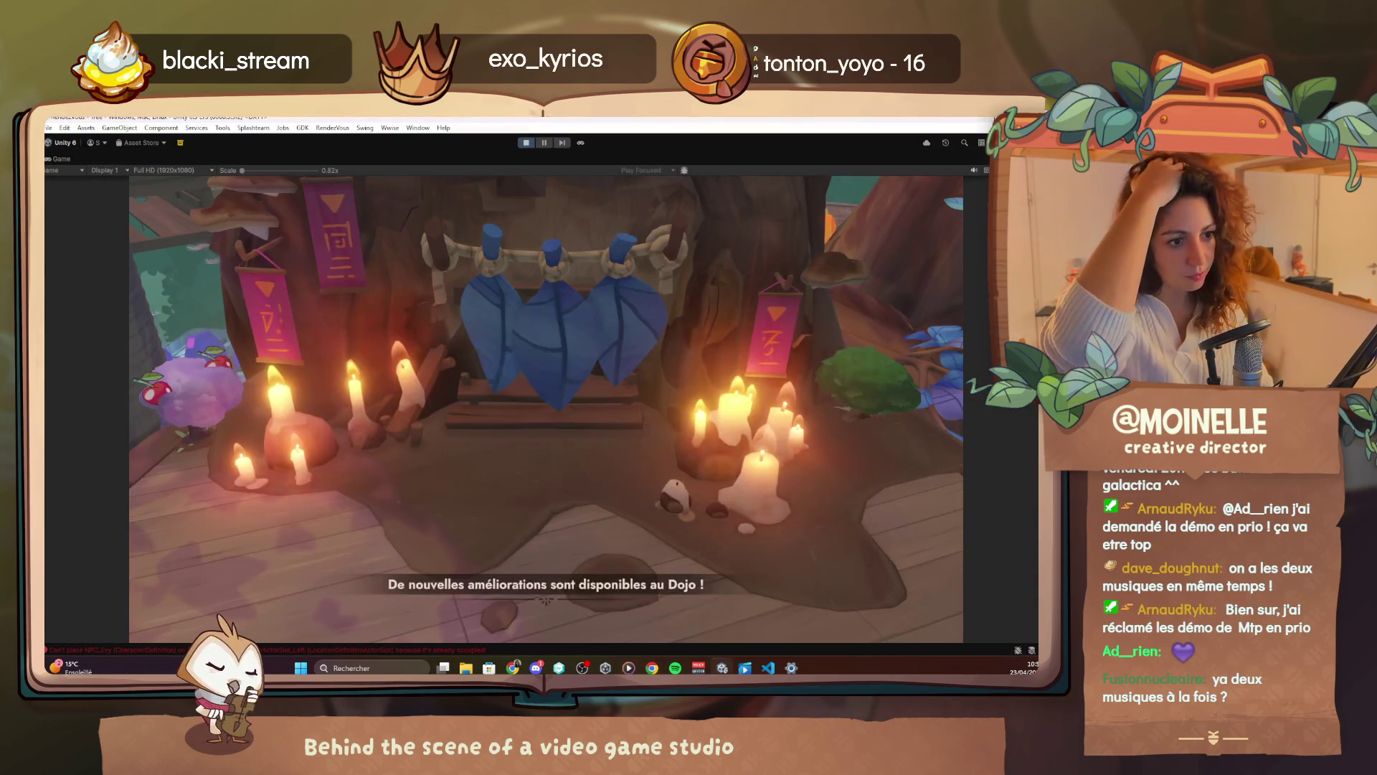
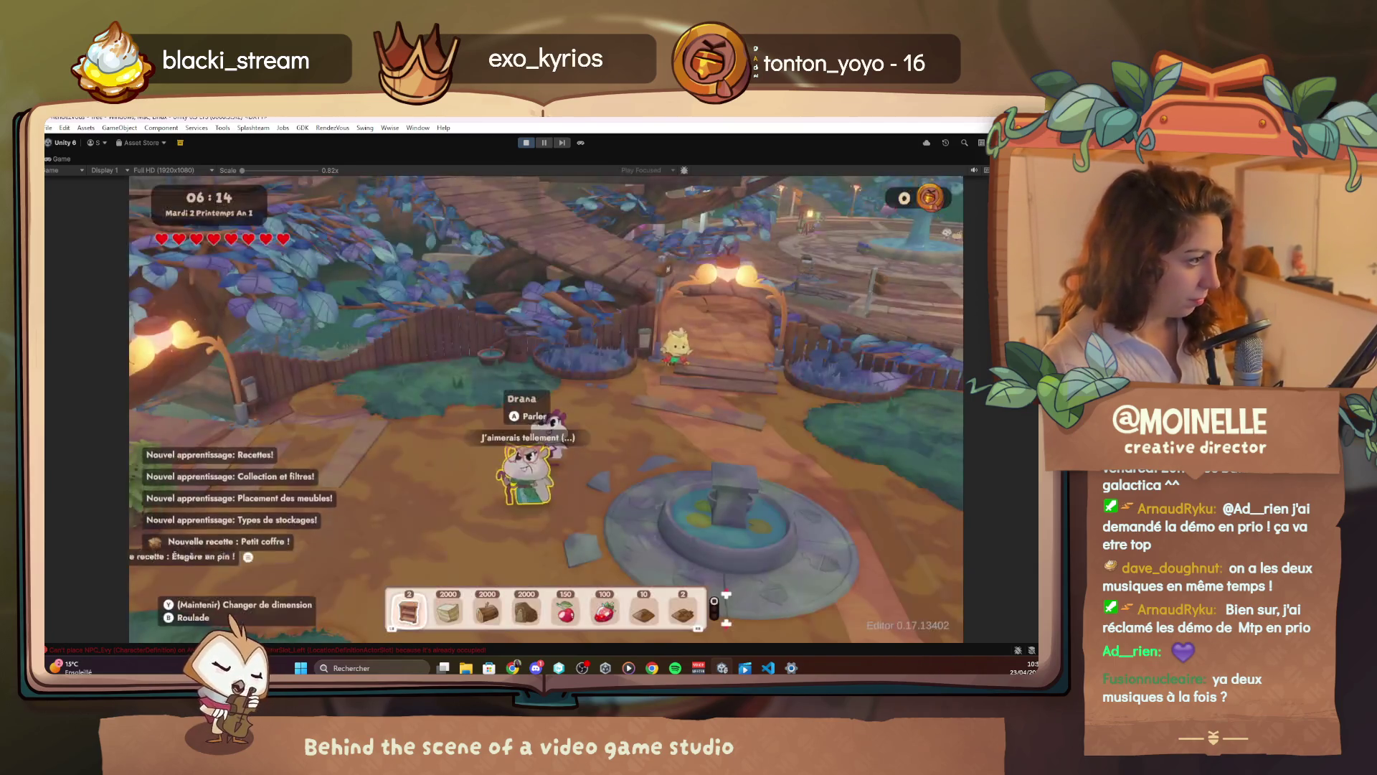
Advance quest 2.4.1.1 Comptes communs one step, fly to the wooden walkway in god mode, reopen the quest tree
key(F1)
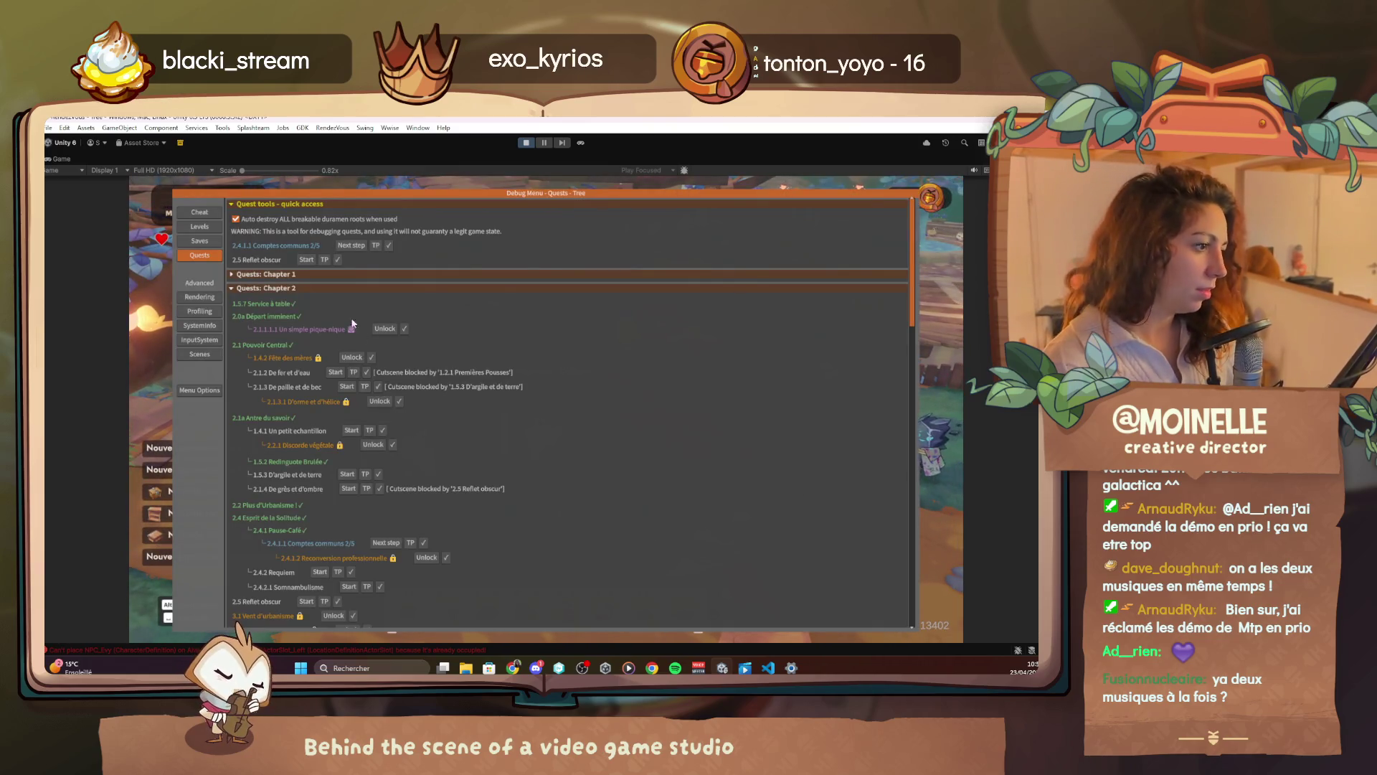
click(386, 543)
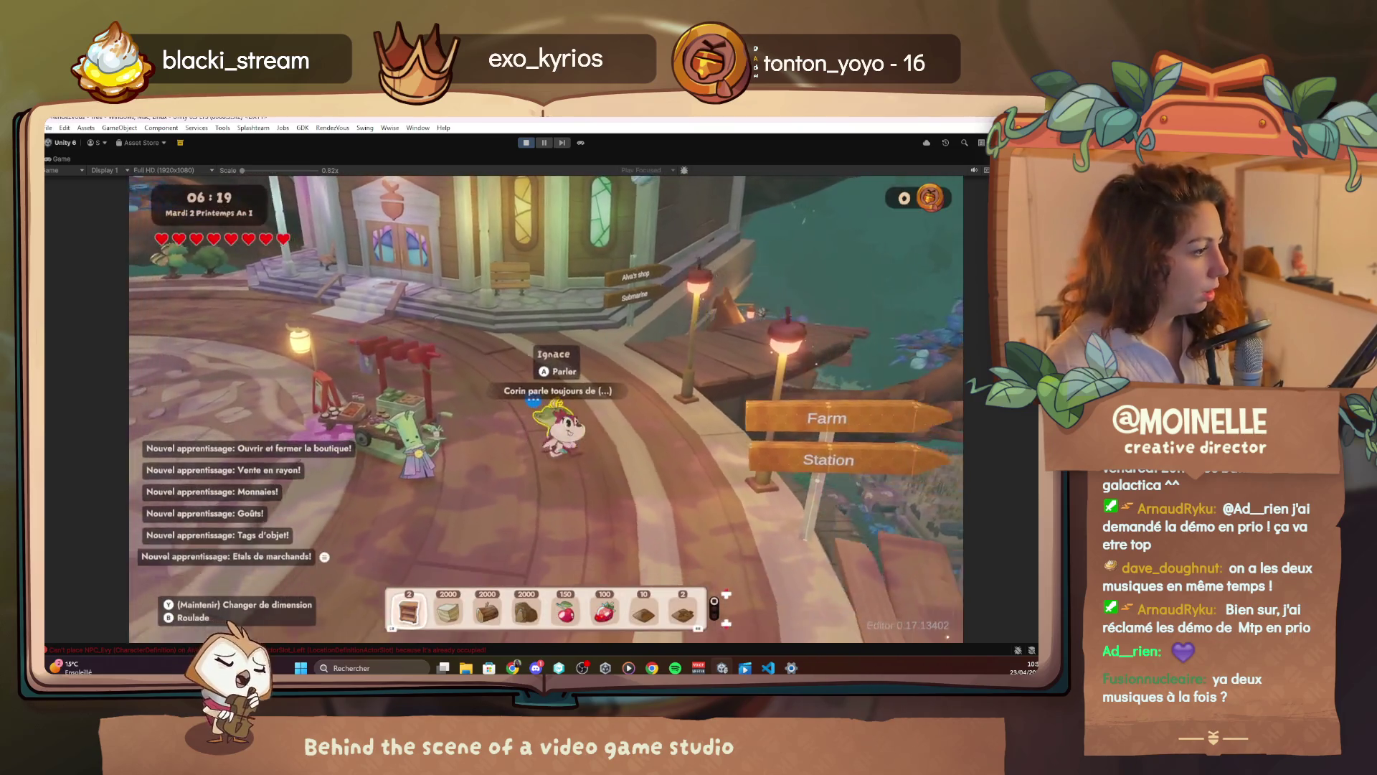
key(F4)
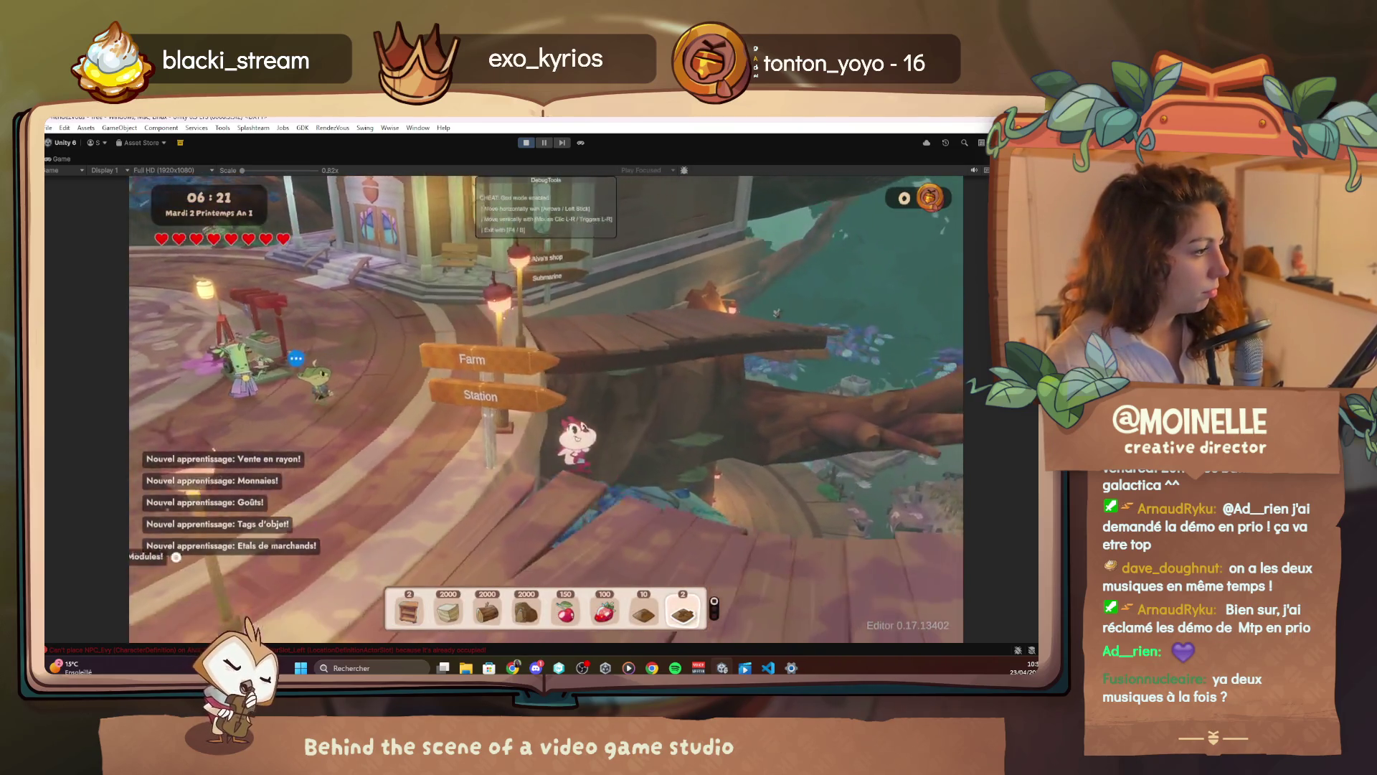
key(Up)
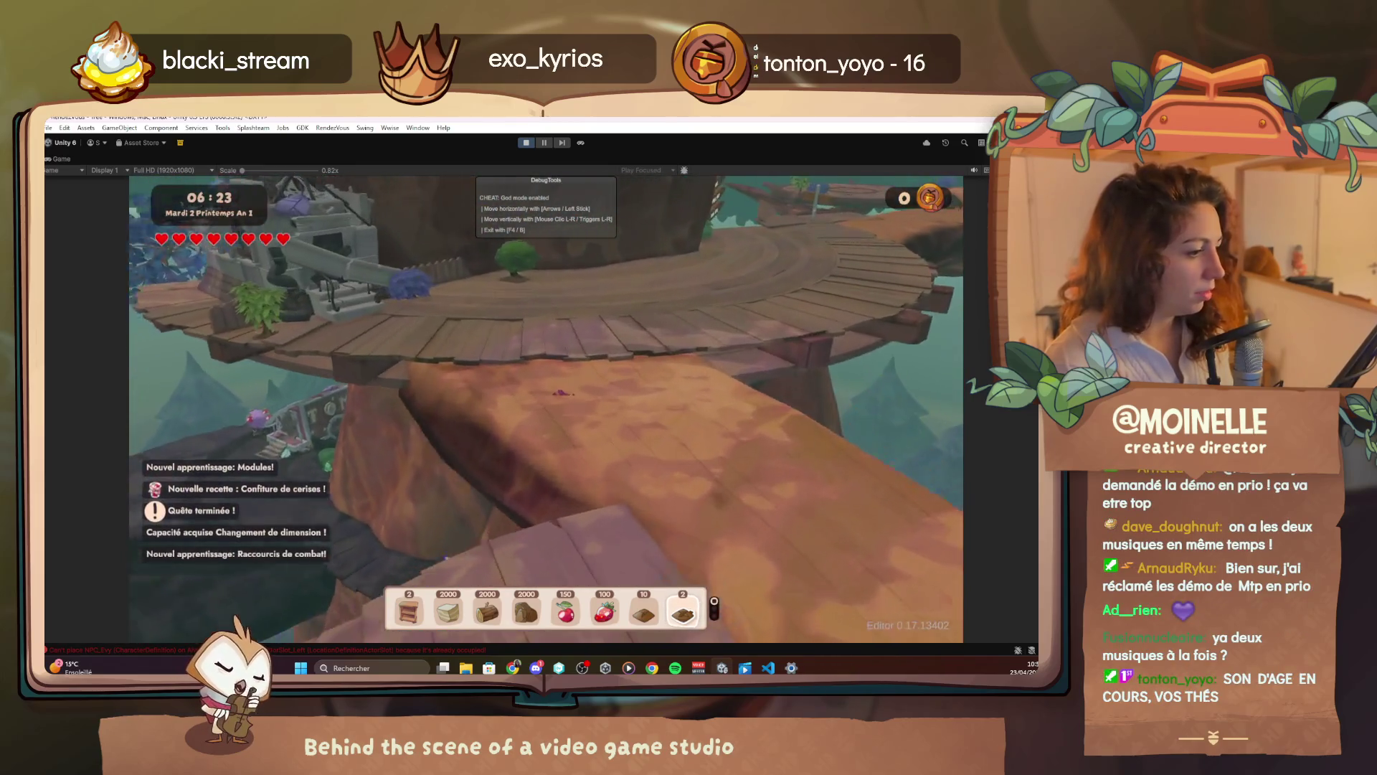
key(F4)
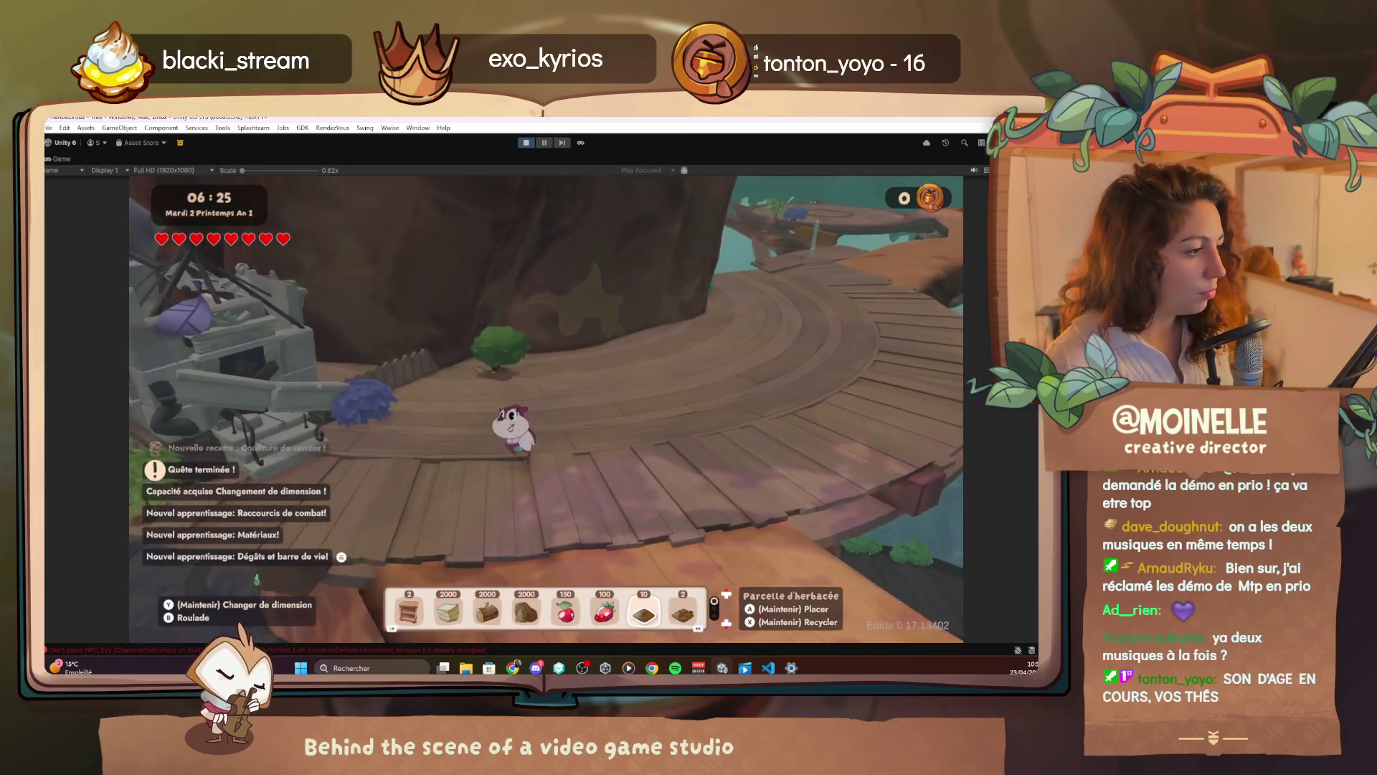
key(F1)
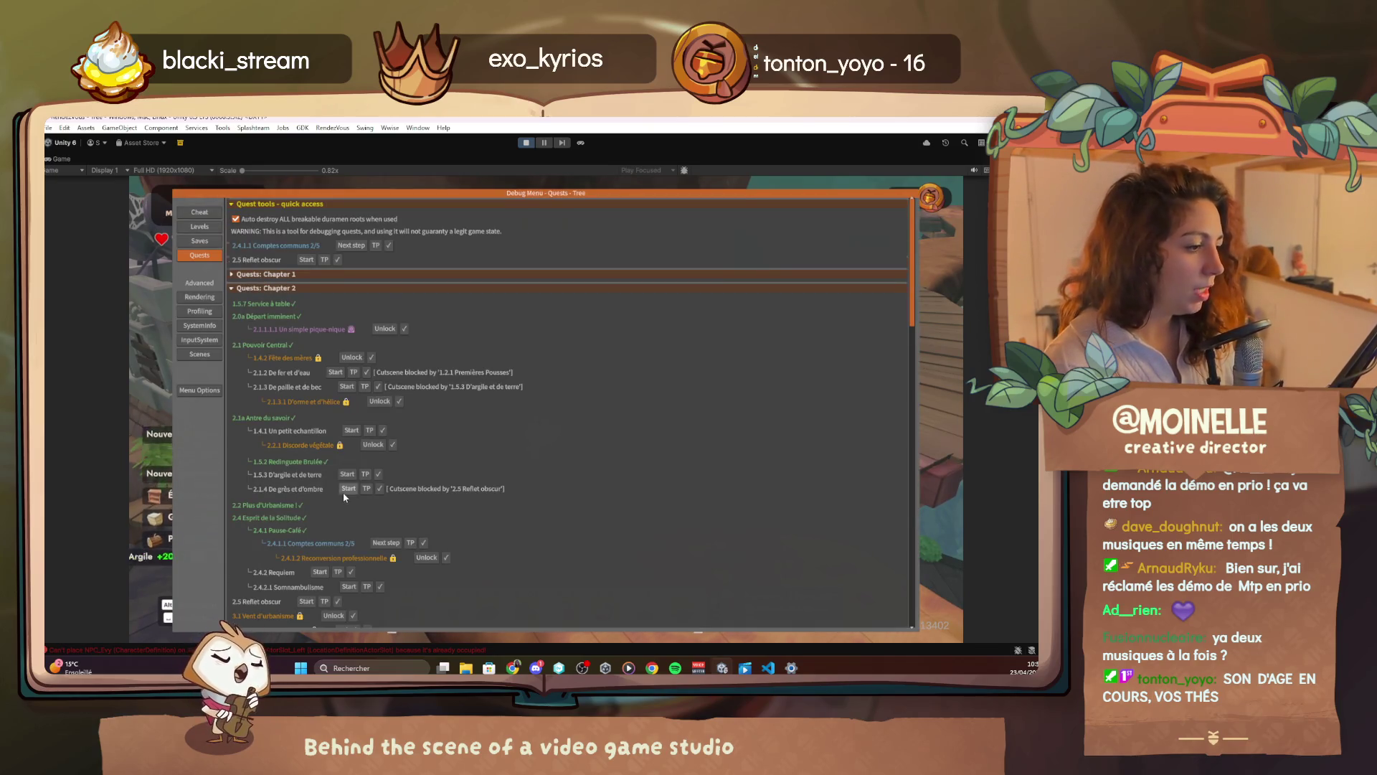
Unlock 3.1 Vent d'urbanisme in the debug quest tree and teleport to its start beside Drana
scroll(343, 492, down, 10)
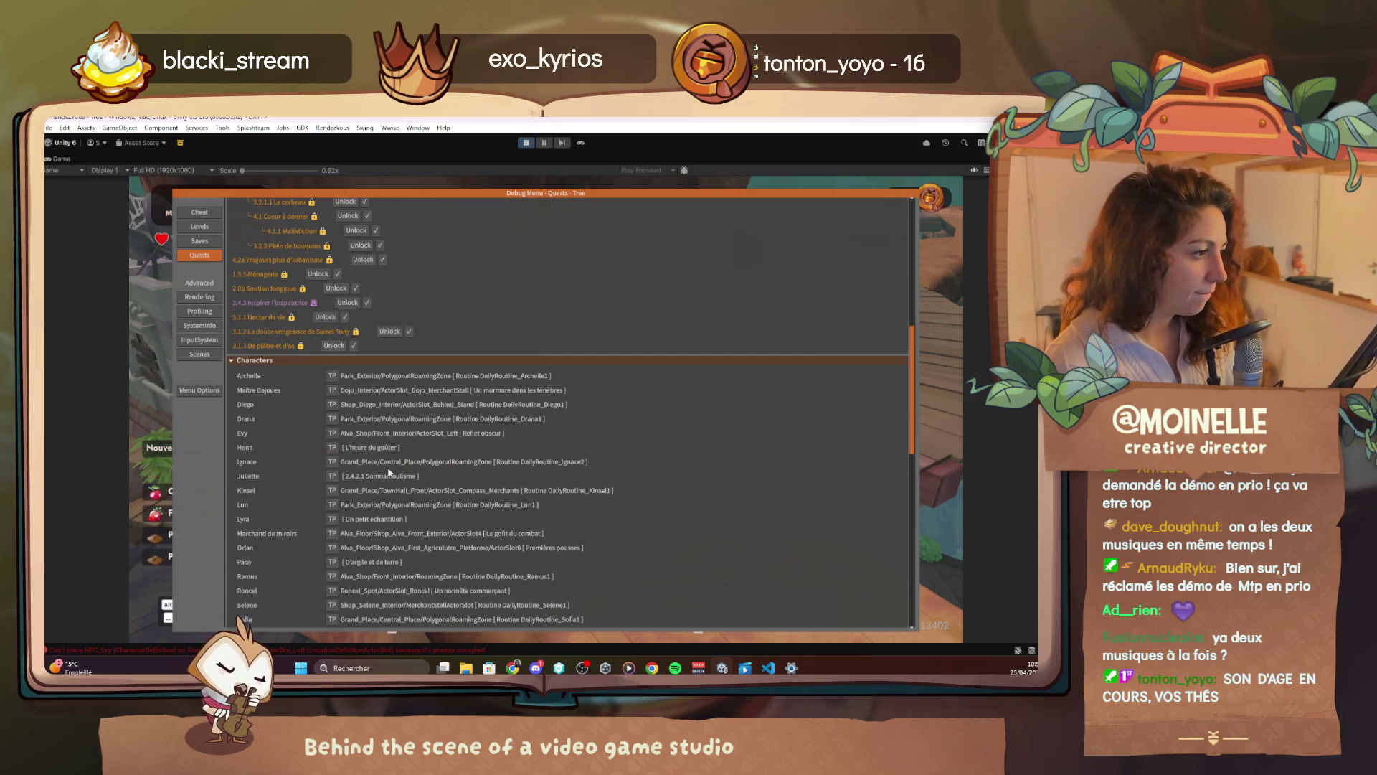
scroll(380, 480, up, 3)
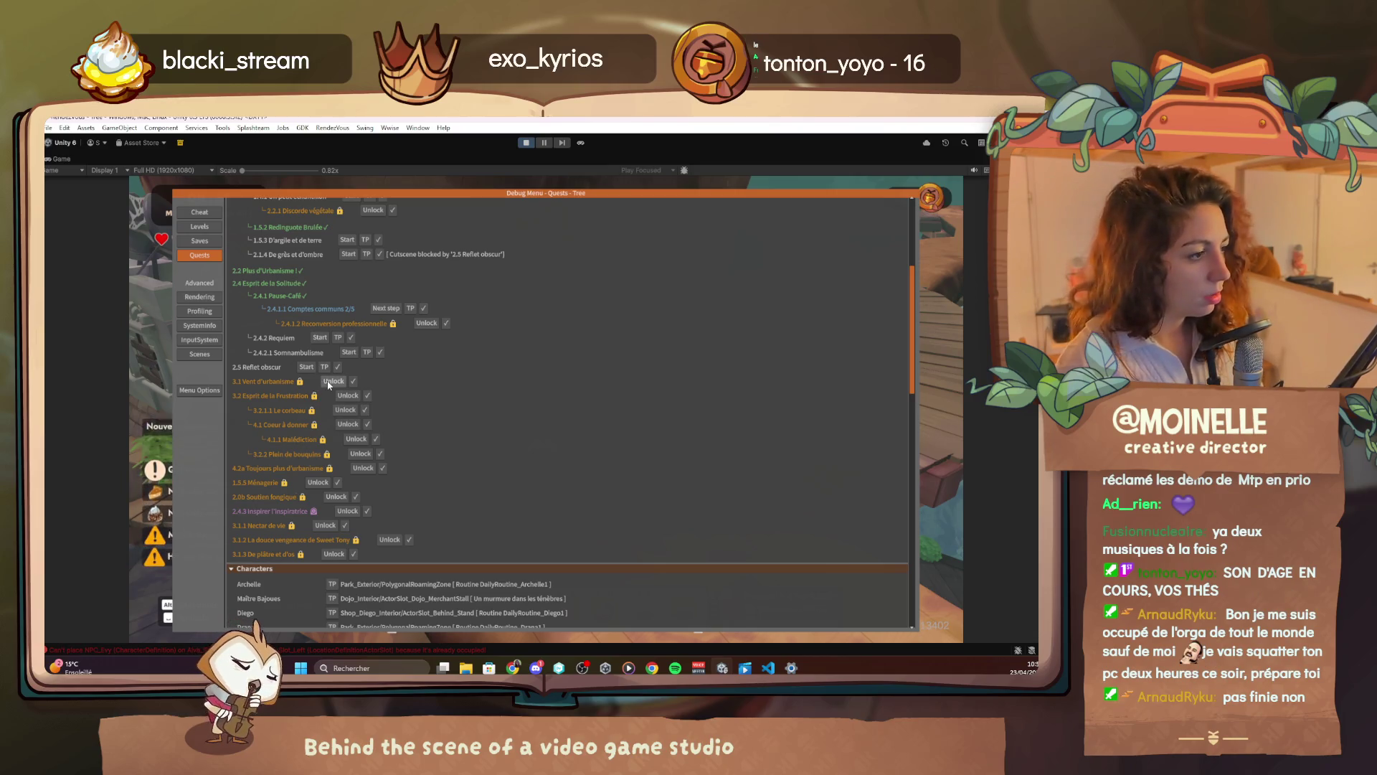
click(329, 383)
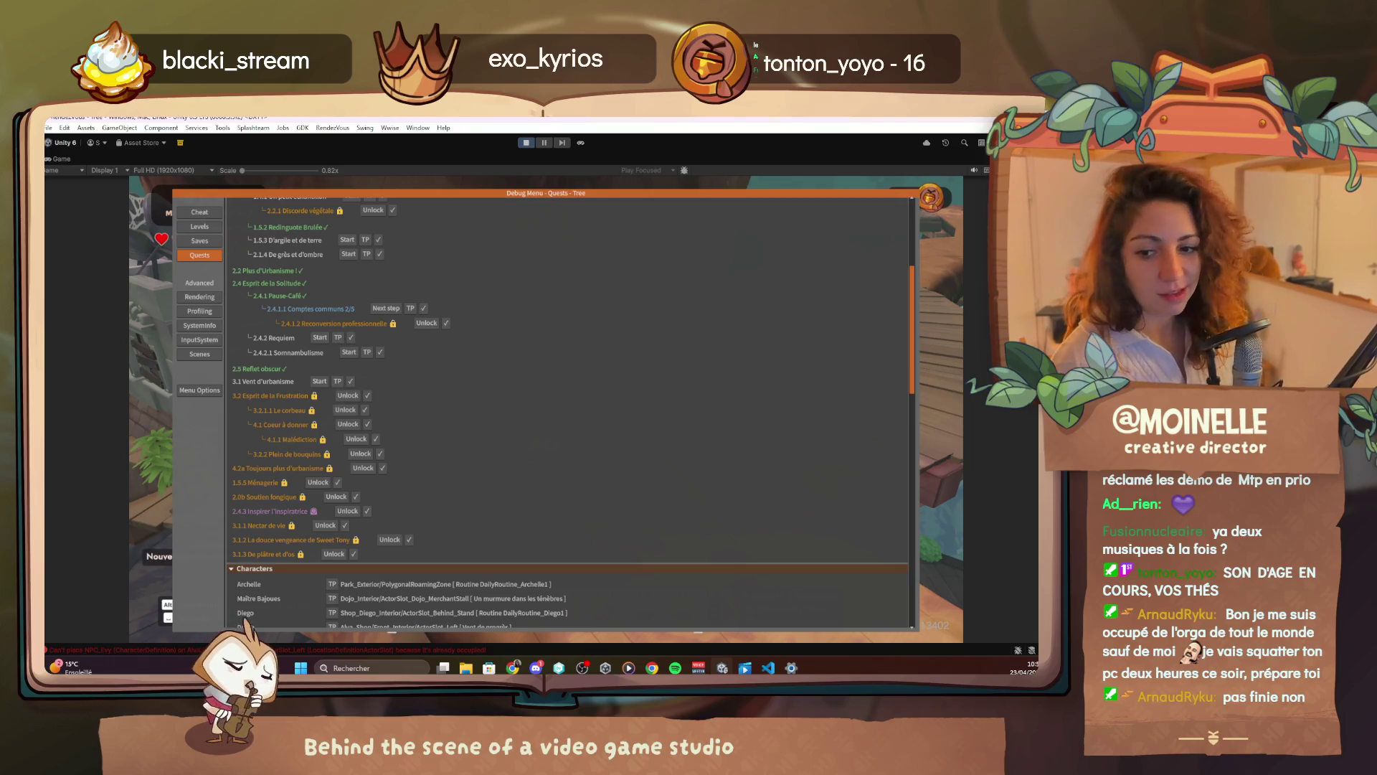
click(341, 385)
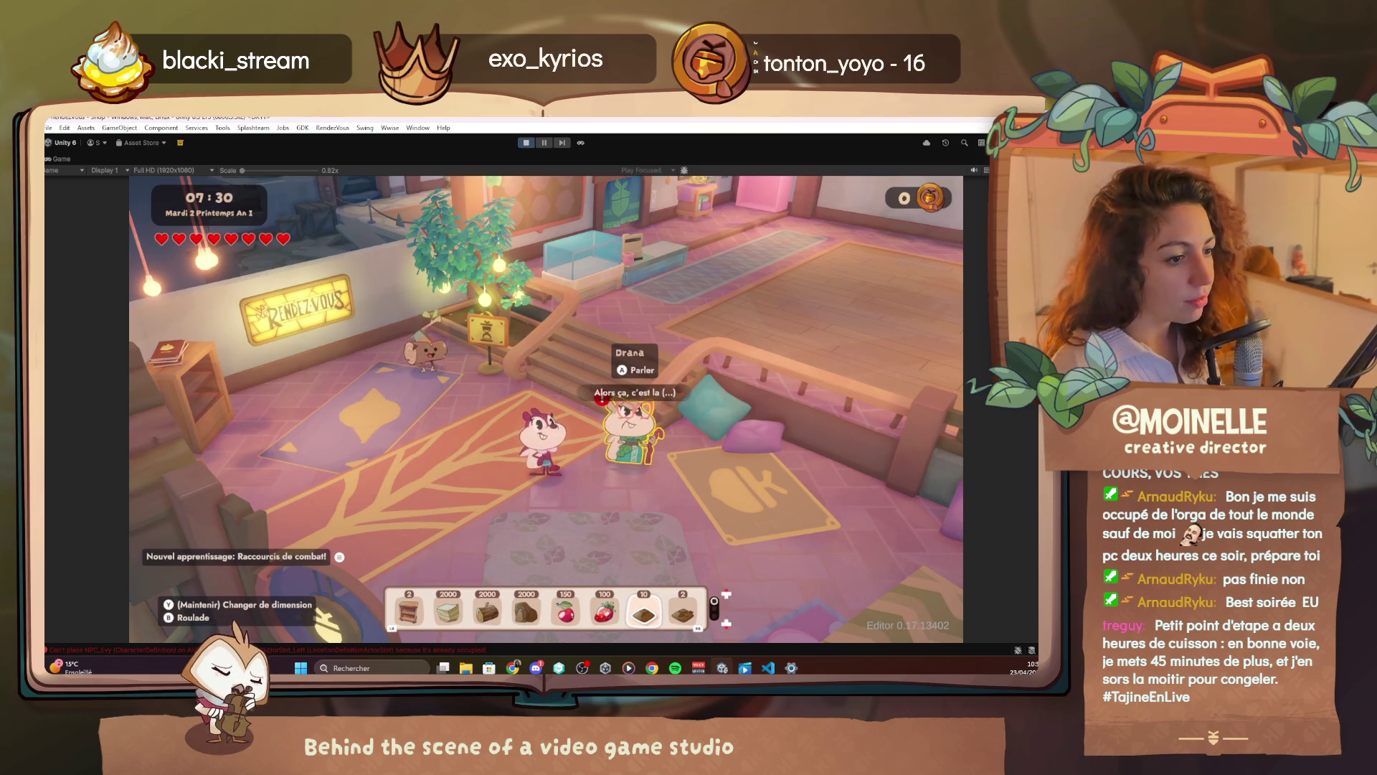
Talk to Drana to start the Vent d'urbanisme dialogue, then bring up the quest scripts in VS Code
key(e)
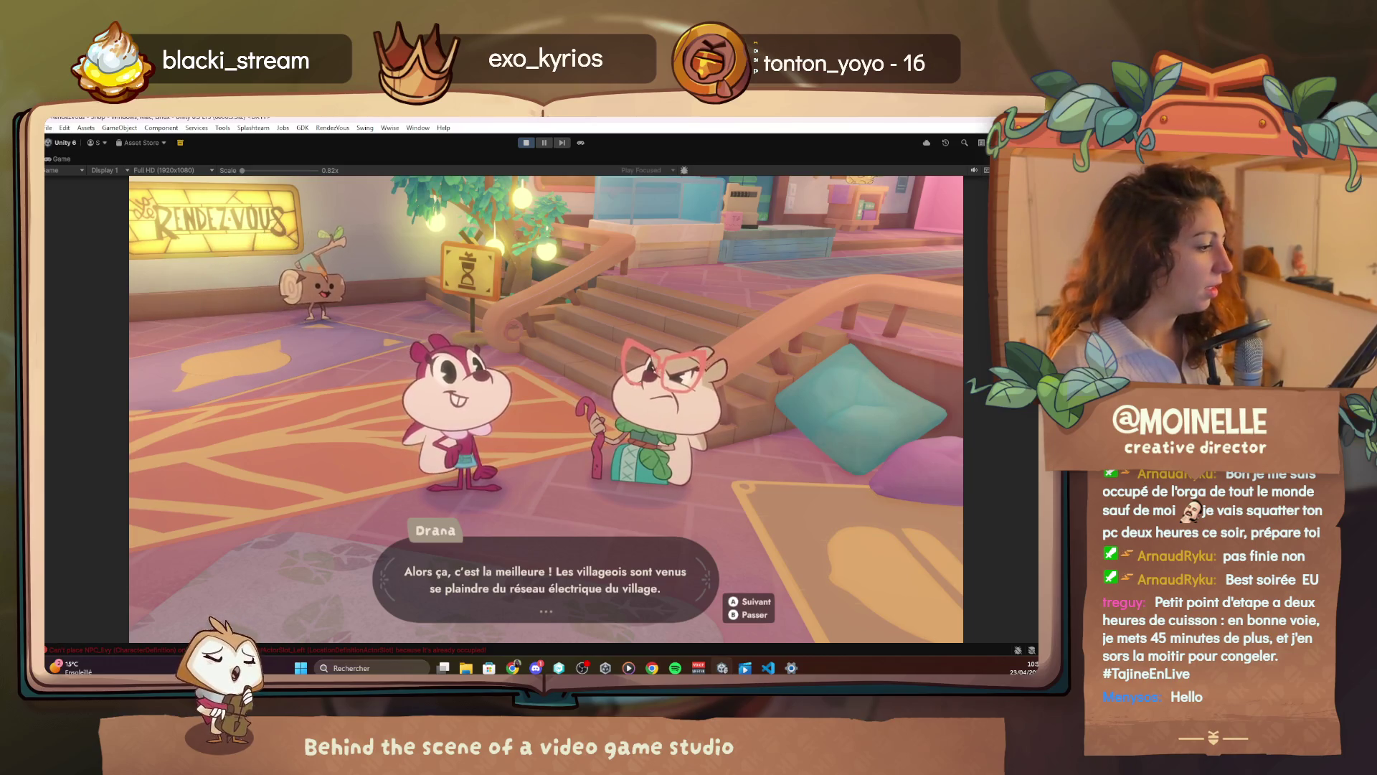
click(770, 669)
scroll(98, 391, up, 5)
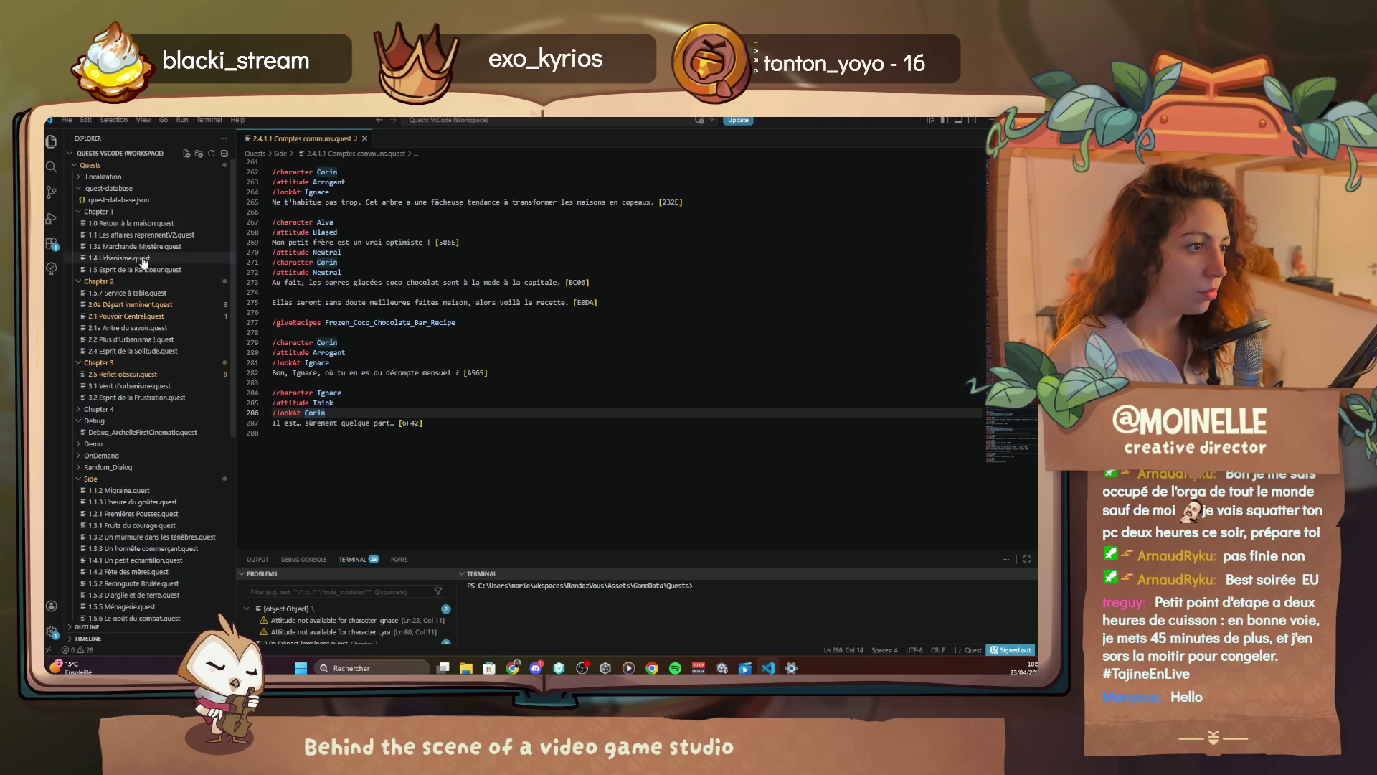
In 3.1 Vent d'urbanisme.quest, add /character Alva with /attitude Surprised in place of /attitude Happy, then return to the game
click(144, 387)
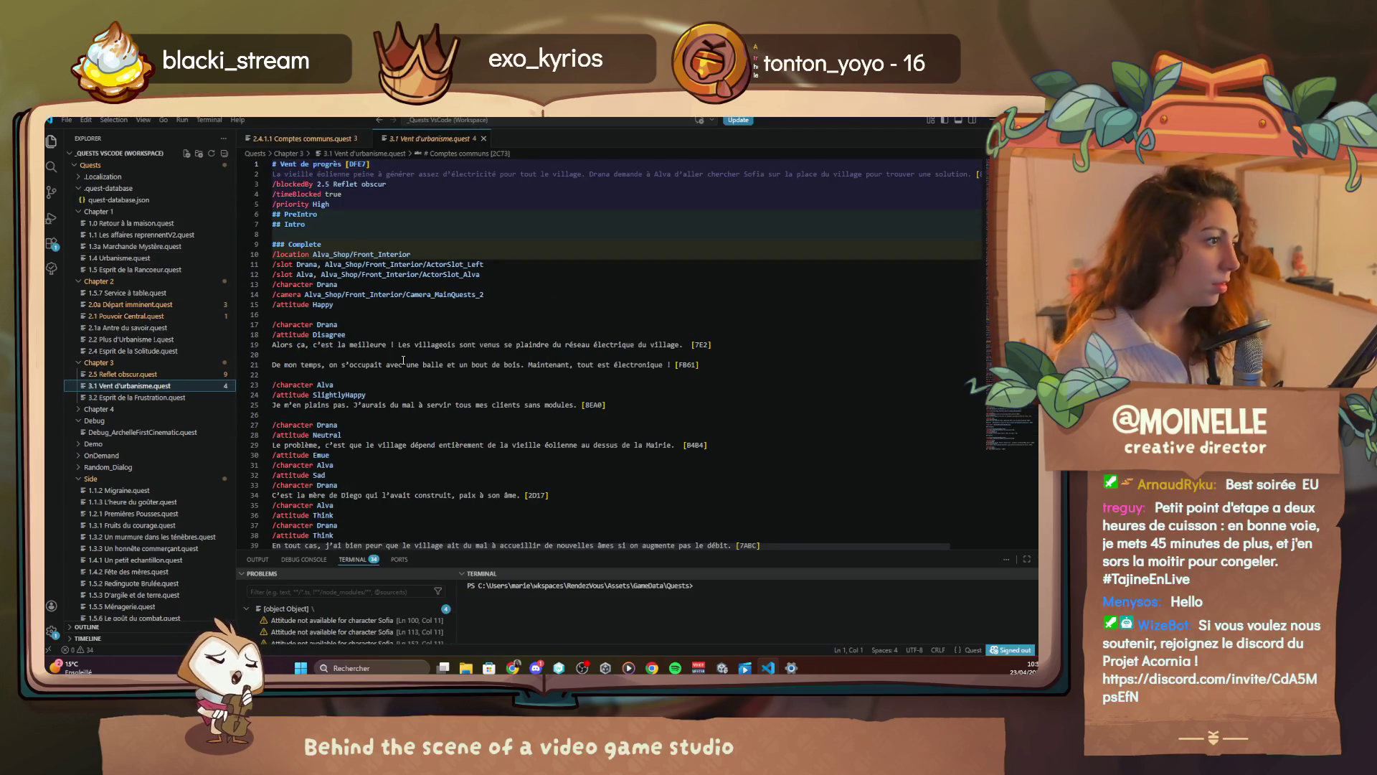
click(359, 317)
text(/al)
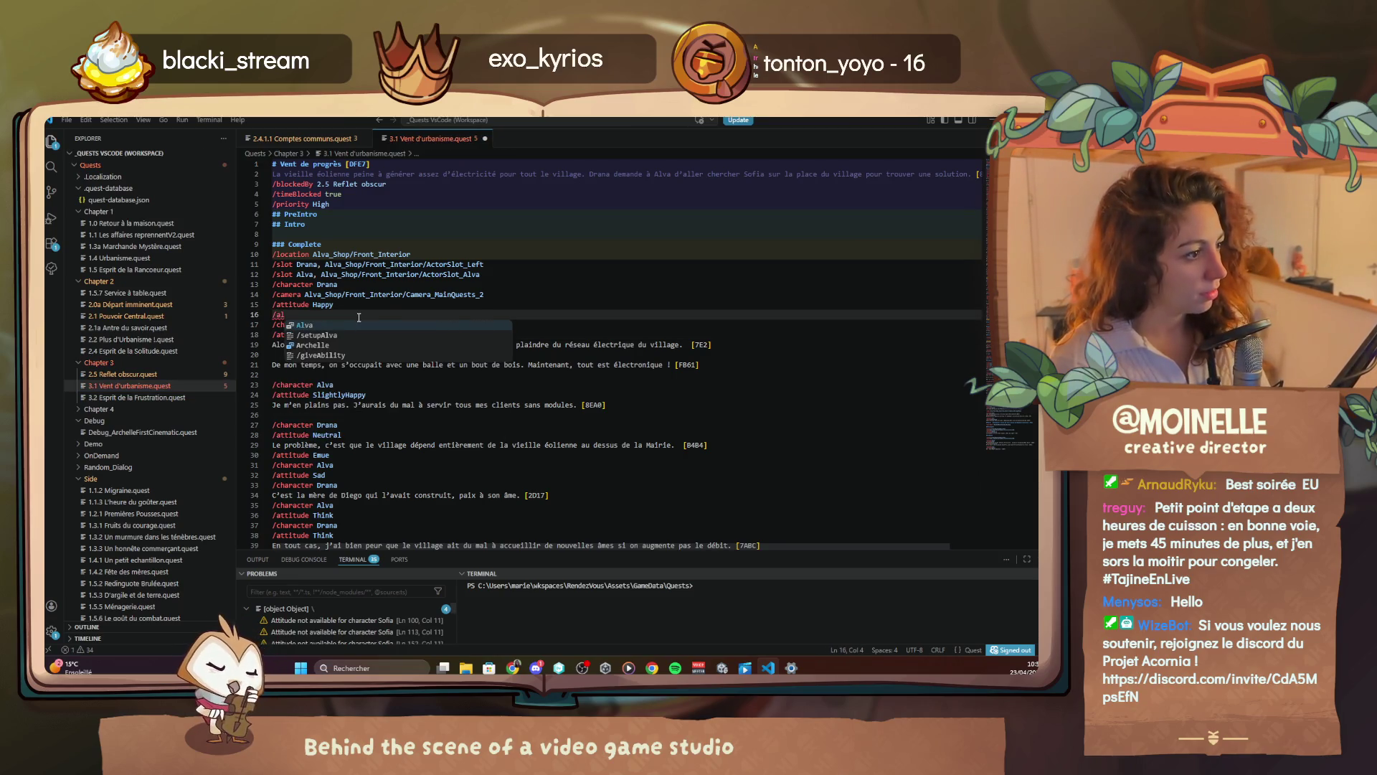
key(Return)
double_click(329, 305)
key(BackSpace)
click(350, 313)
key(Return)
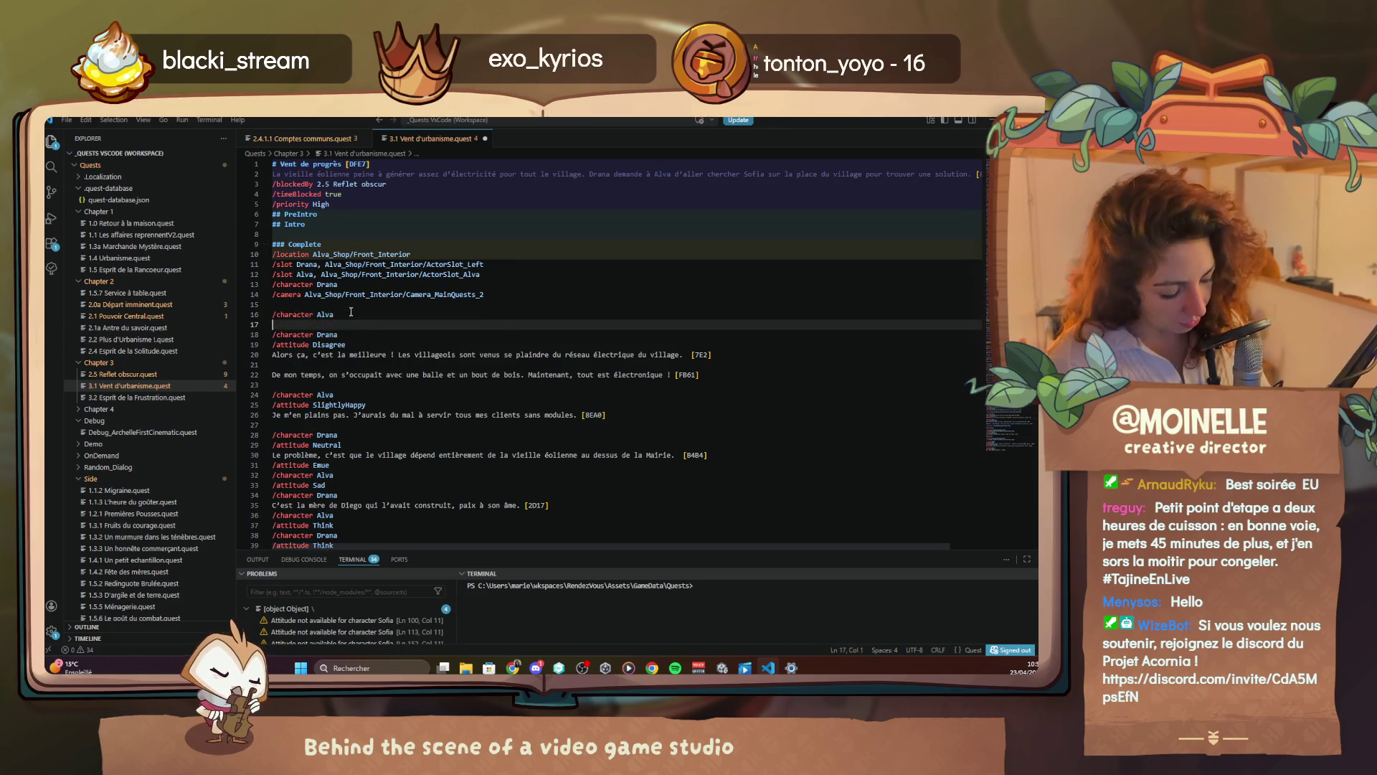
text(/attitude Surprised)
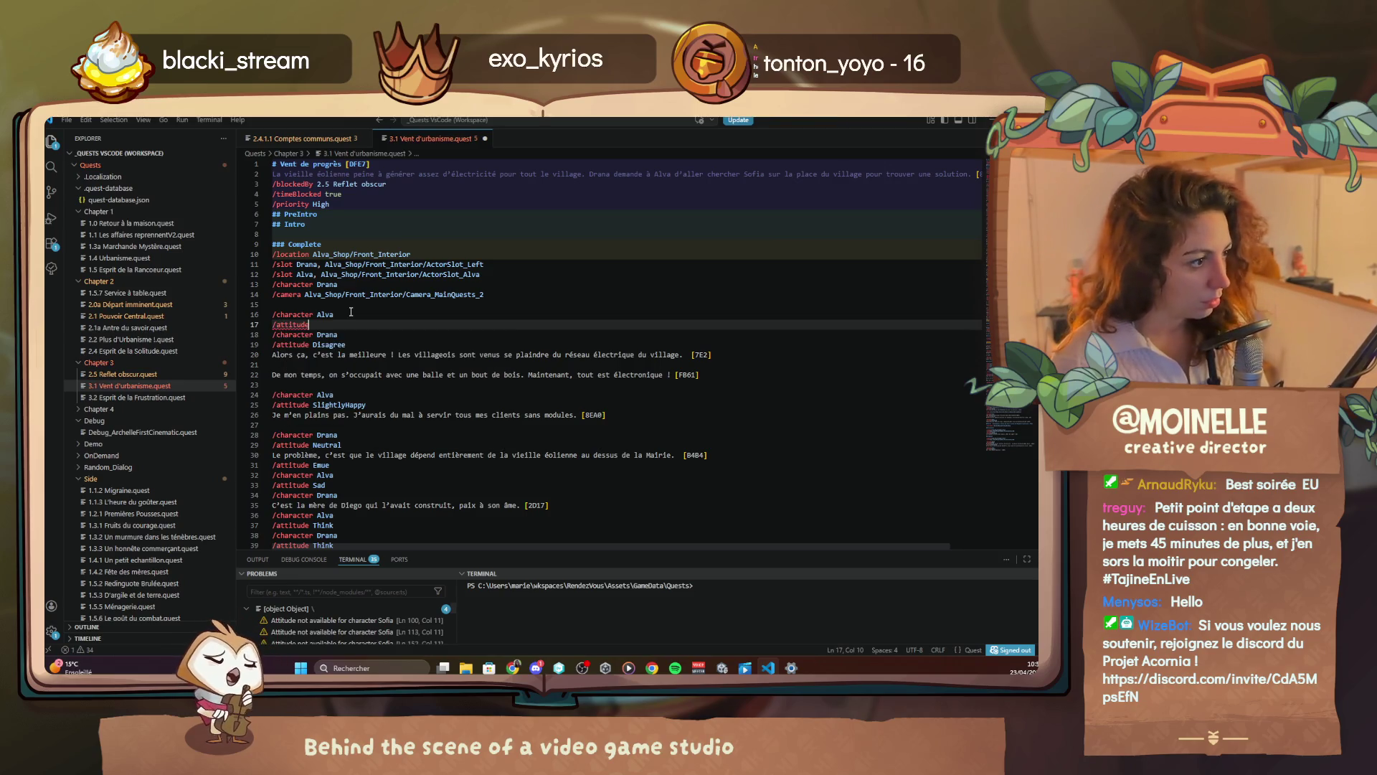
key(alt+Tab)
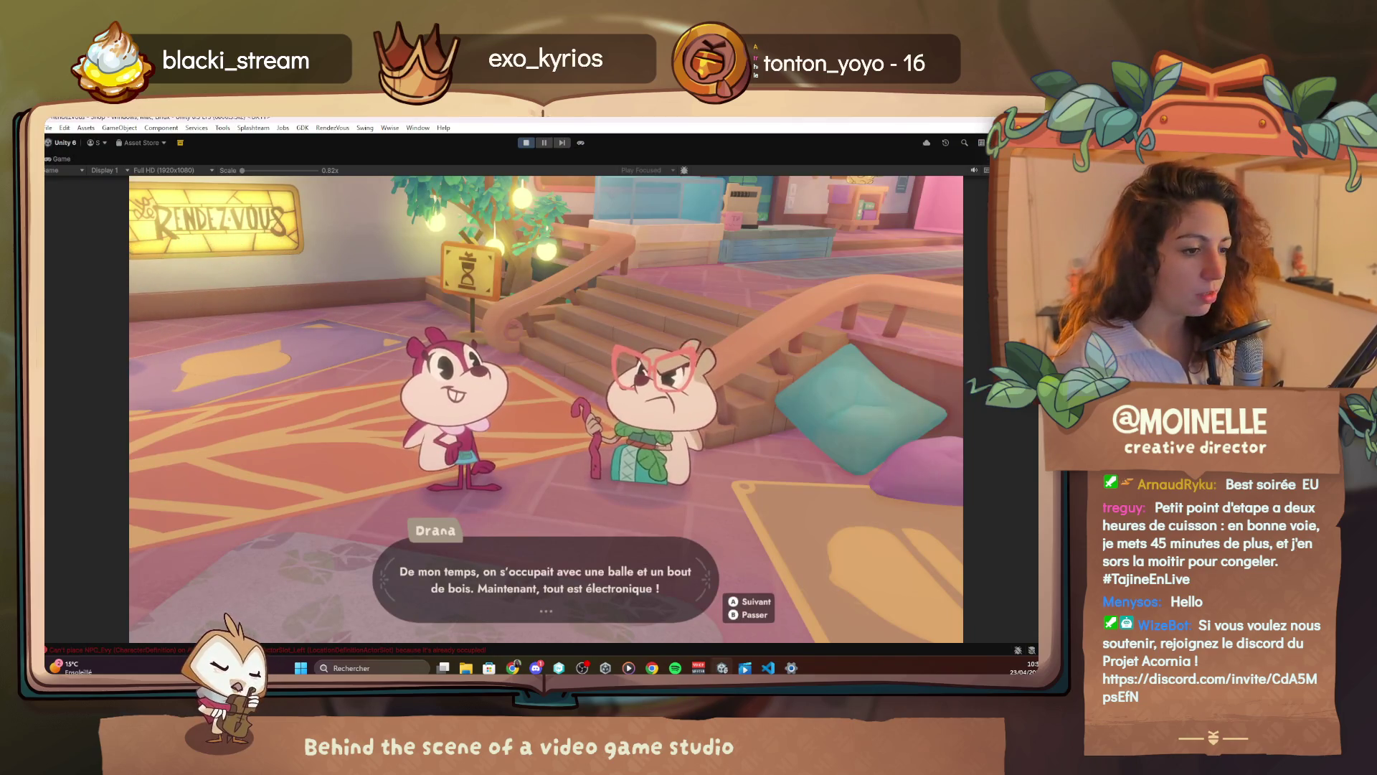
Advance through every line of the Drana–Alva dialogue until it ends with Terminer
key(space)
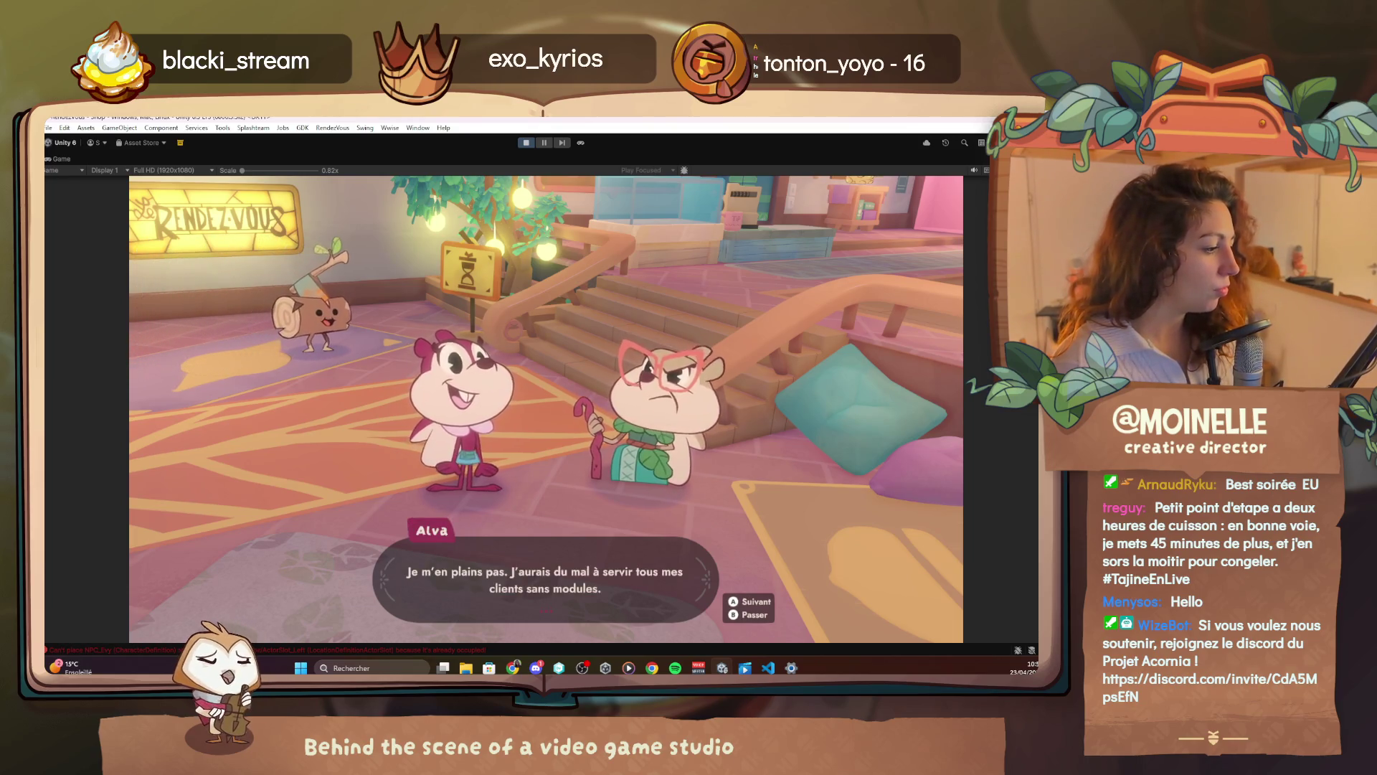
key(space)
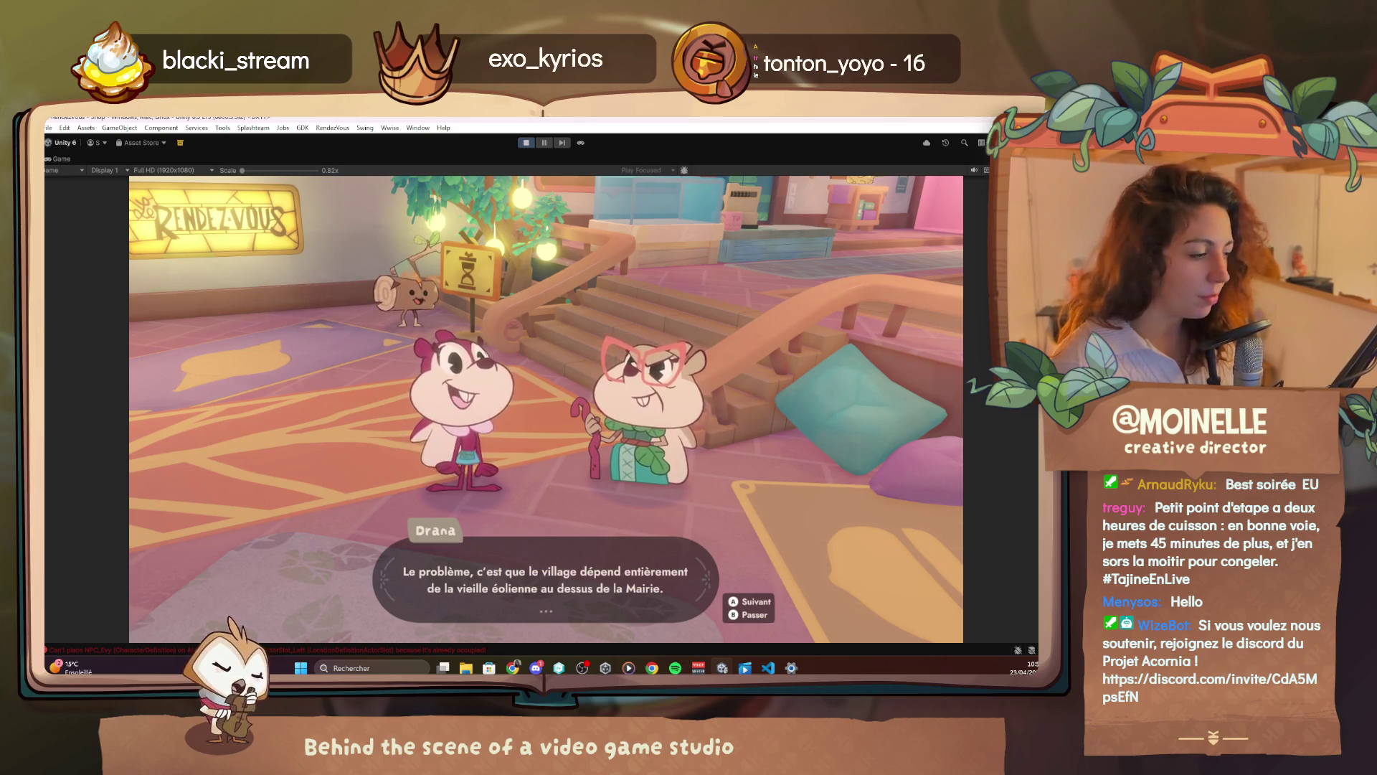
key(space)
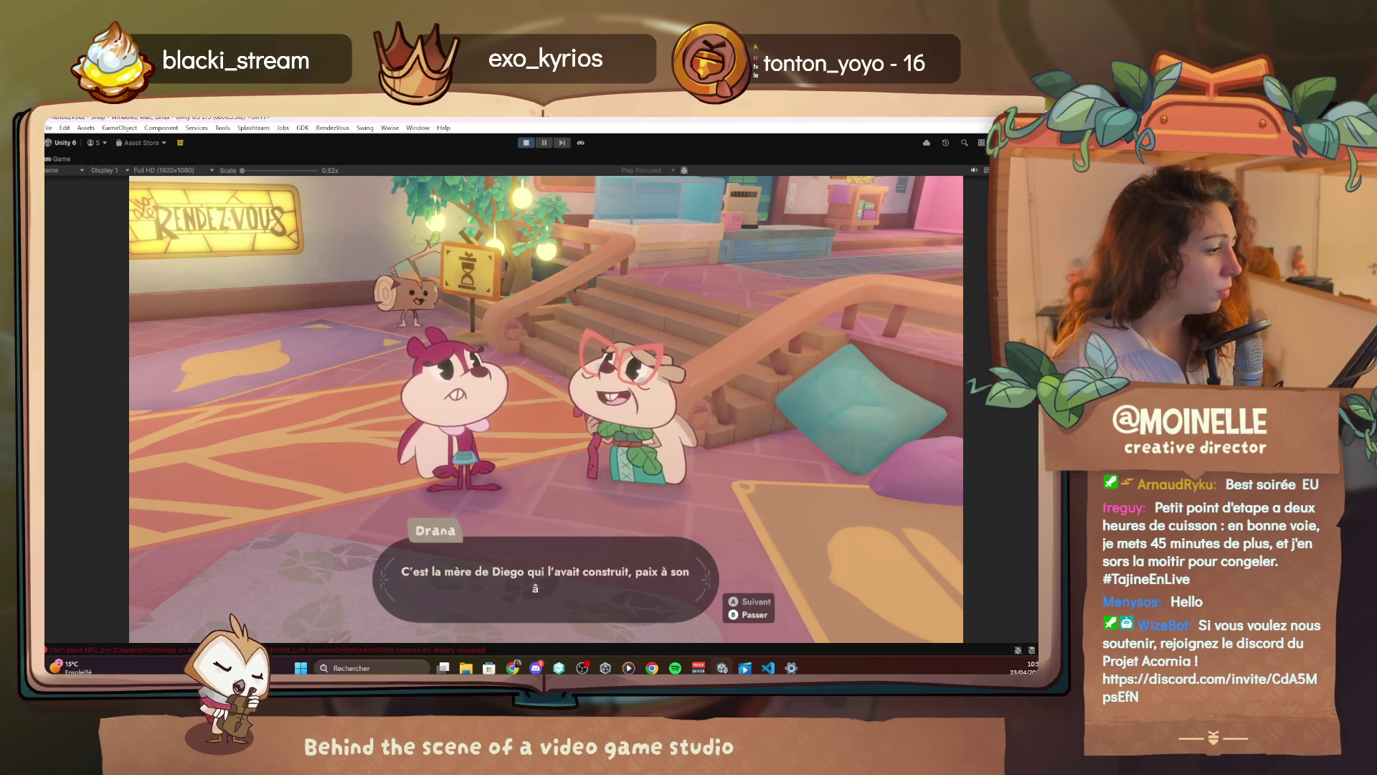
key(space)
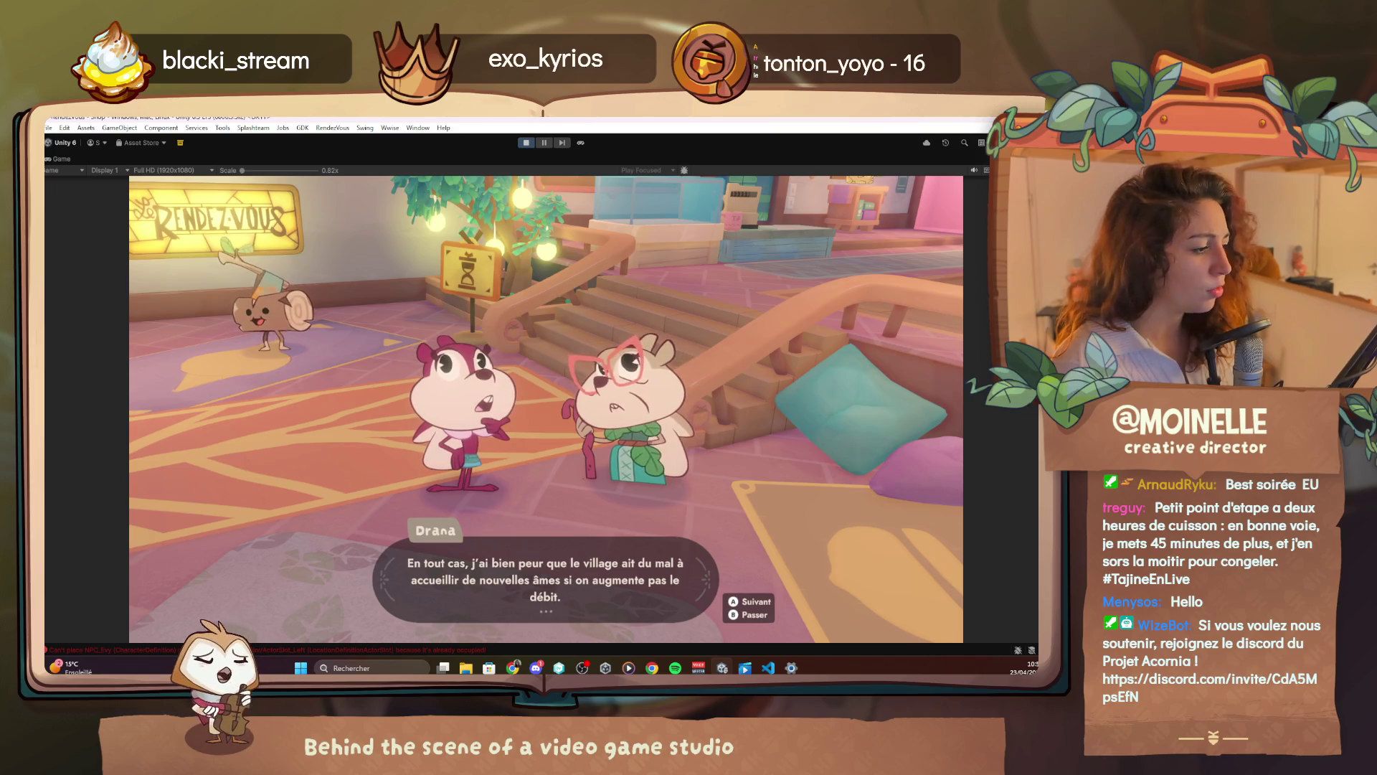
key(space)
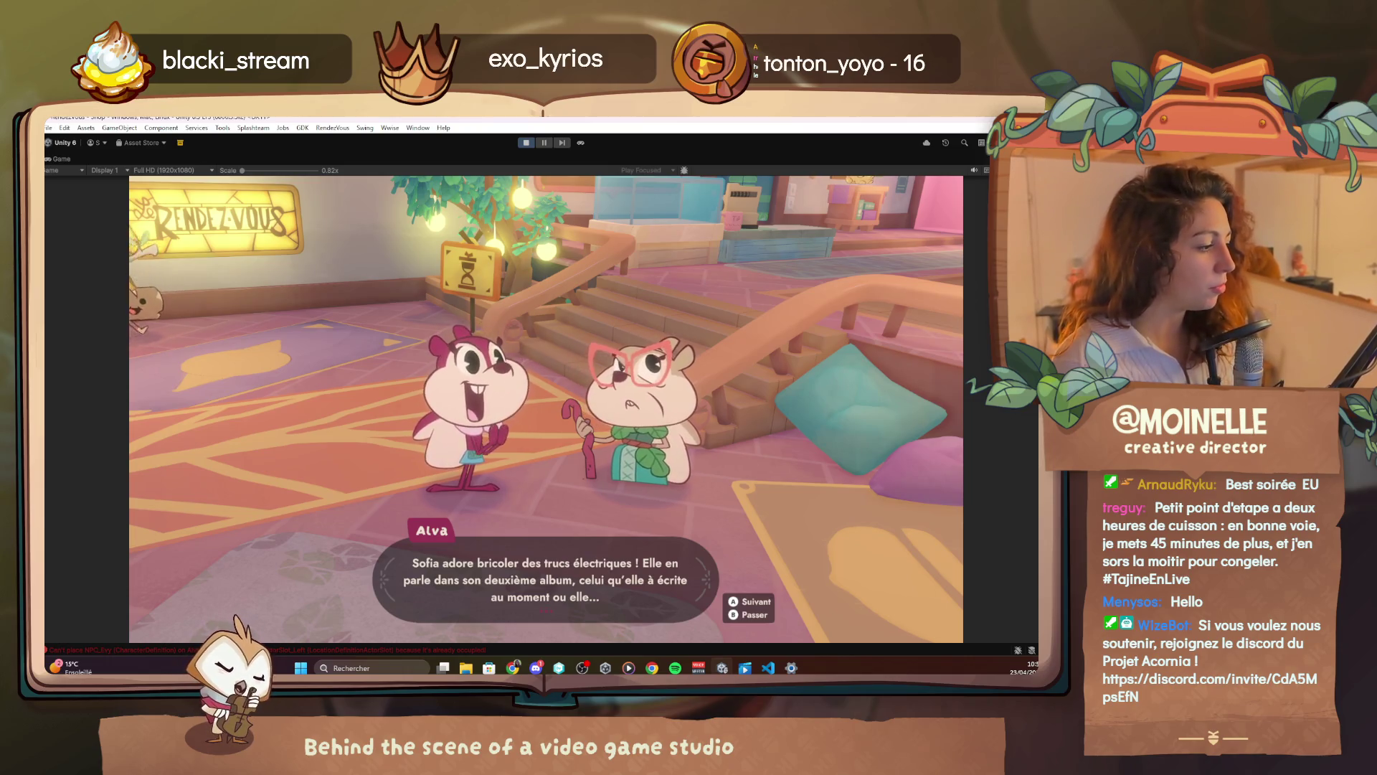
key(space)
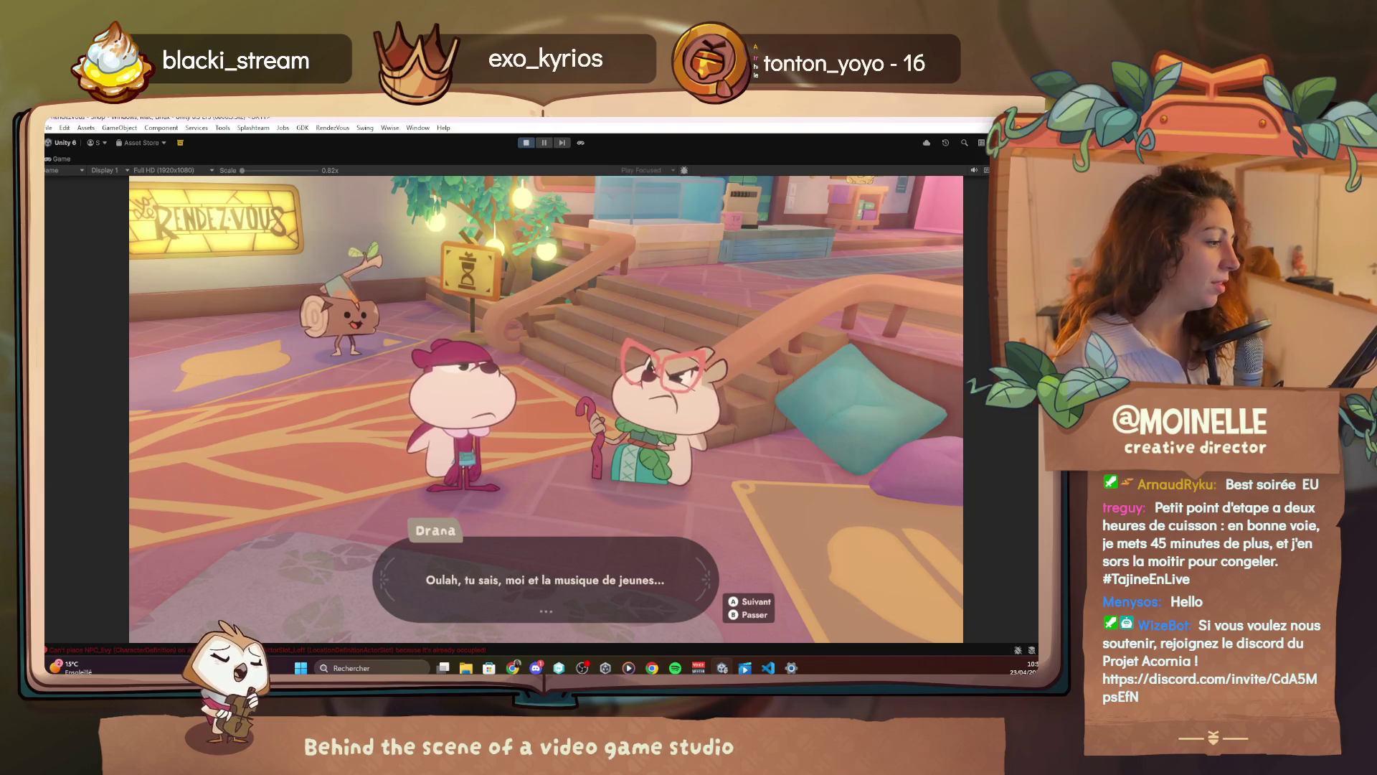
key(space)
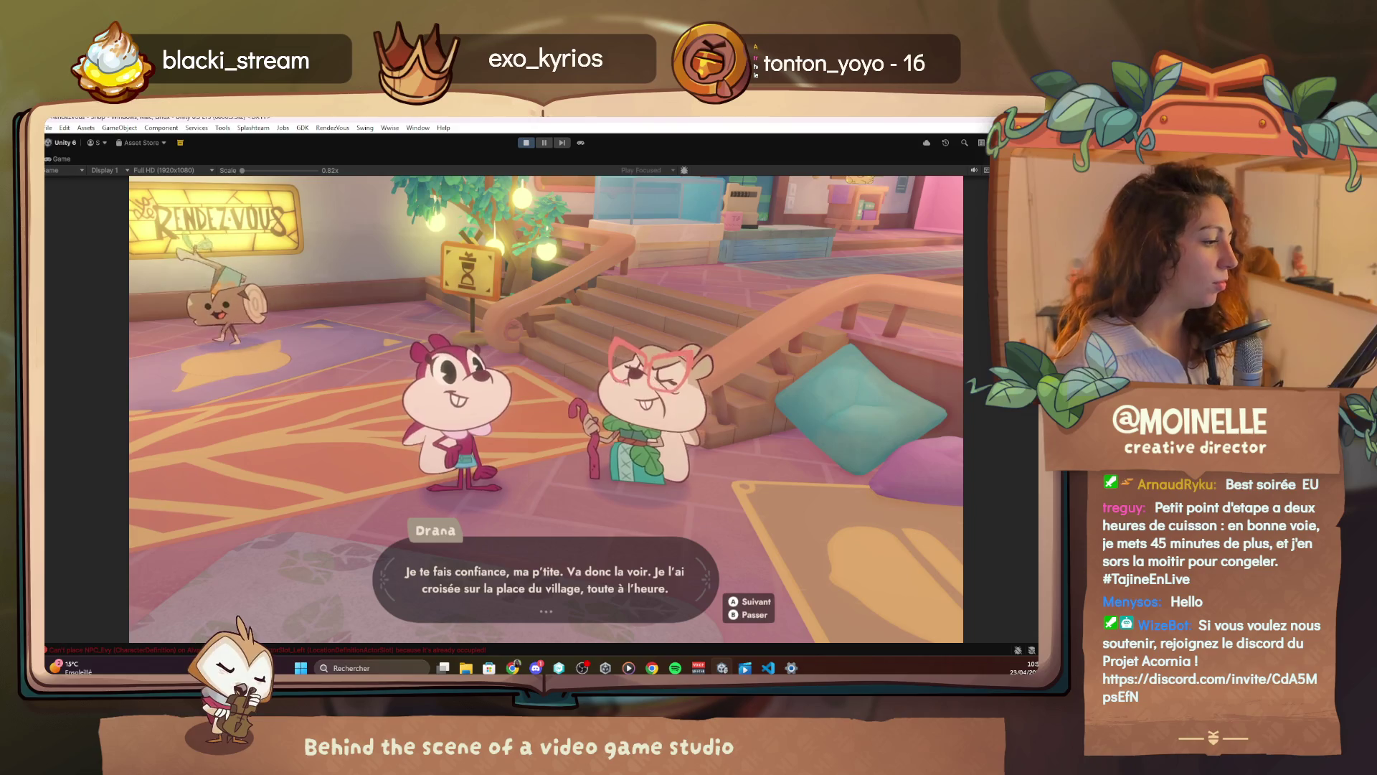
key(space)
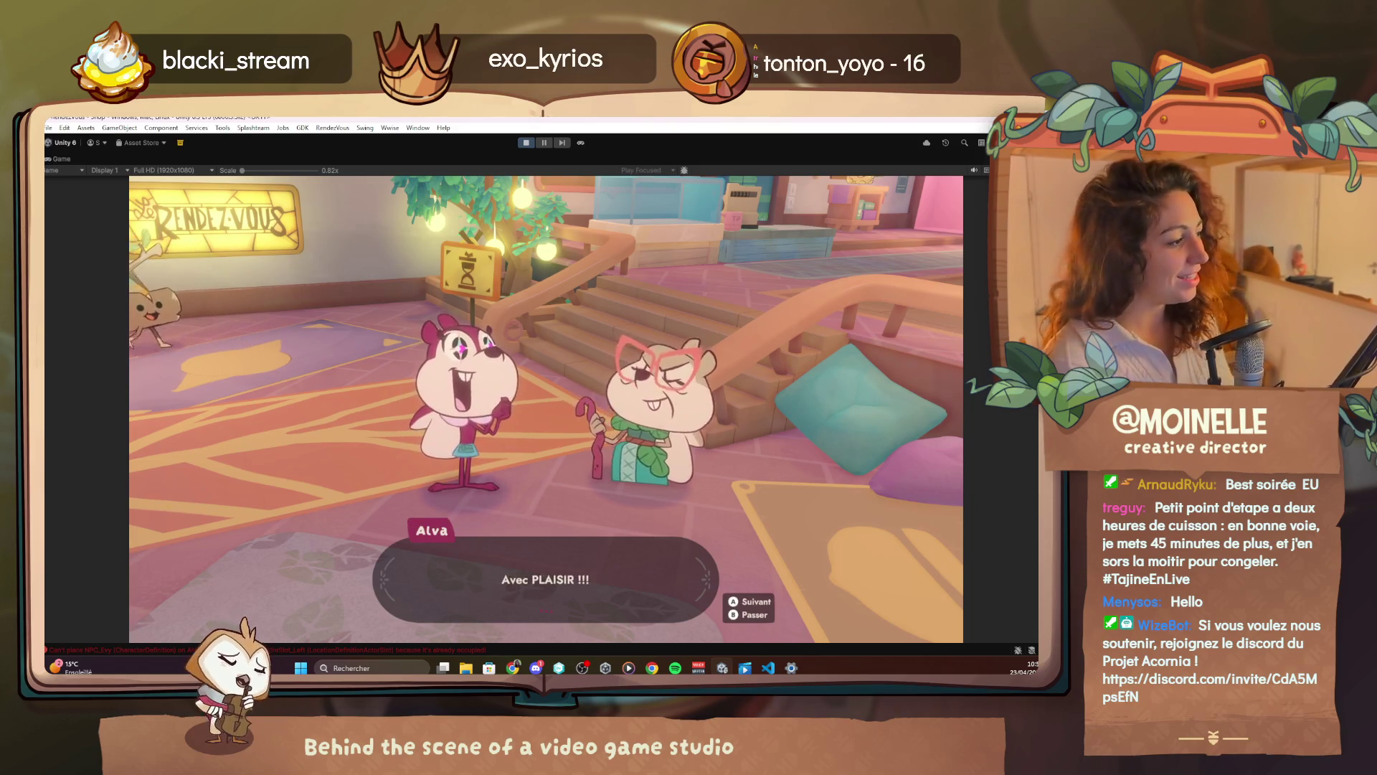
key(space)
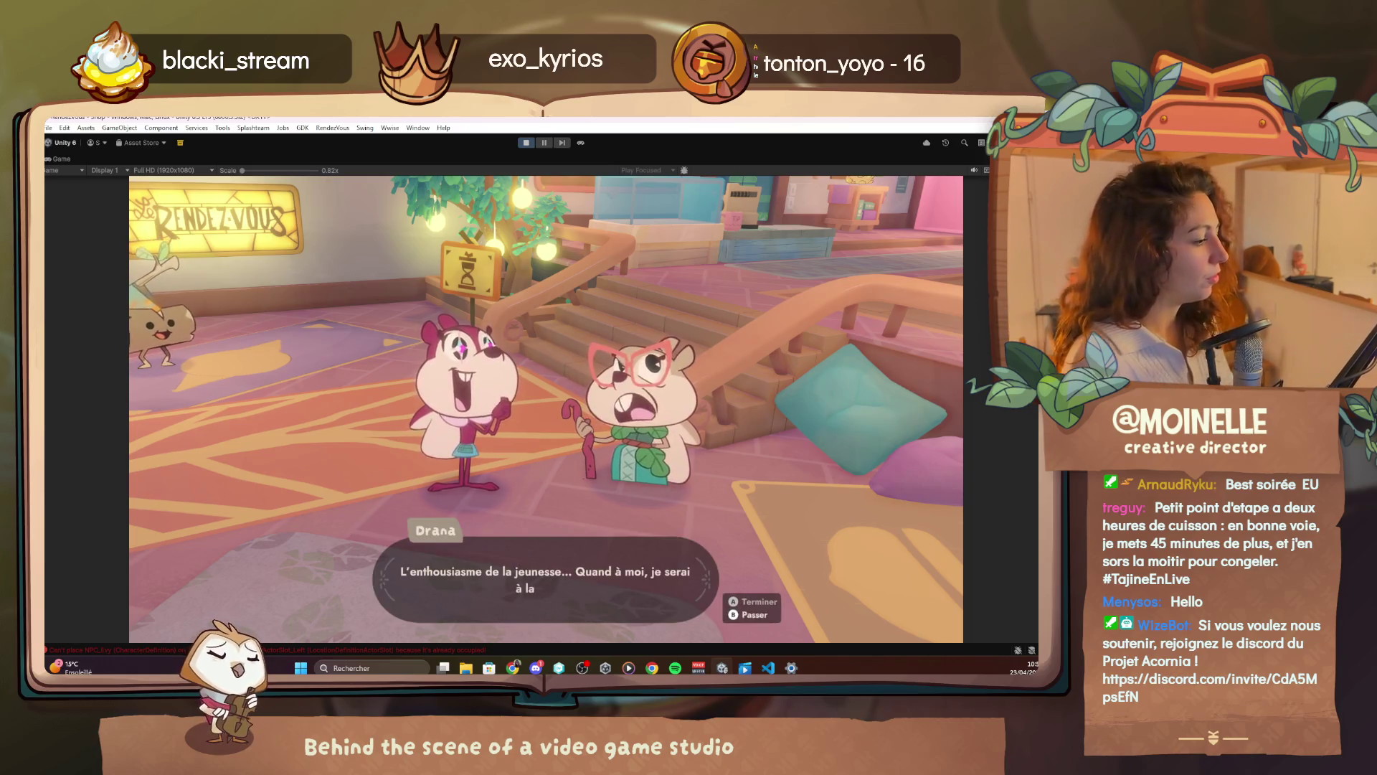
key(space)
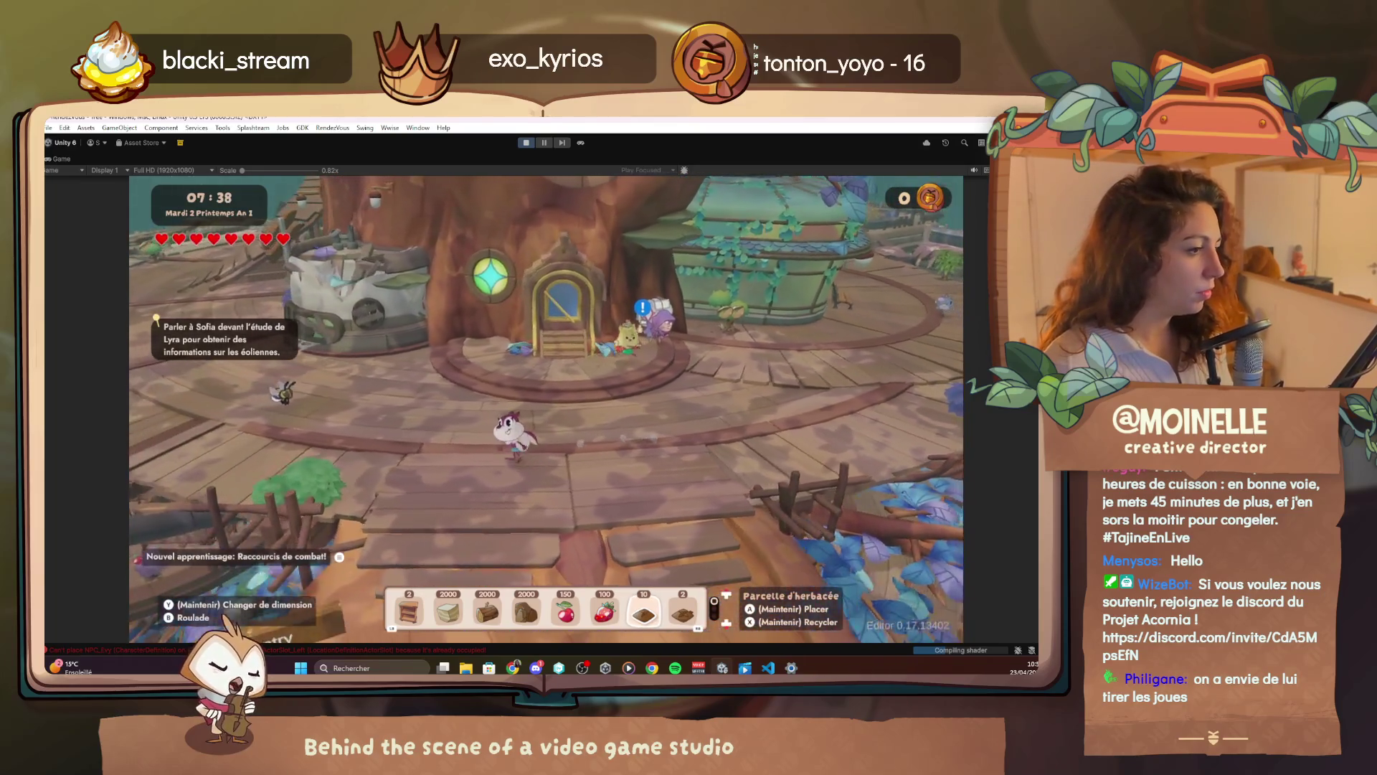
Teleport to Sofia from the quest debug tree and talk through the opening exchange with Alva
key(F1)
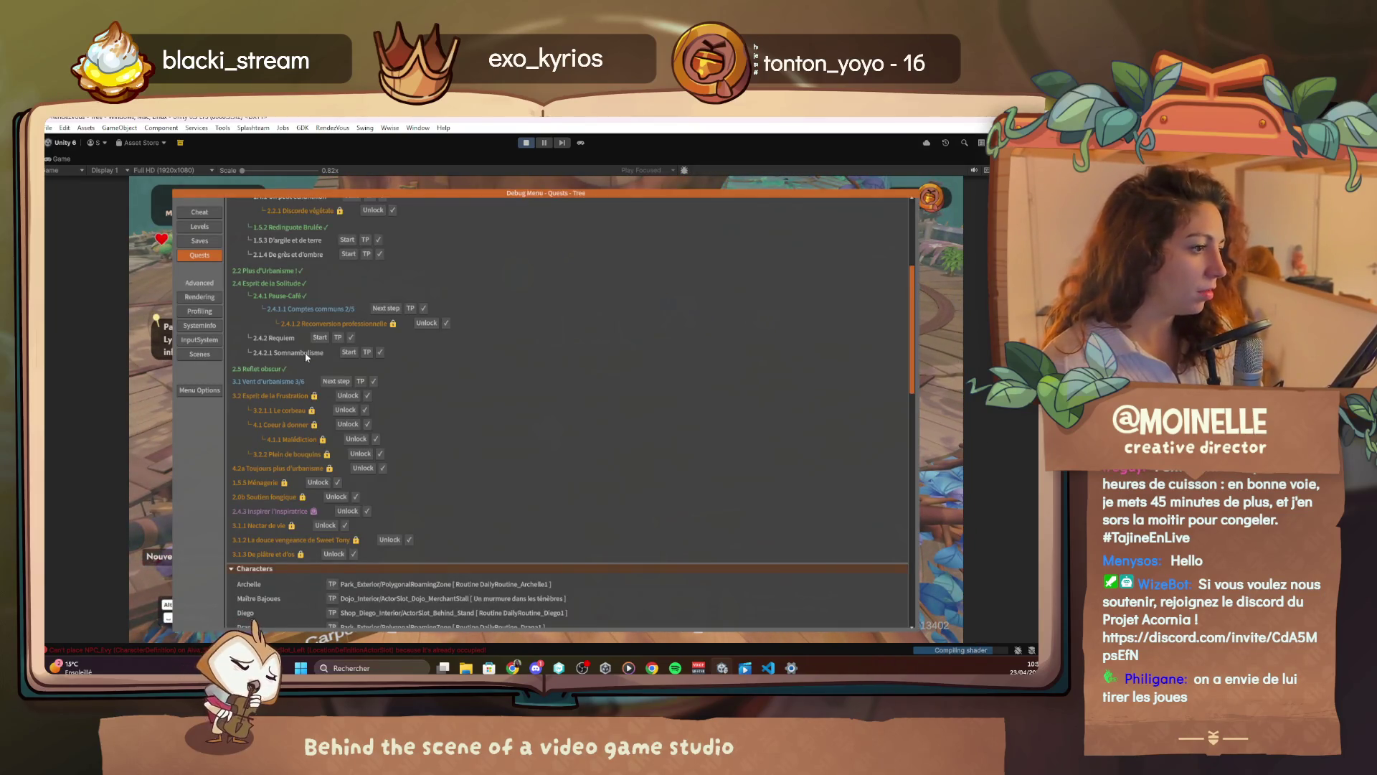
click(360, 381)
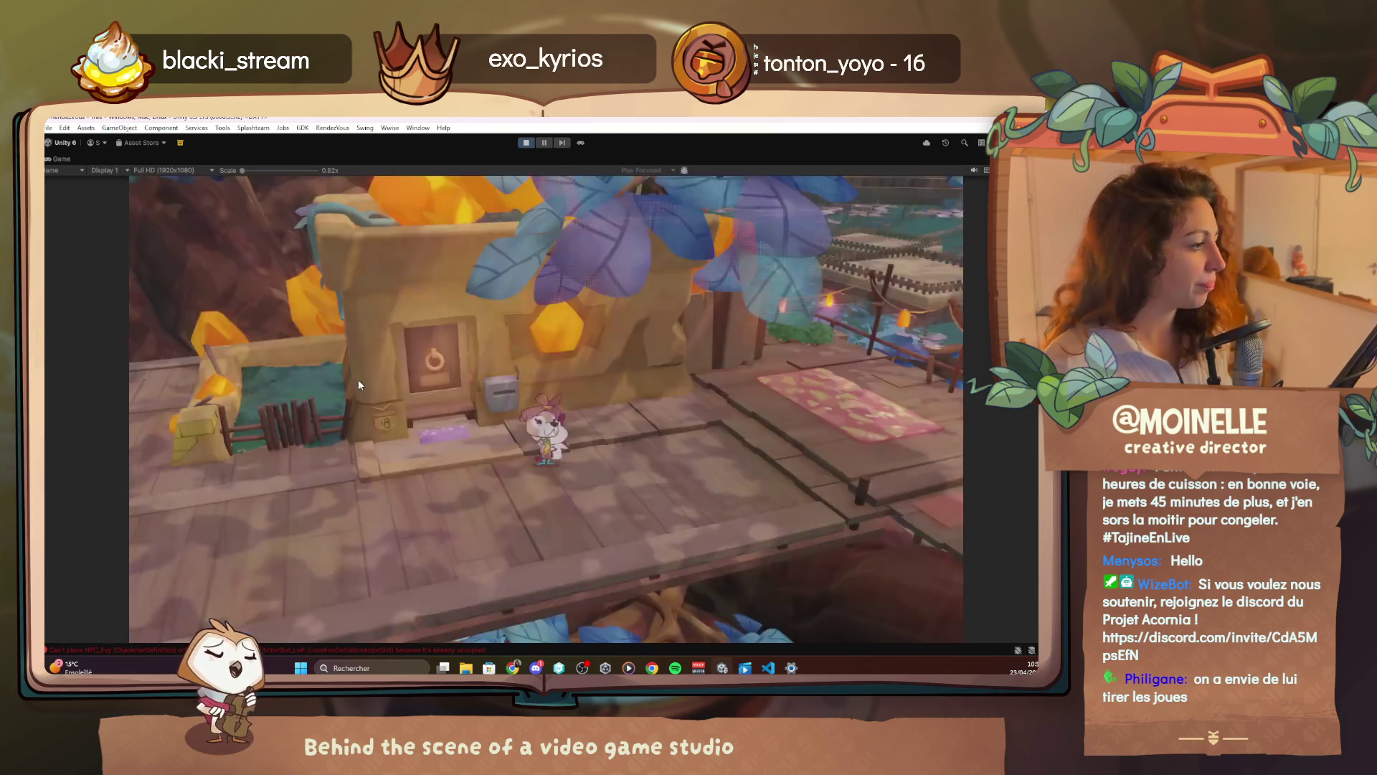
key(e)
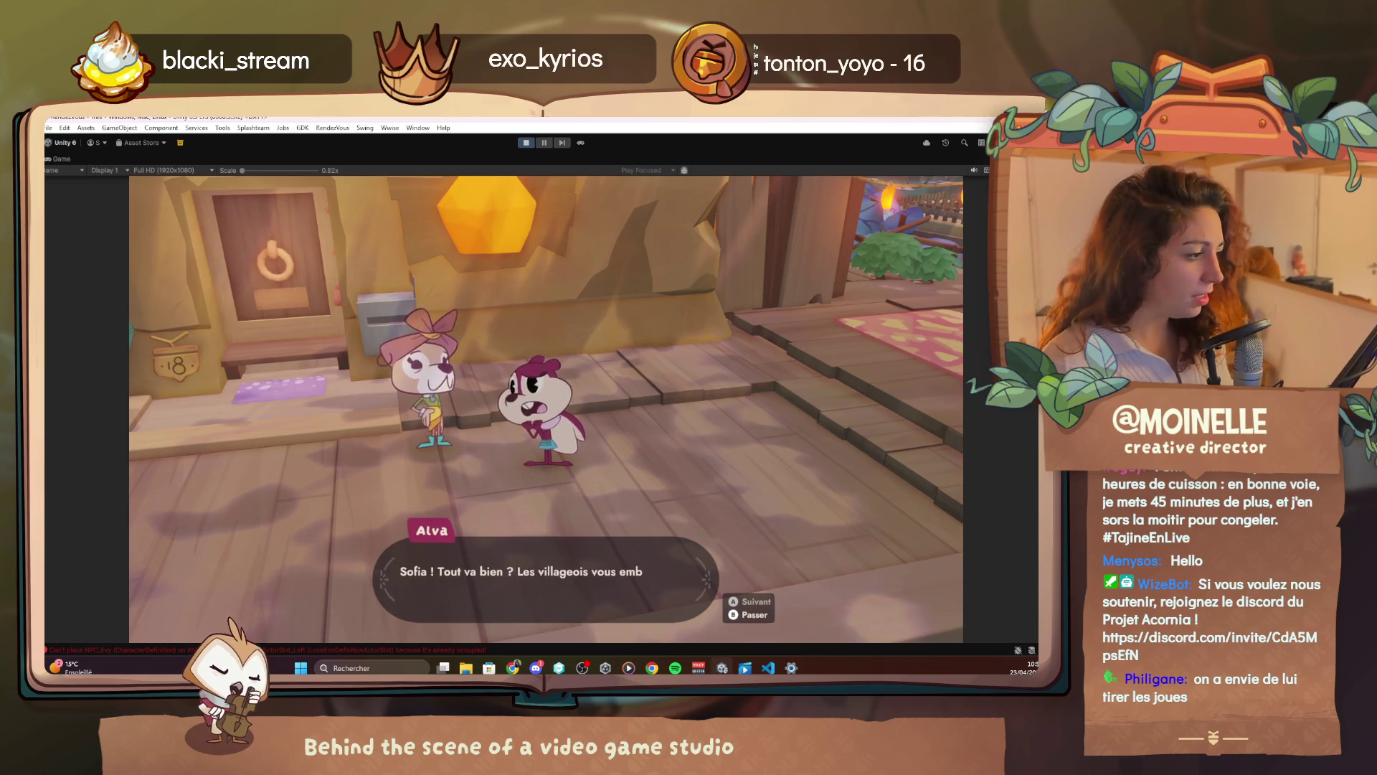
key(e)
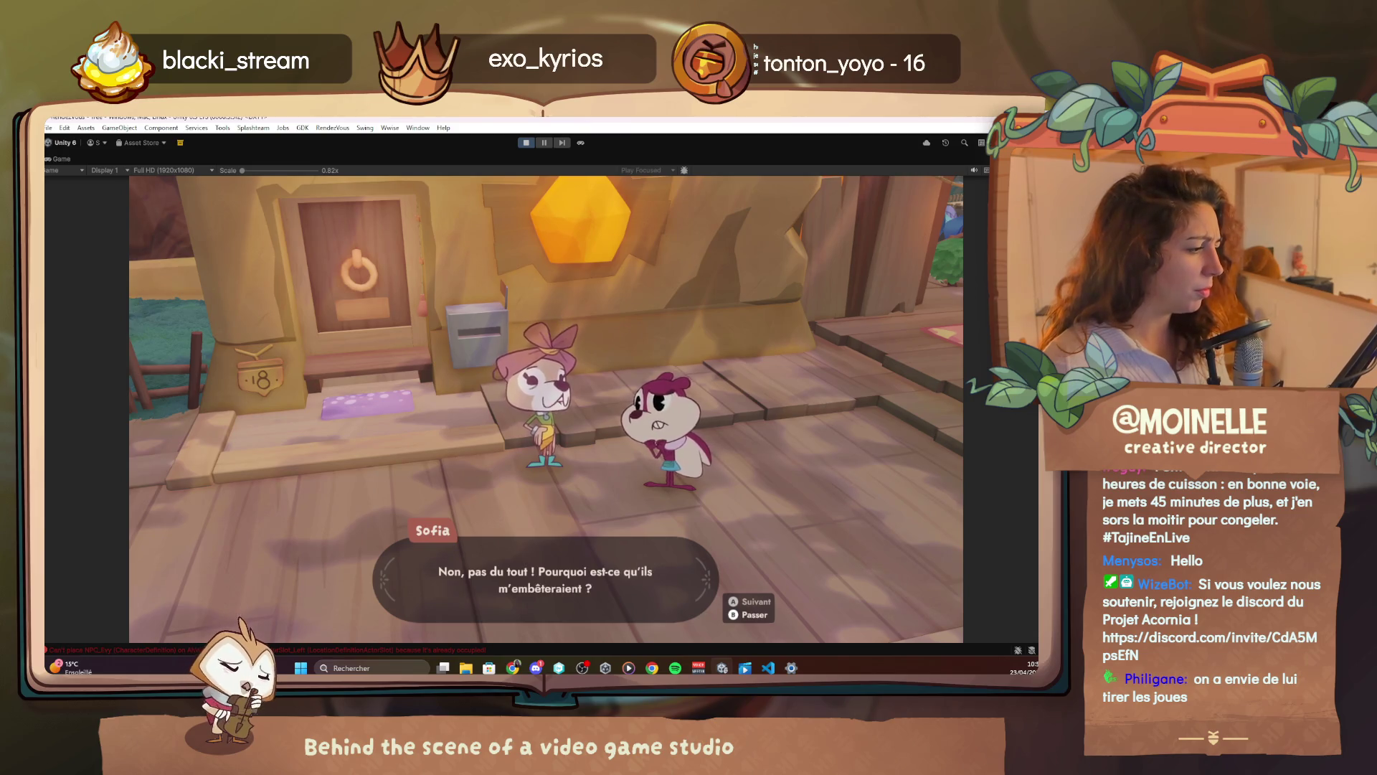
key(e)
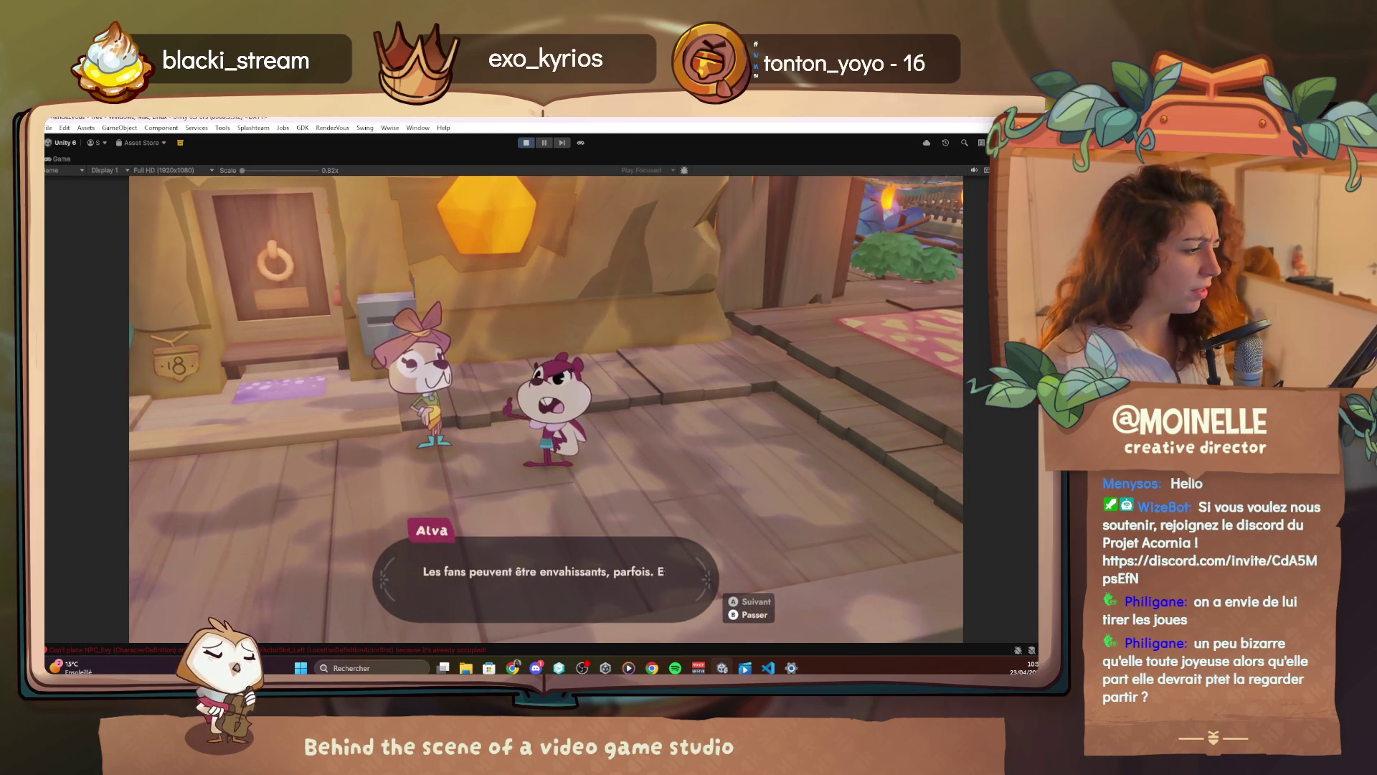
key(e)
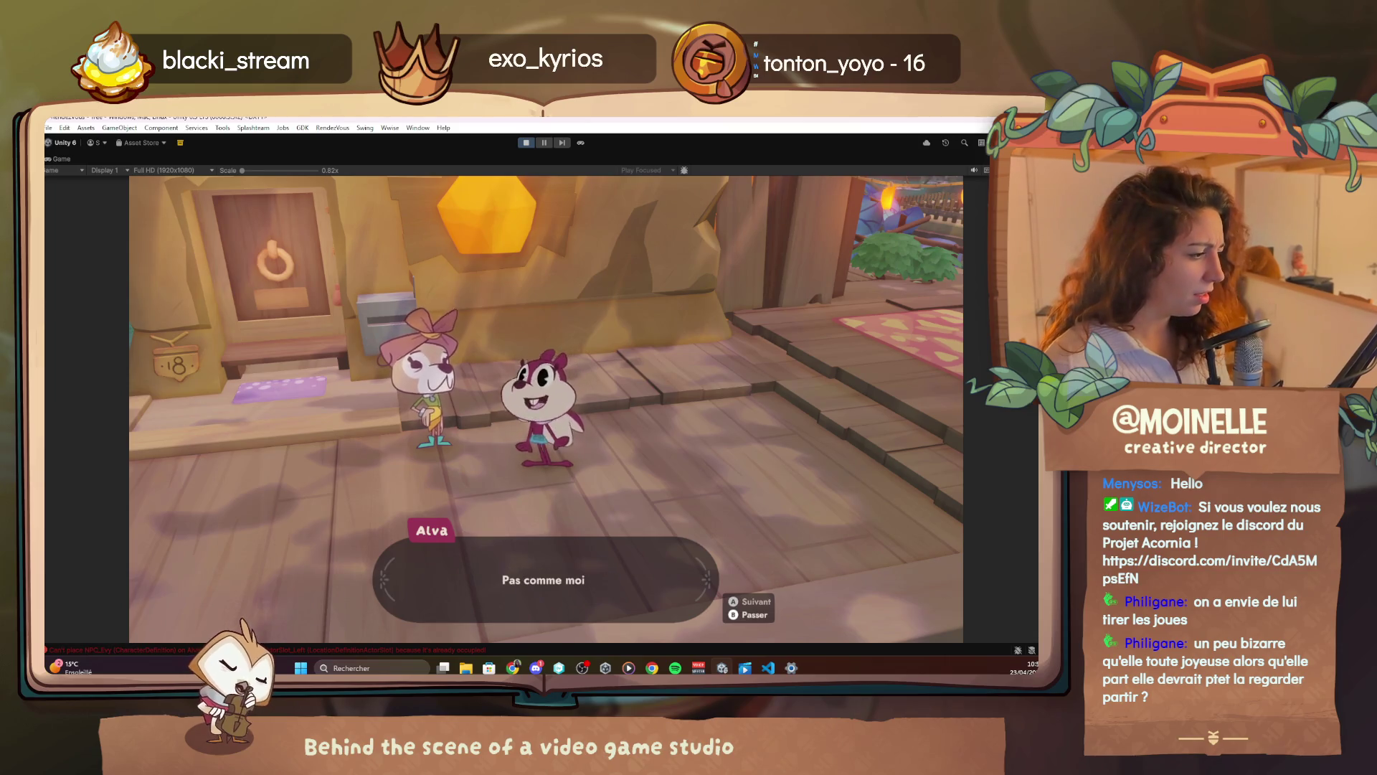
key(e)
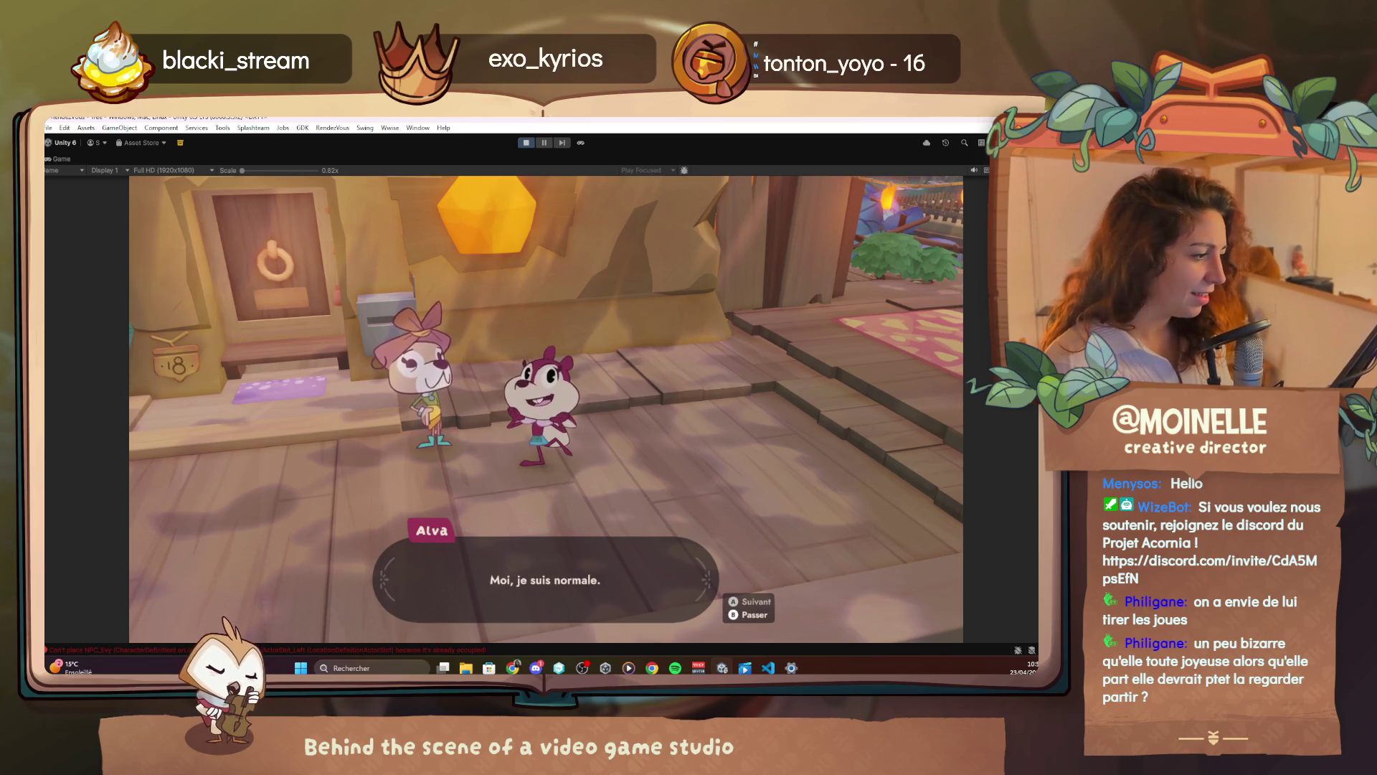
key(e)
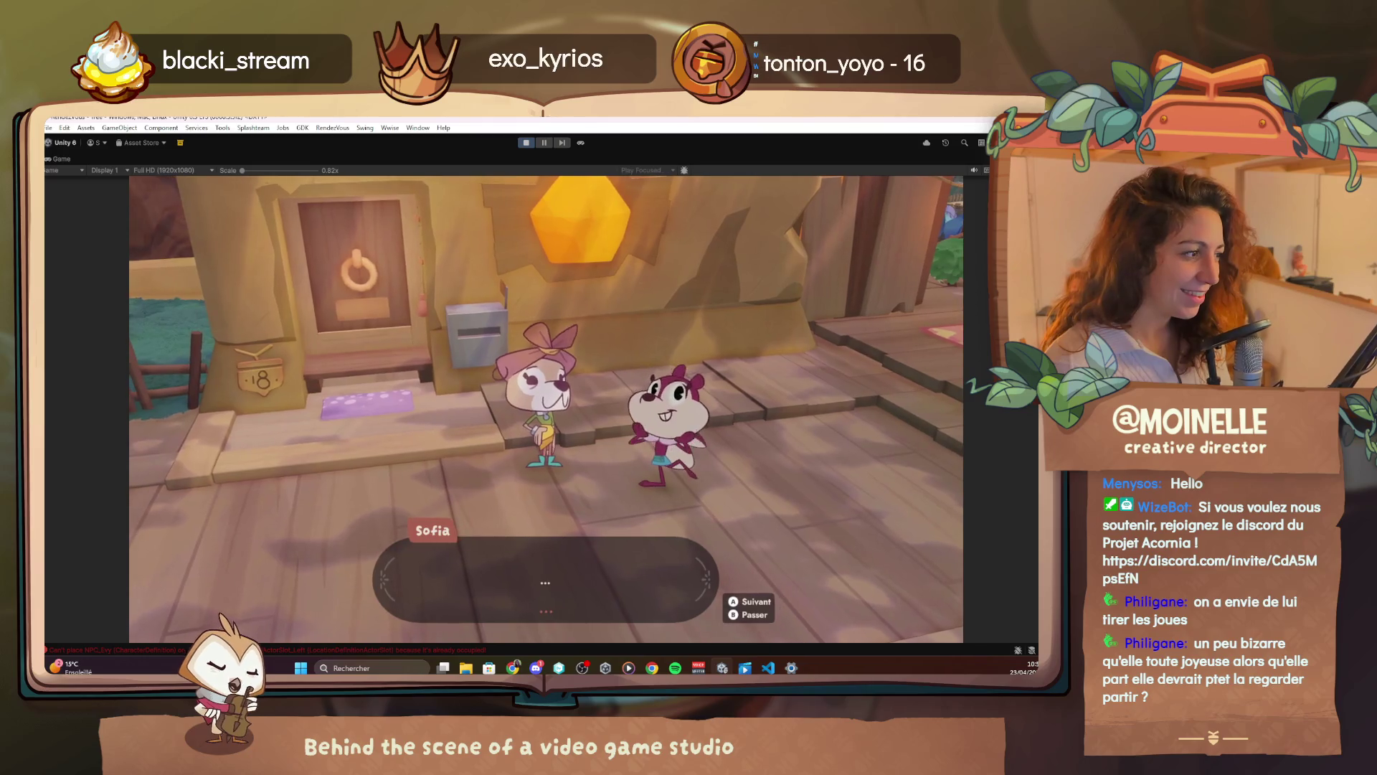
key(e)
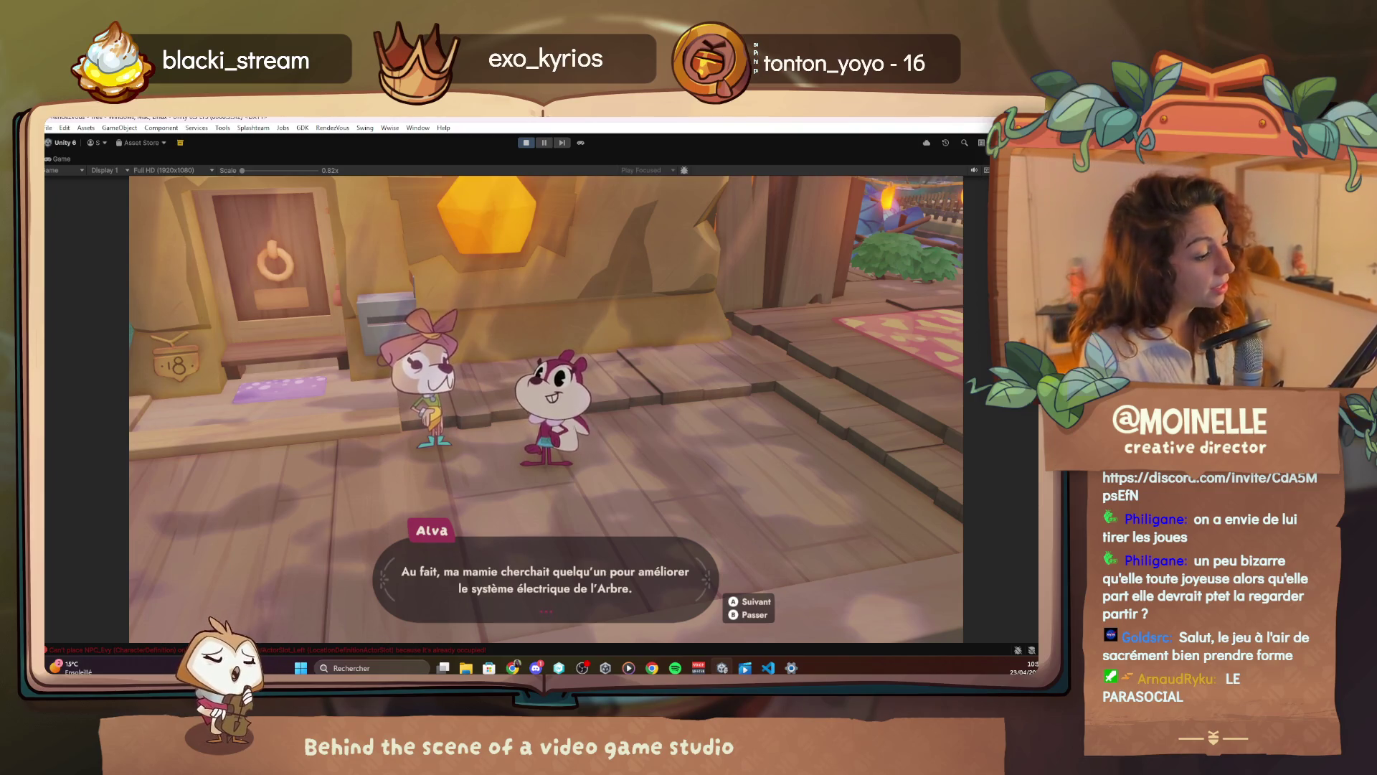
Continue the conversation to Alva's line about the village plunged into darkness, then switch to VS Code
key(space)
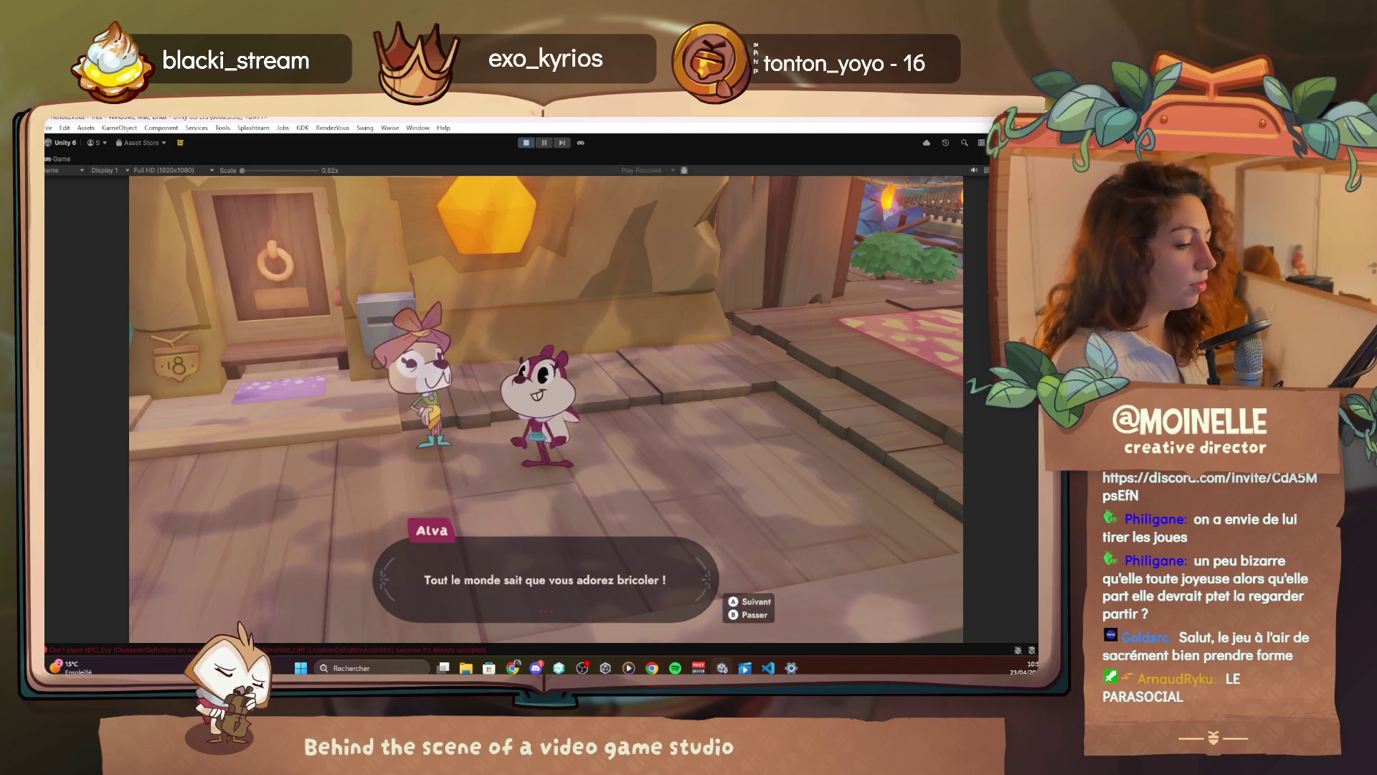
key(space)
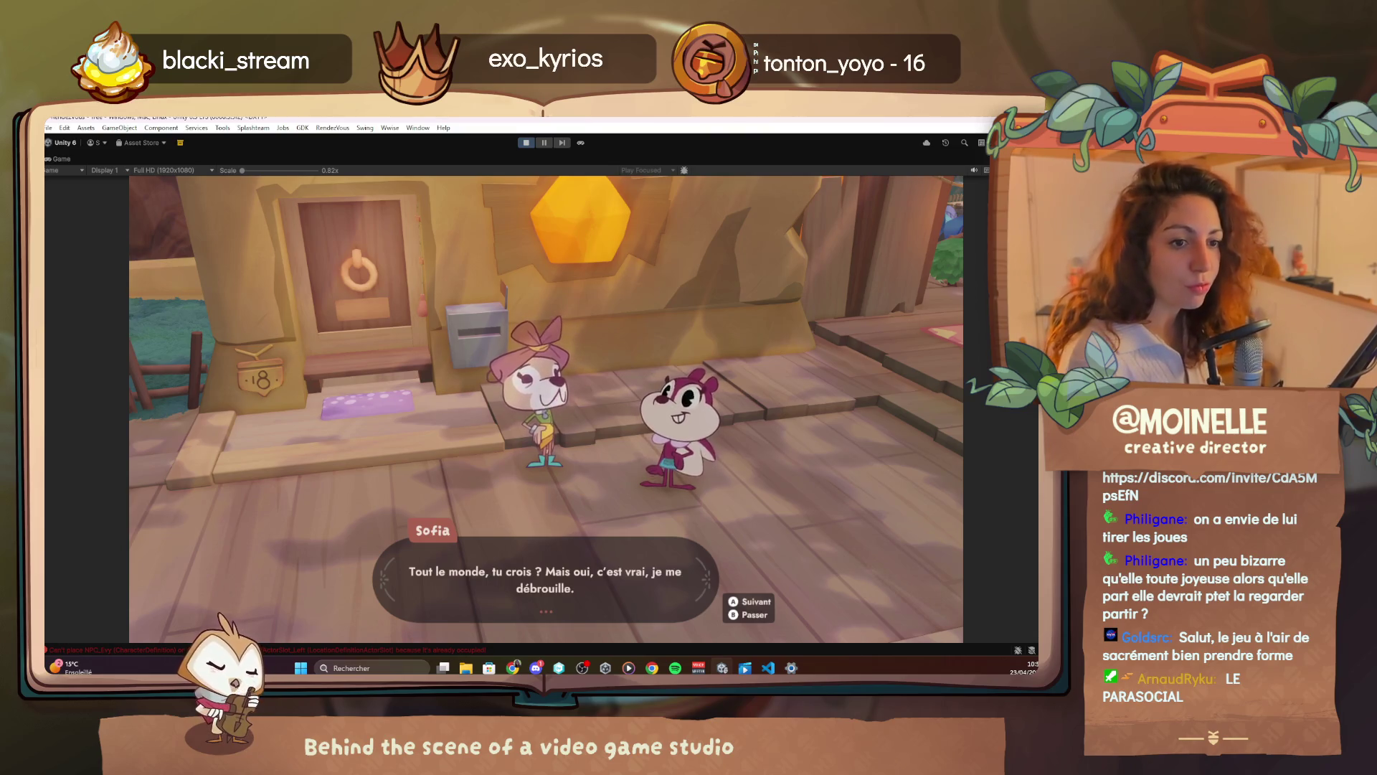
key(space)
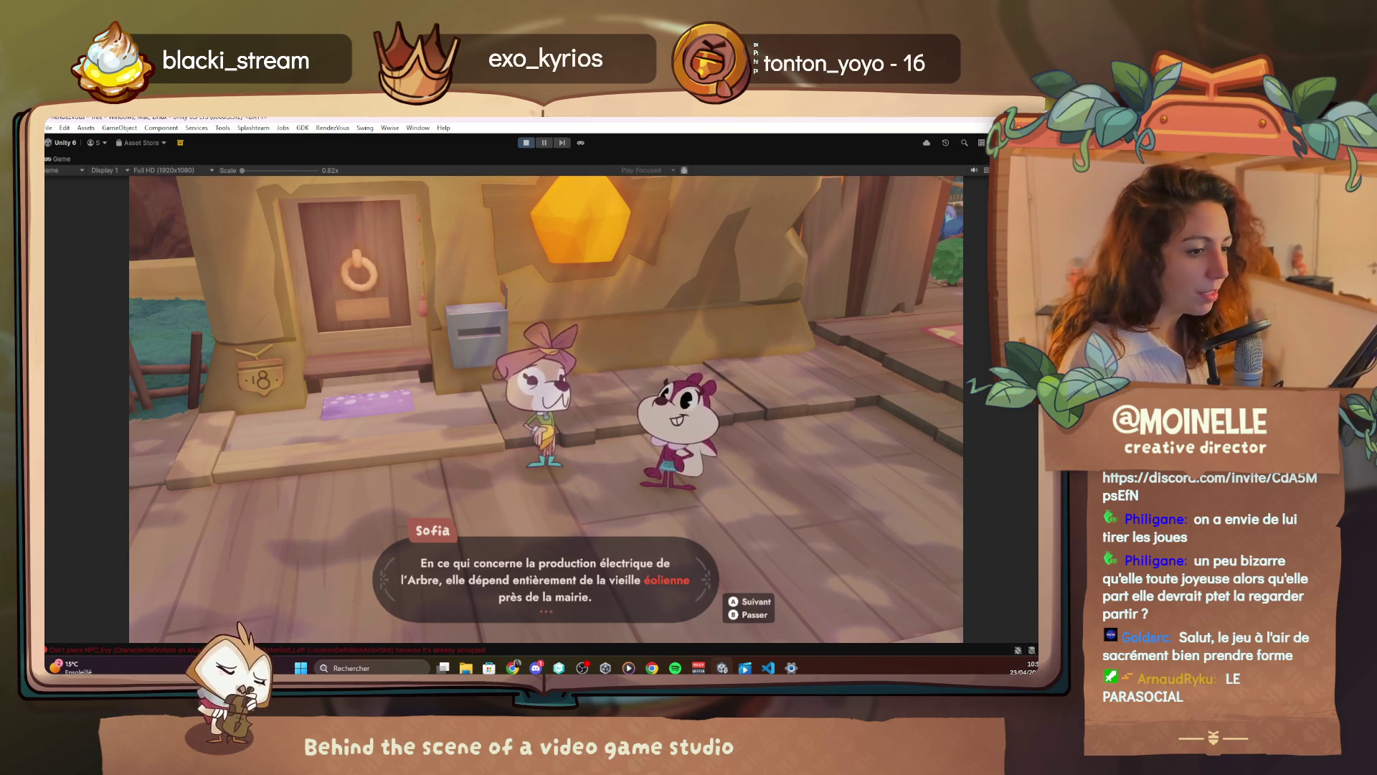
key(space)
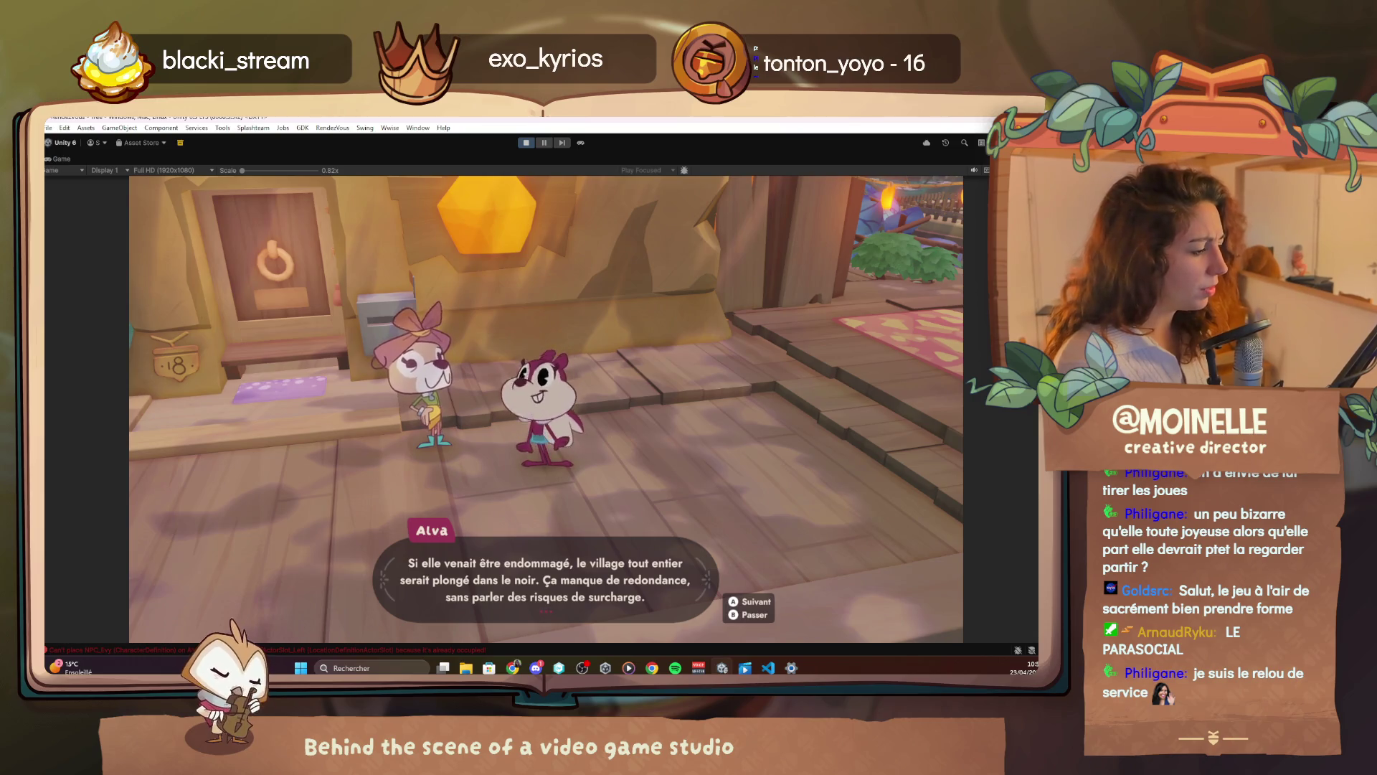
click(768, 668)
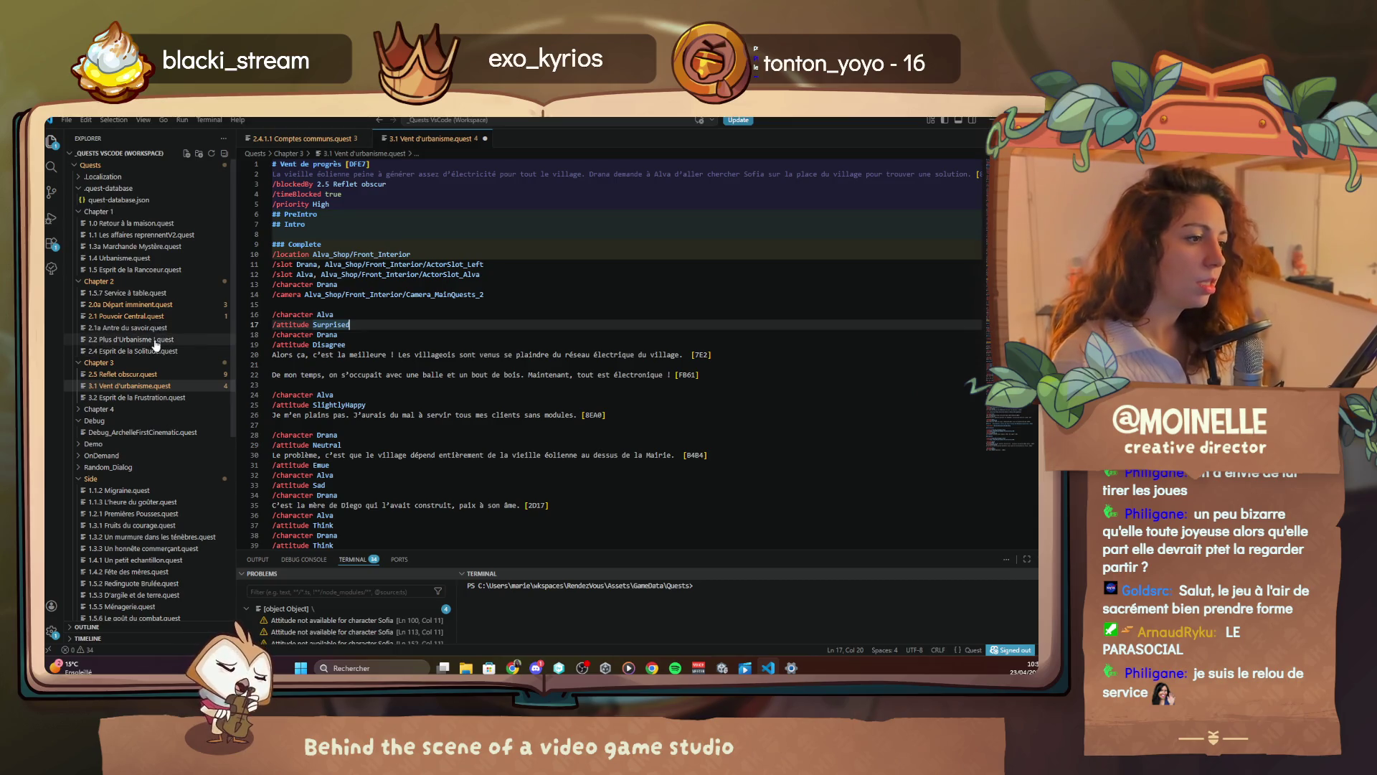
Scroll the quest file down to Alva's darkness line at line 121, then return to Unity
scroll(381, 435, down, 20)
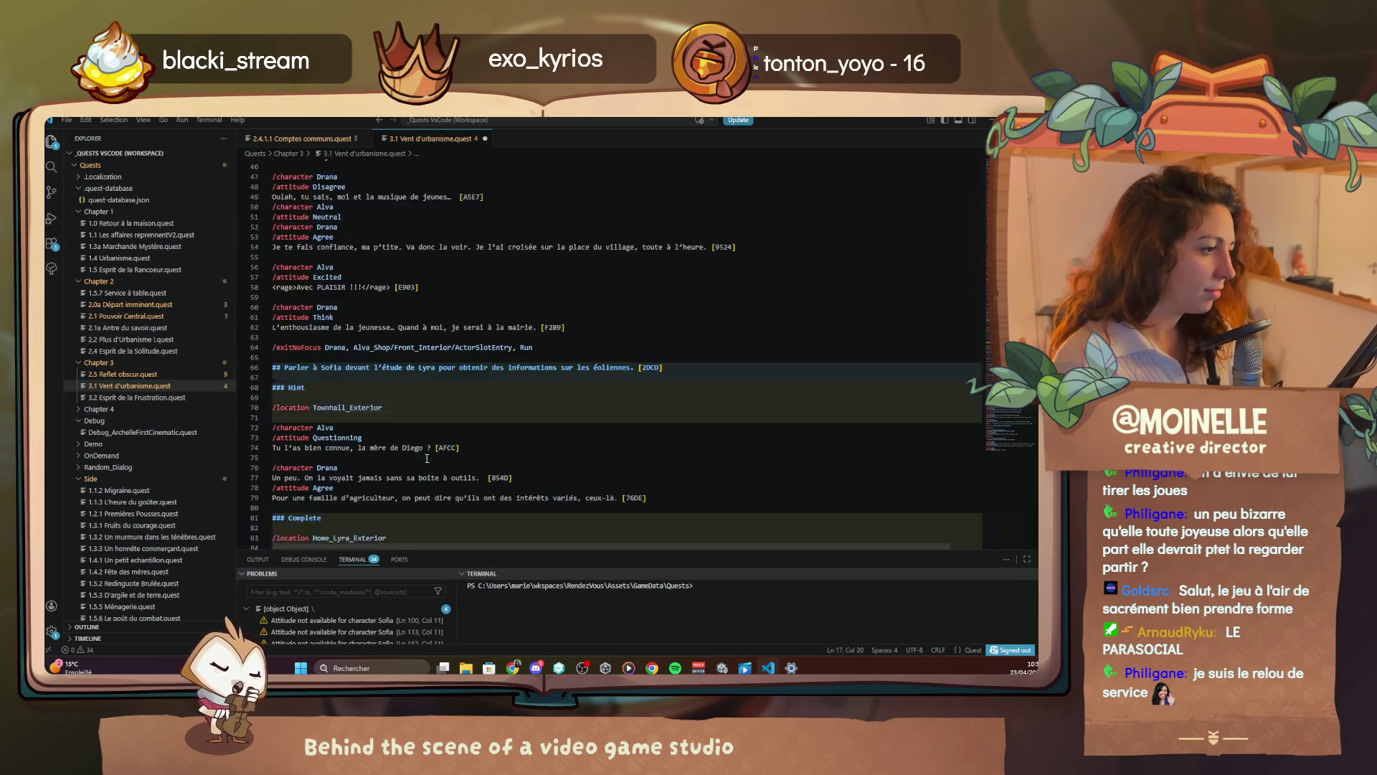
scroll(426, 456, down, 3)
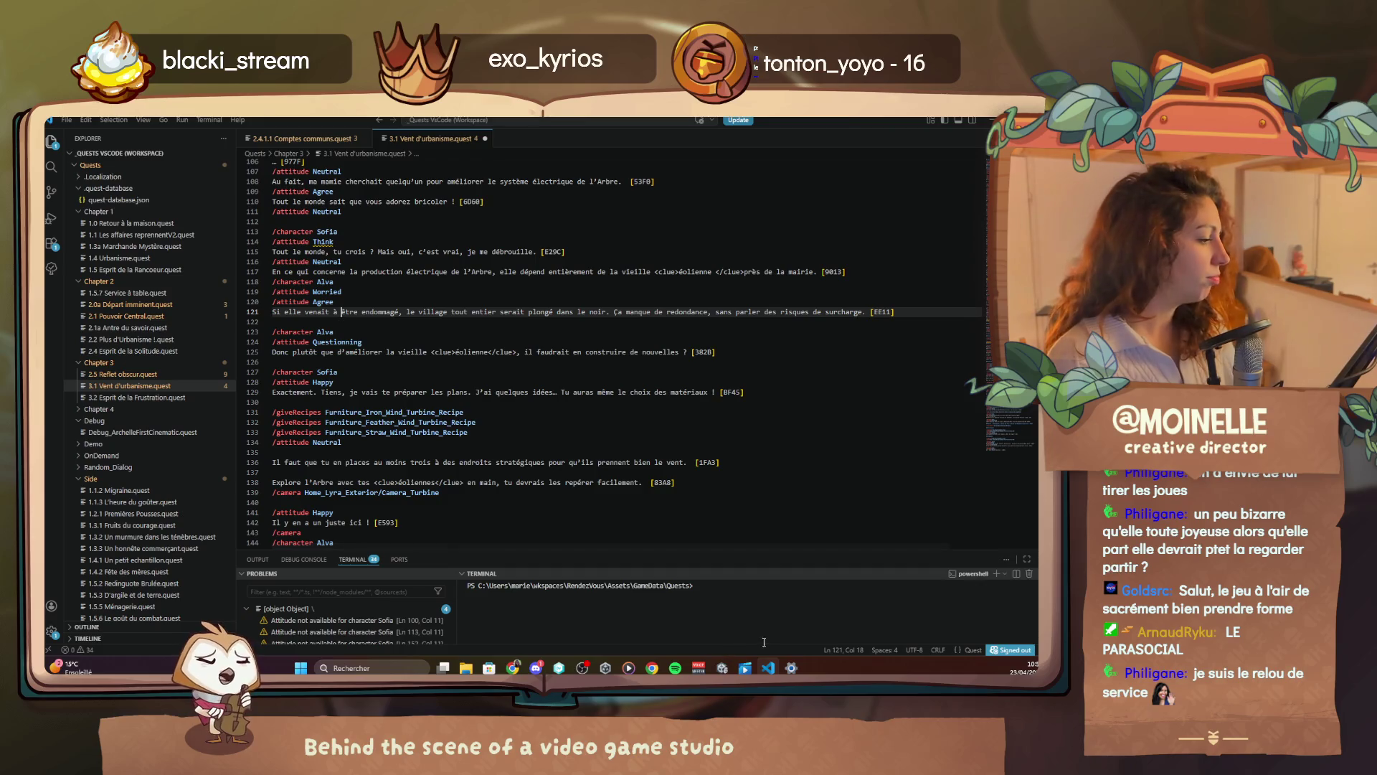
click(726, 668)
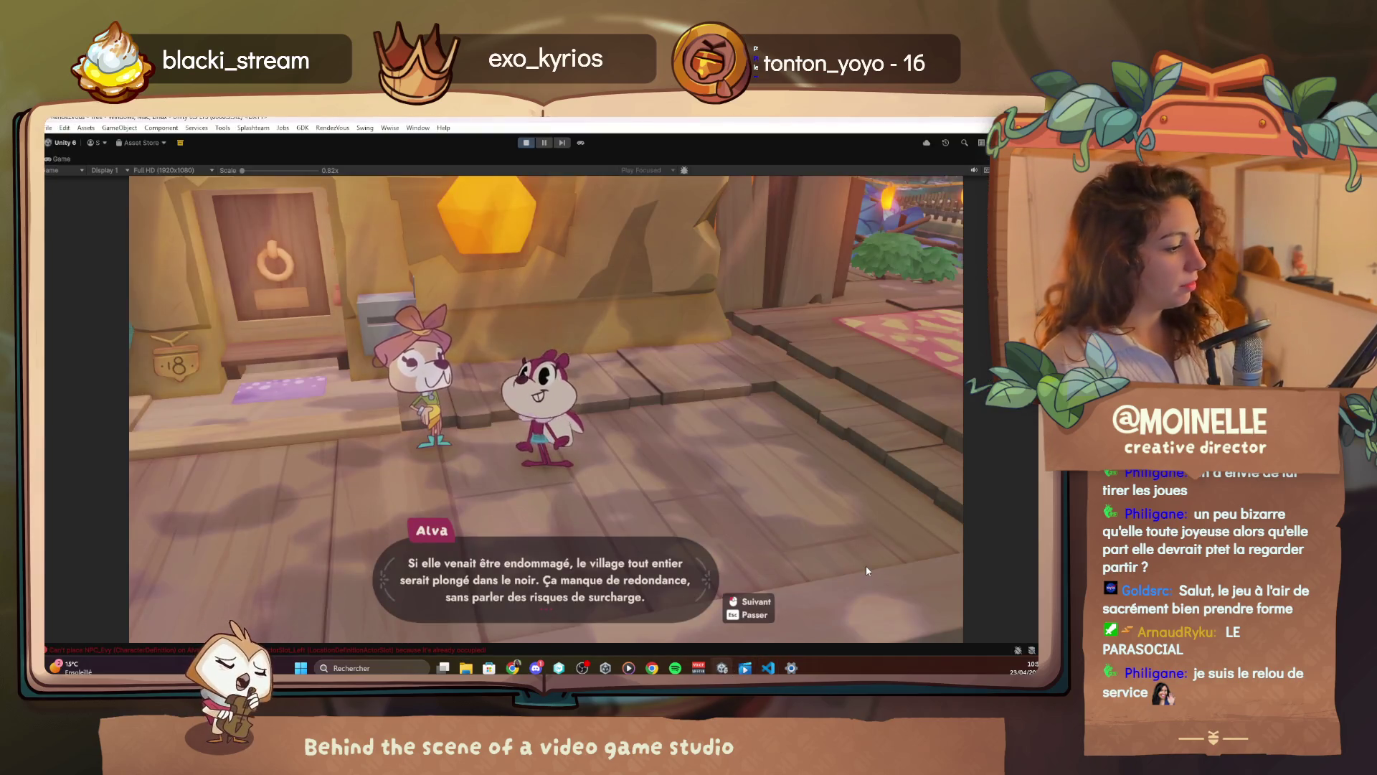
Play through Sofia's lines and the iron, feather and straw turbine plan cards to the turbine spot, then switch to VS Code
click(867, 569)
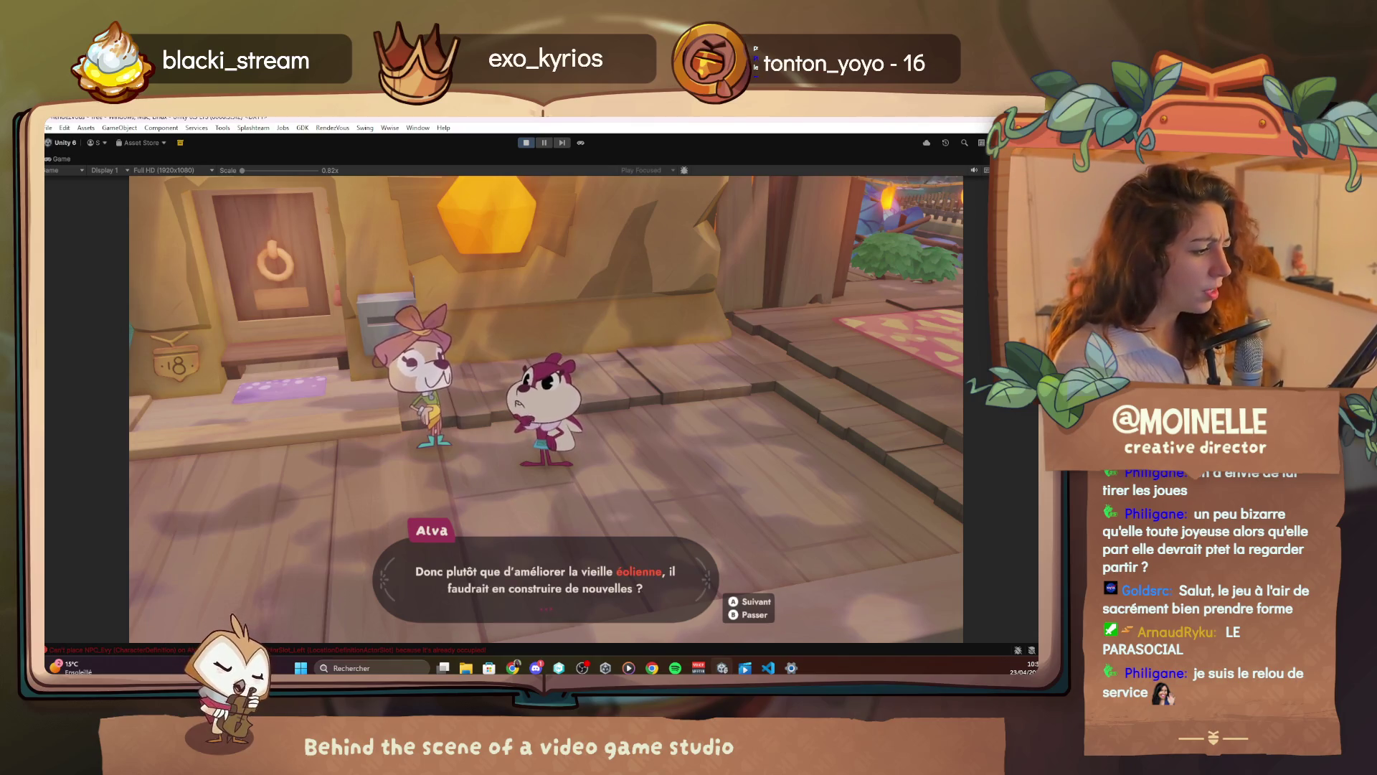
key(space)
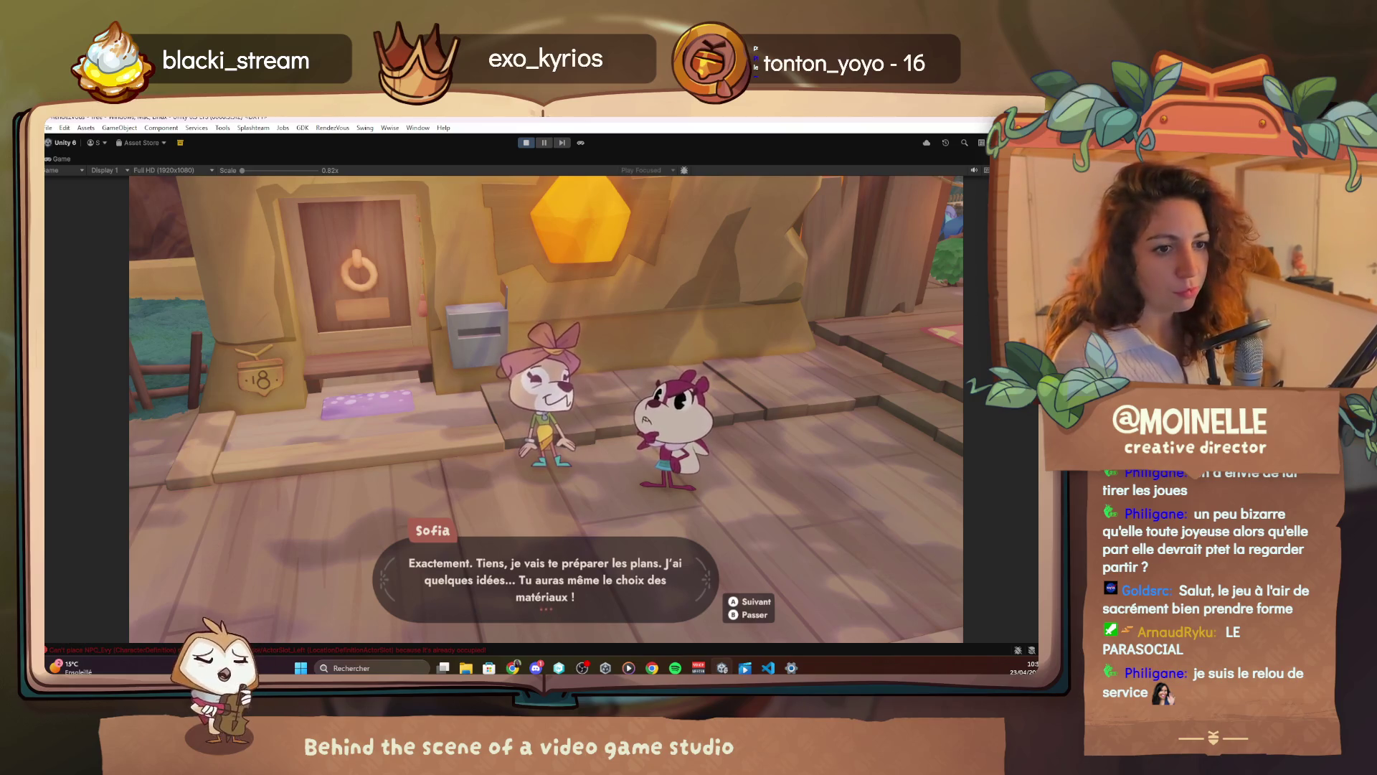
key(space)
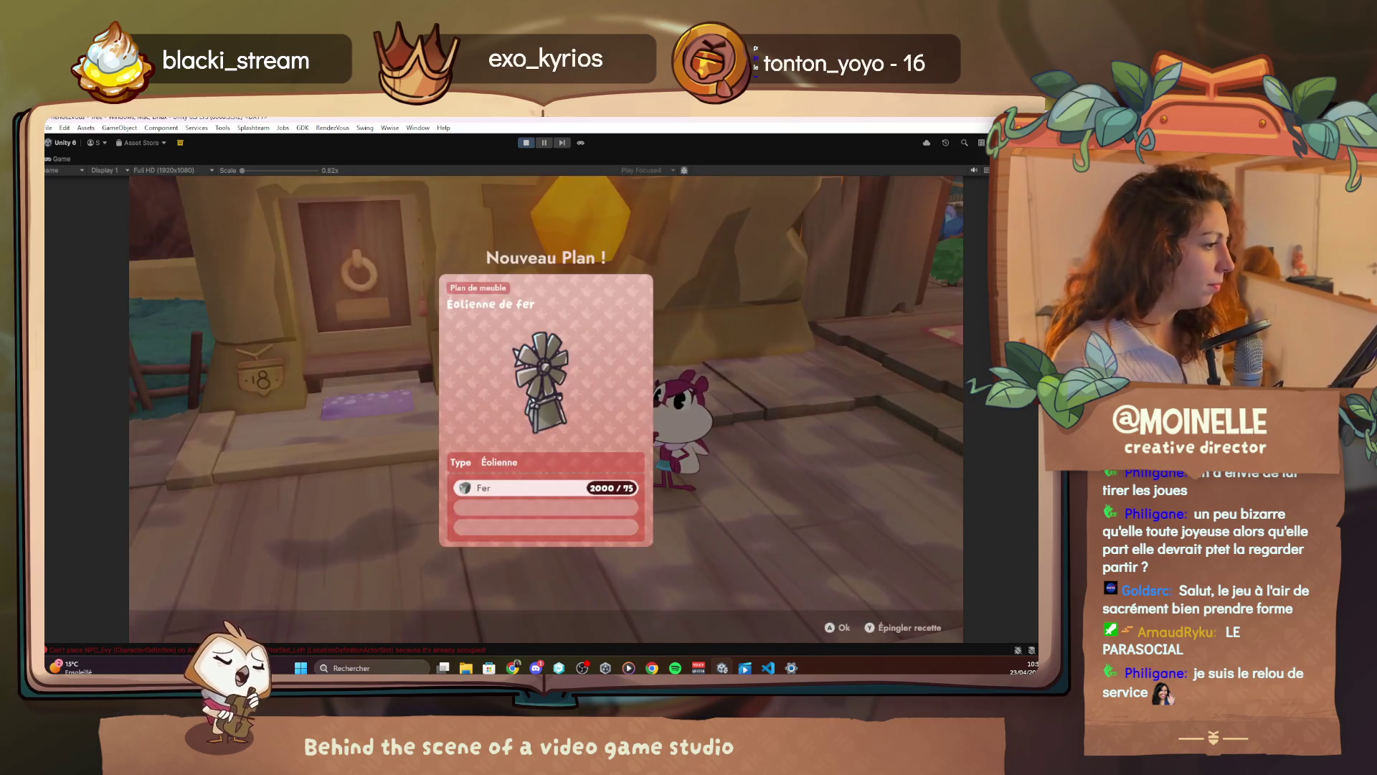
key(space)
key(space)
key(space)
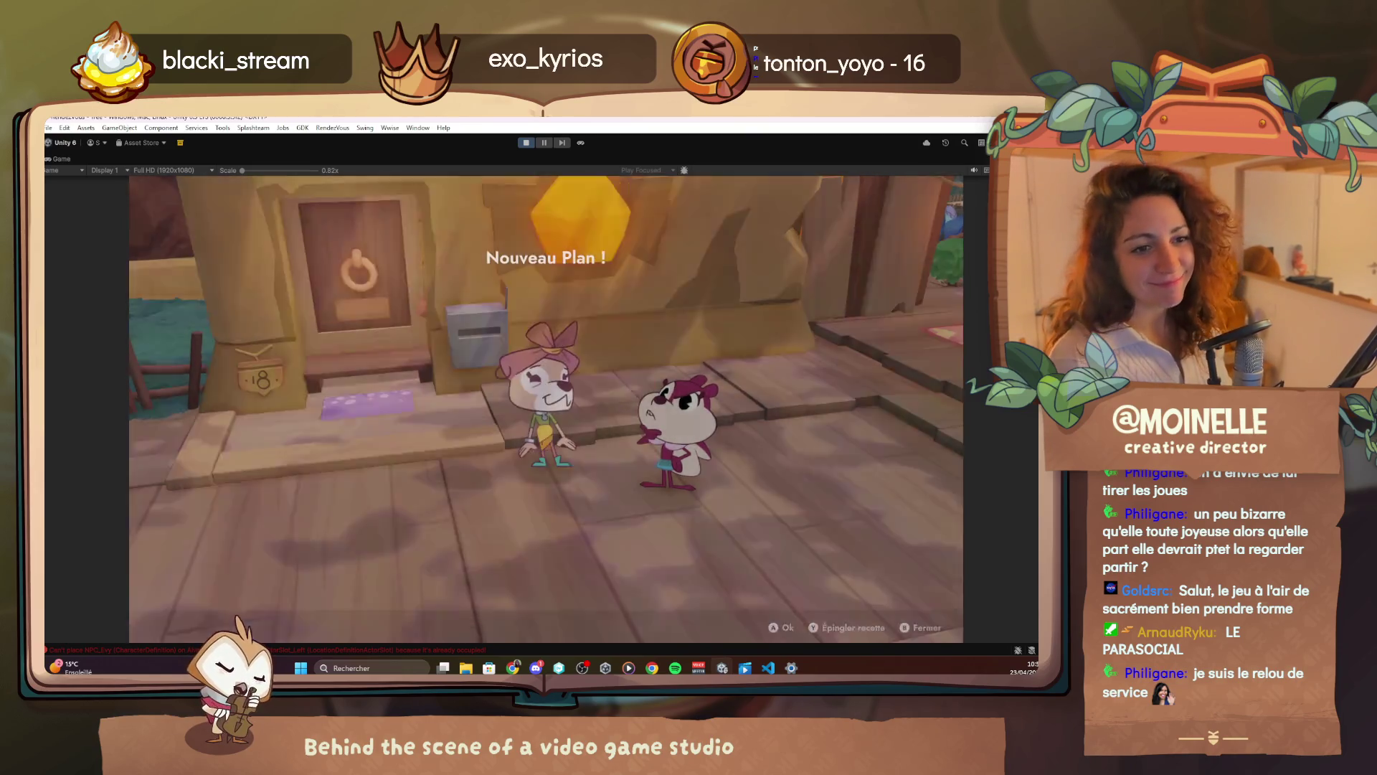
key(space)
key(space)
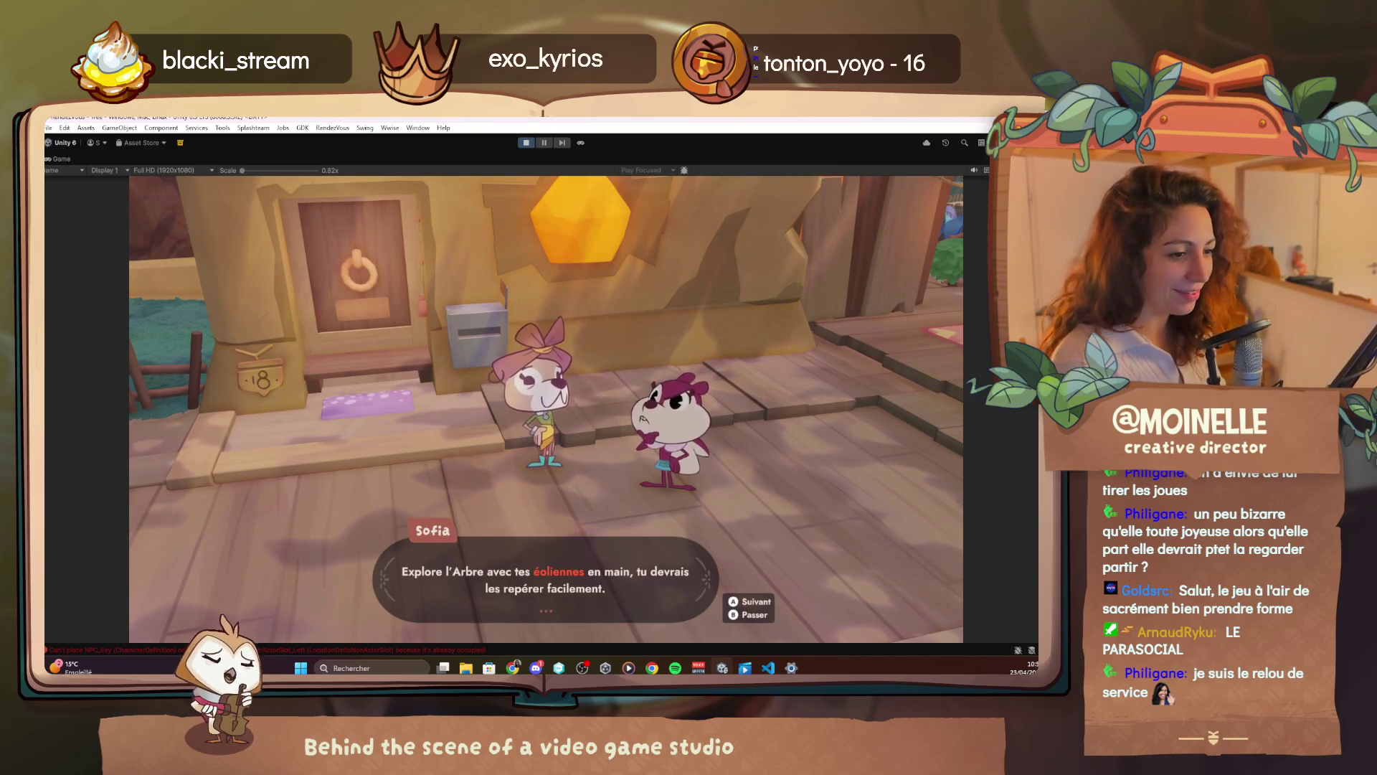
key(space)
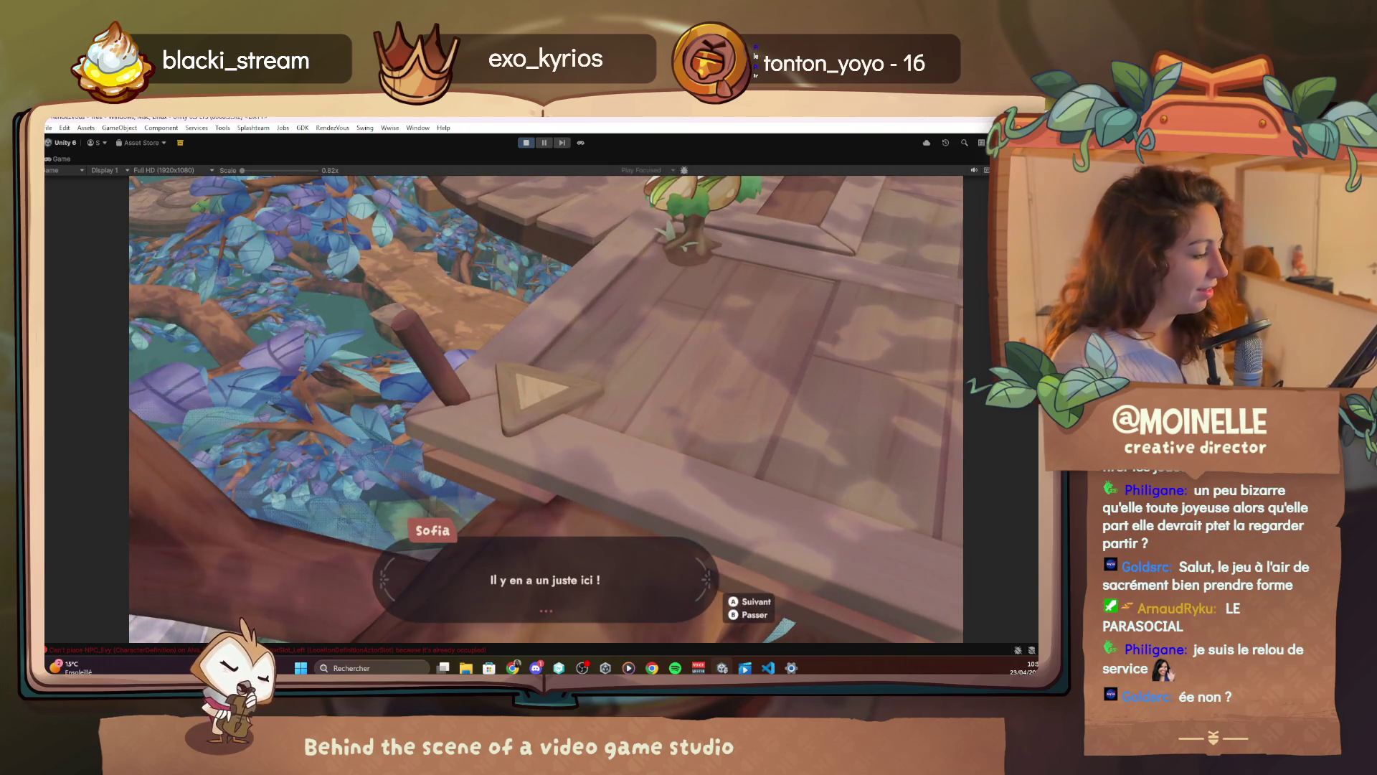
key(alt+Tab)
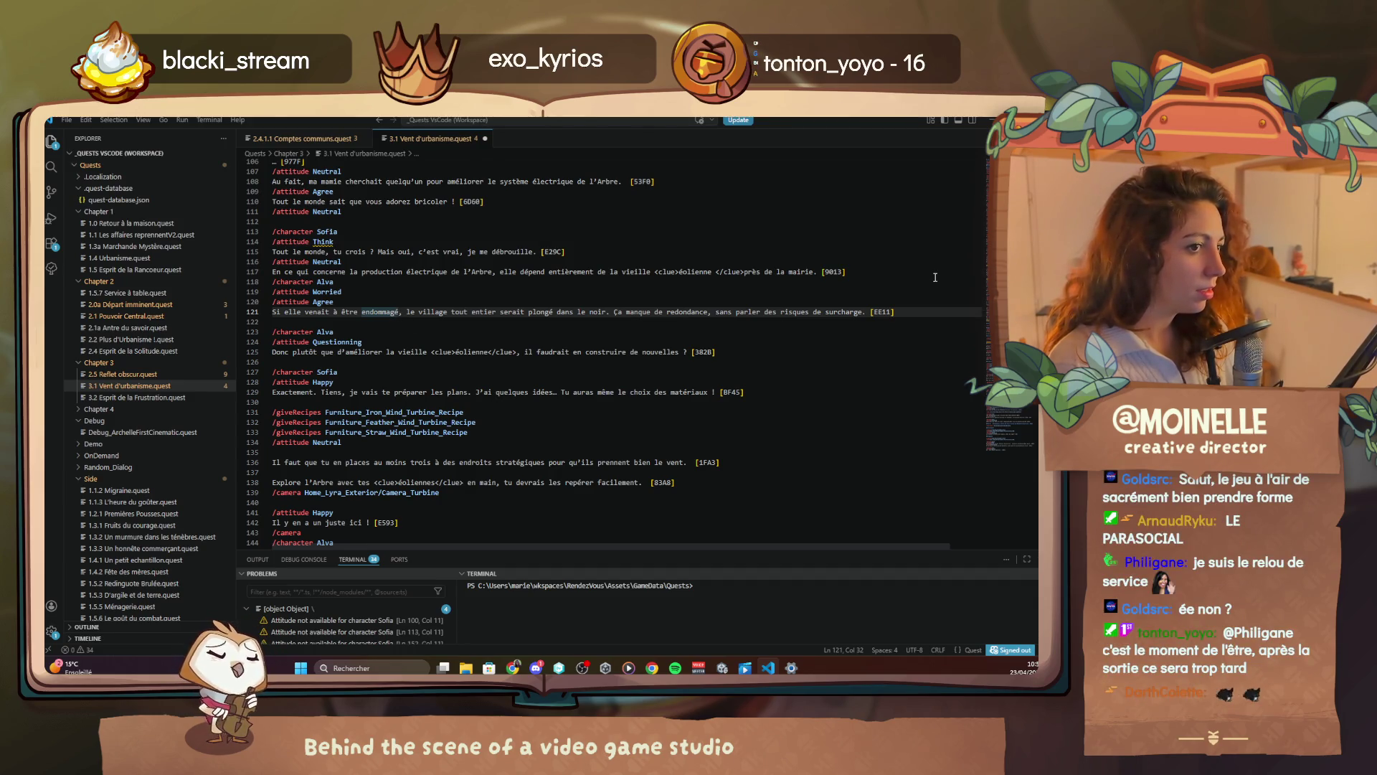
Change 'endommage' to 'endommagé' on line 121 and minimize VS Code to return to the game
key(BackSpace)
text(é)
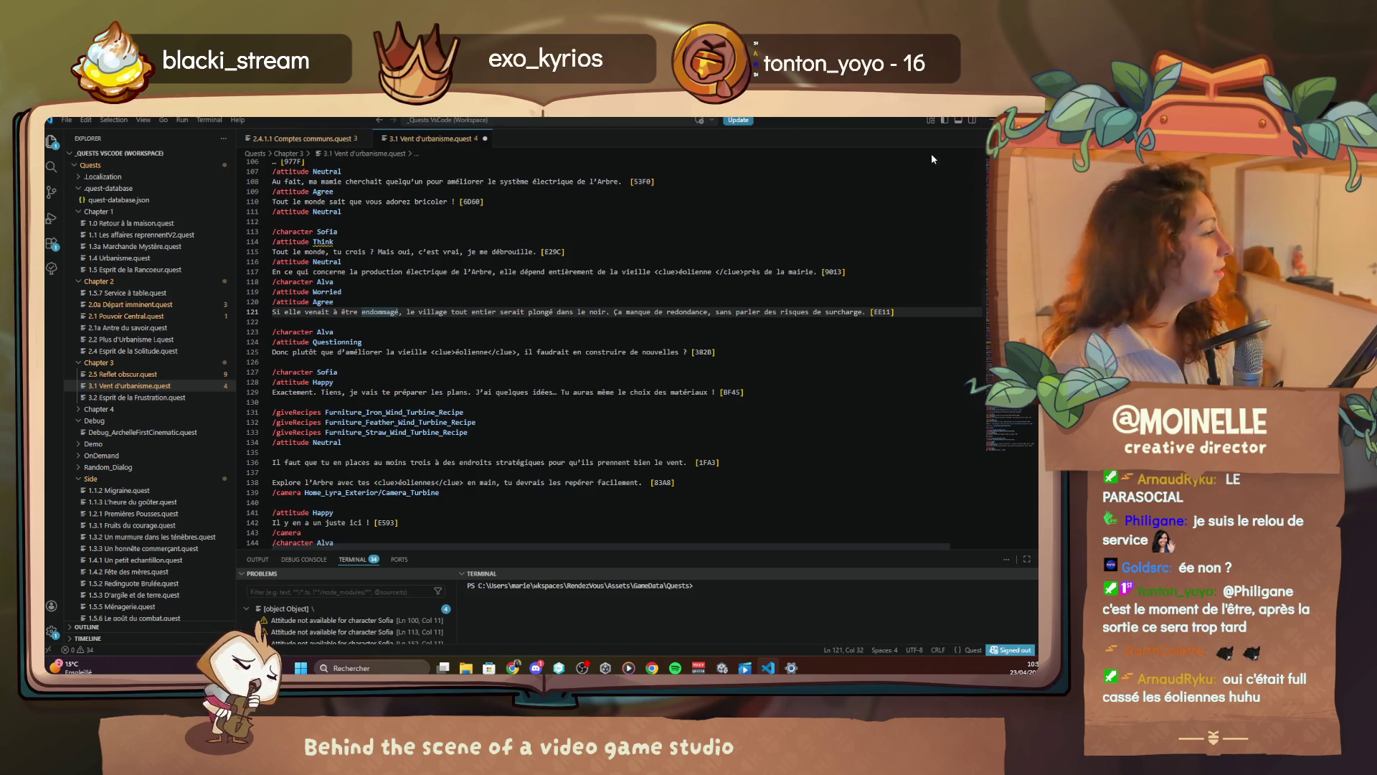
click(978, 119)
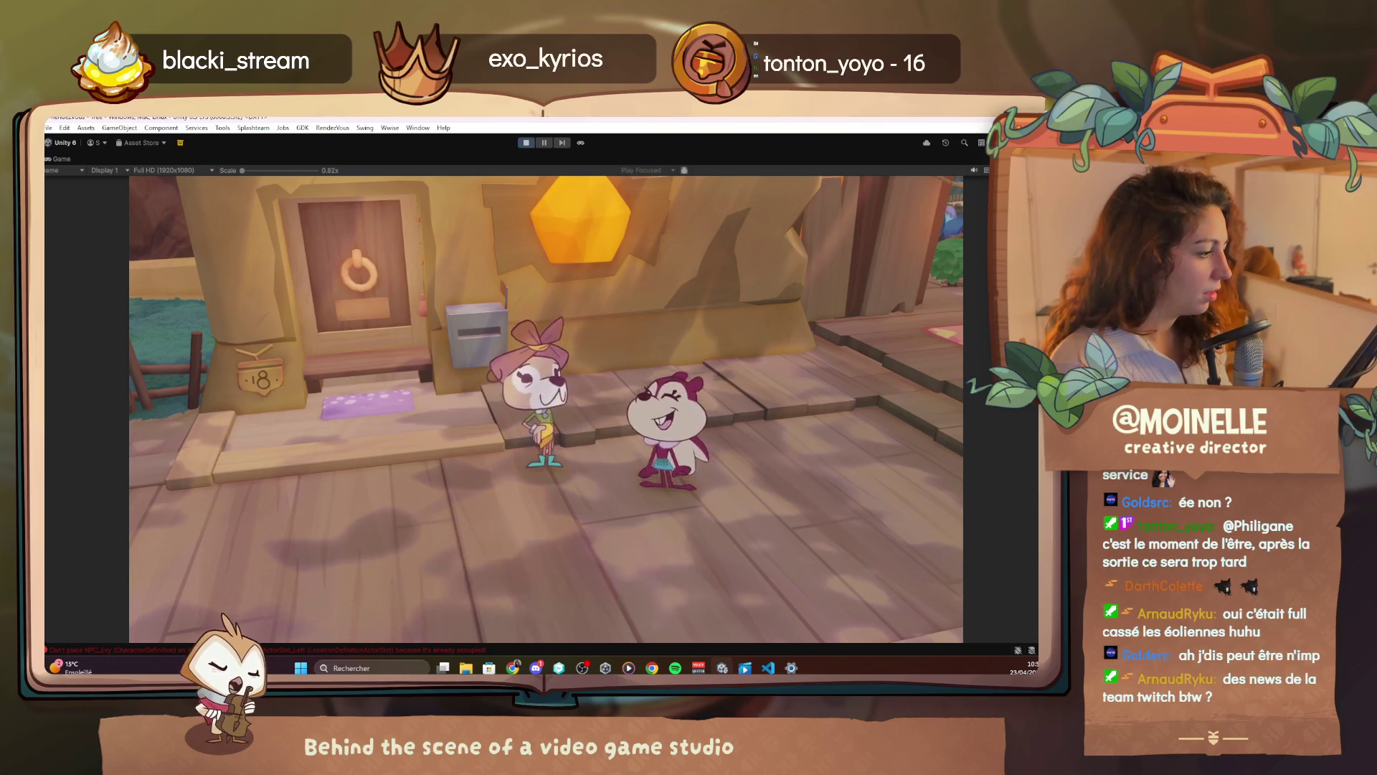
Add 10 Iron_Wind_Turbine (Éolienne de fer) through Cheat > Player, filtering items by 'eoturbi'
key(F1)
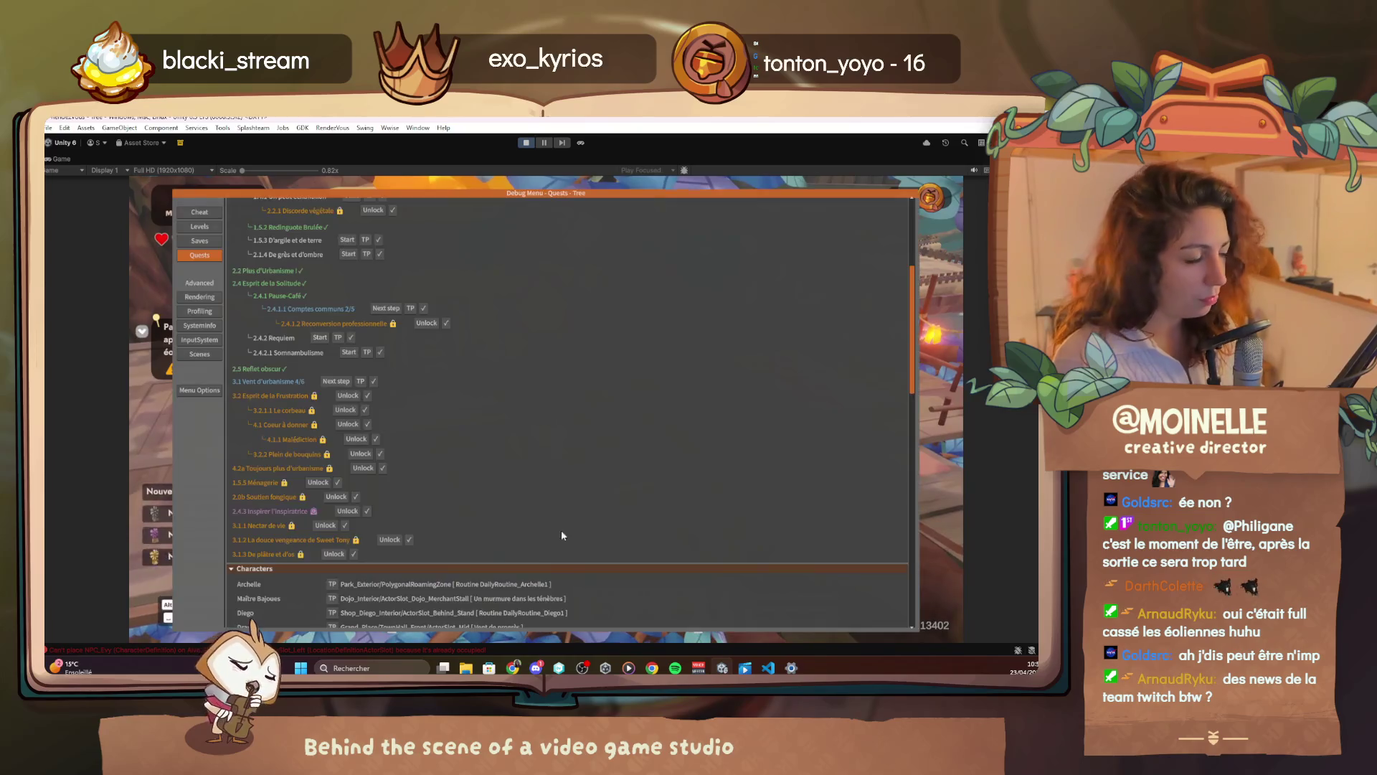
click(212, 214)
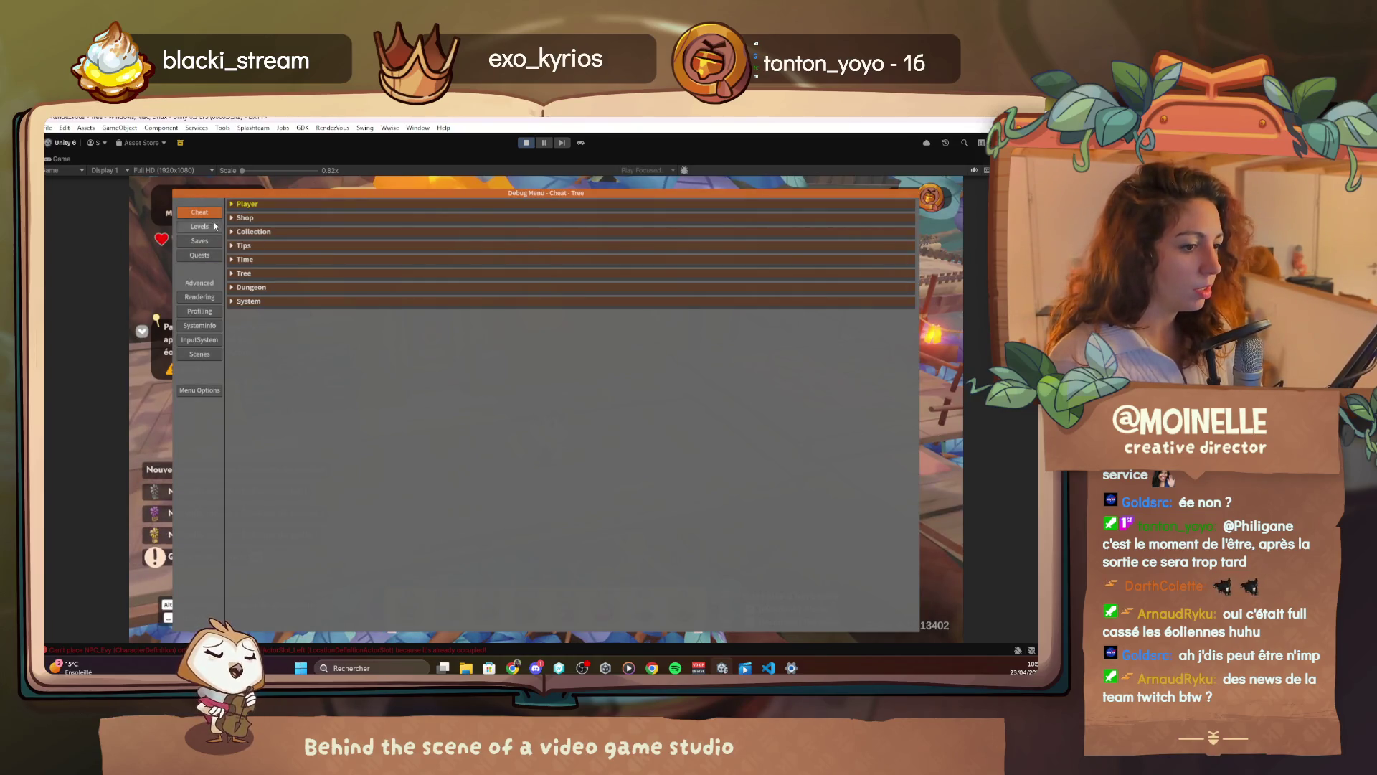
click(247, 205)
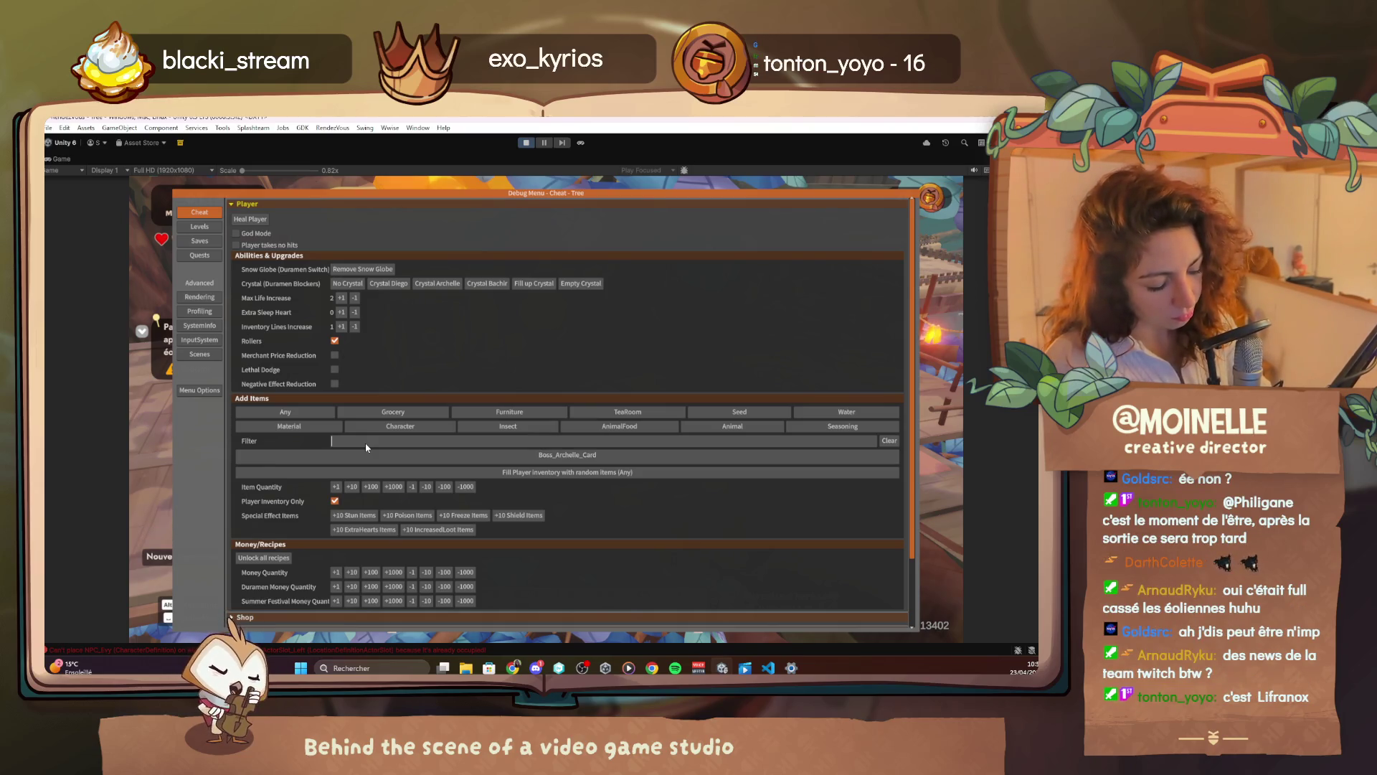
text(eo)
text(turbi)
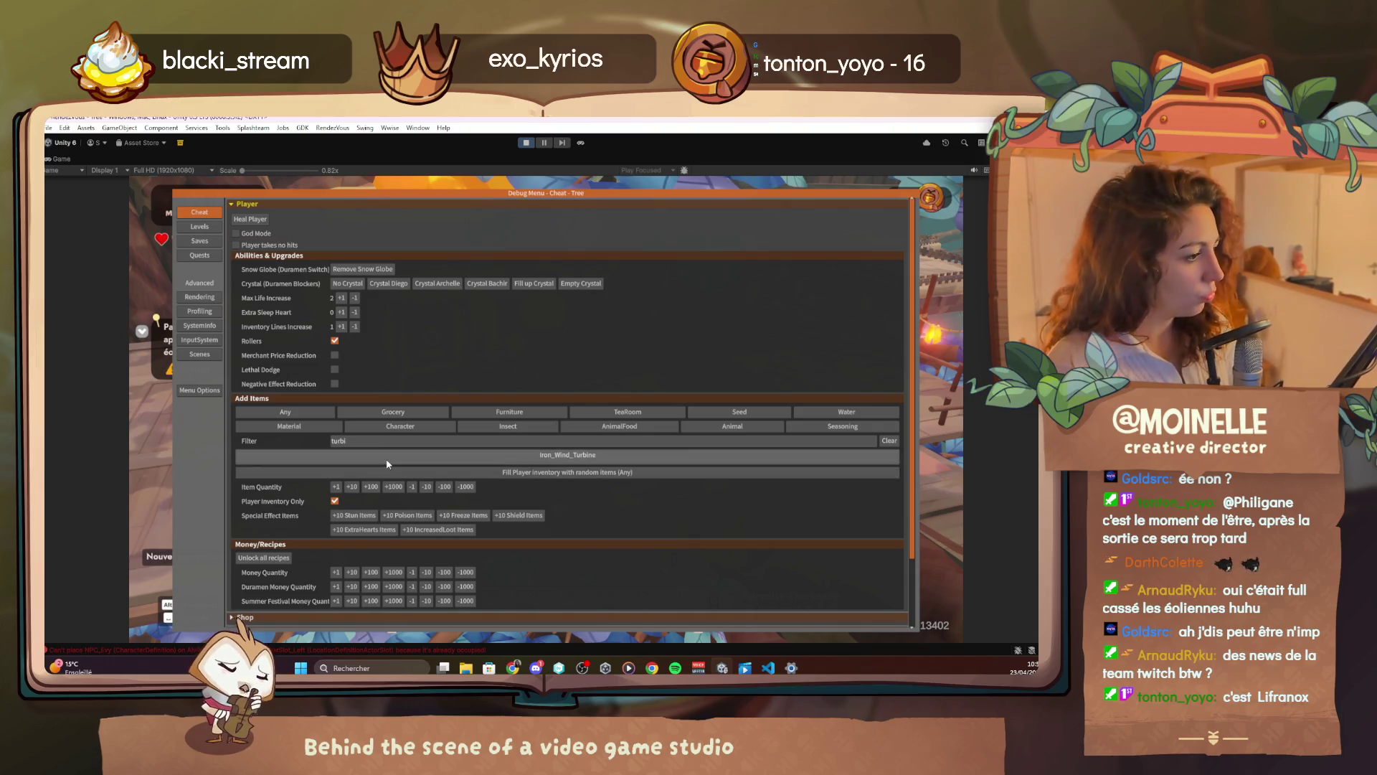
click(385, 456)
key(Escape)
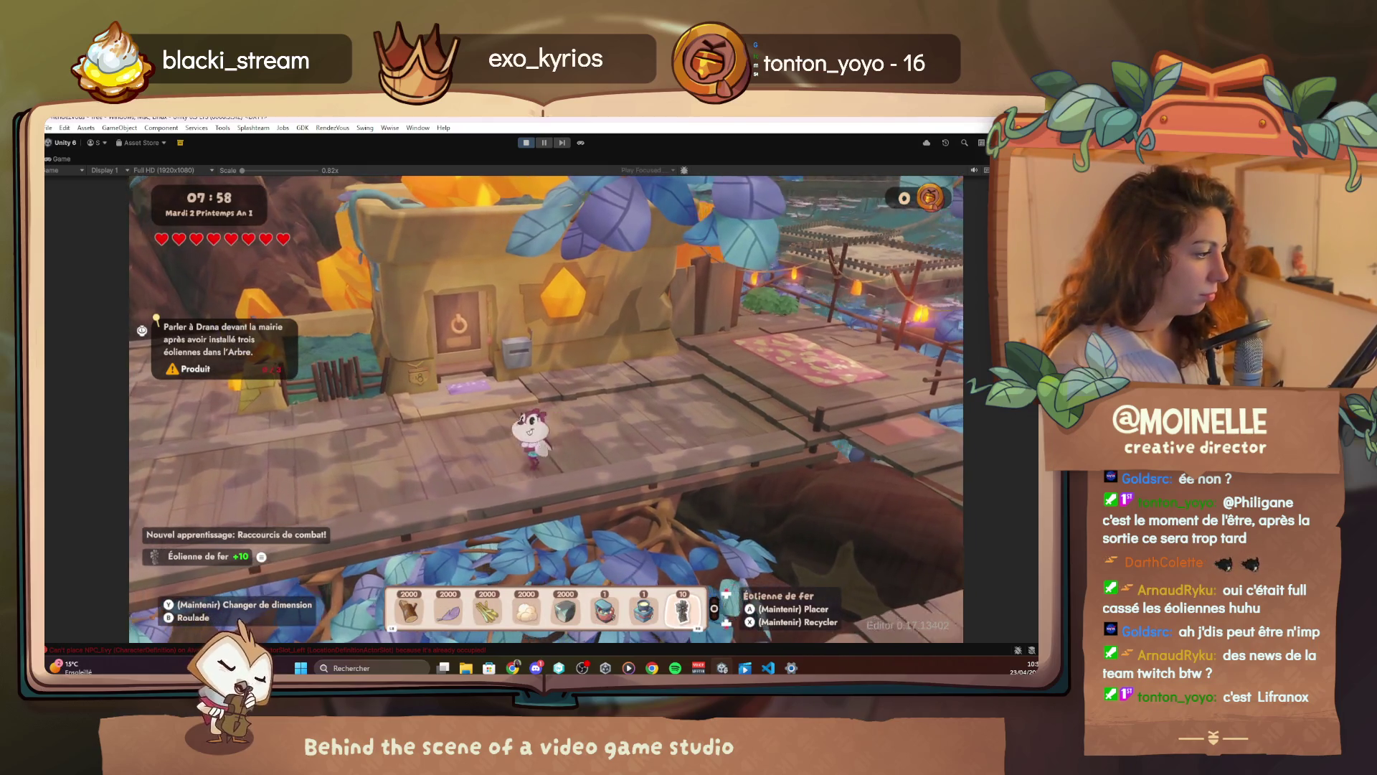
Select Éolienne de fer in the hotbar, place it at the preview spot, then bring up the debug menu
scroll(545, 409, down, 1)
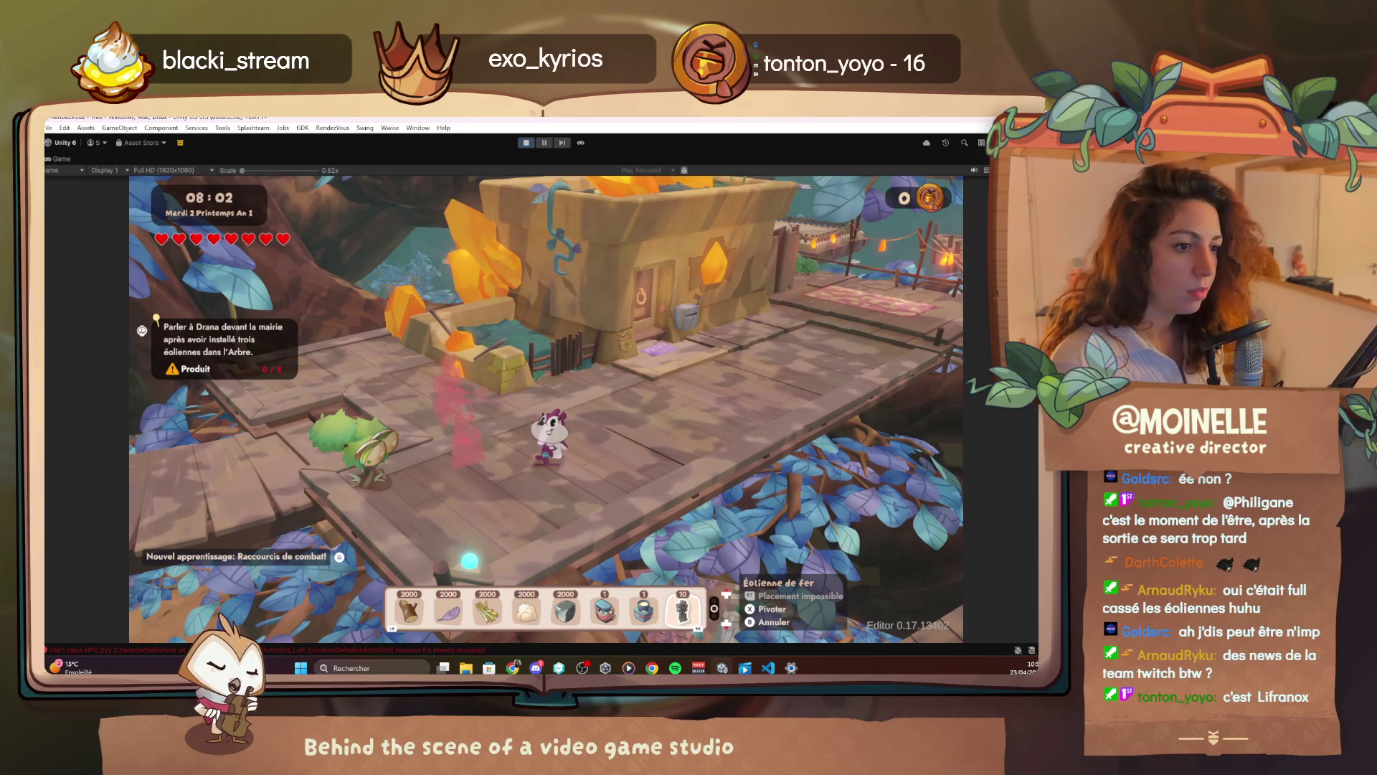
key(Return)
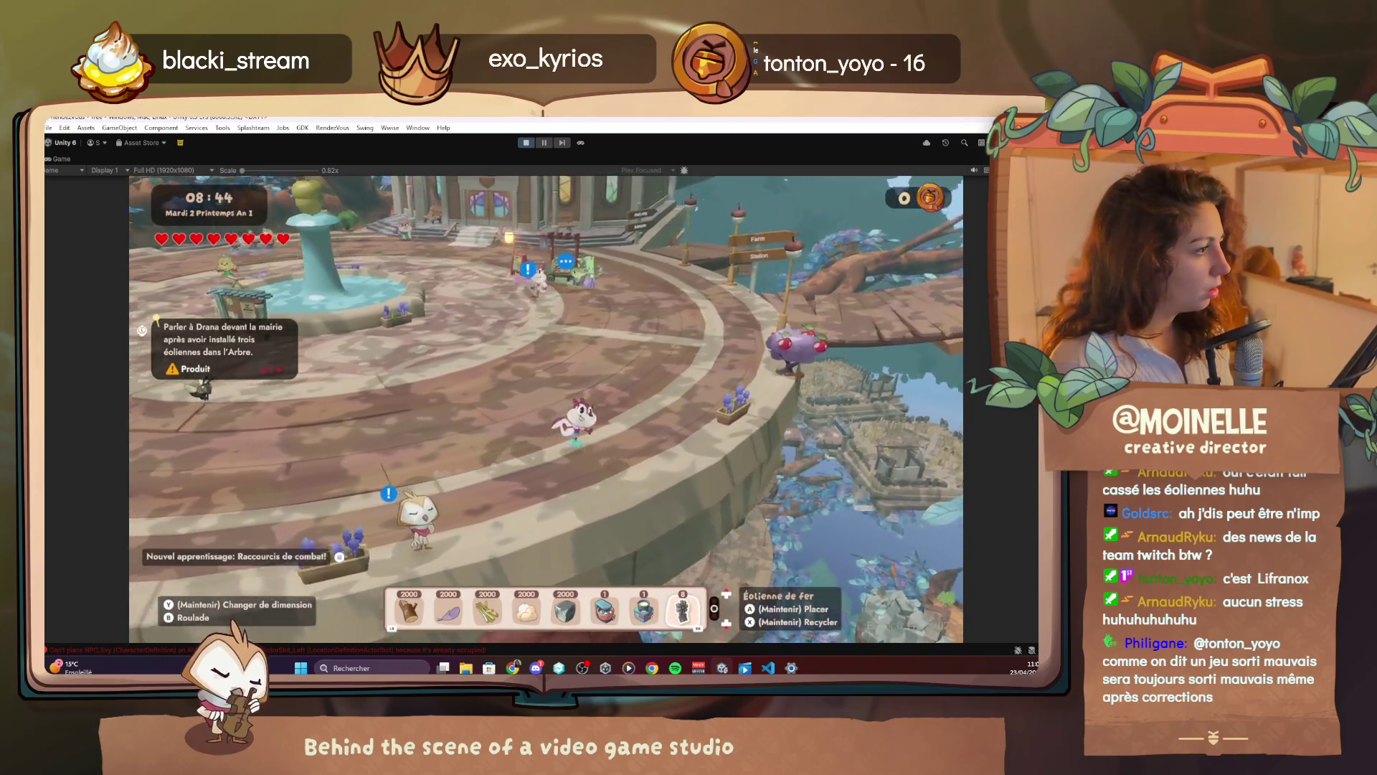
key(F1)
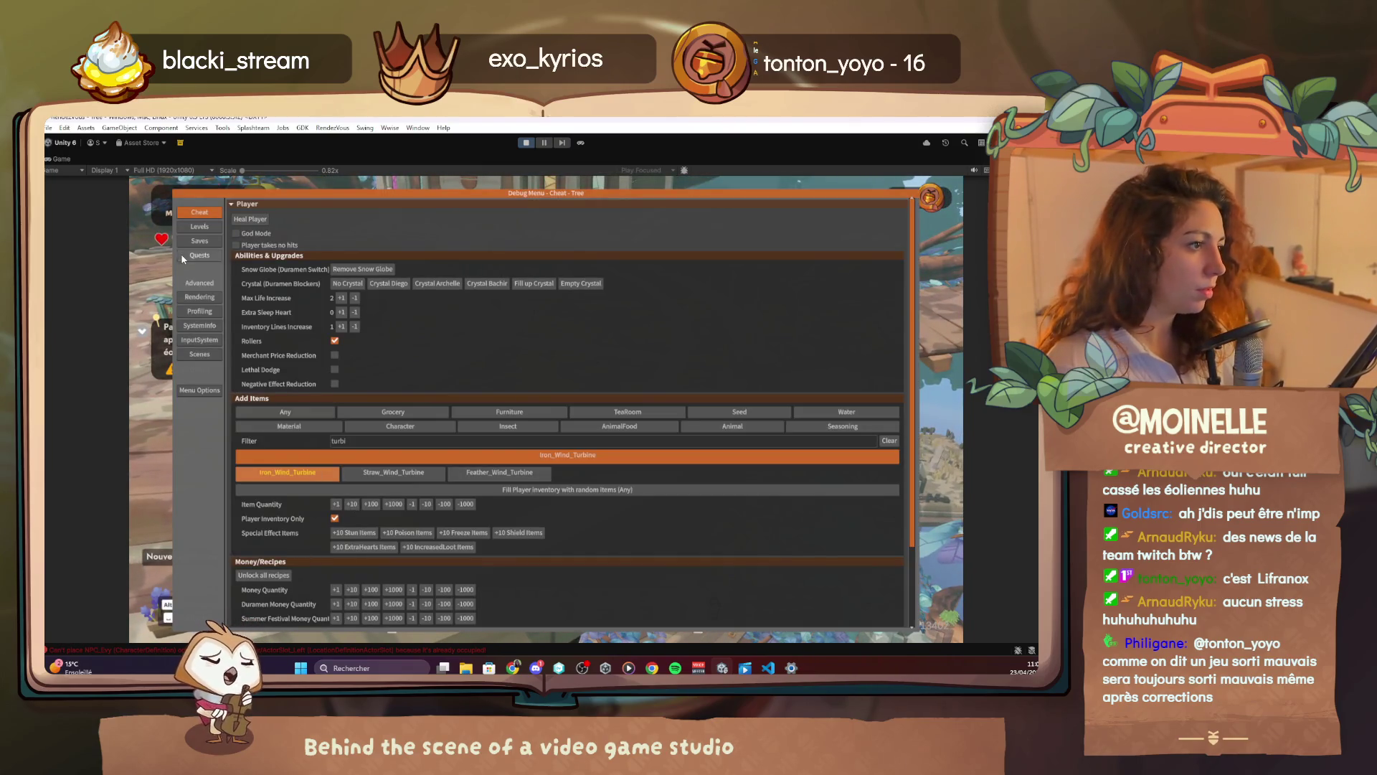
From the debug Quests list, teleport to Archelle and Alva for quest 2.4.2 Inspirer l'inspiratrice
click(200, 254)
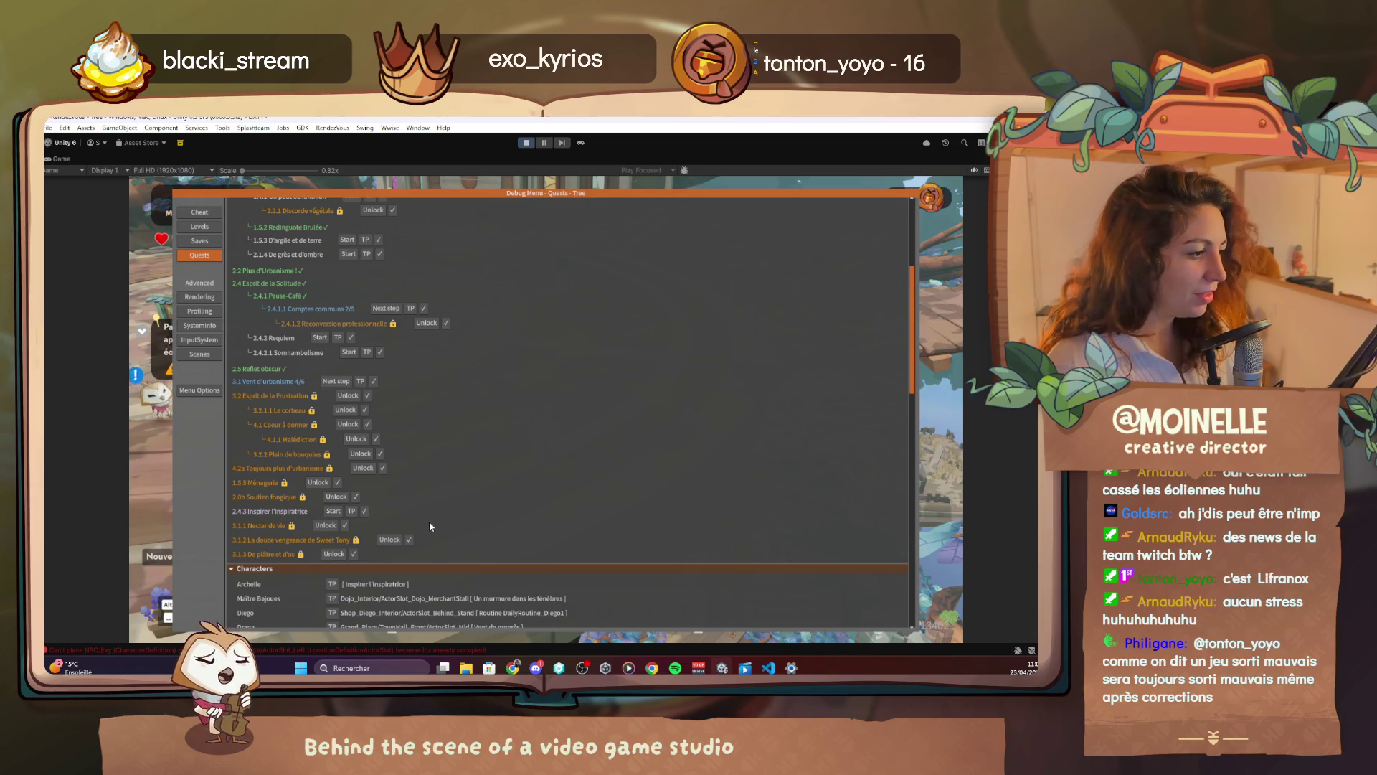
click(349, 512)
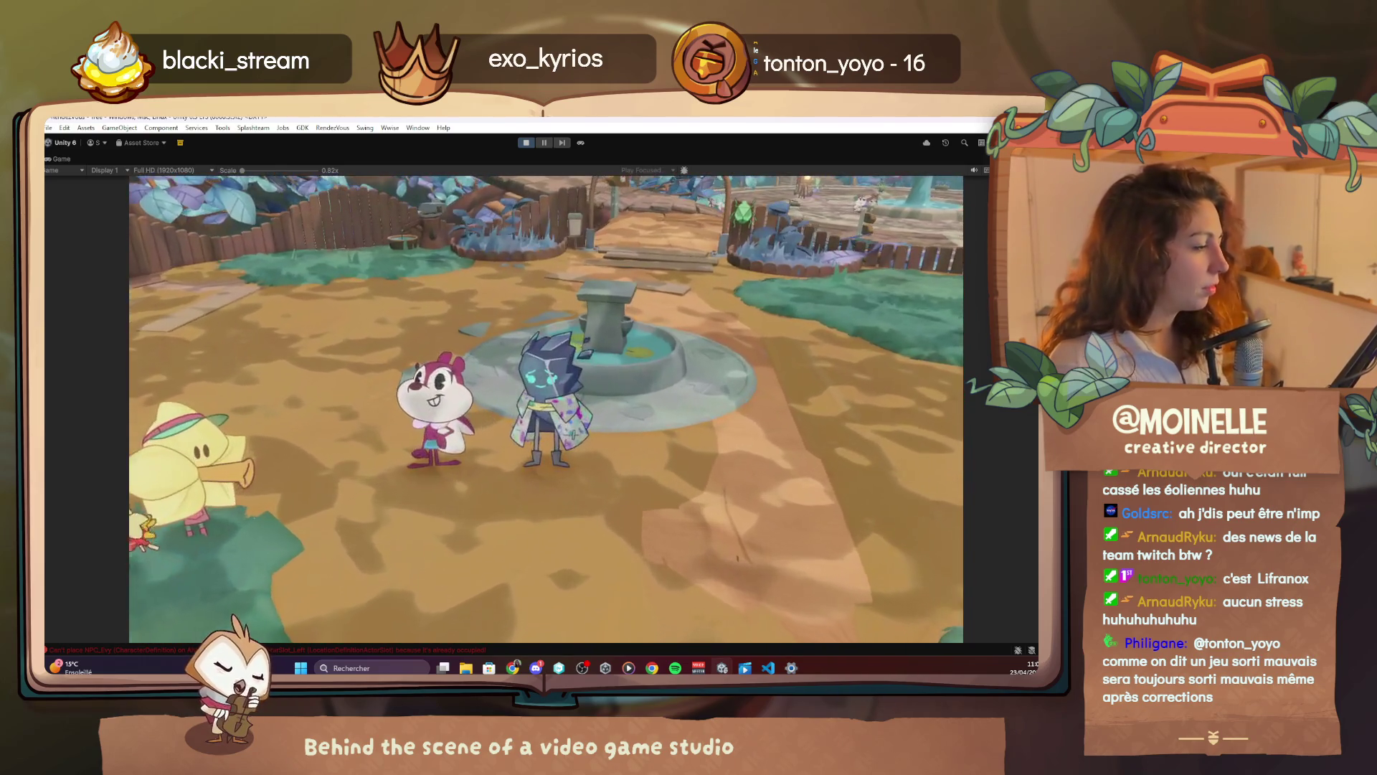
Advance the fountain dialogue to Alva's line 'Oh, oui... J'oublie à chaque fois.' and close it
key(space)
key(space)
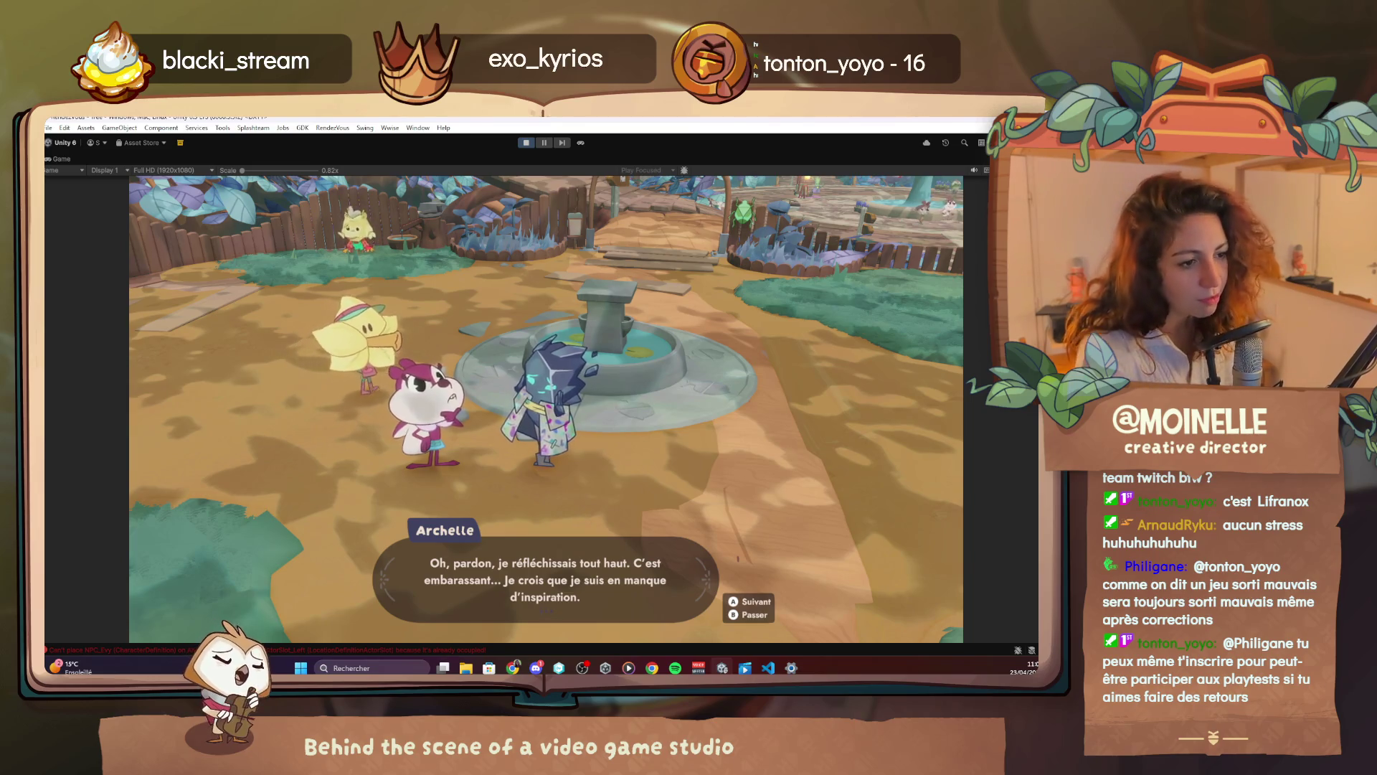
key(space)
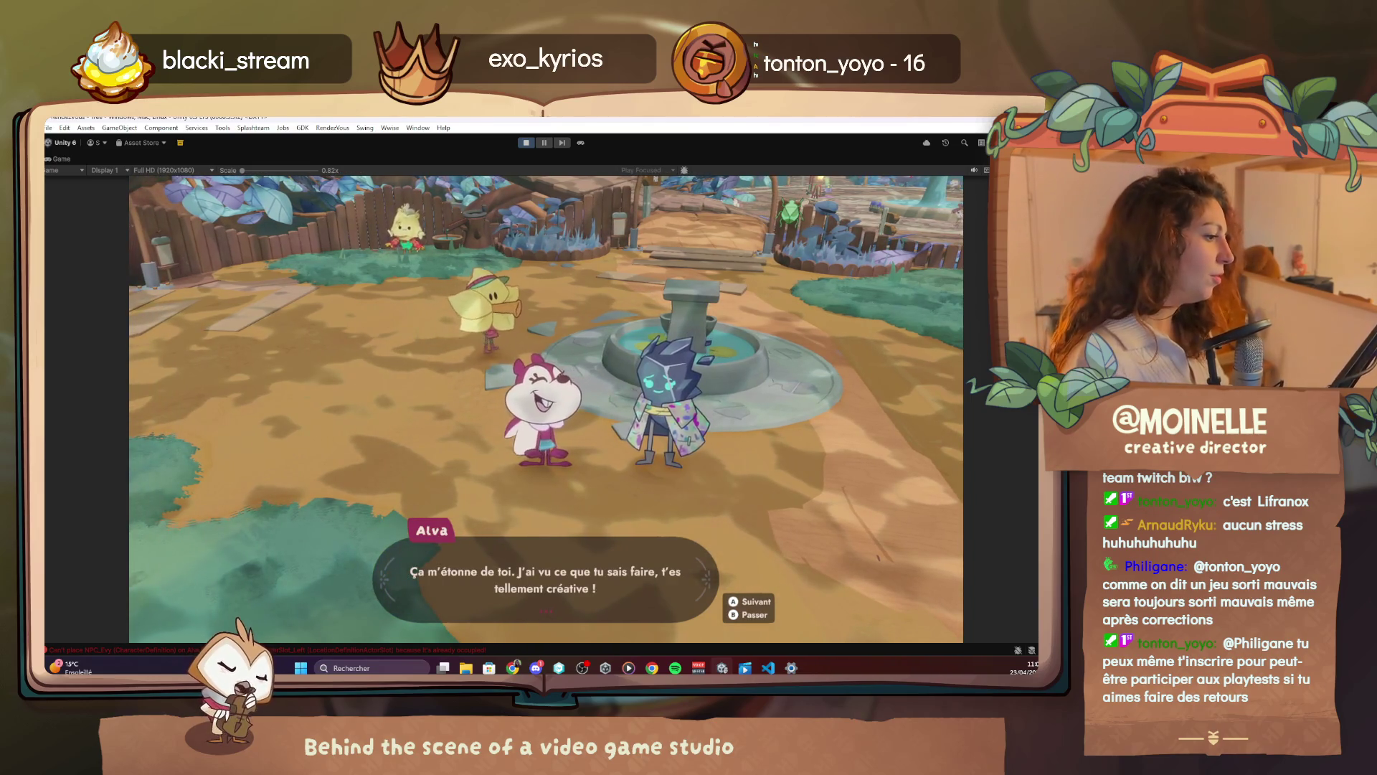
key(space)
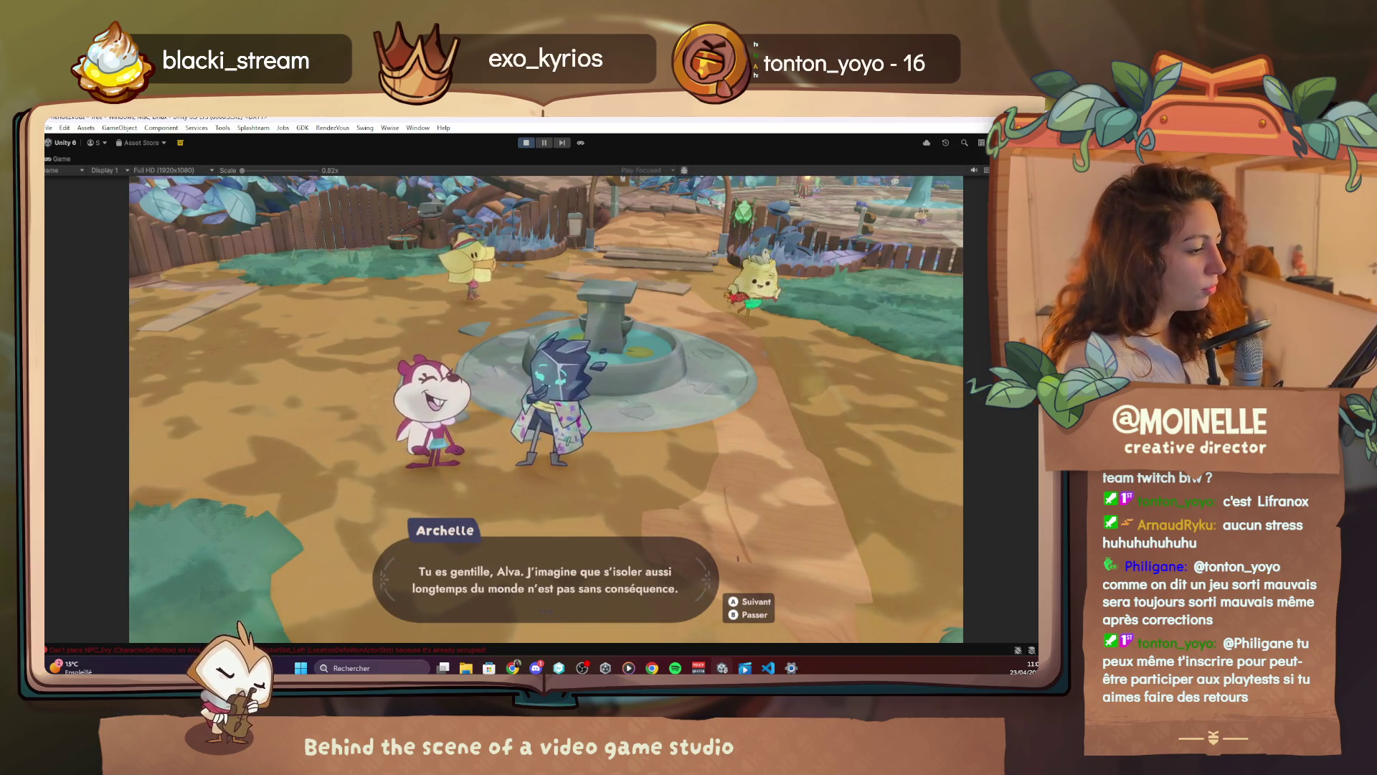
key(space)
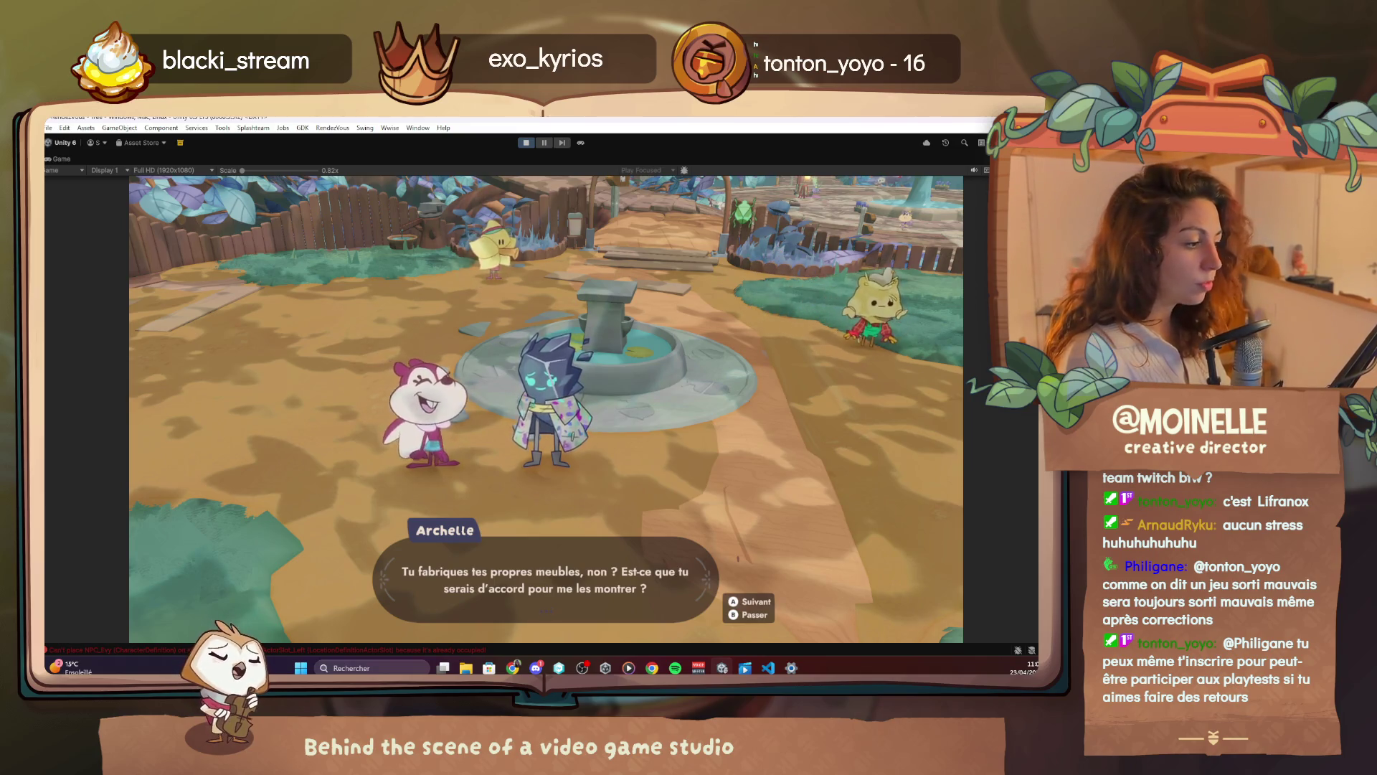
key(space)
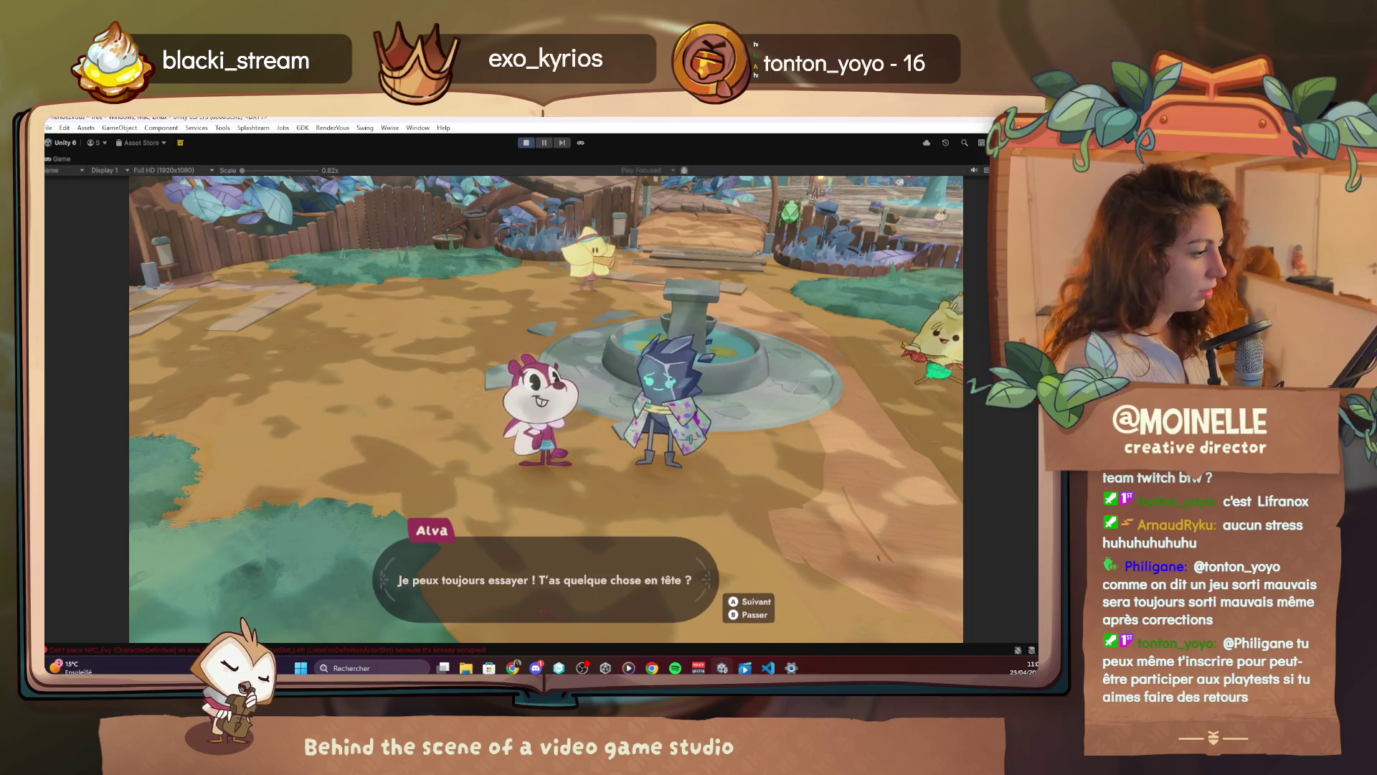
key(space)
key(space)
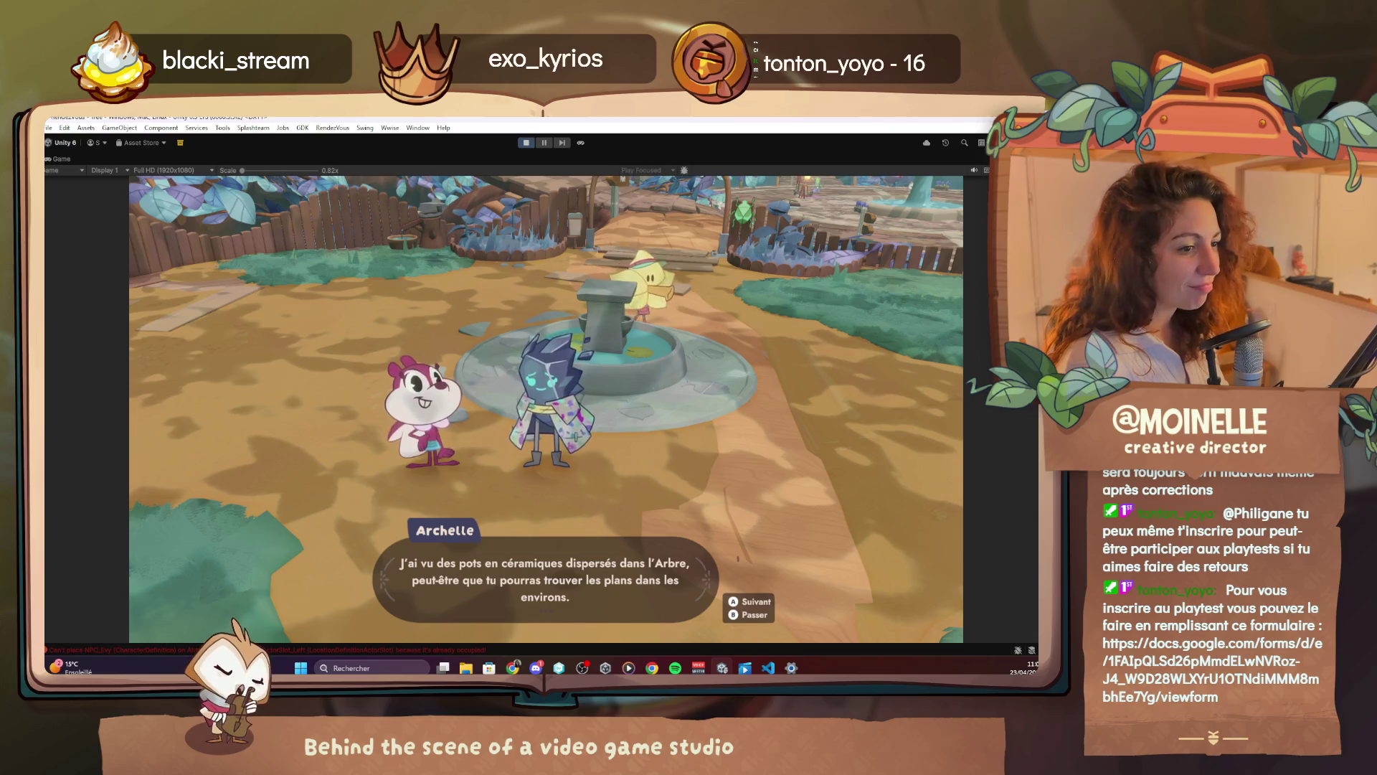
key(space)
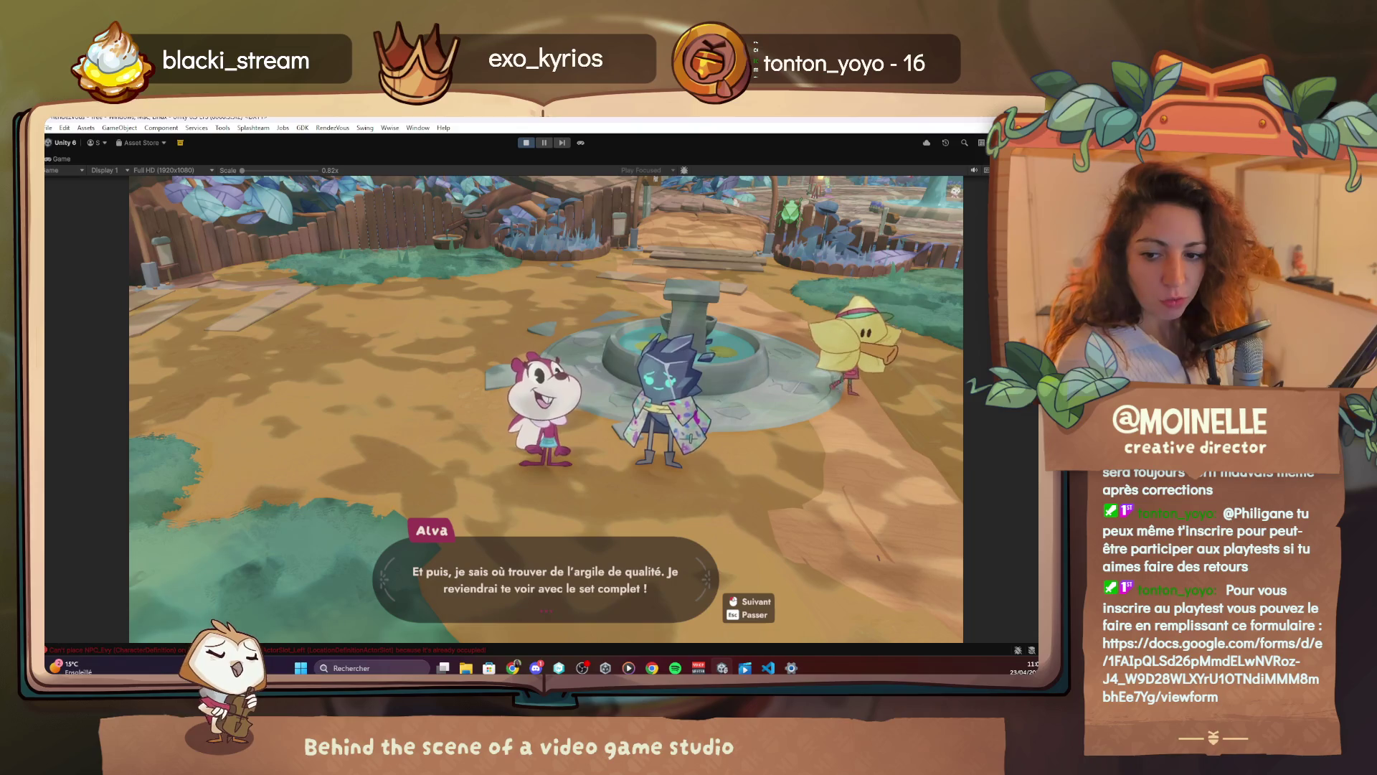
click(442, 404)
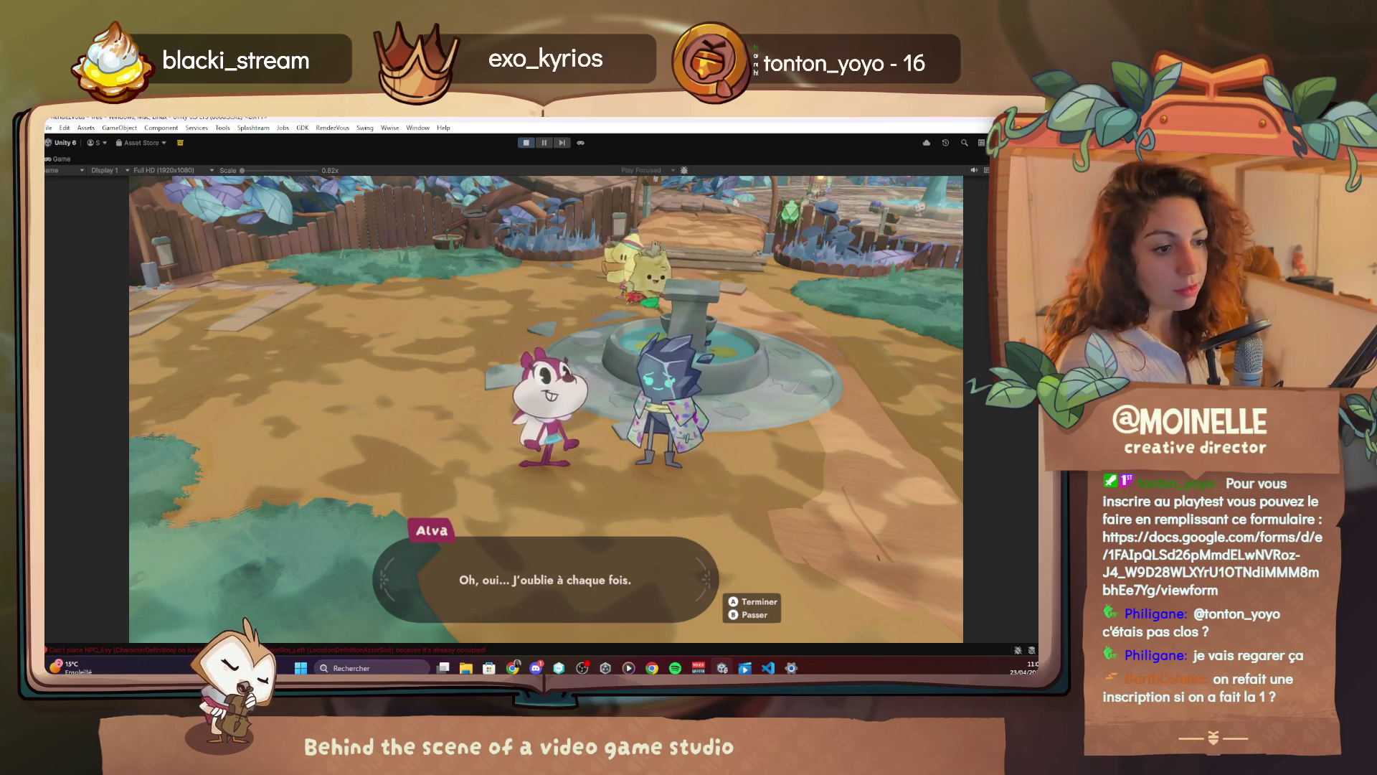
key(space)
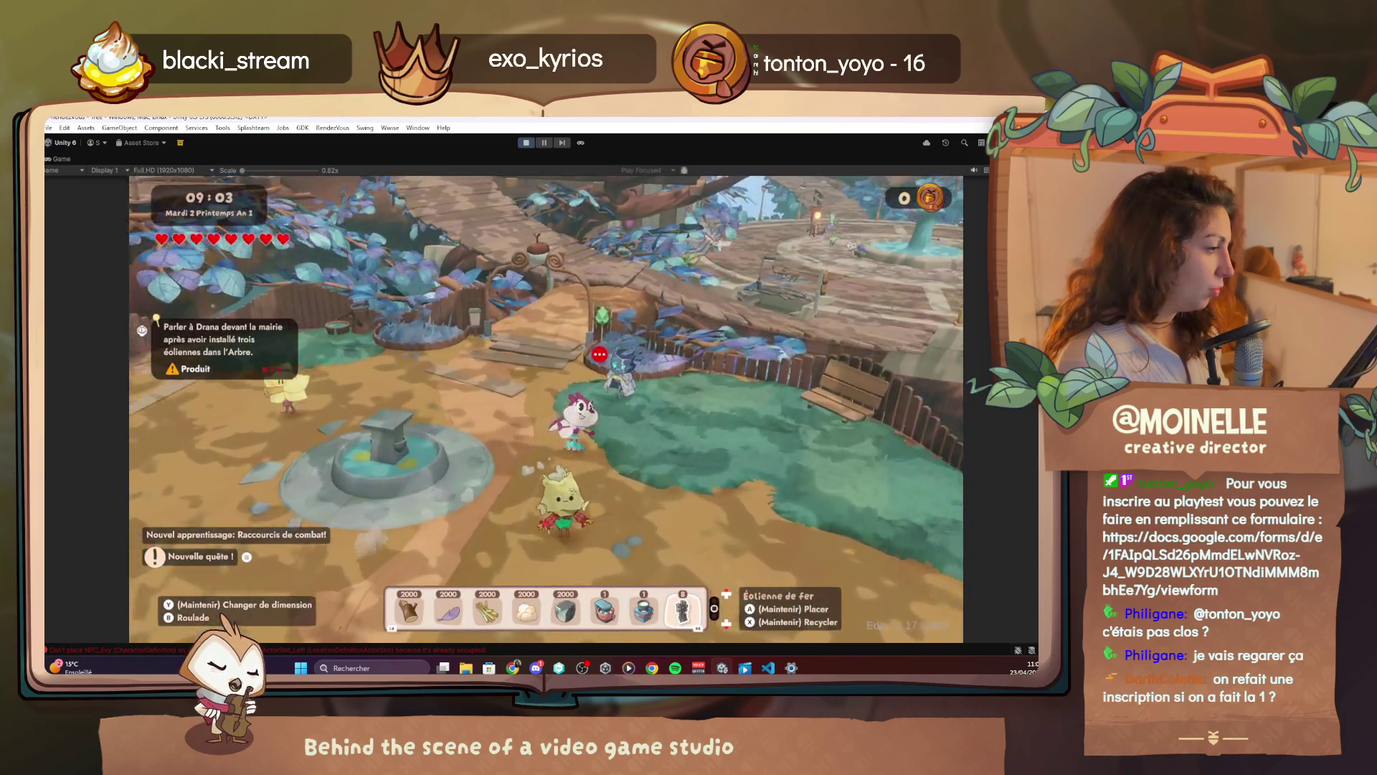
Talk to Archelle again, walk into her shop, and open the debug quest menu
key(e)
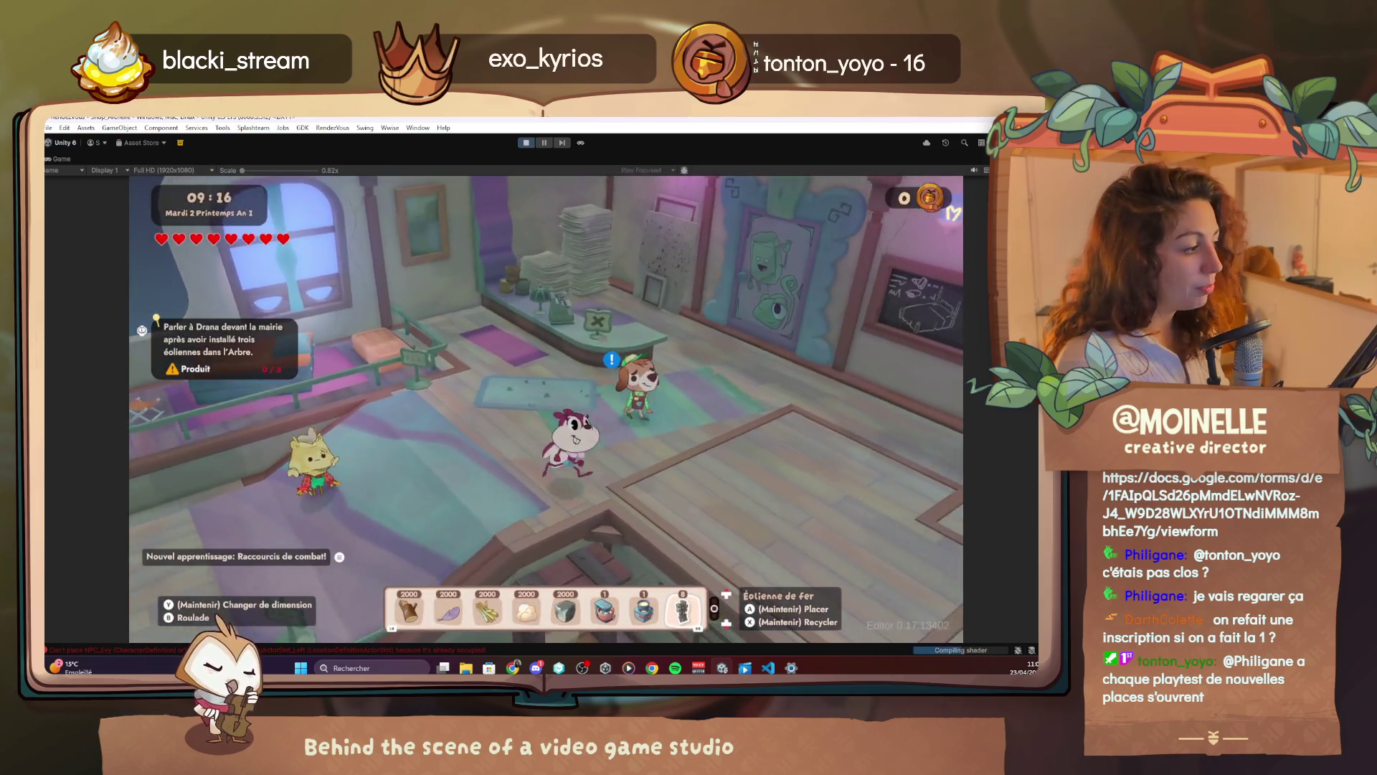
key(F1)
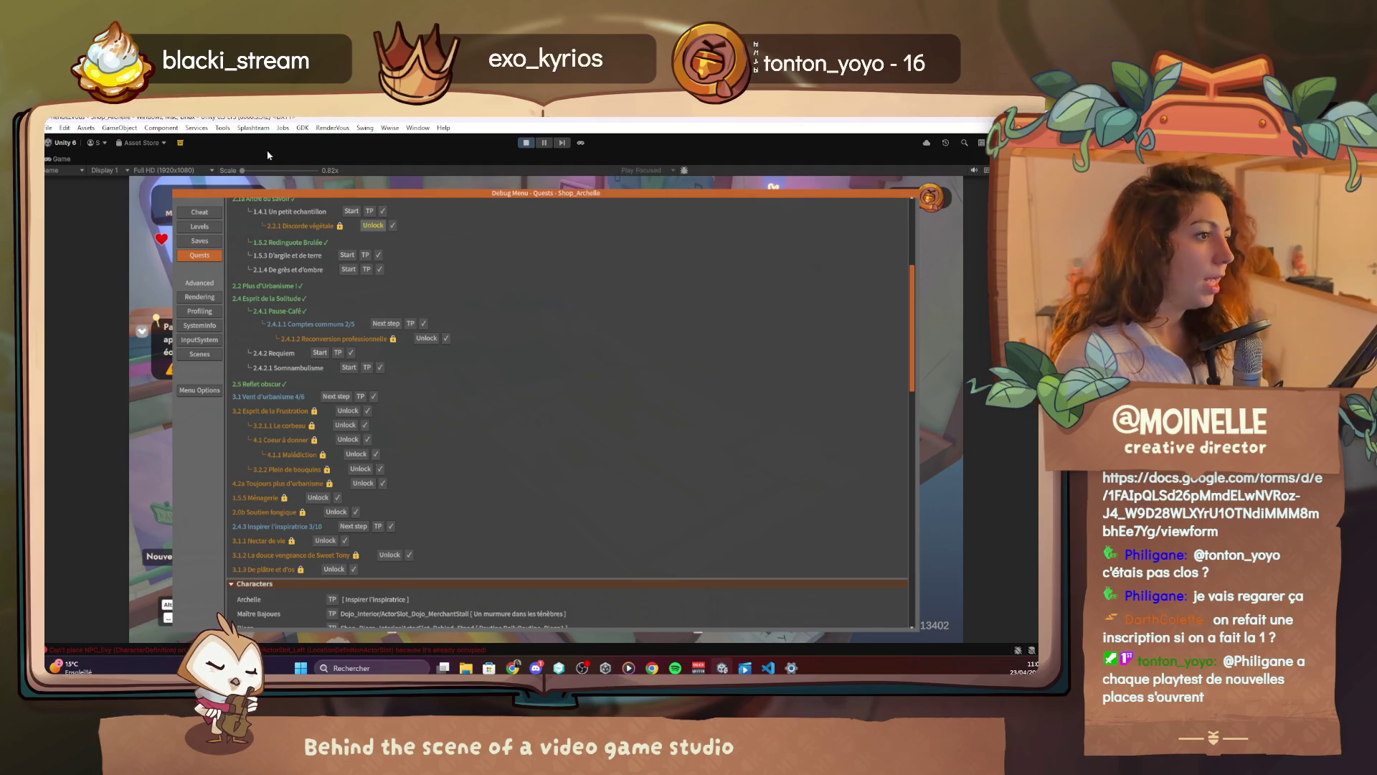
In the Cheat tab, filter by 'terra' and add Terracotta_Shelf, Terracotta_Stall, Terracotta_Stool and Terracotta_Table
click(209, 216)
click(404, 444)
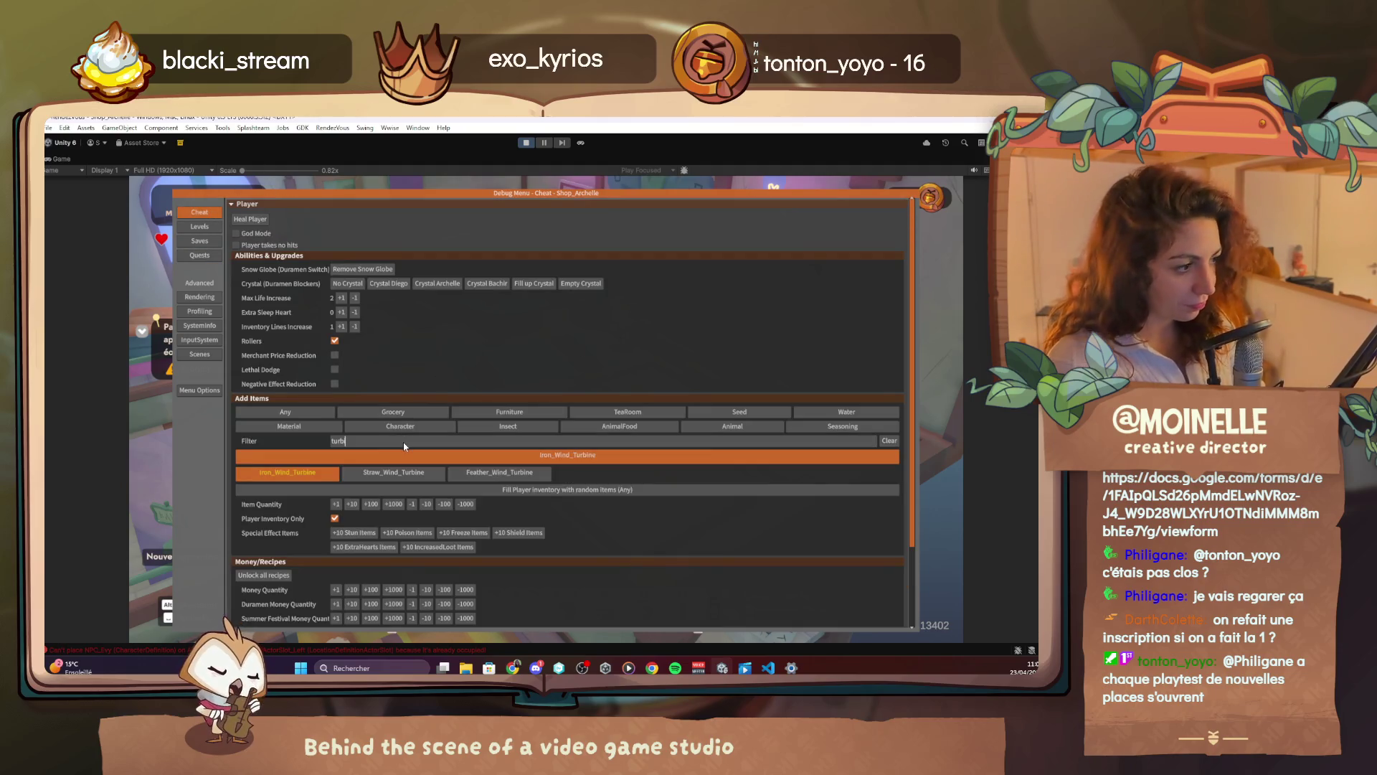
key(BackSpace)
key(BackSpace)
key(BackSpace)
text(terra)
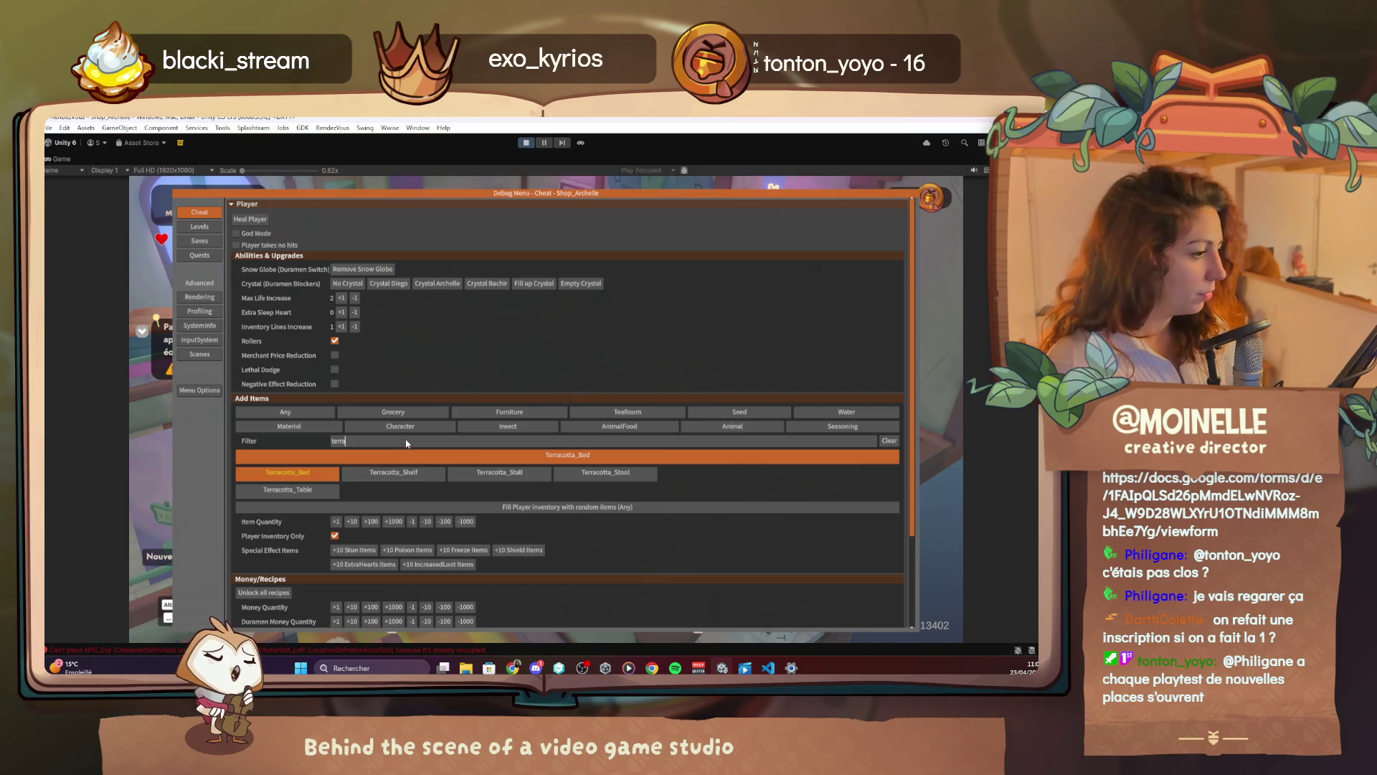
click(393, 472)
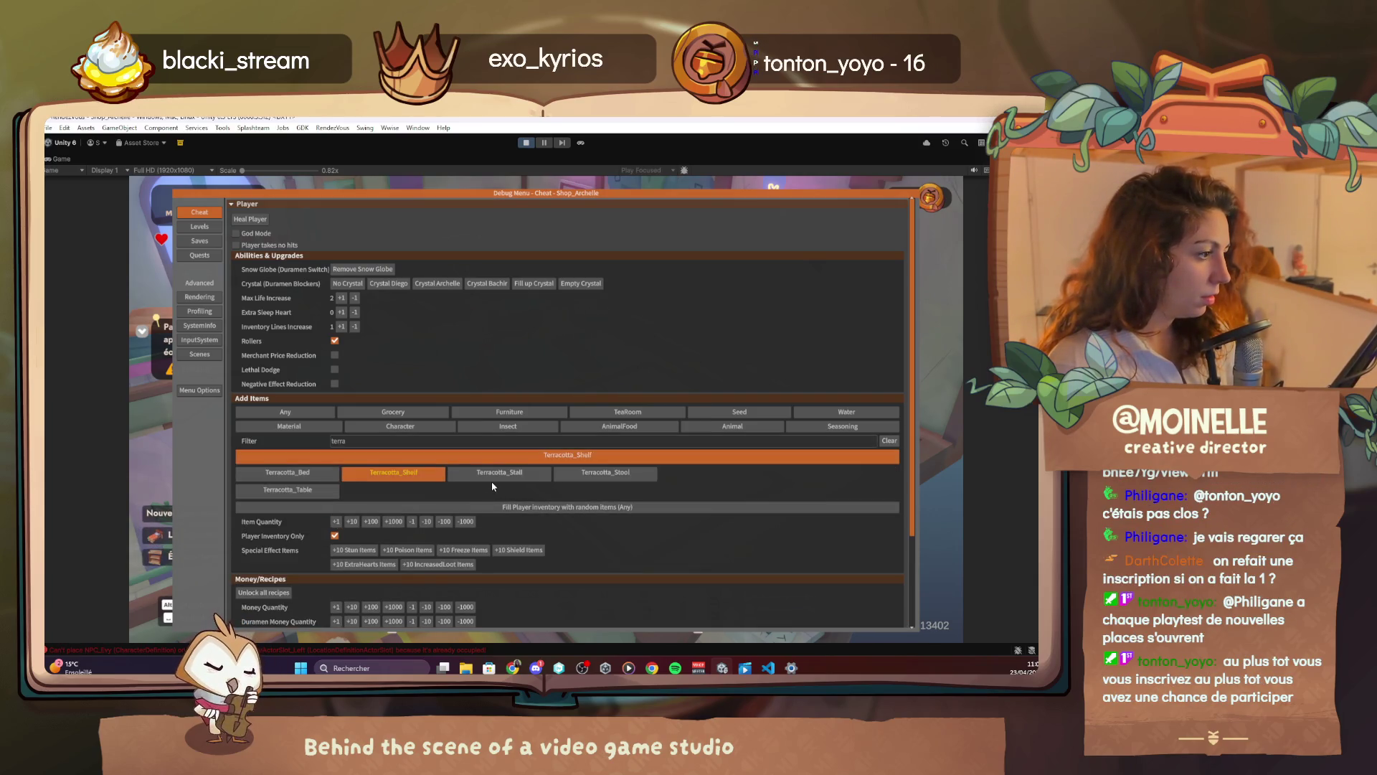
click(491, 476)
click(337, 455)
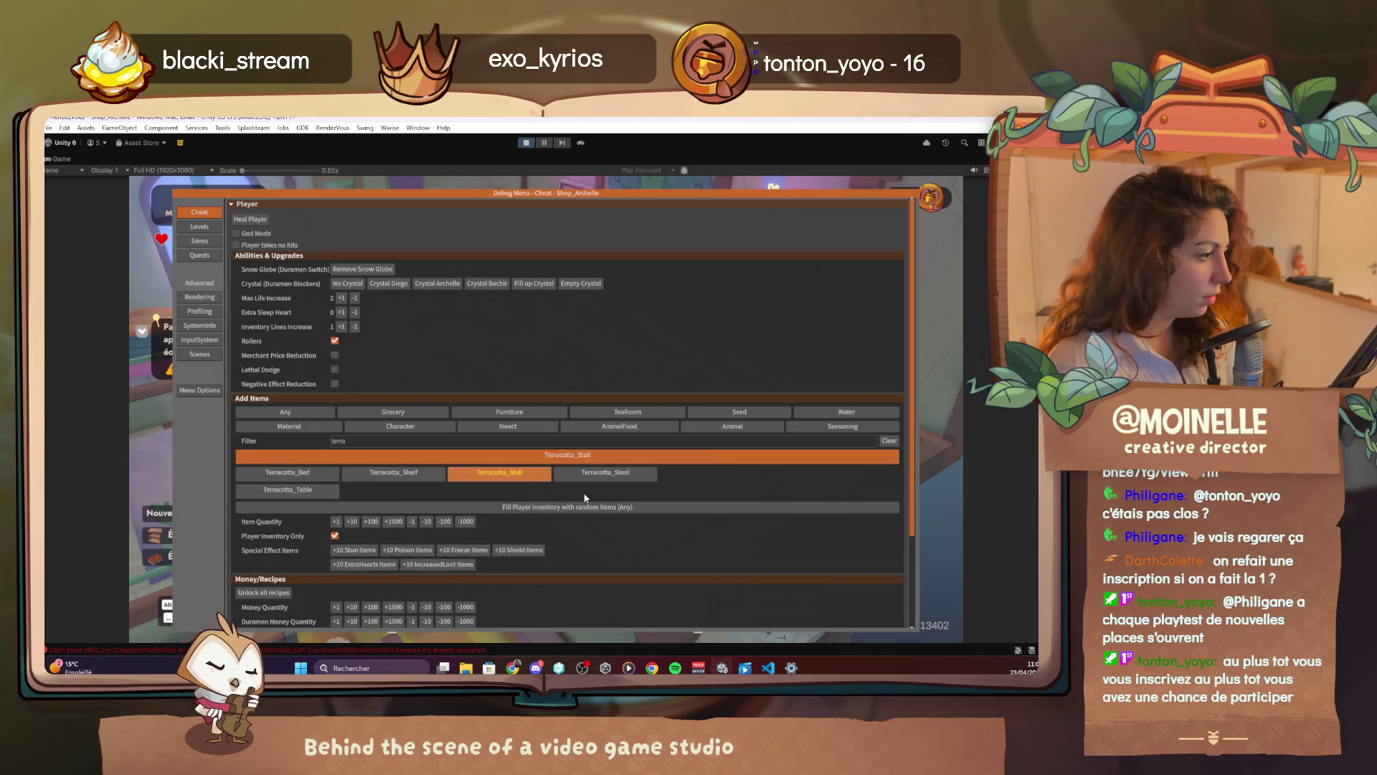
click(638, 474)
click(337, 455)
click(301, 492)
Back in the game, place the terracotta stall and terracotta table on the shop floor
key(Escape)
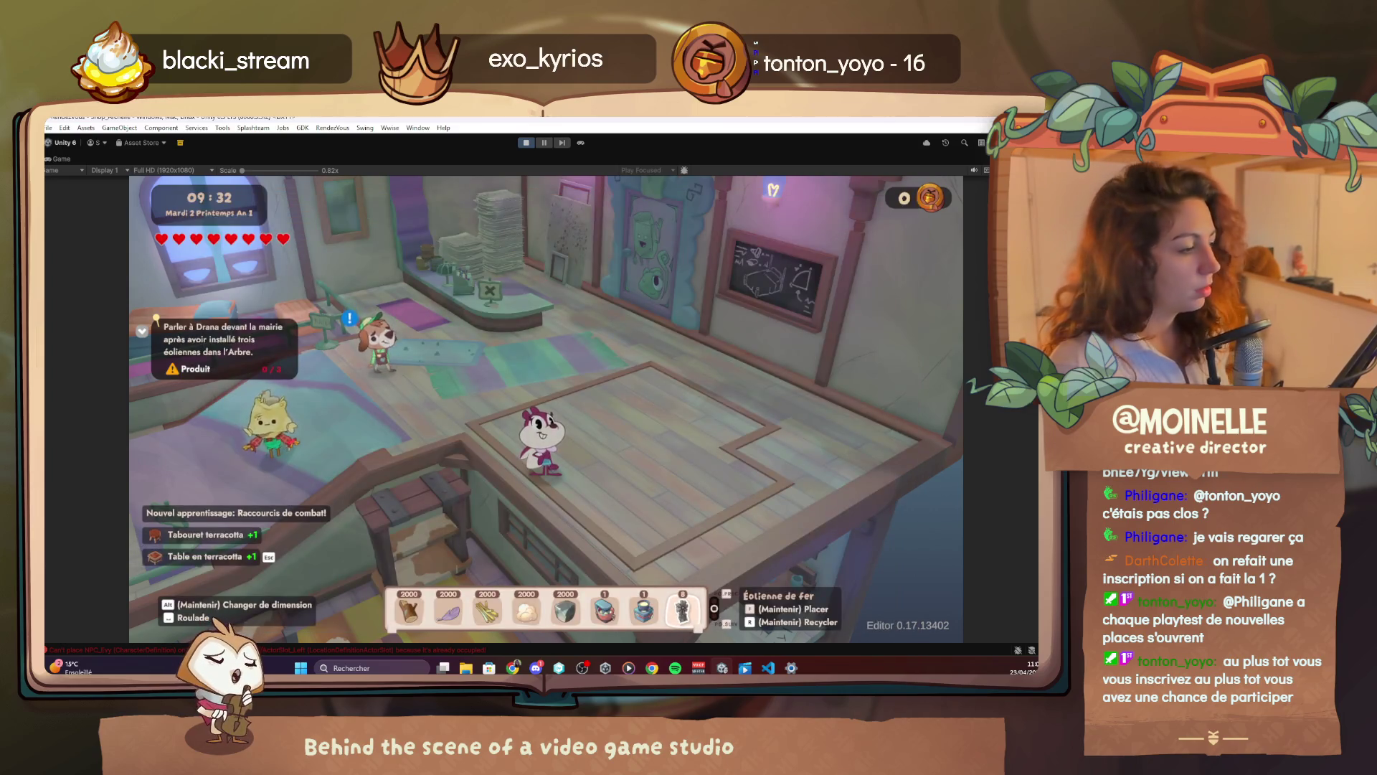
key(3)
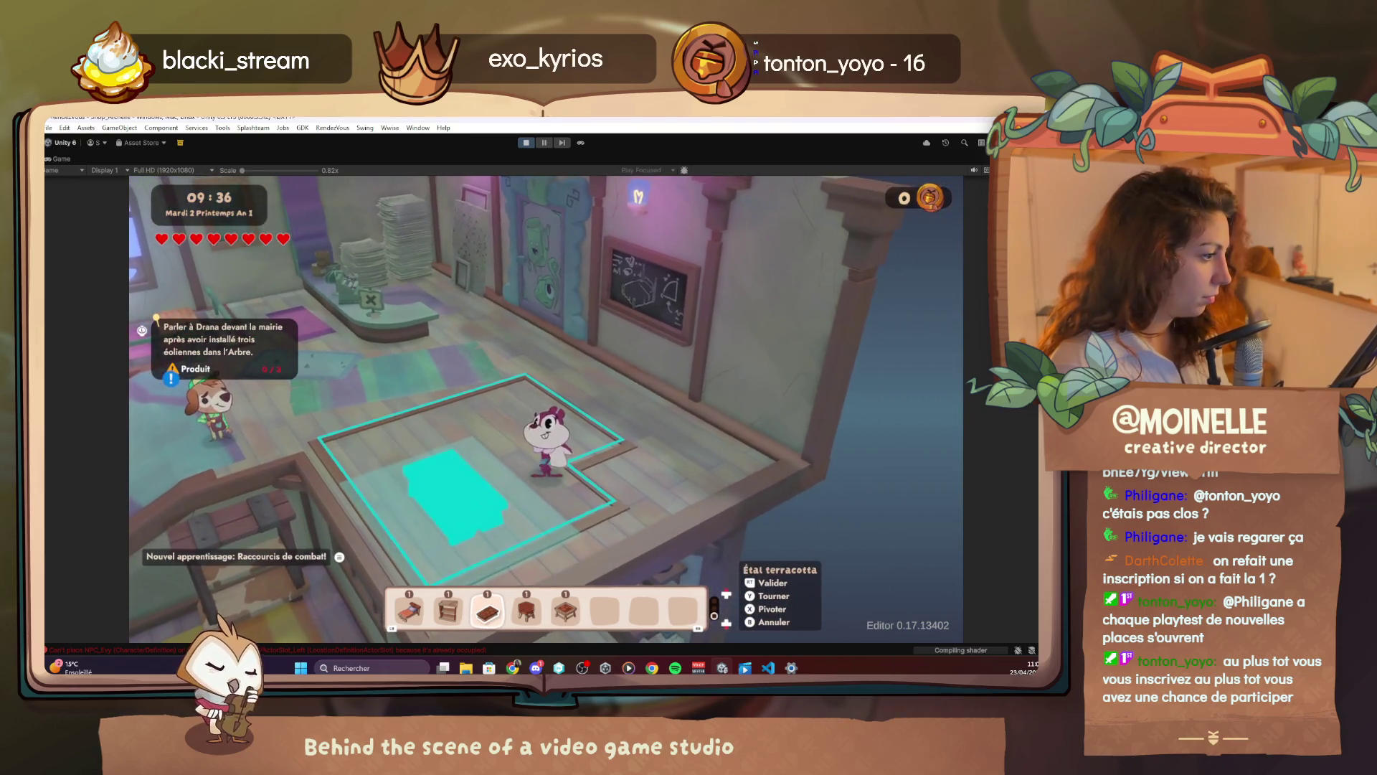
key(space)
key(5)
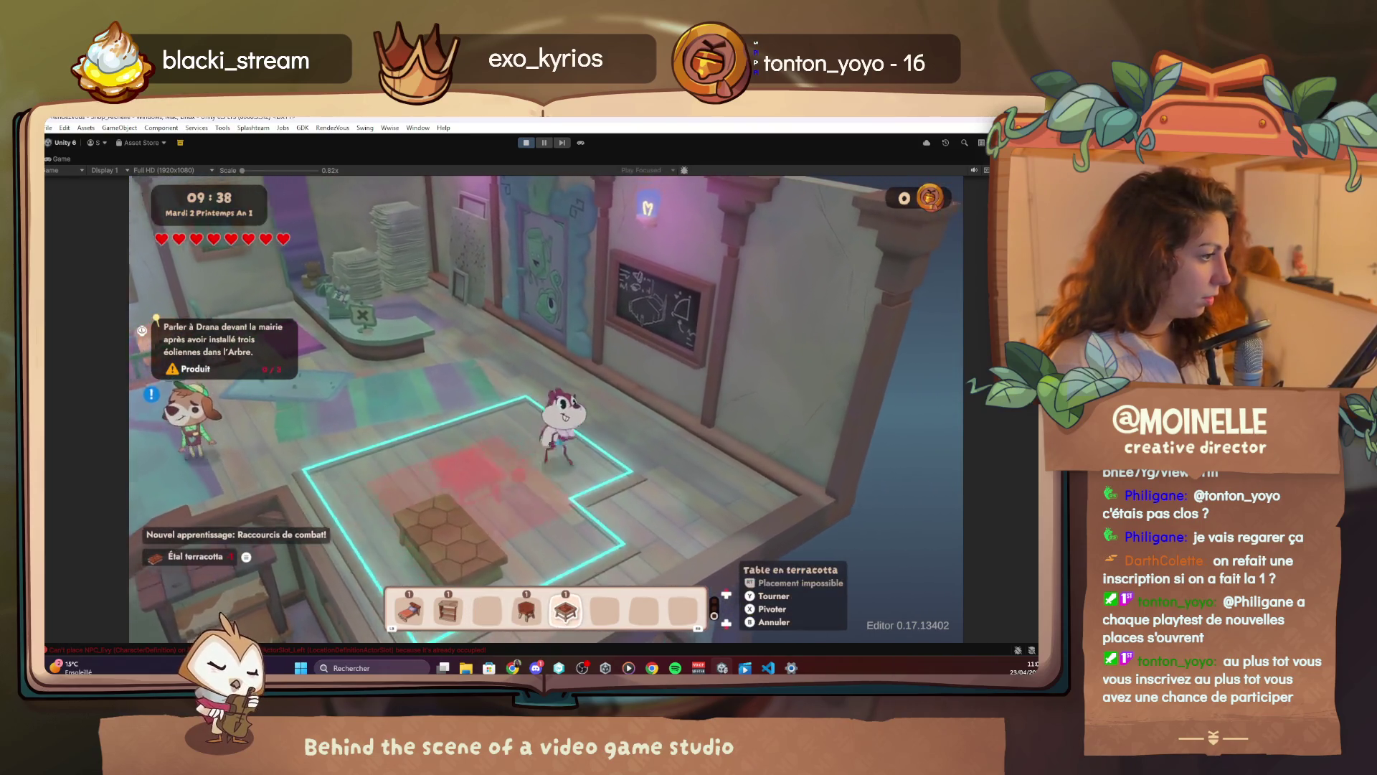
key(space)
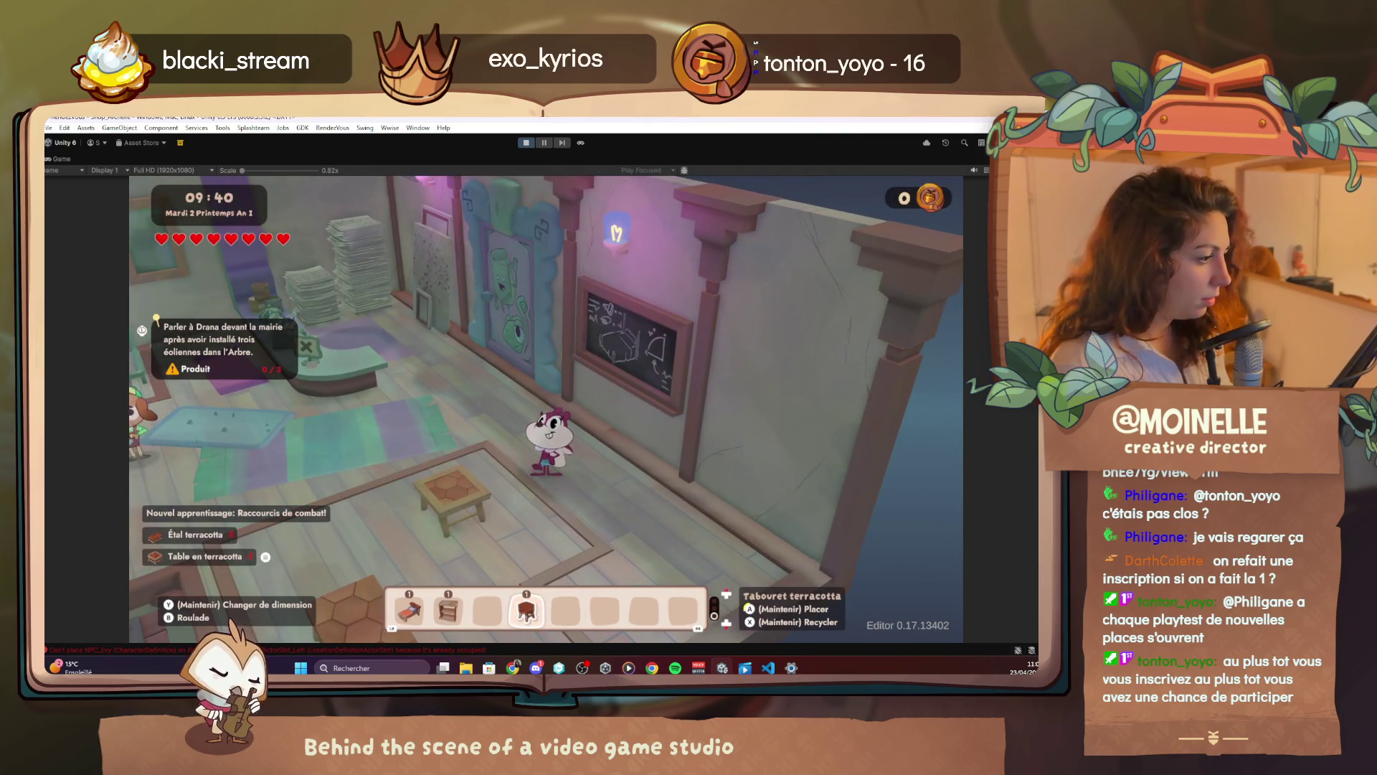
Place the terracotta stool, the shelf against the back wall, and the terracotta bed
key(space)
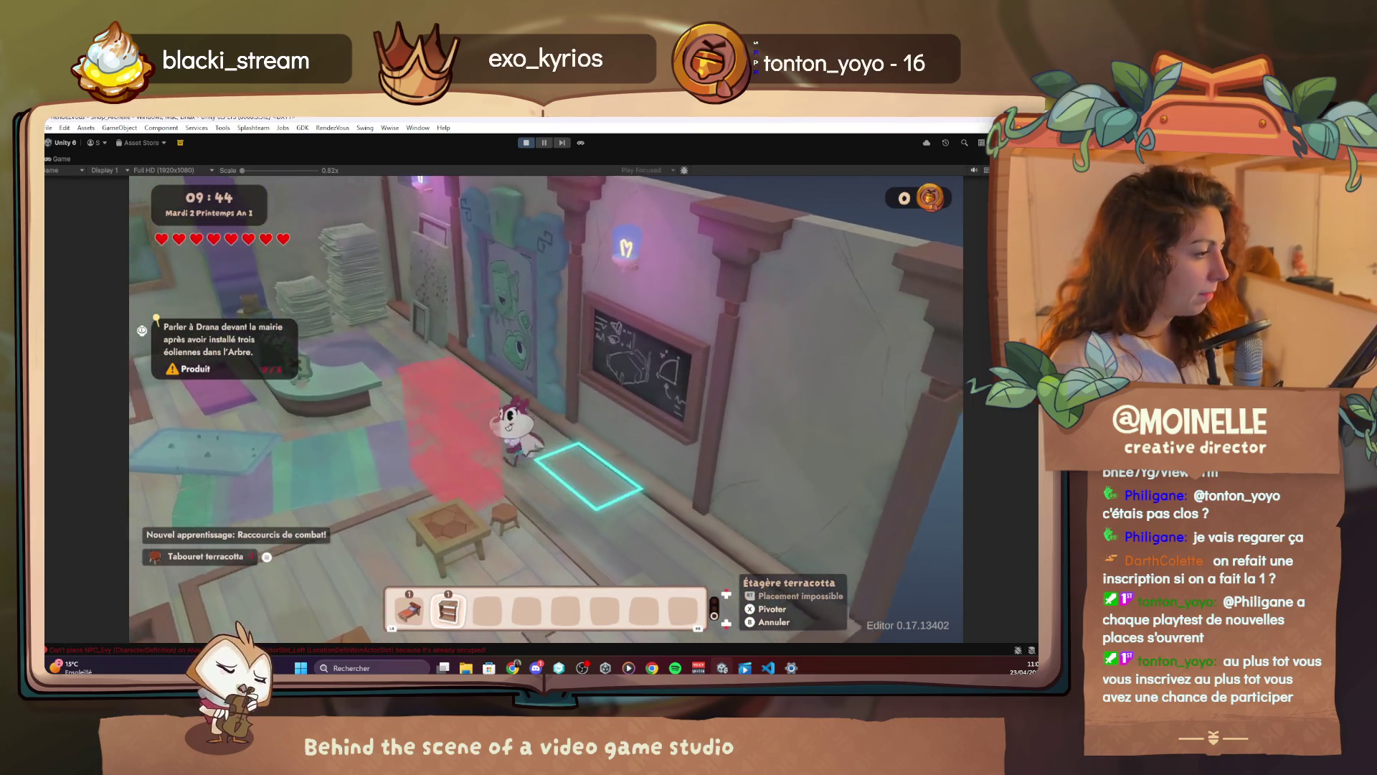
key(space)
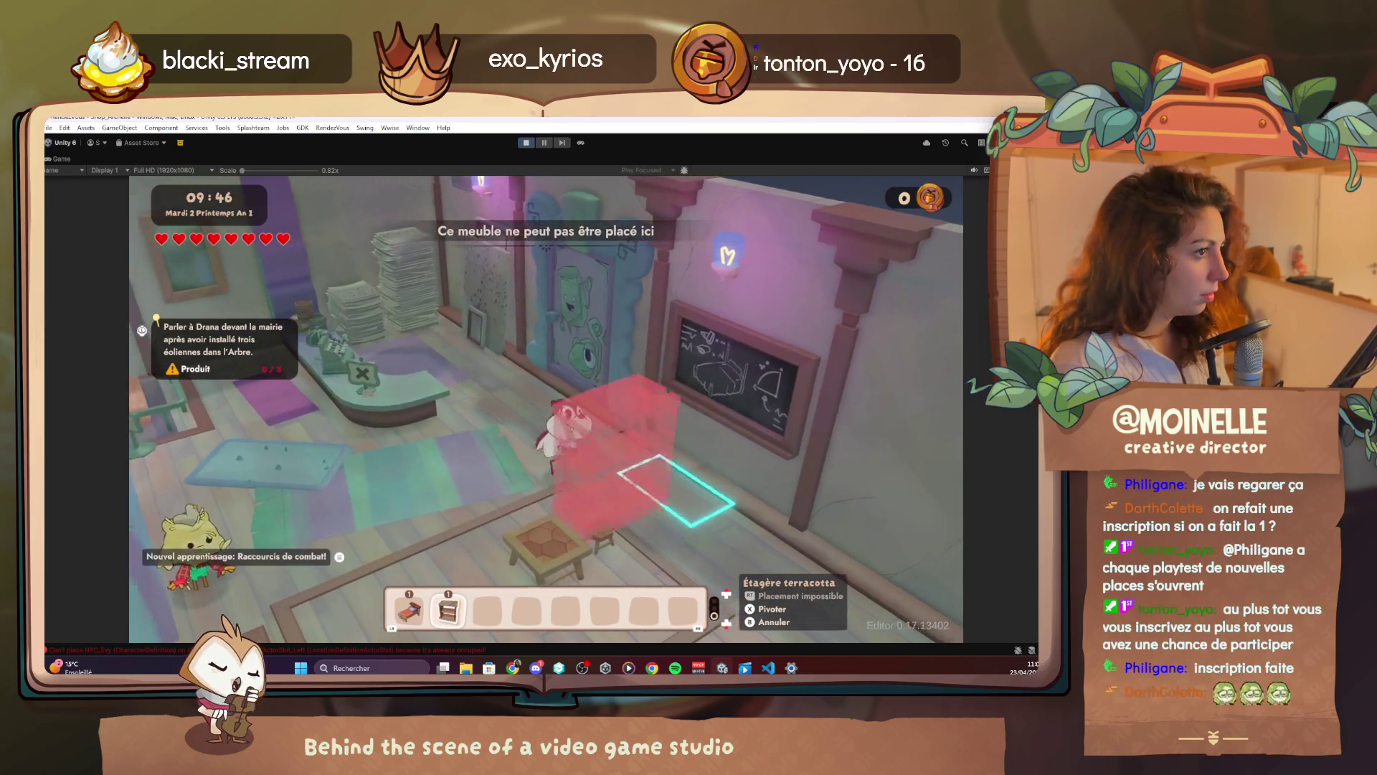
key(space)
key(w)
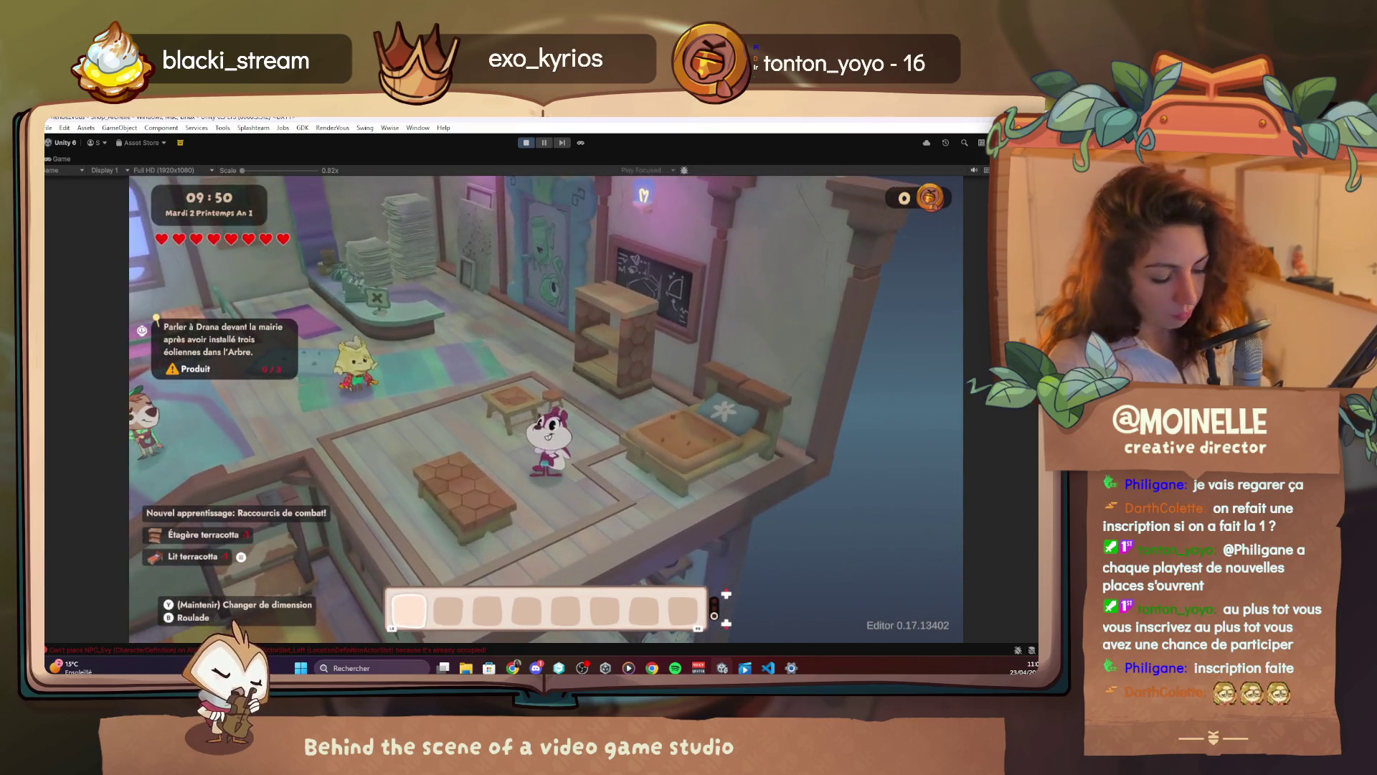
key(F1)
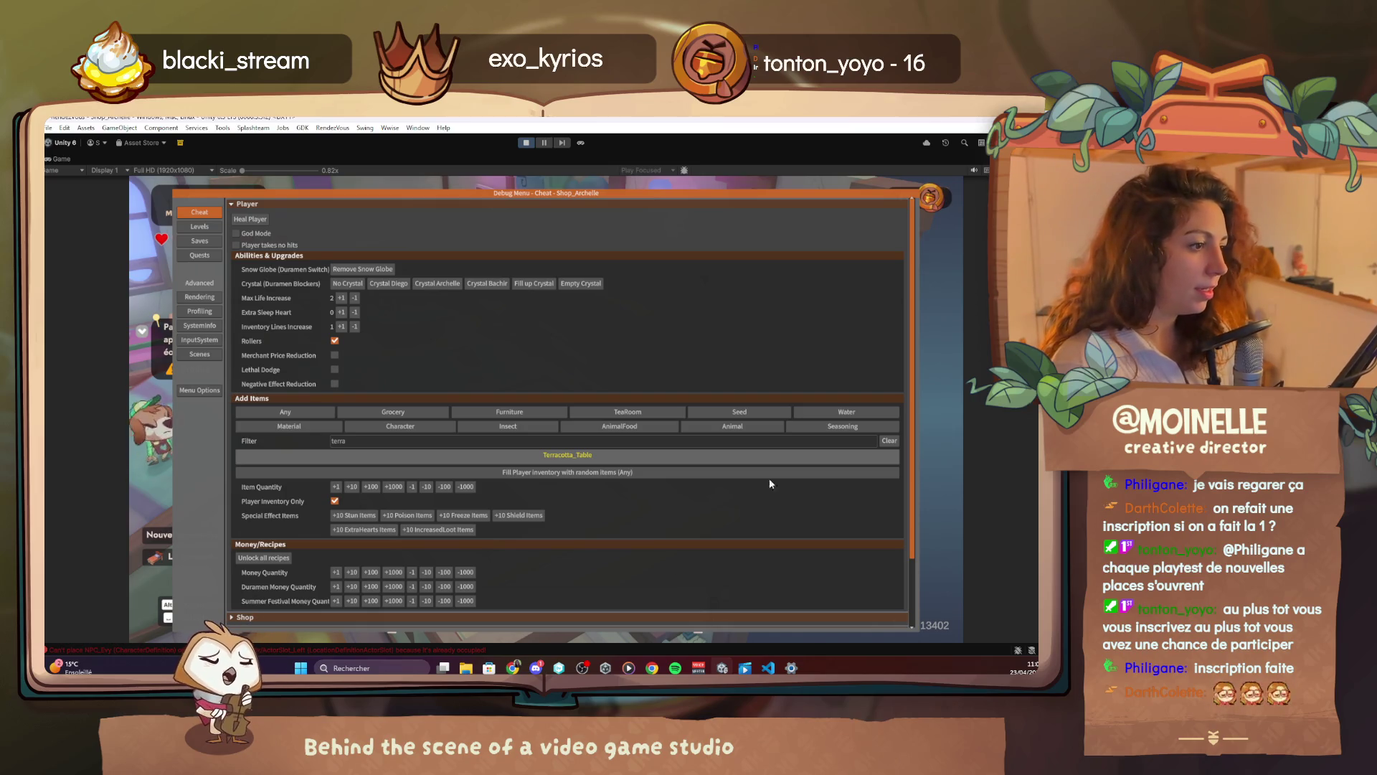
Use TP on Archelle's entry in the debug quest list to return outside to the fountain plaza
click(200, 255)
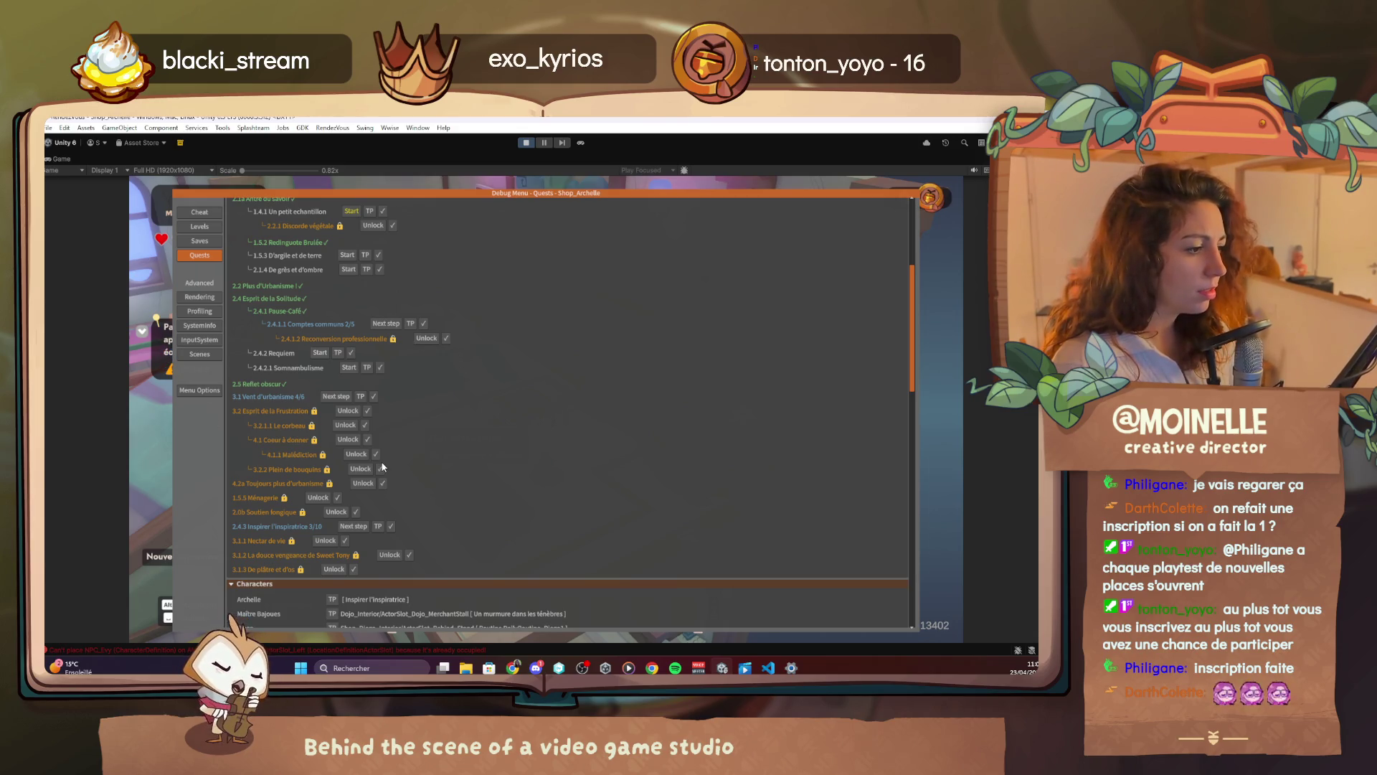
click(378, 526)
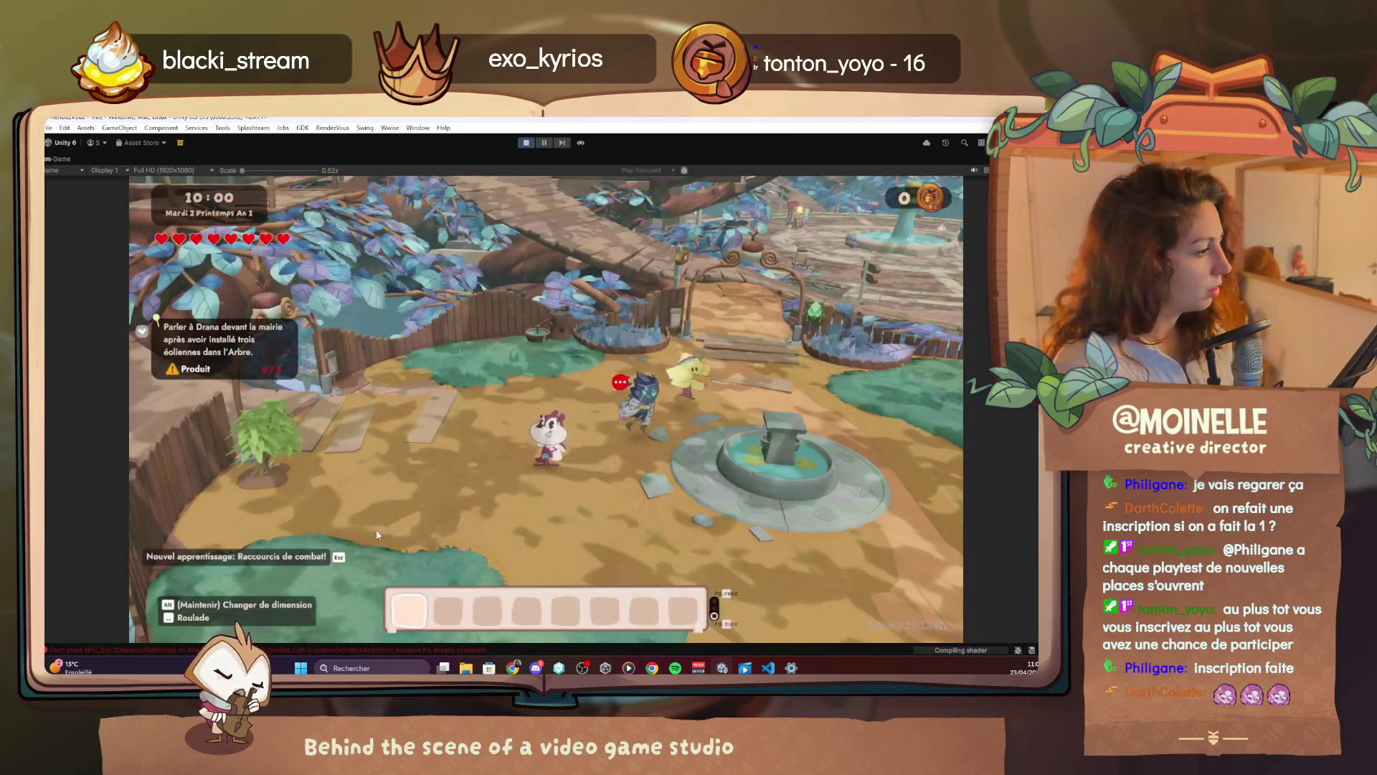
Talk to Archelle, enable god mode, and step through her dialogue with Alva about the furnished shop
key(e)
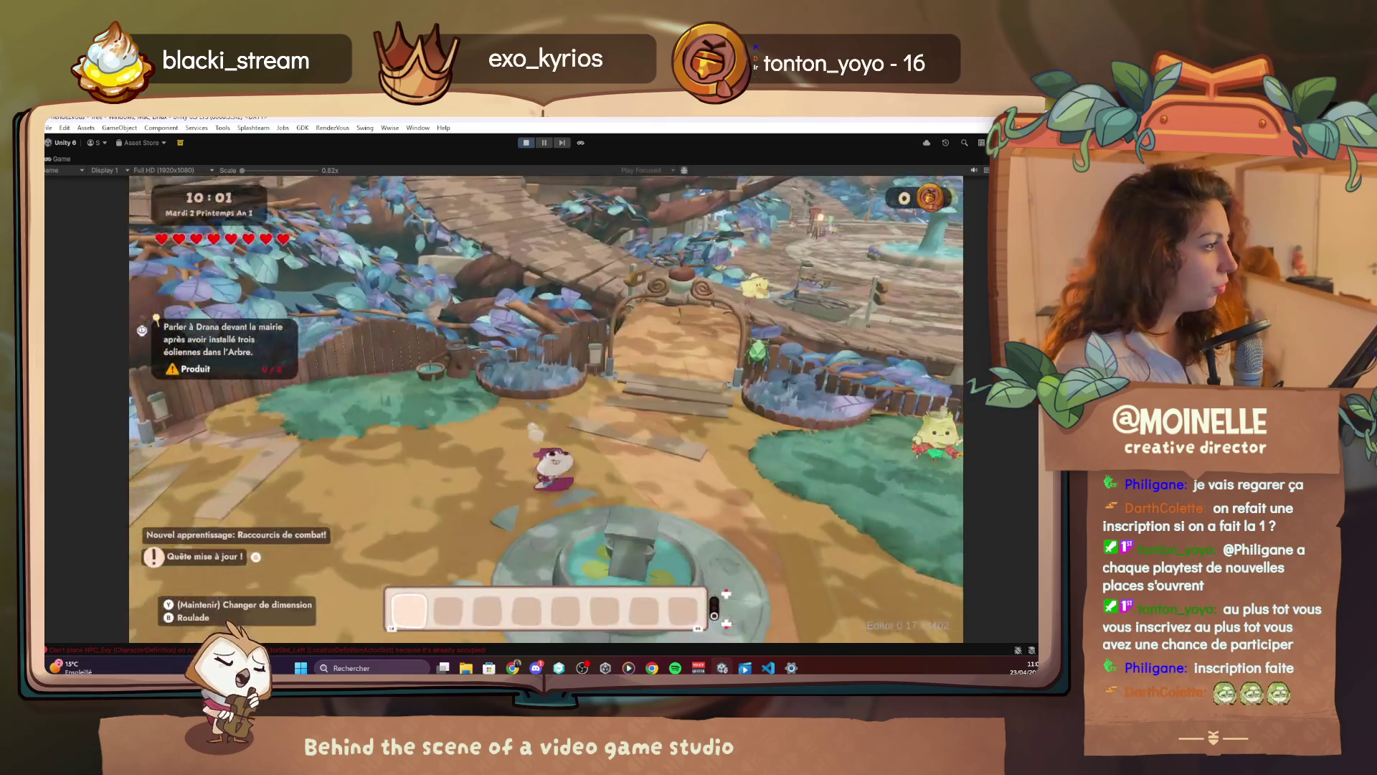
key(F4)
key(F4)
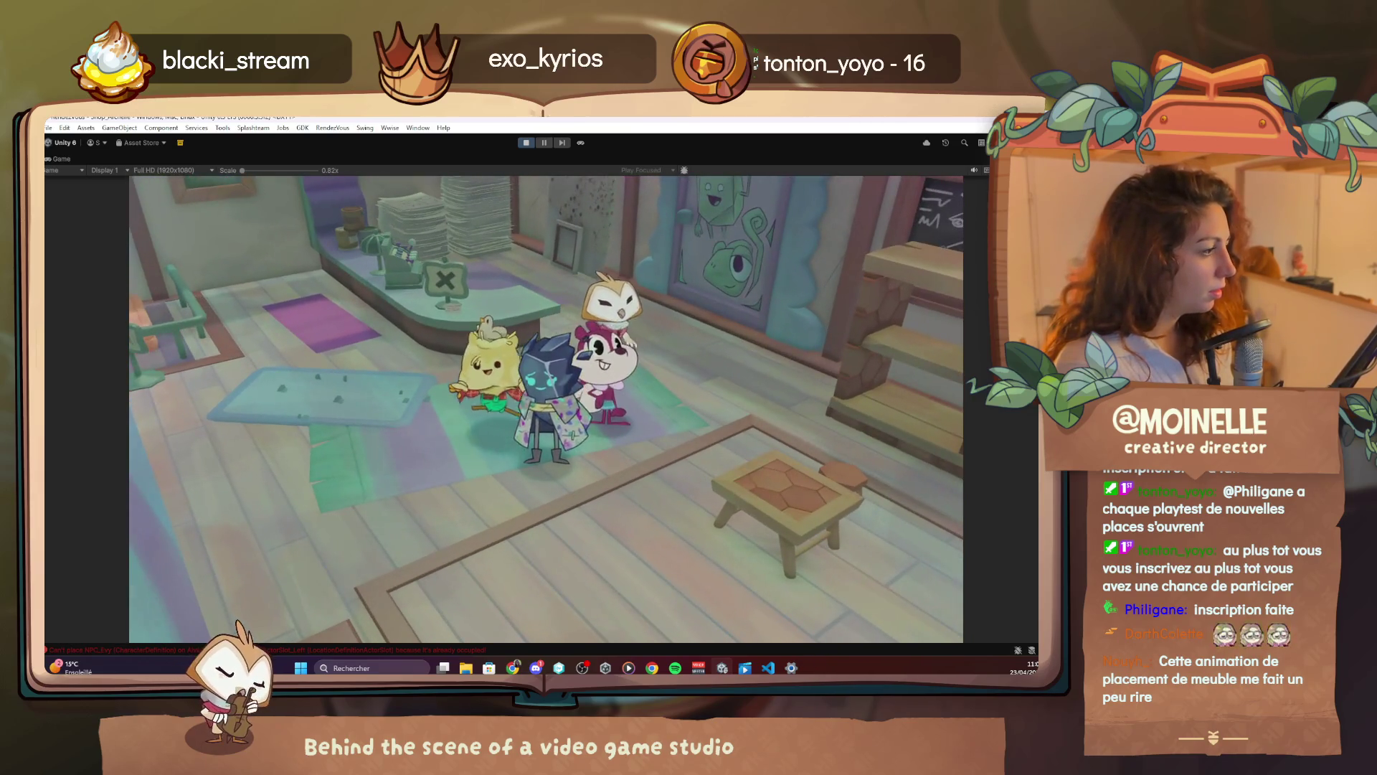
key(space)
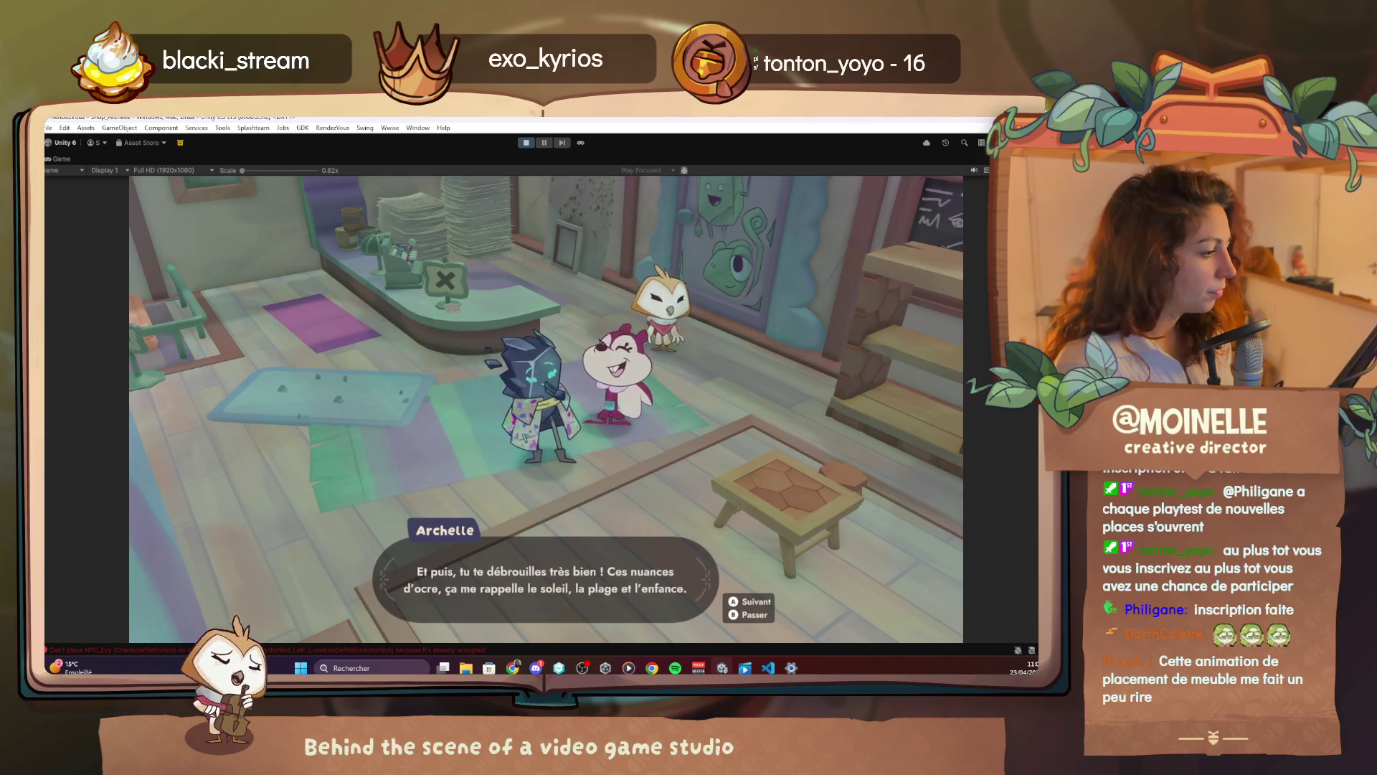
key(space)
key(space)
key(space)
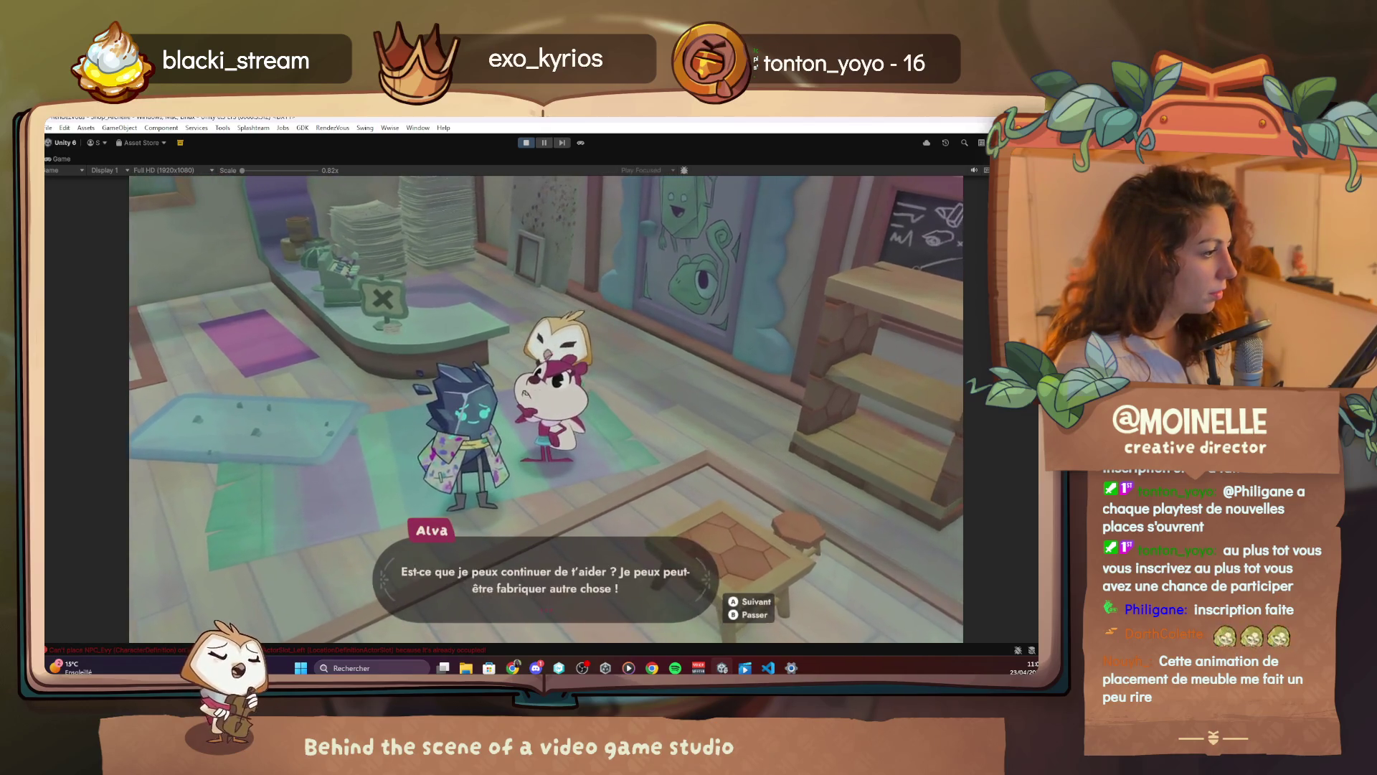
key(space)
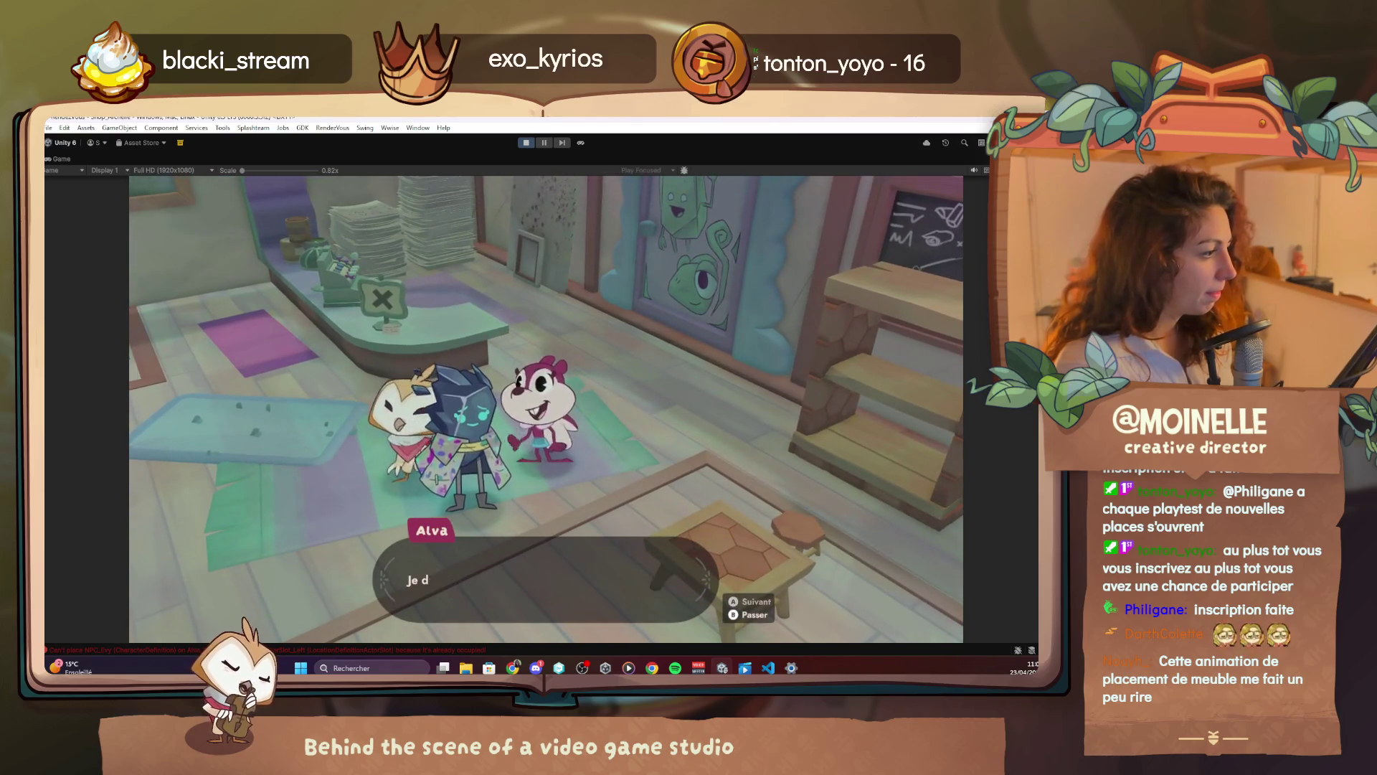
key(space)
key(space)
key(space)
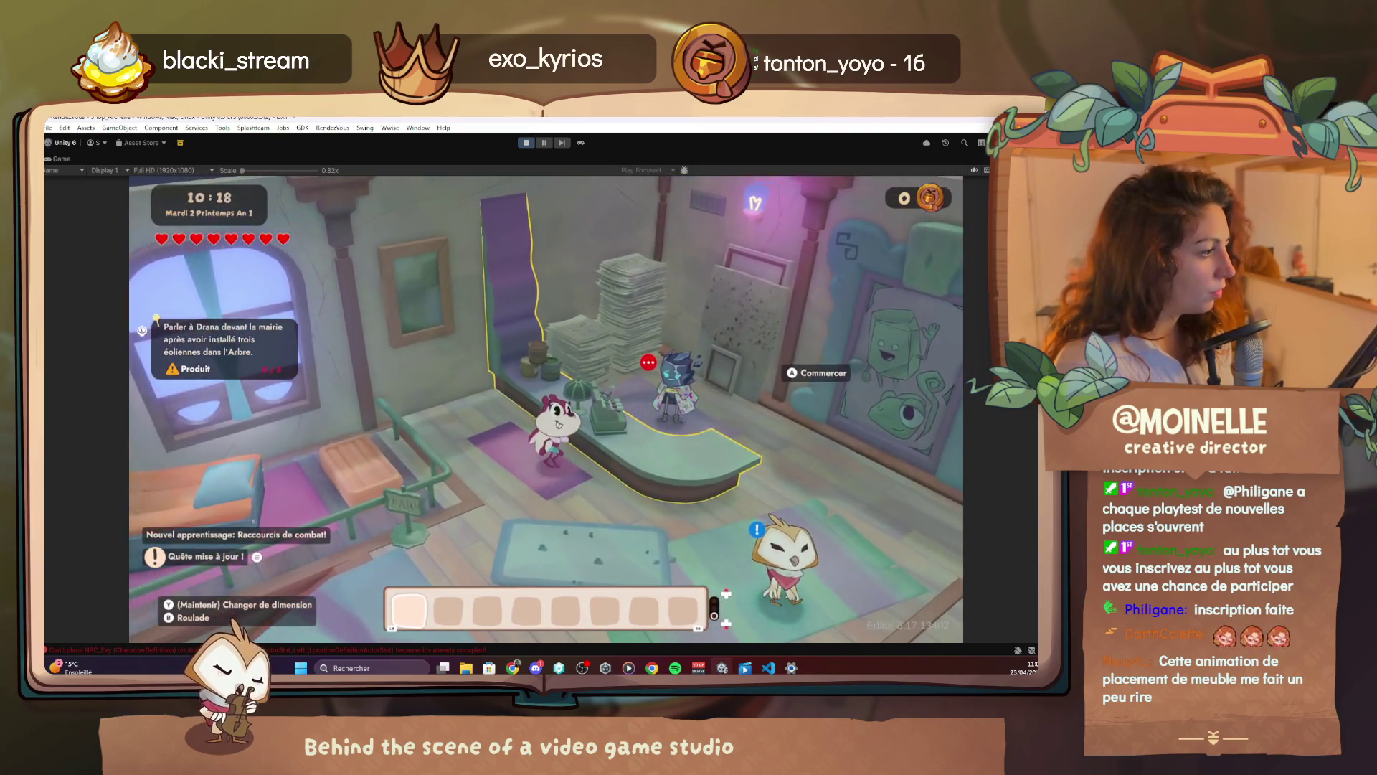
key(space)
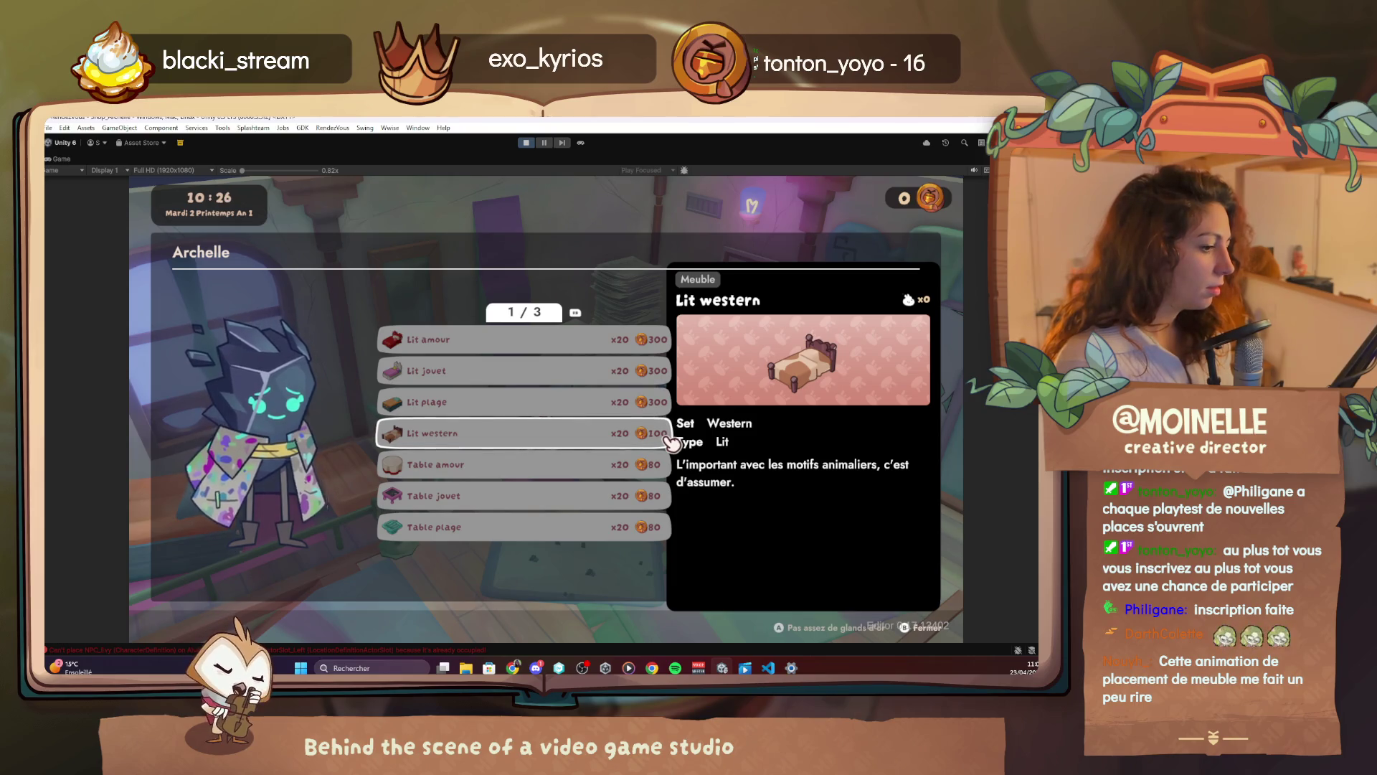
Browse Archelle's furniture catalogue to page 3/3, then reopen it and capture the last item, Table plage
scroll(671, 488, down, 2)
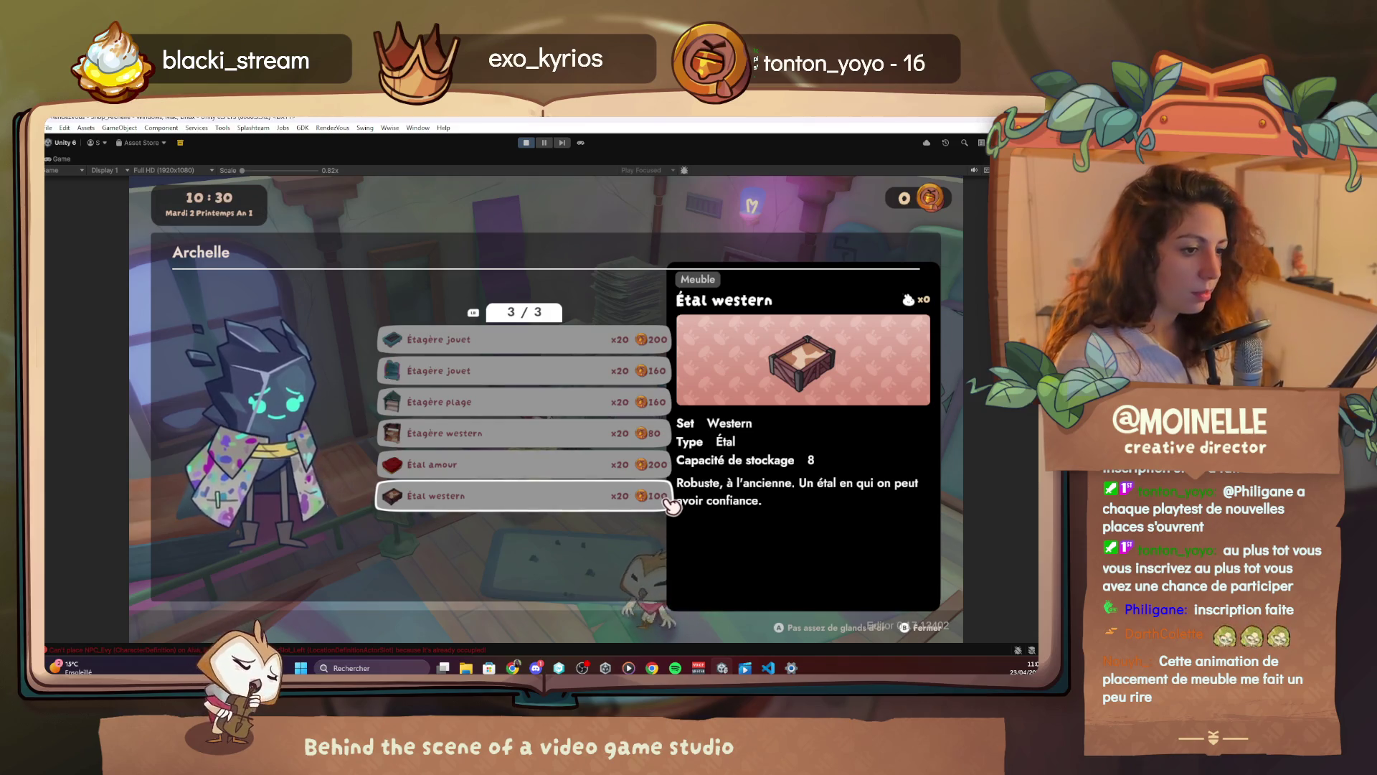
key(Escape)
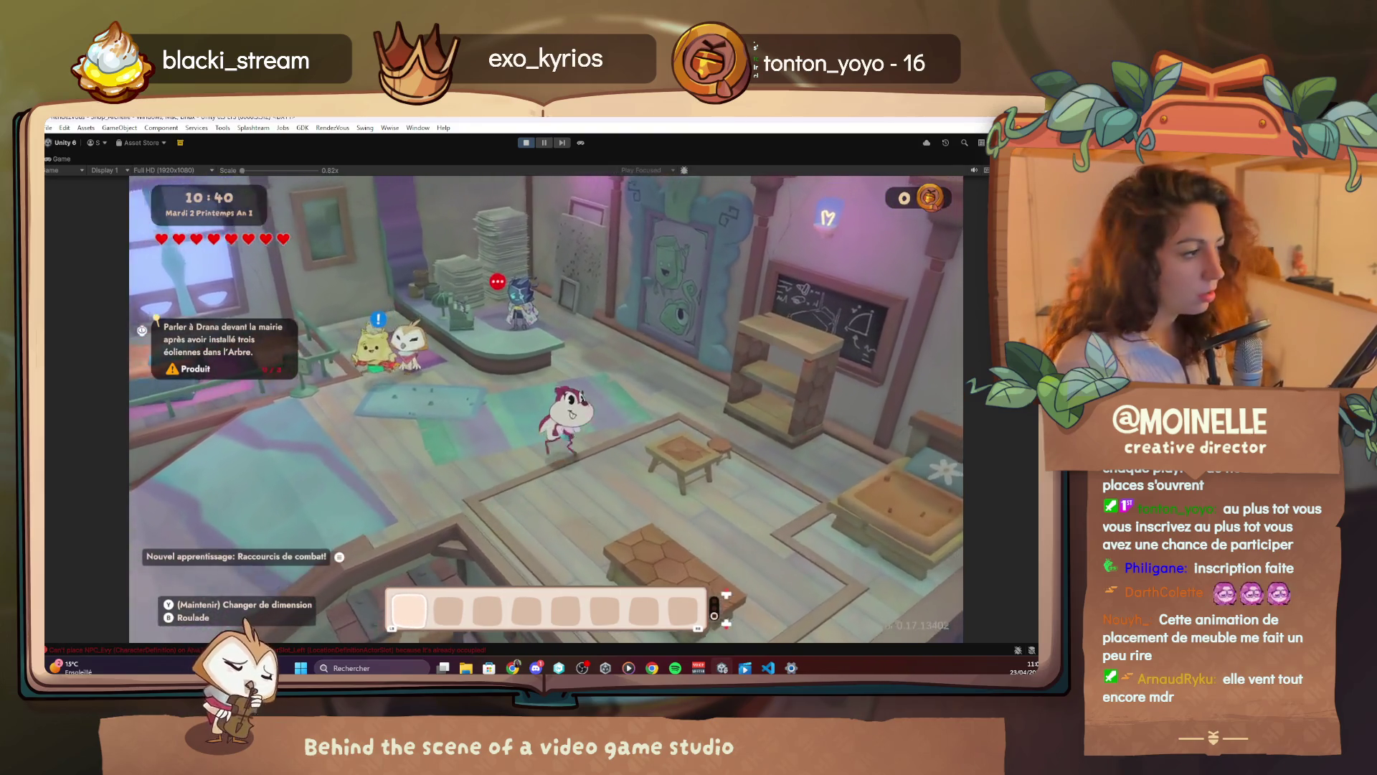
key(e)
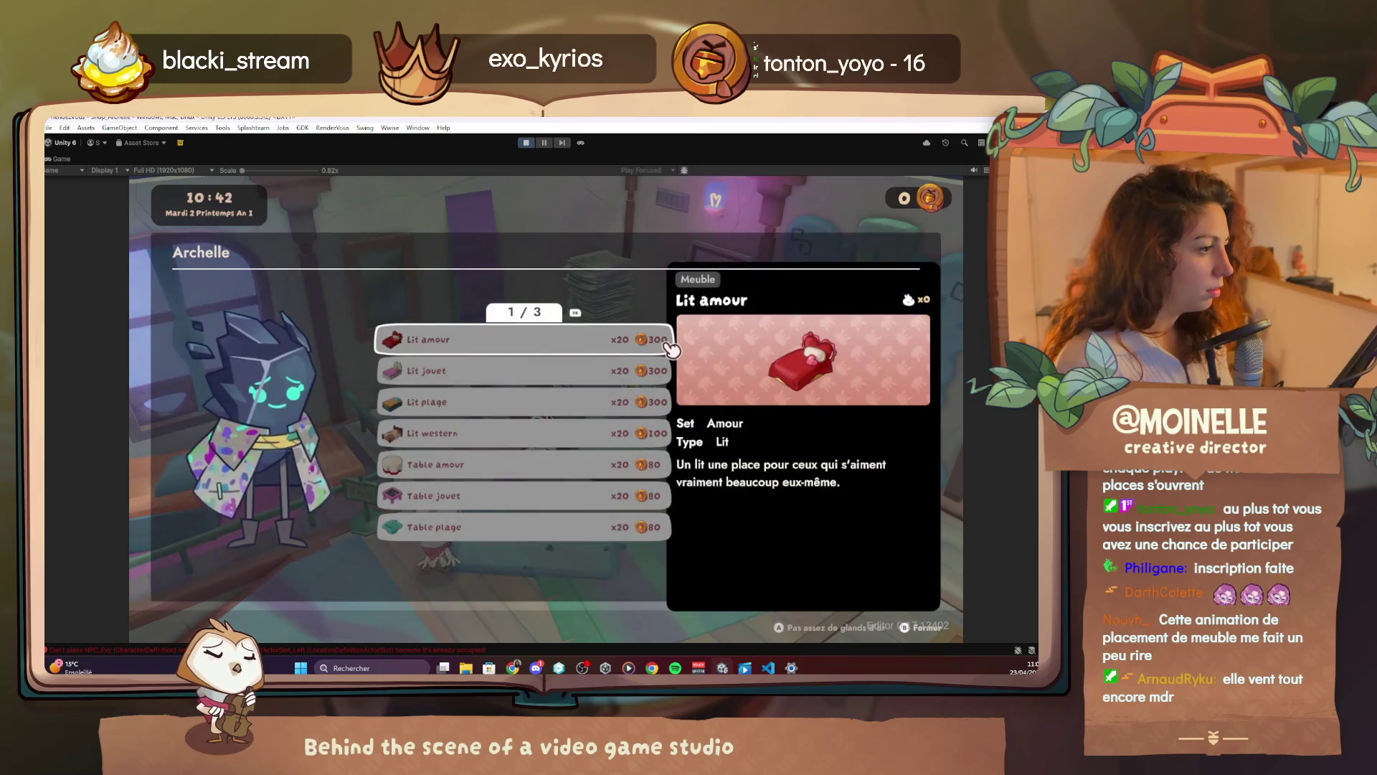
key(Up)
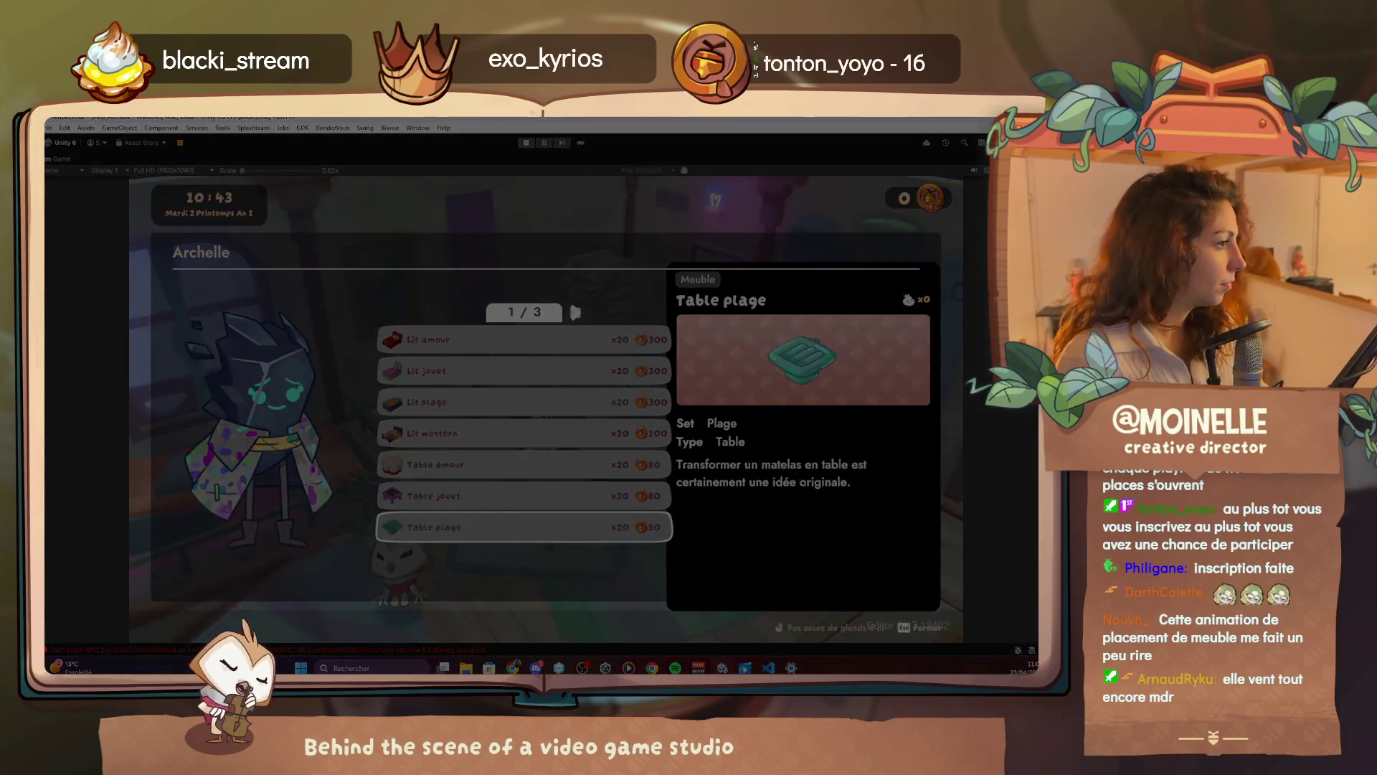
drag(969, 173, 842, 271)
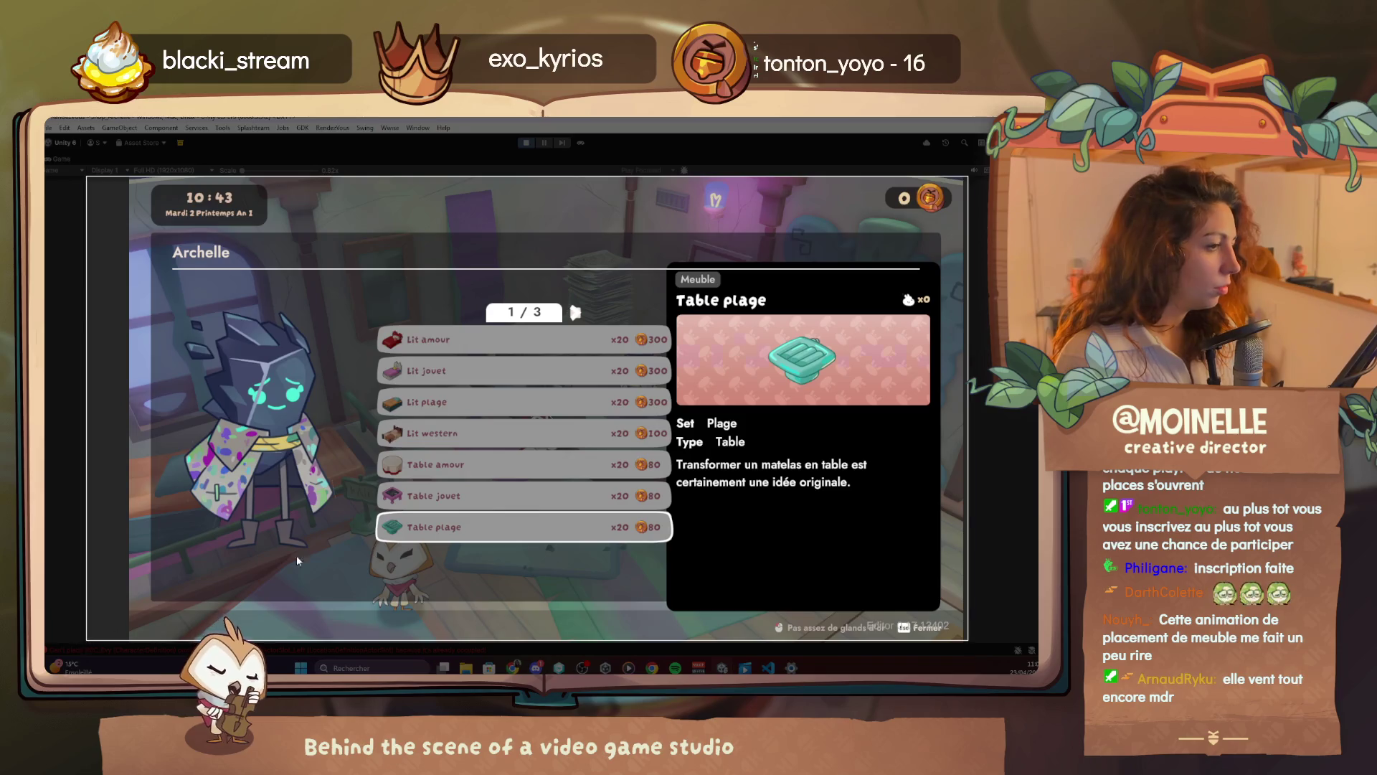
key(Escape)
key(F1)
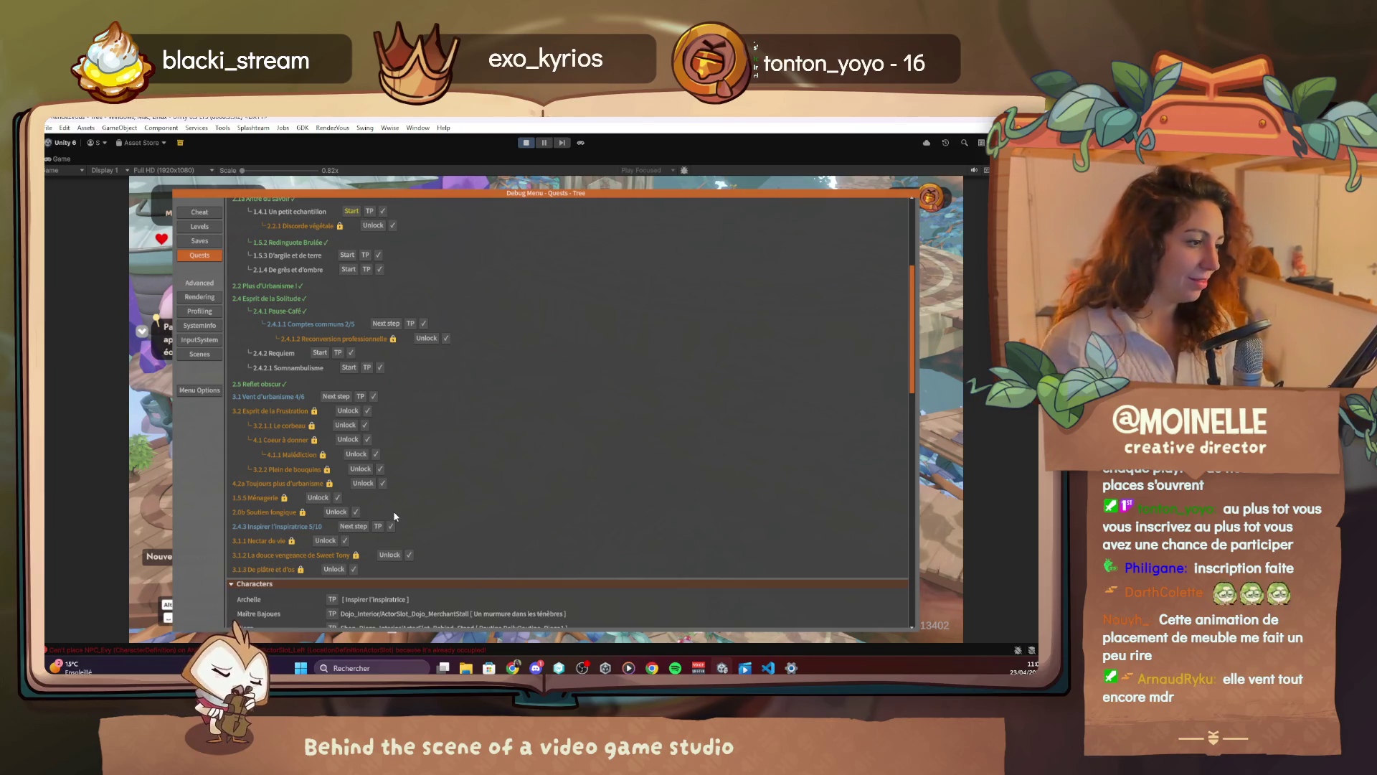
Mark quests 3.1 and 3.2 complete in the debug quest tree, then switch to VS Code
click(370, 468)
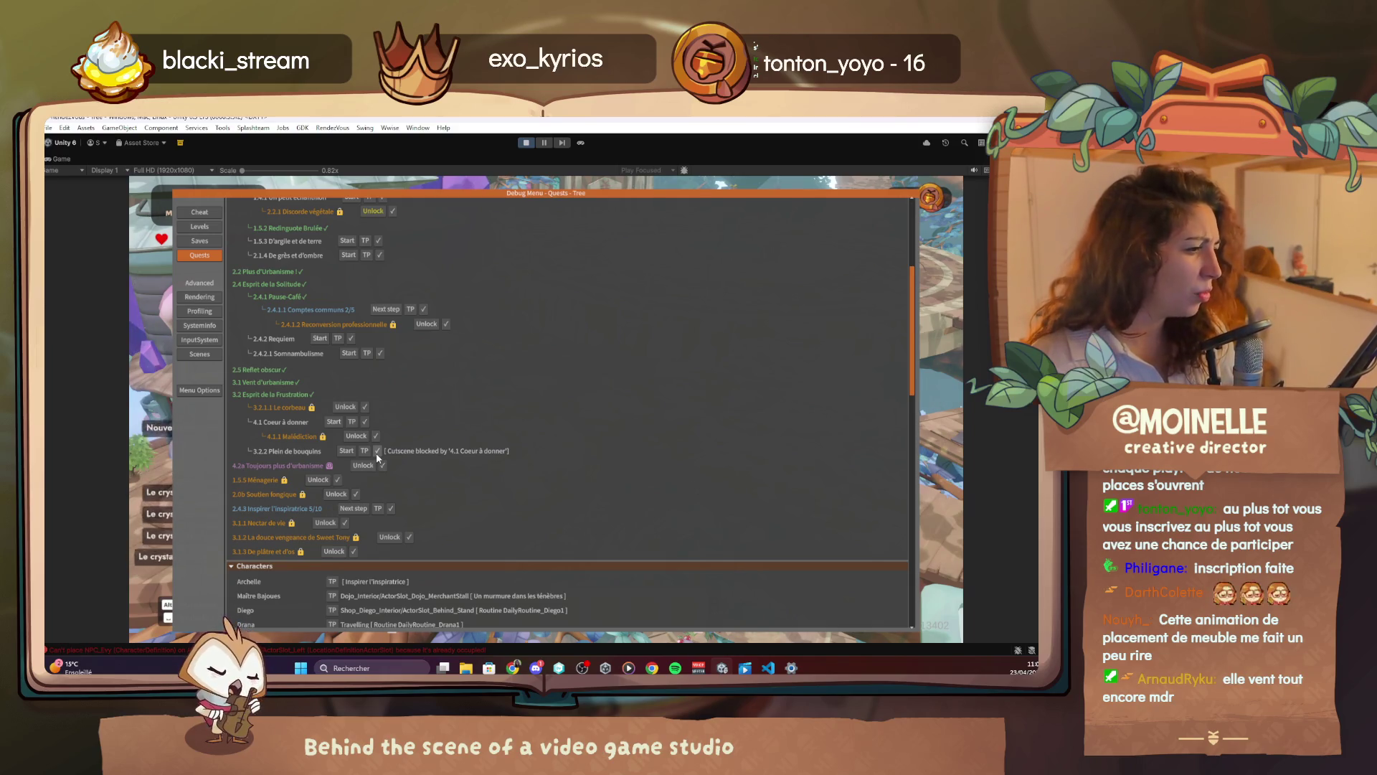
click(769, 668)
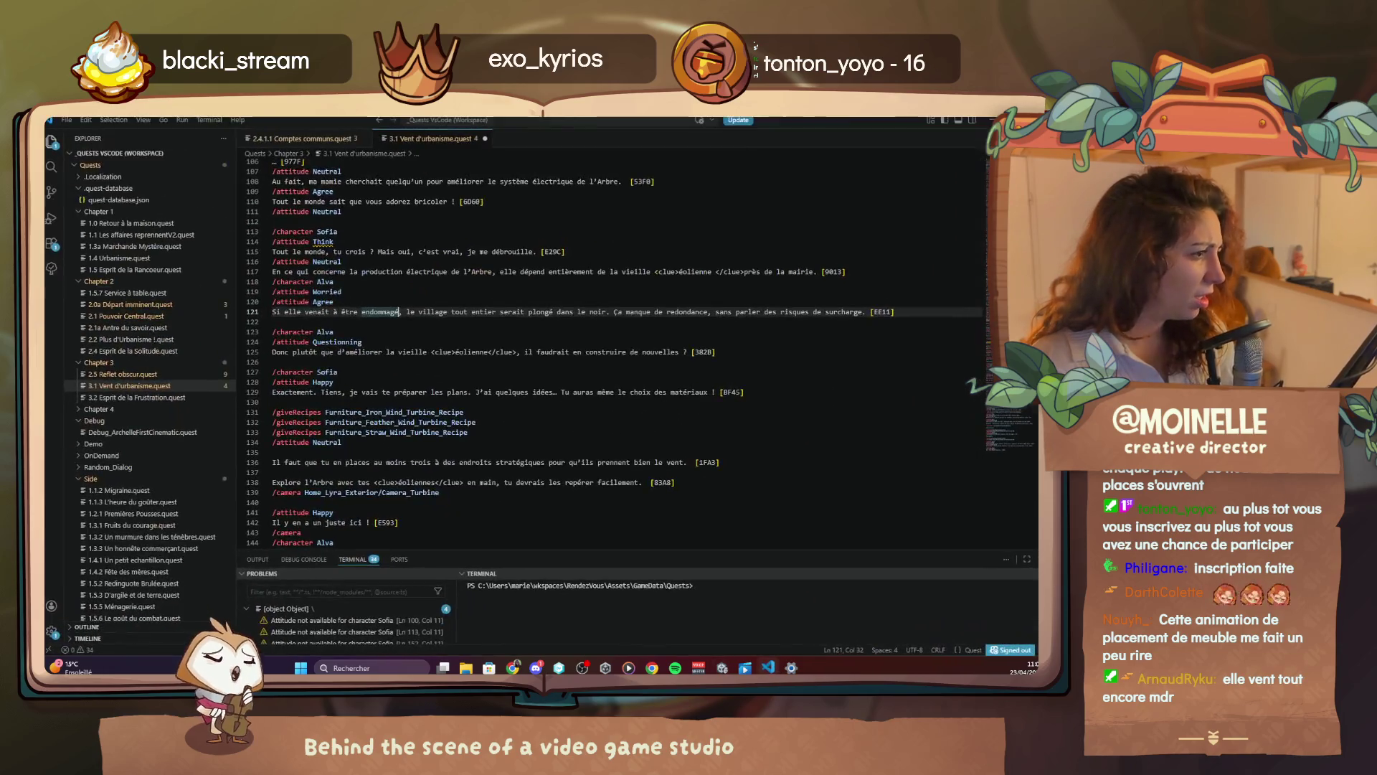
Add '3.2.2 Plein de bouquins' to the /blockedBy list in 4.1 Coeur à donner.quest
scroll(339, 448, up, 10)
scroll(187, 433, down, 5)
scroll(186, 434, down, 2)
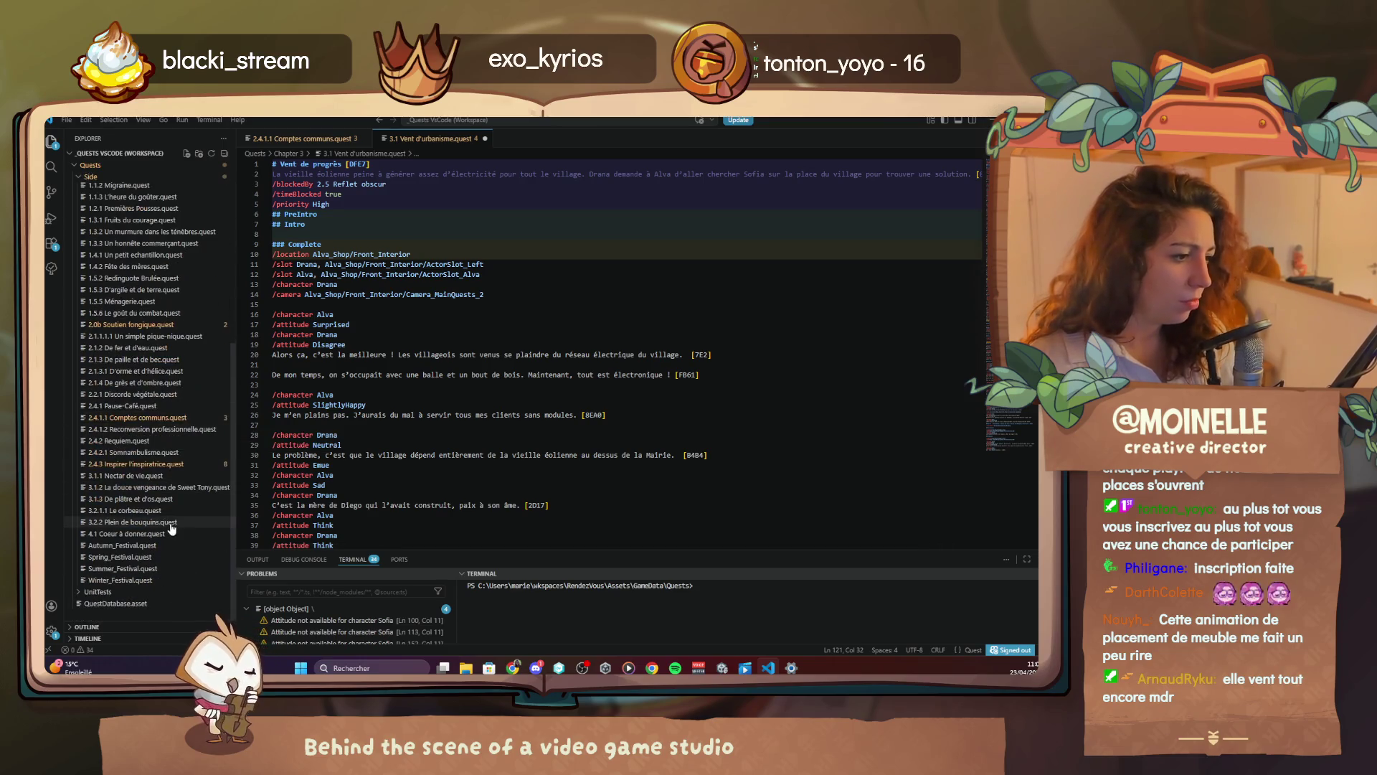
click(183, 522)
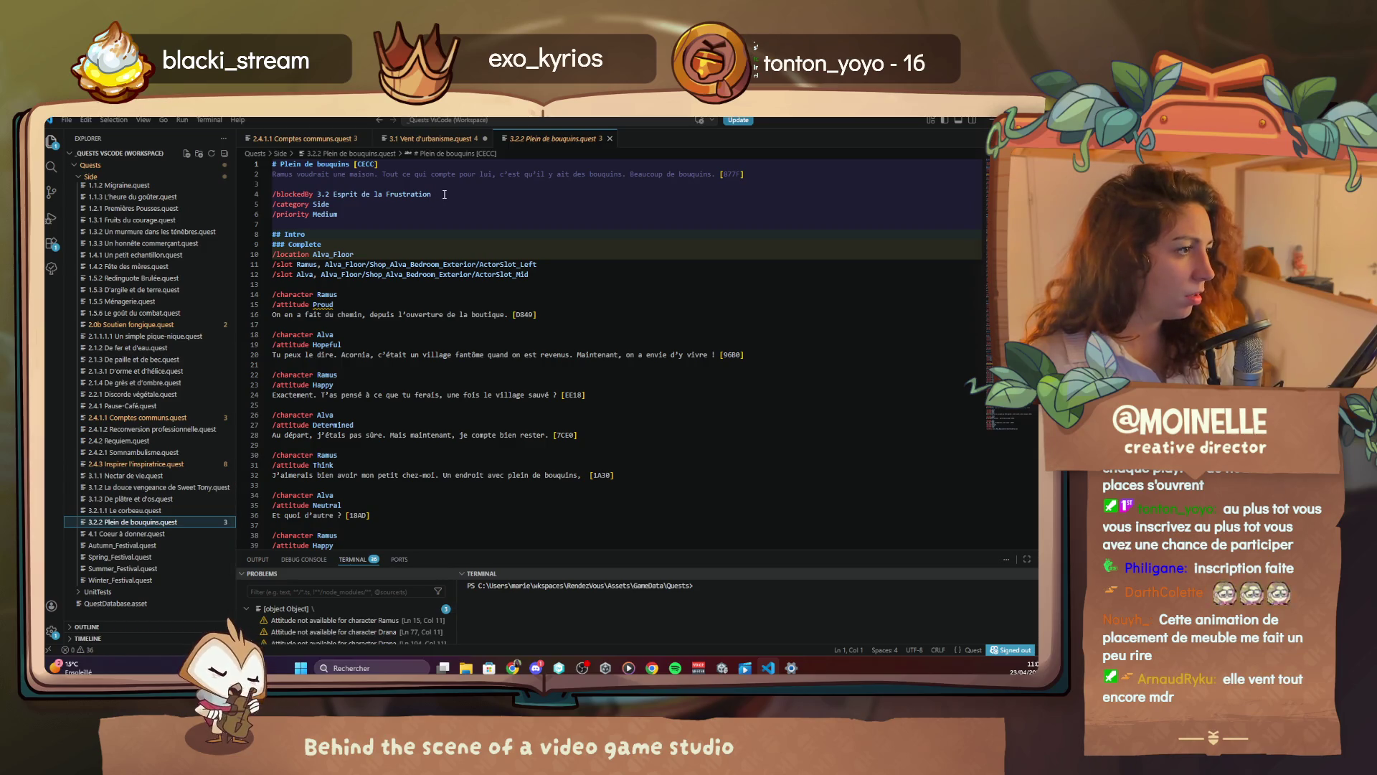
click(190, 534)
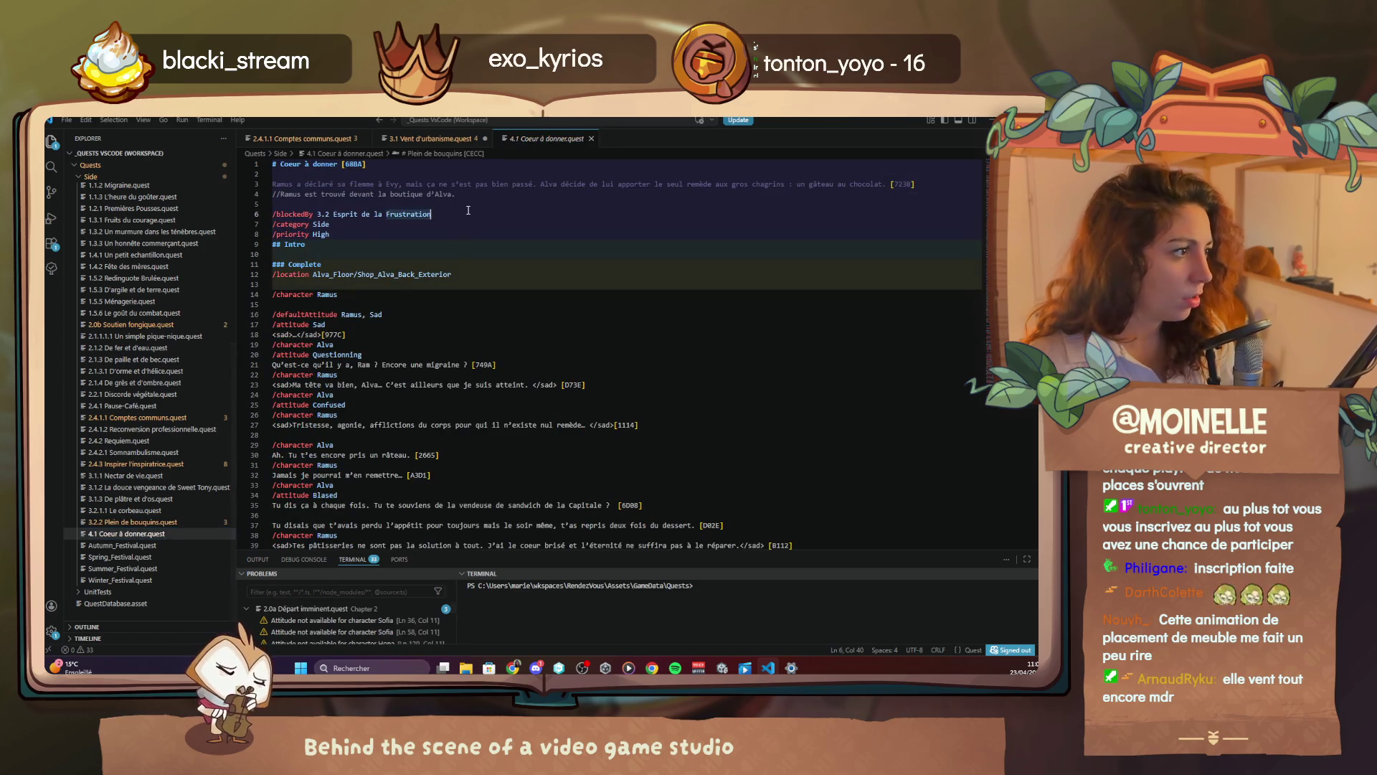
key(Return)
text(/)
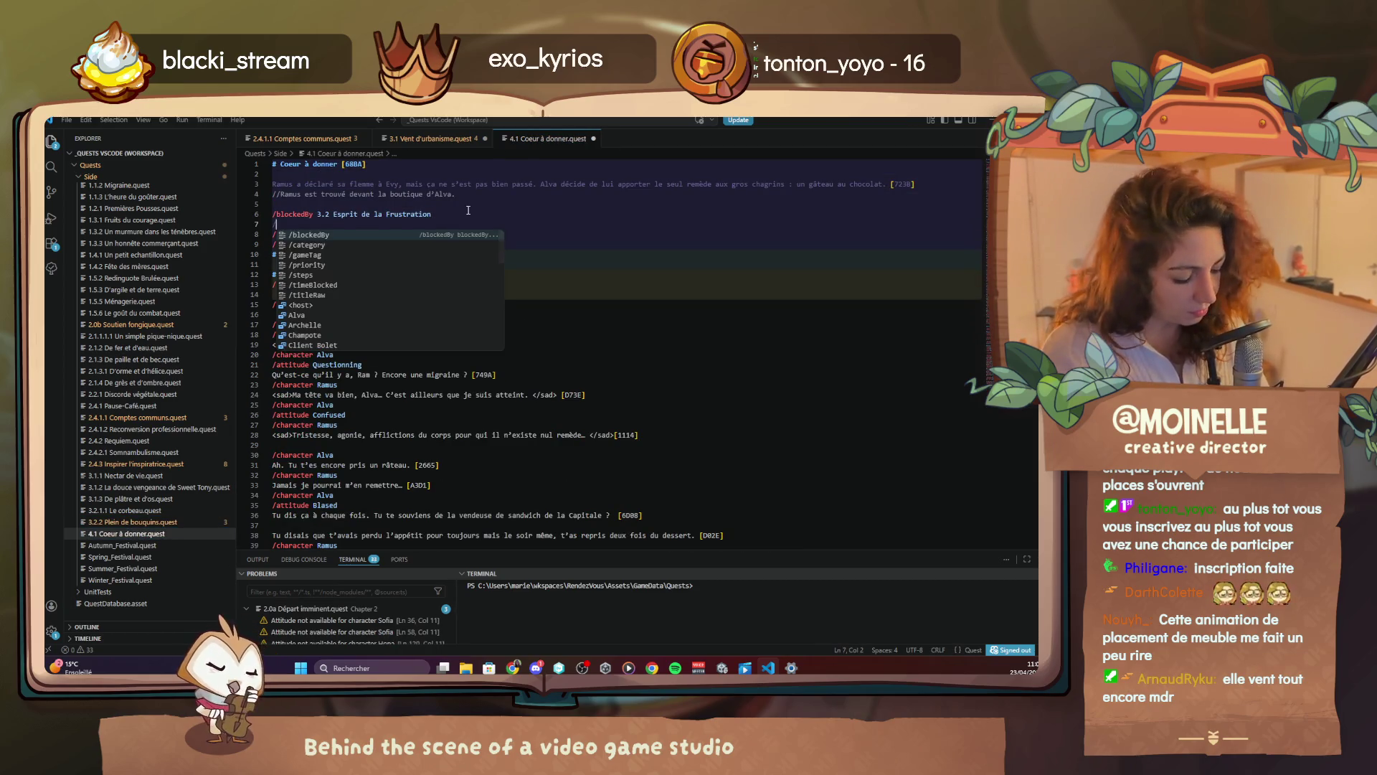
key(BackSpace)
key(BackSpace)
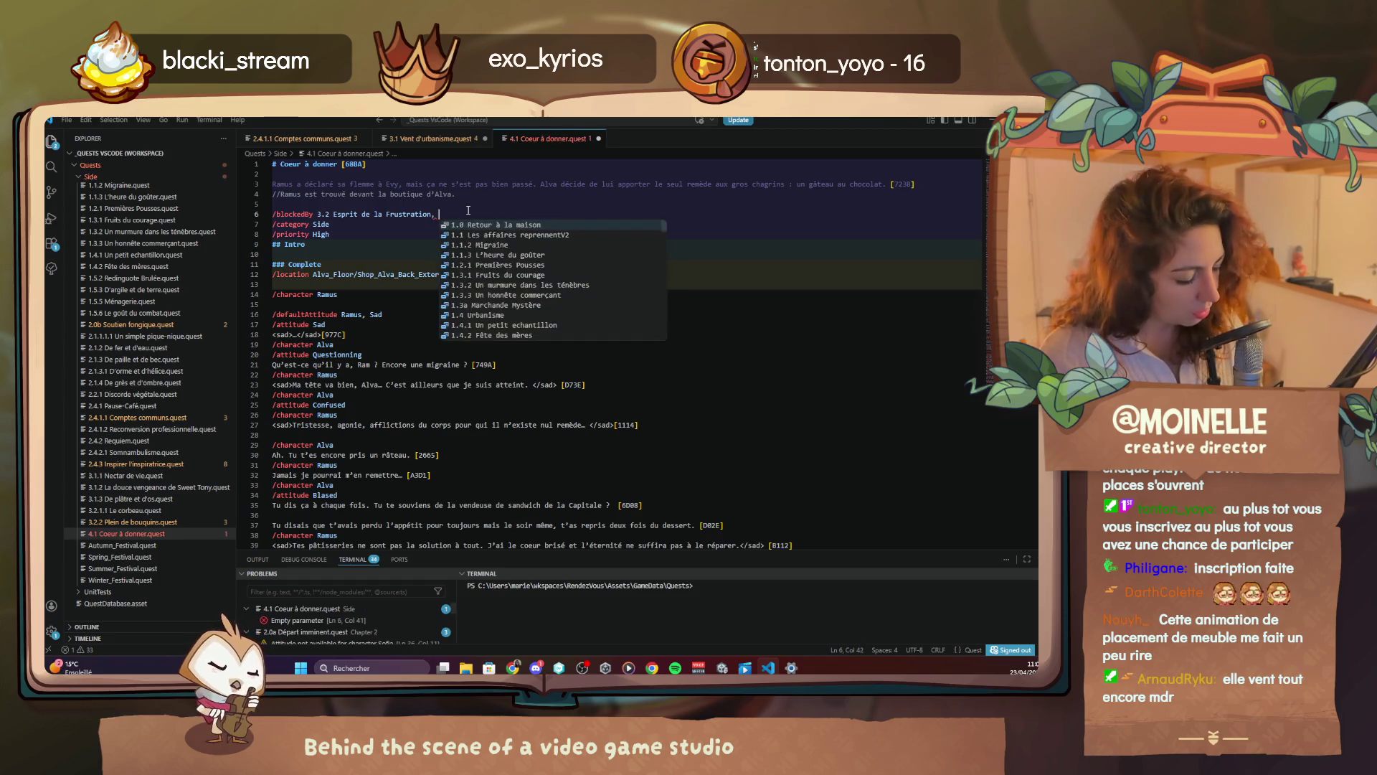
scroll(481, 285, down, 10)
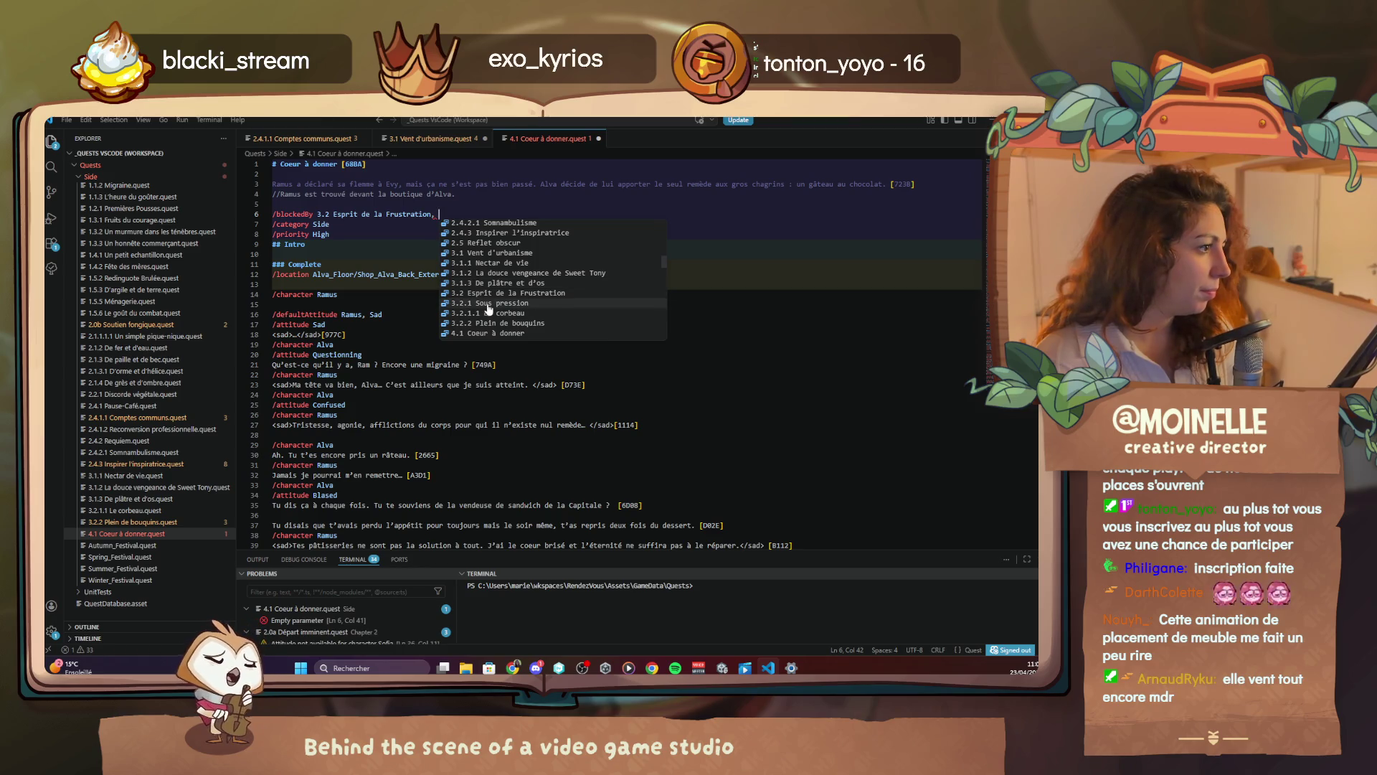
click(485, 325)
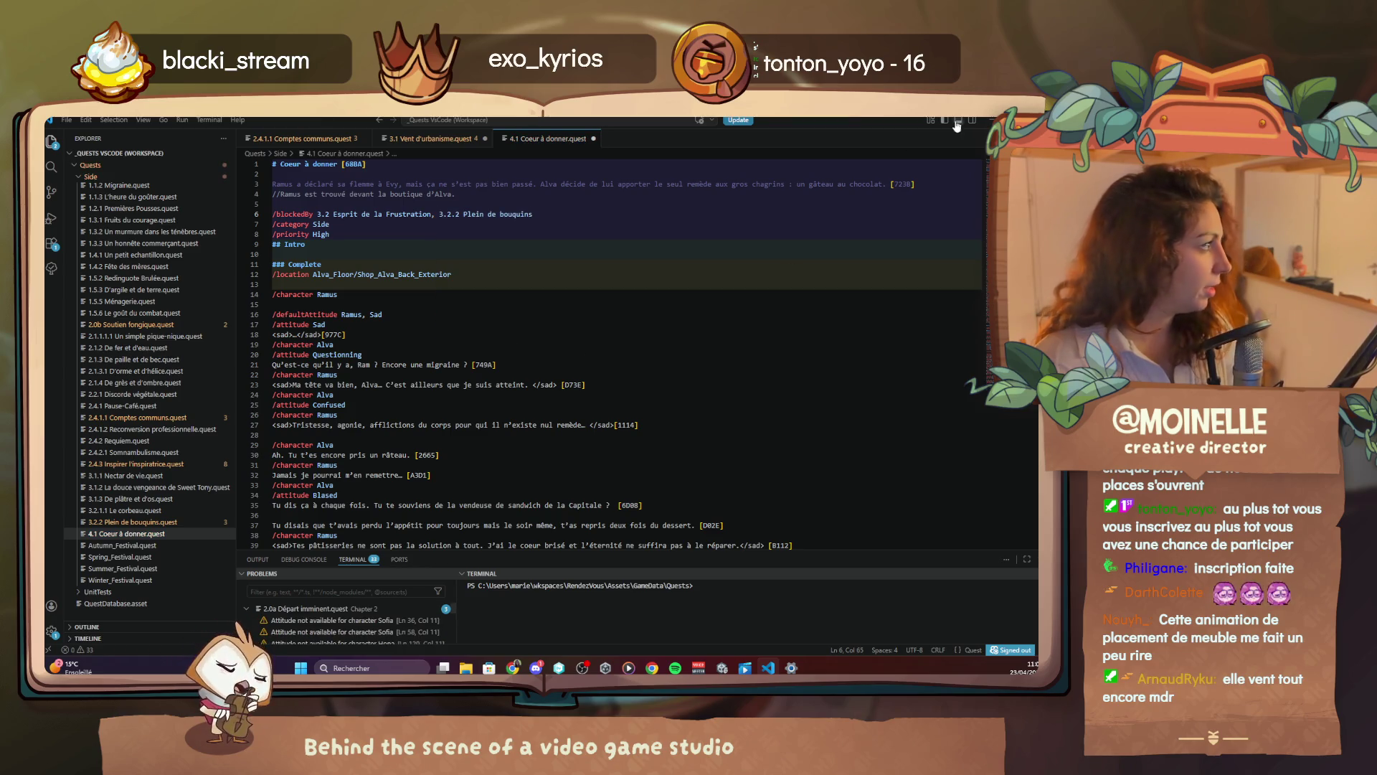
key(alt+Tab)
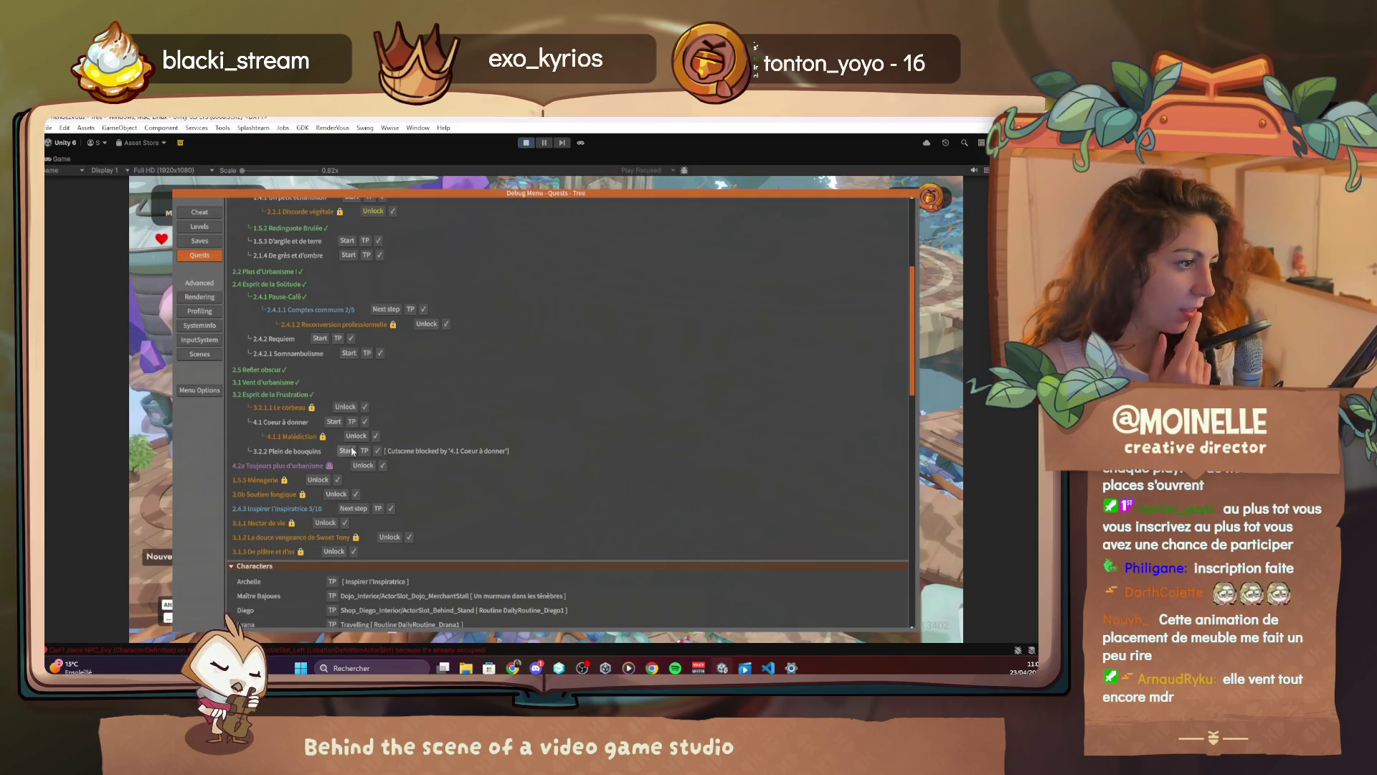
Start quest 4.1 Coeur à donner from the debug quest tree, teleporting into its plaza scene
click(352, 422)
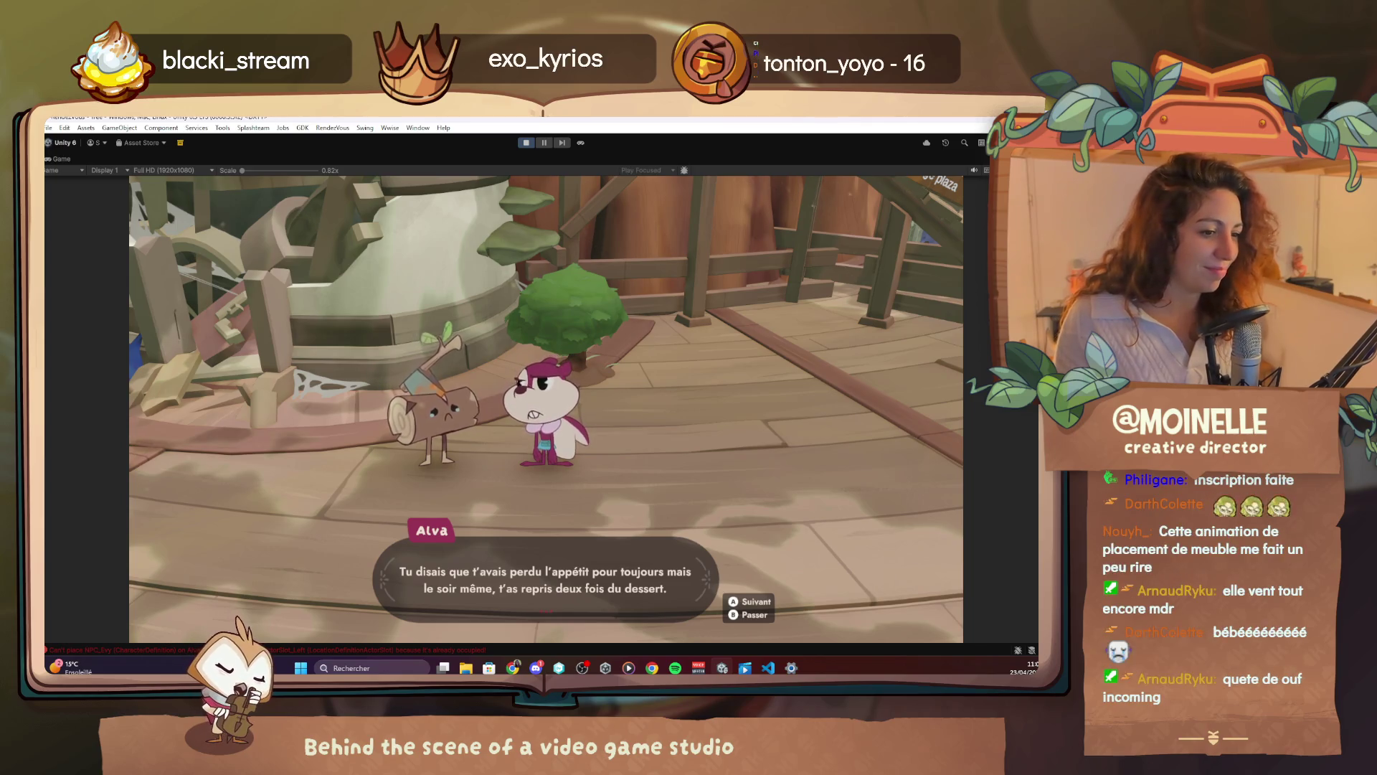
Advance through Ramus and Alva's remaining lines to the chocolate-cake line, then open the debug quest tree
key(space)
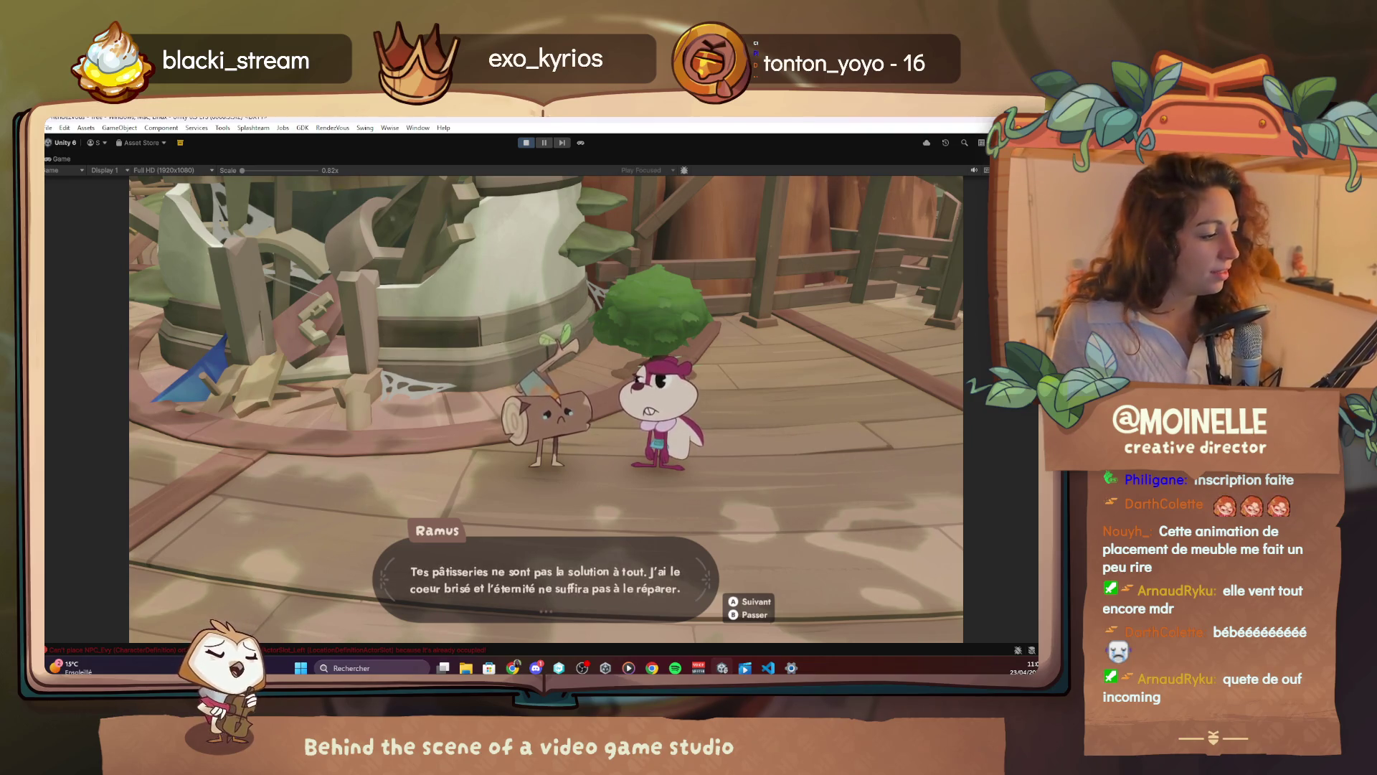
key(space)
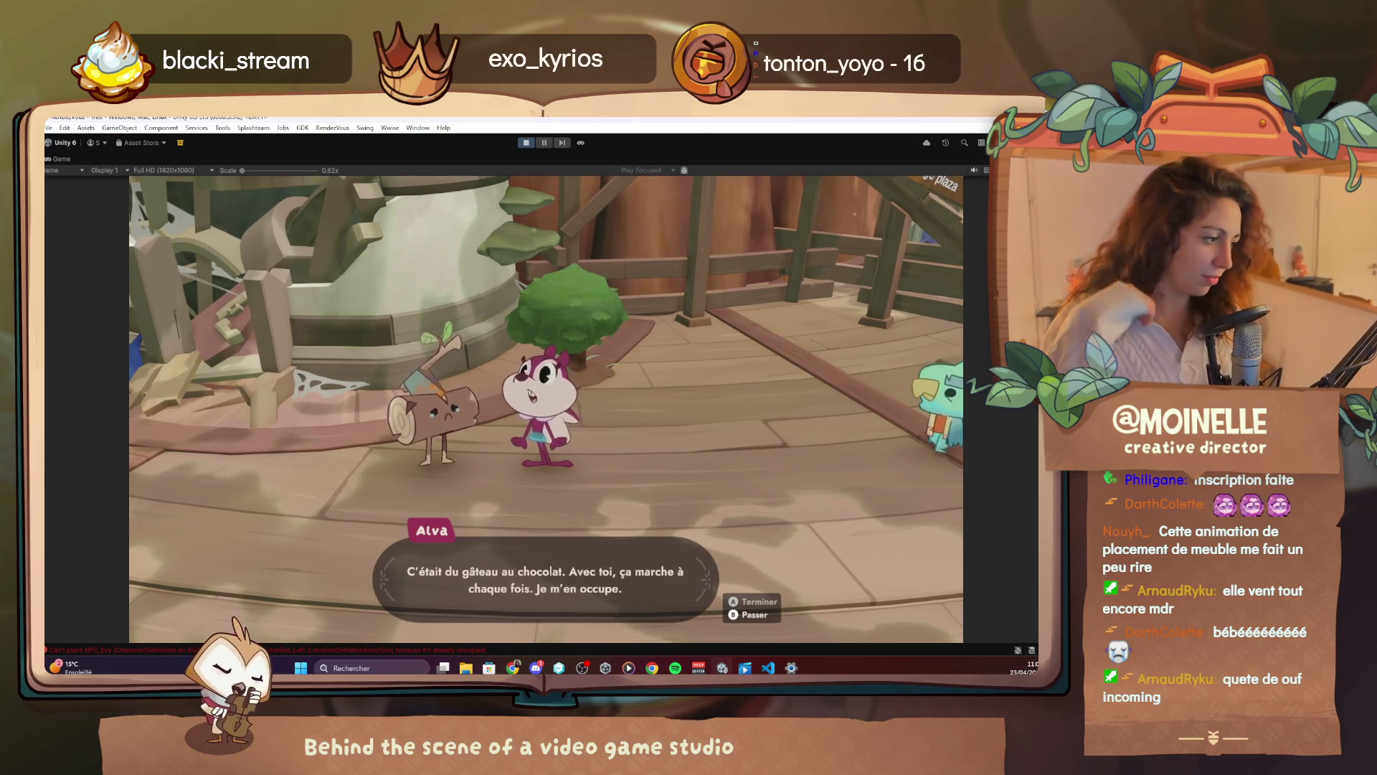
key(space)
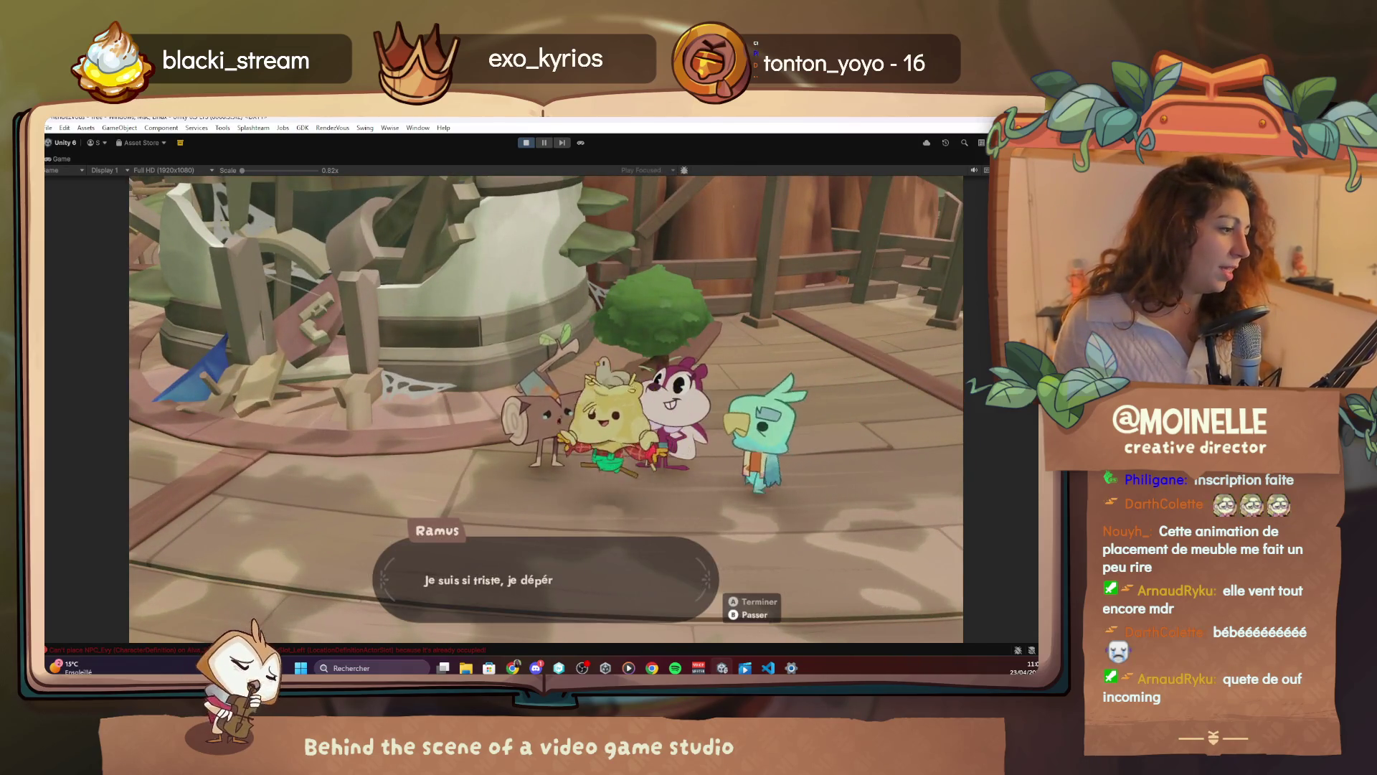
key(space)
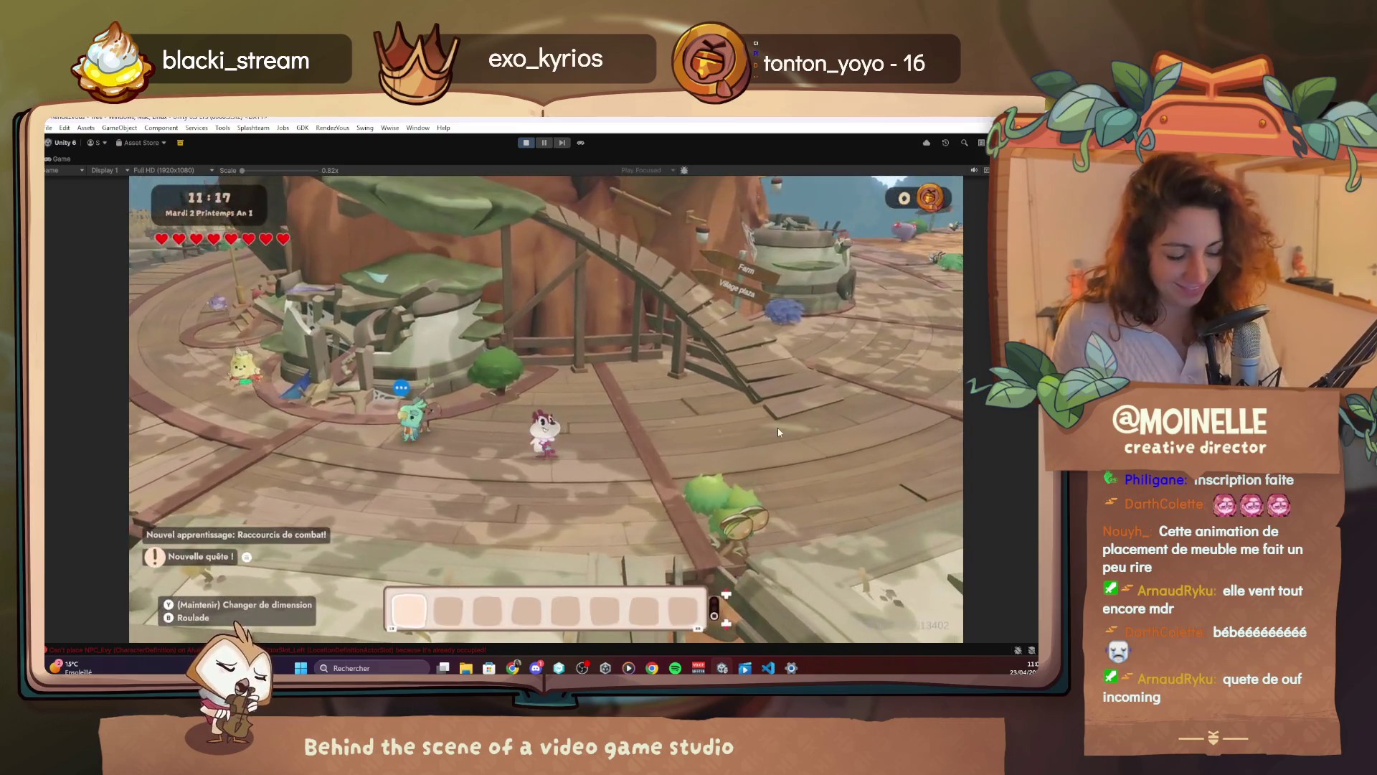
key(F1)
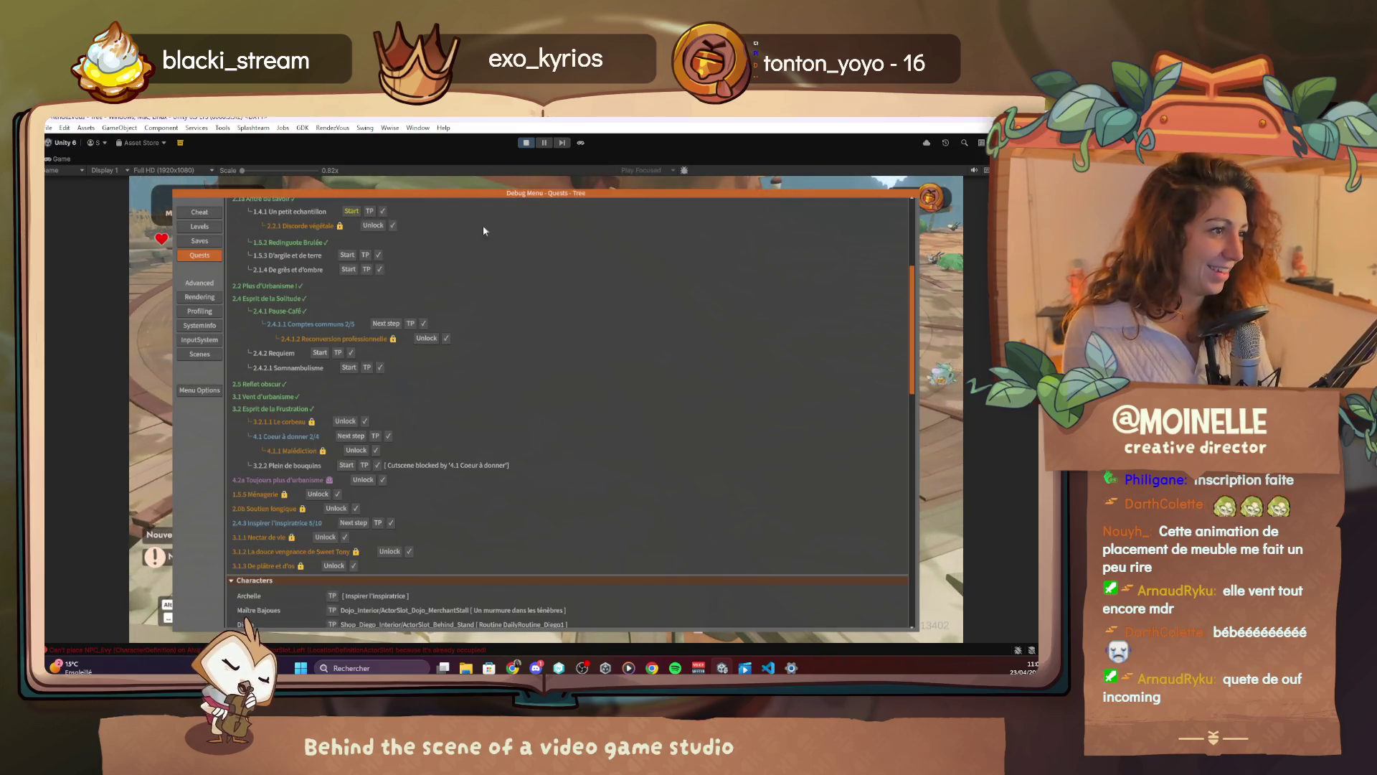
Add one chocolate yule log to the inventory through the player cheat settings
click(200, 213)
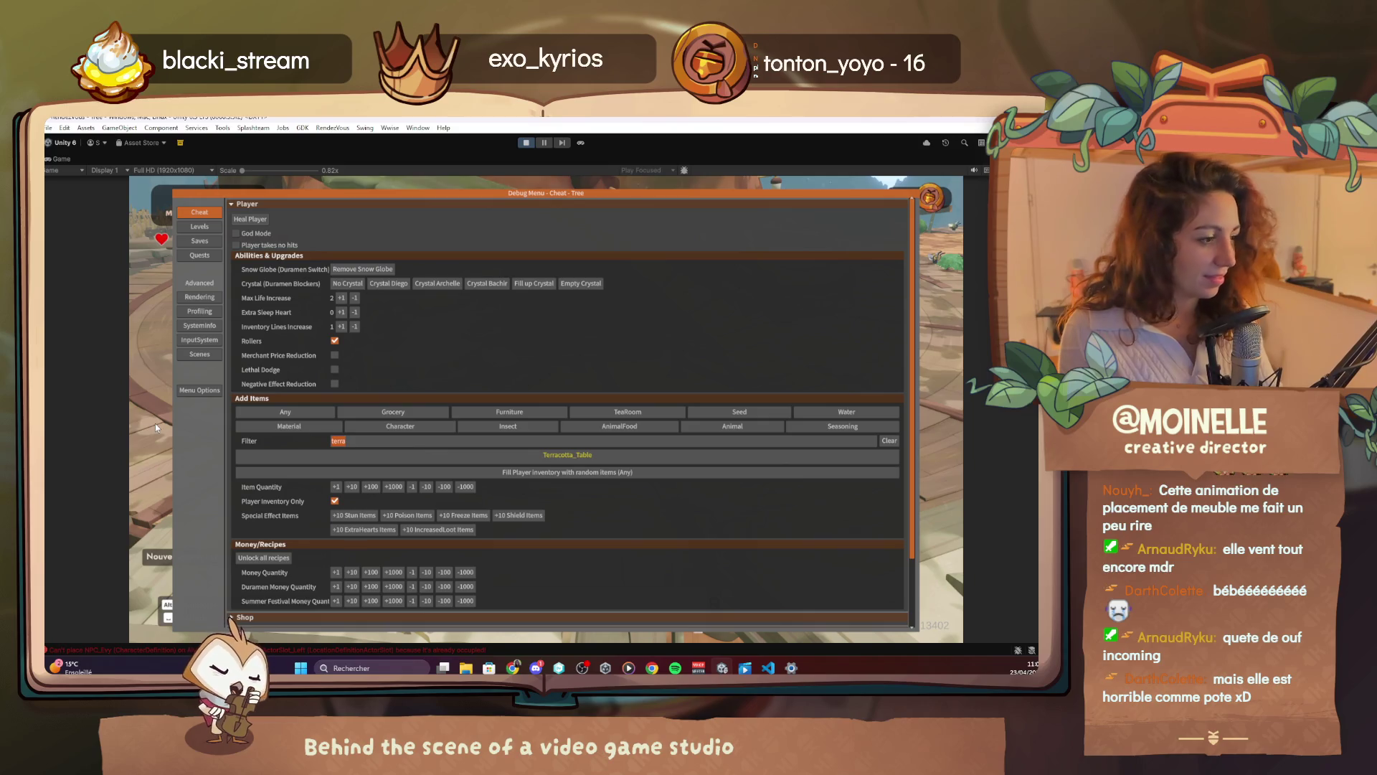
text(yule)
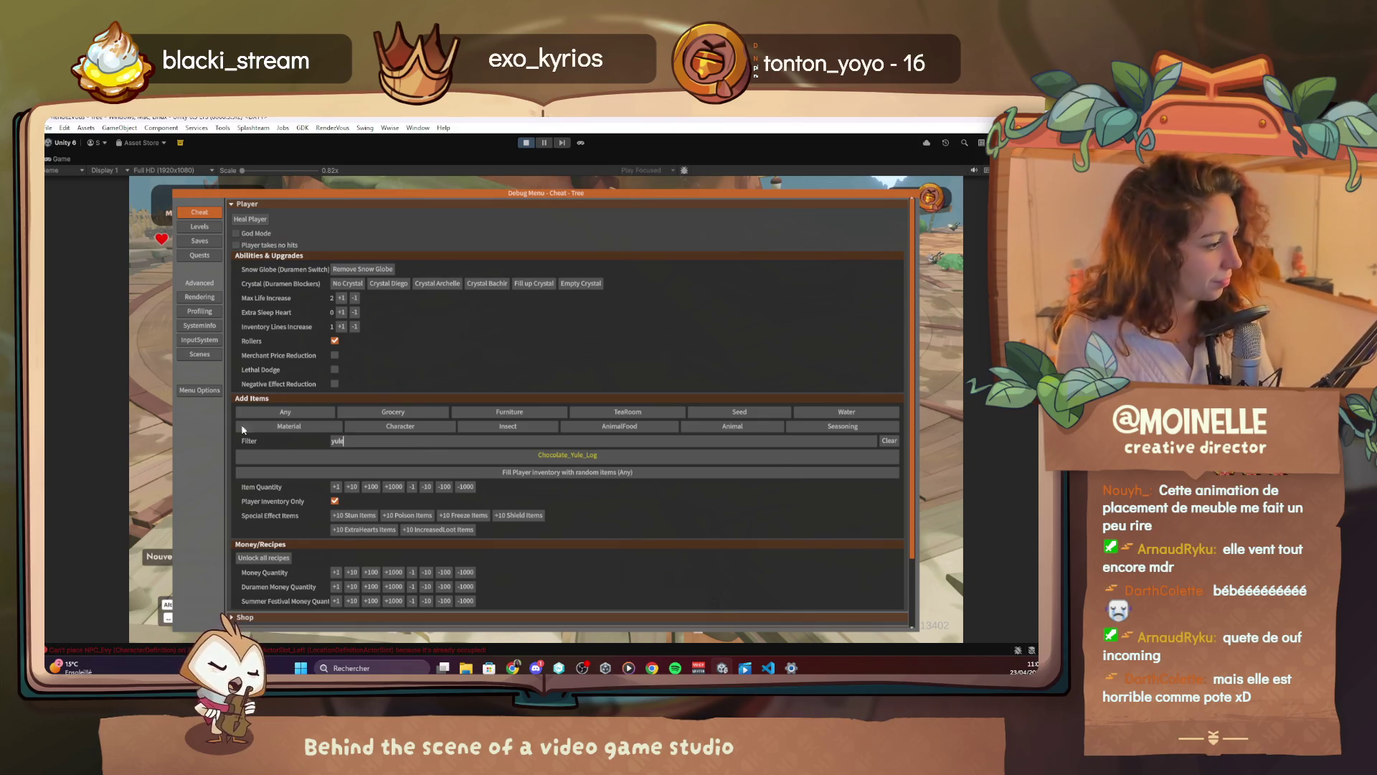
click(336, 487)
key(F1)
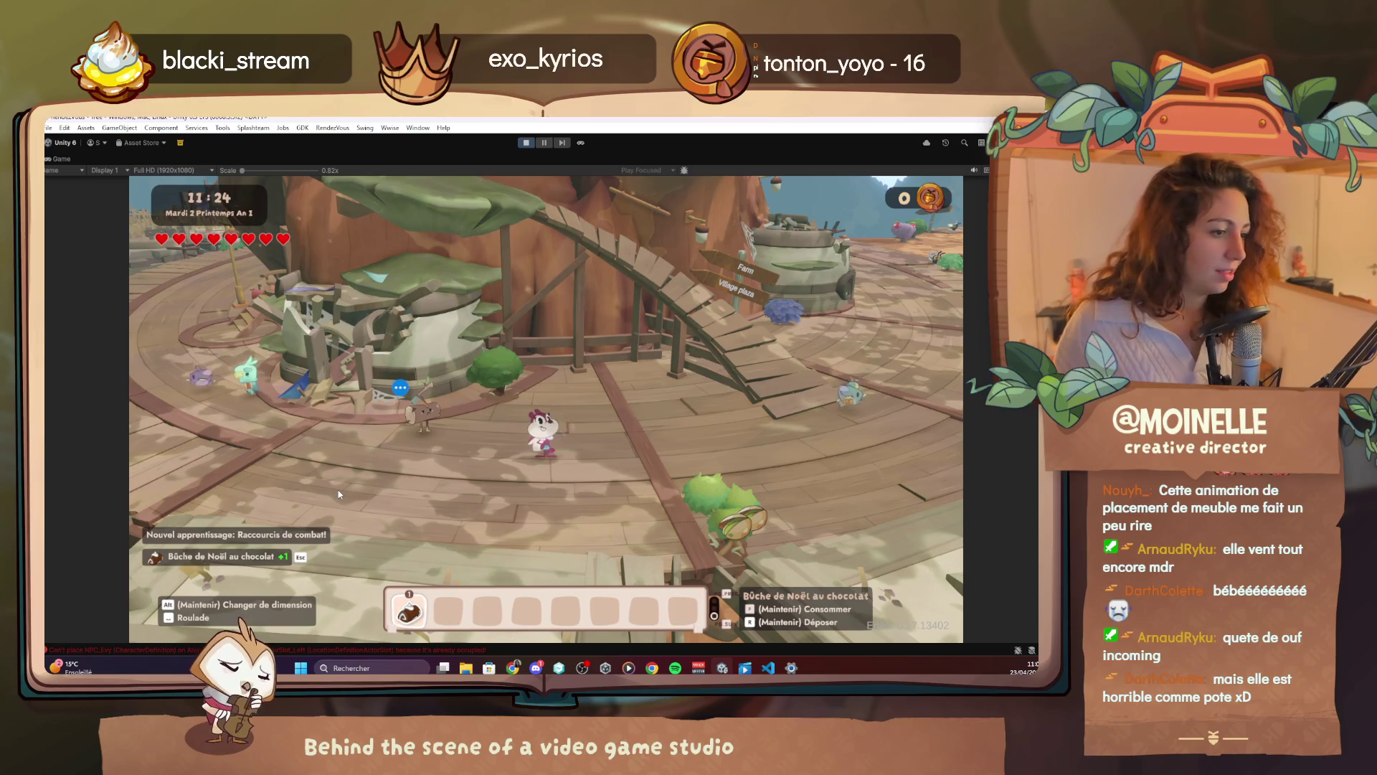
Place the chocolate cake in Ramus's gift slot and confirm the gift
key(e)
key(e)
key(Right)
key(Right)
key(Right)
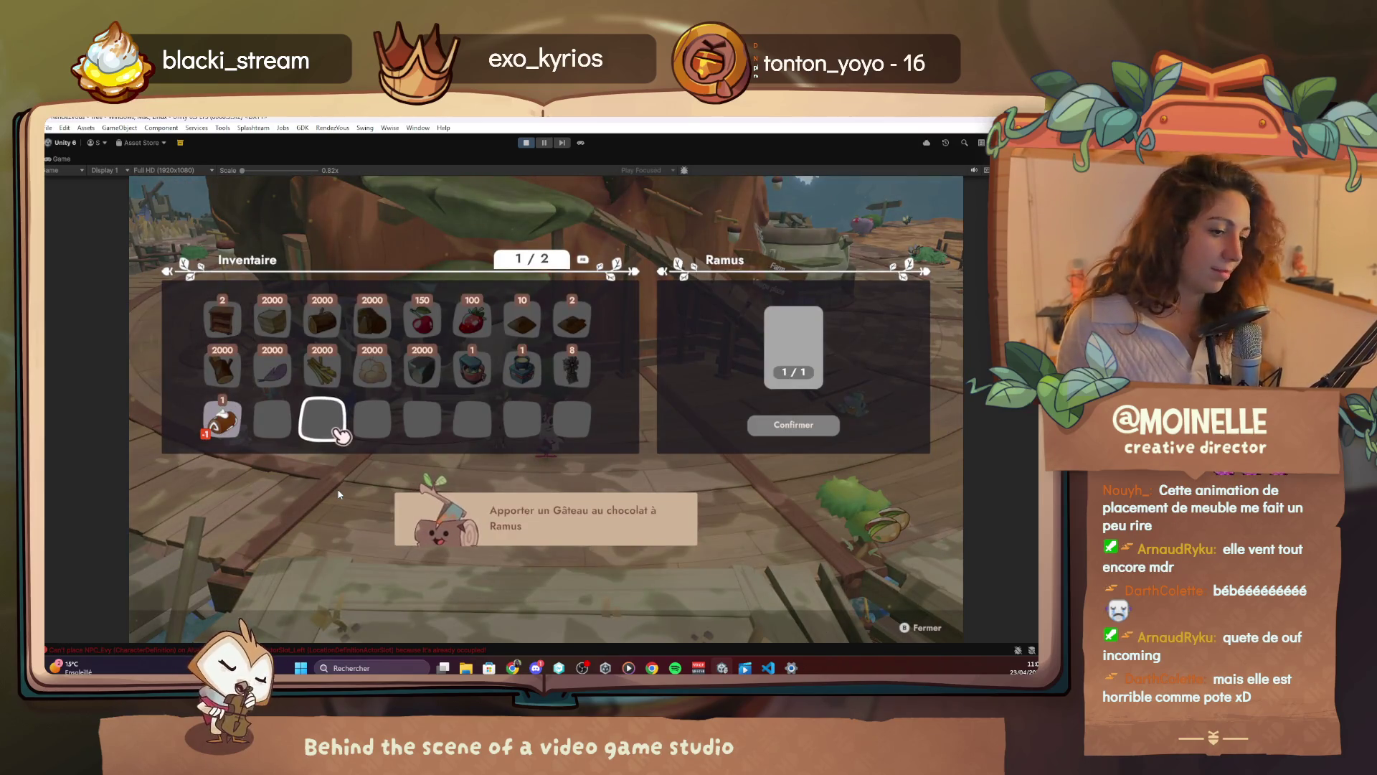
key(e)
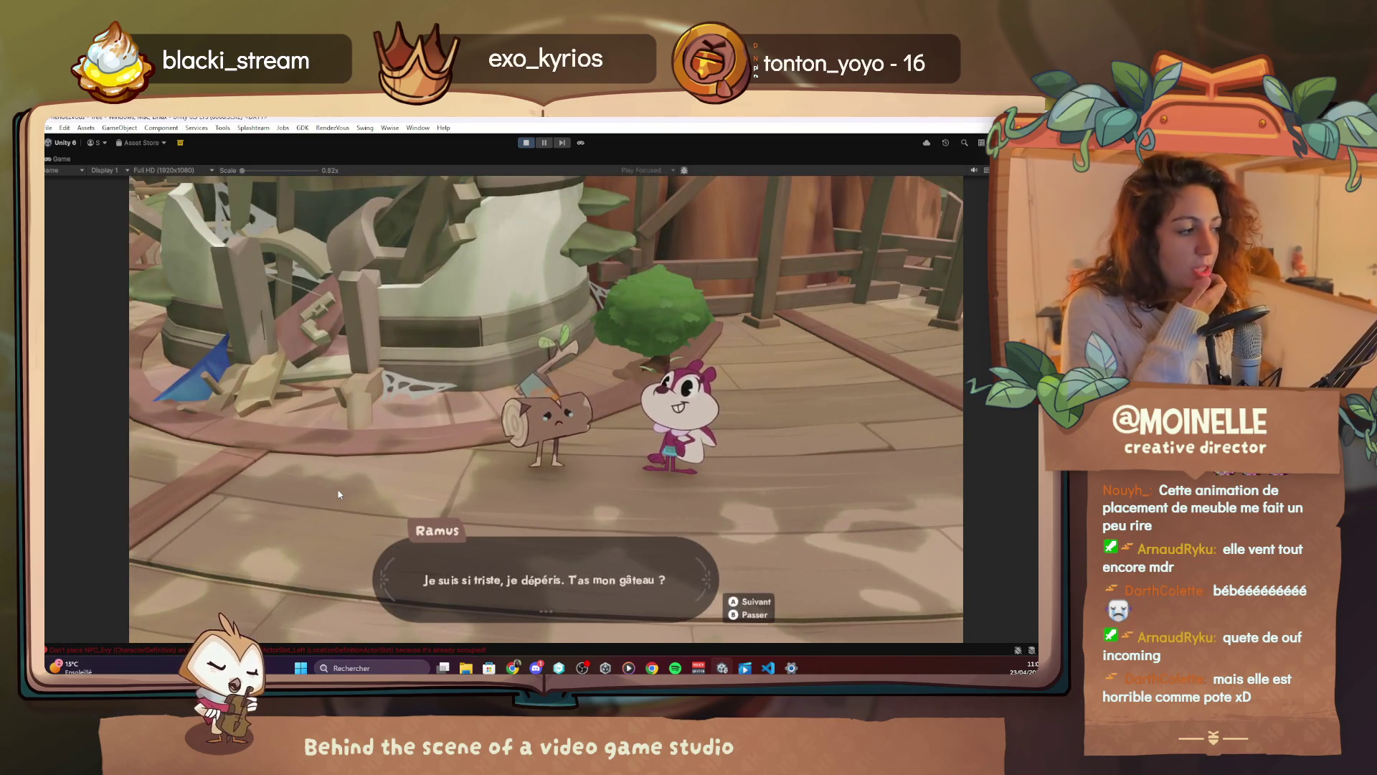
Step through Ramus's thanks, the talk about Evy and Alva's promise until the conversation ends
key(e)
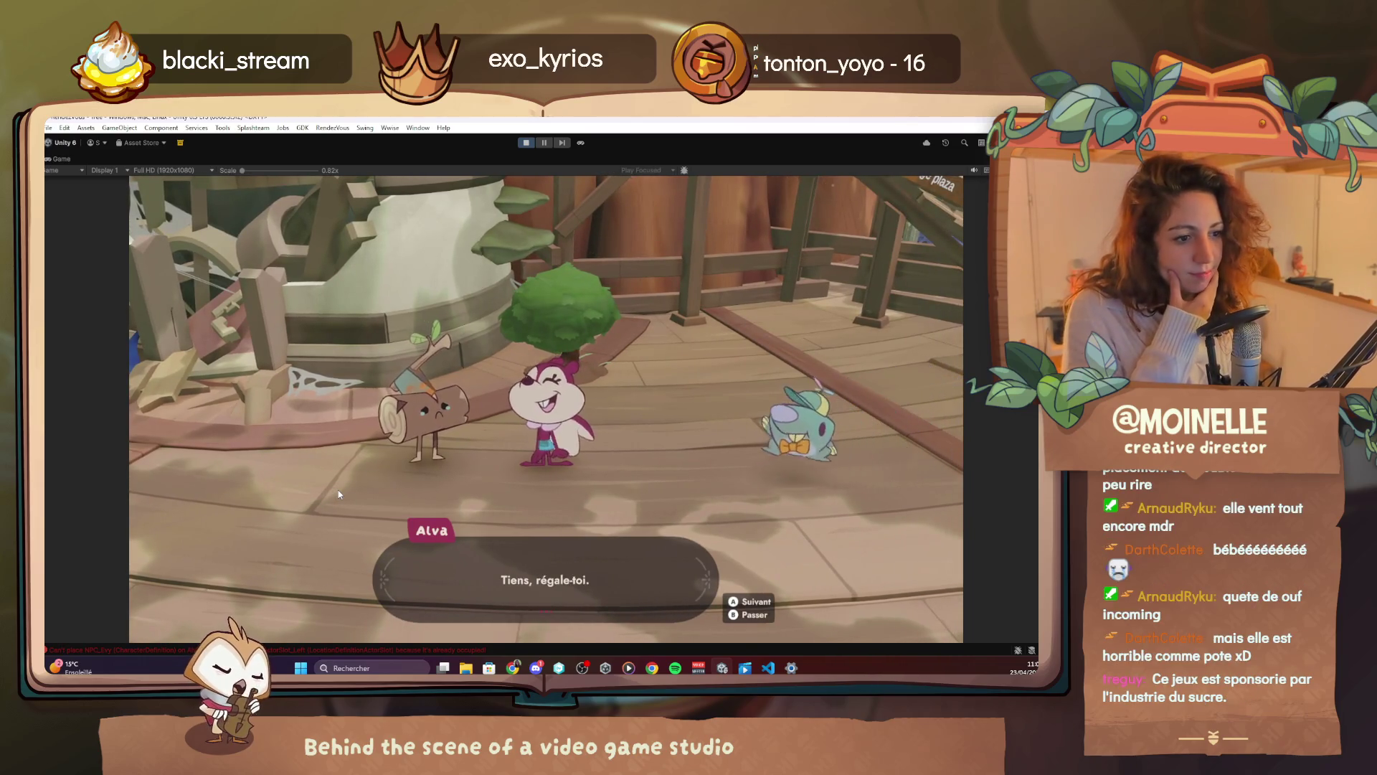
key(e)
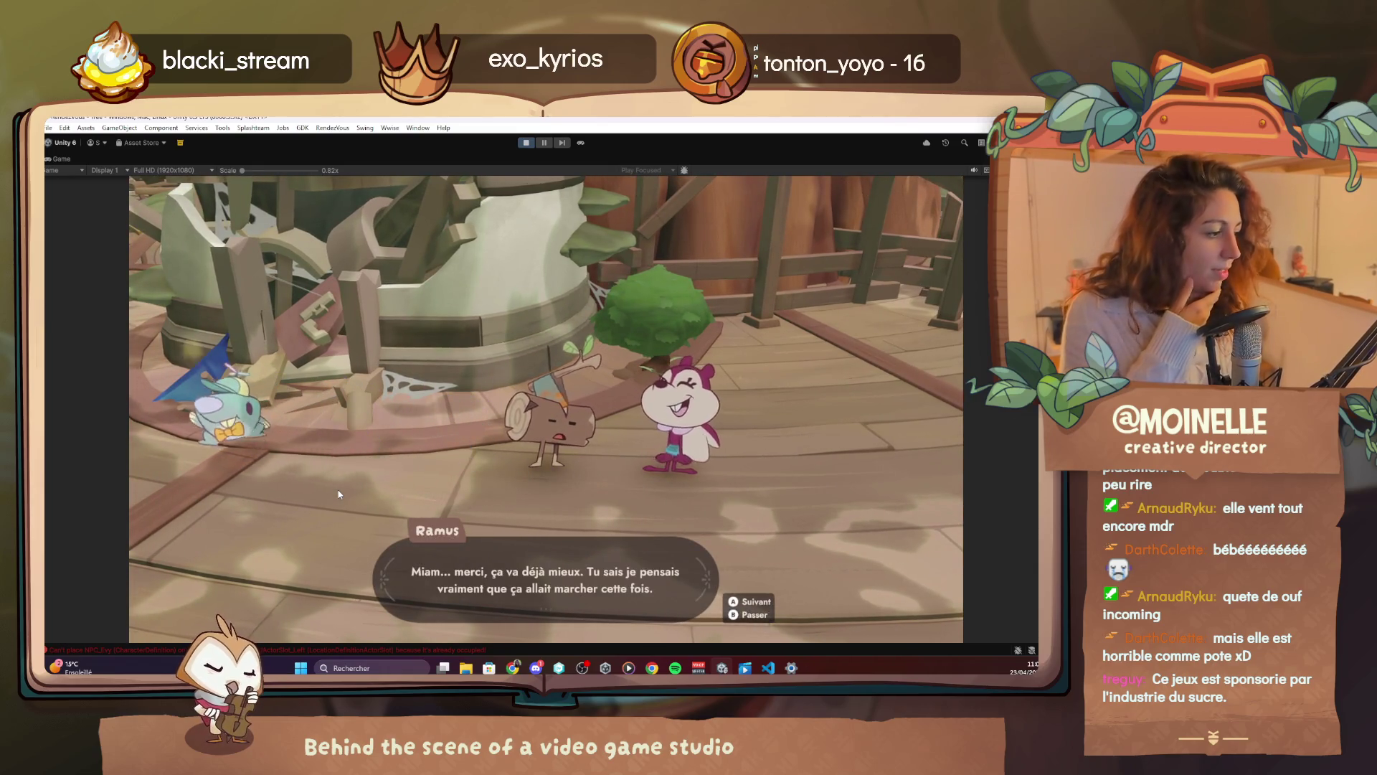
key(e)
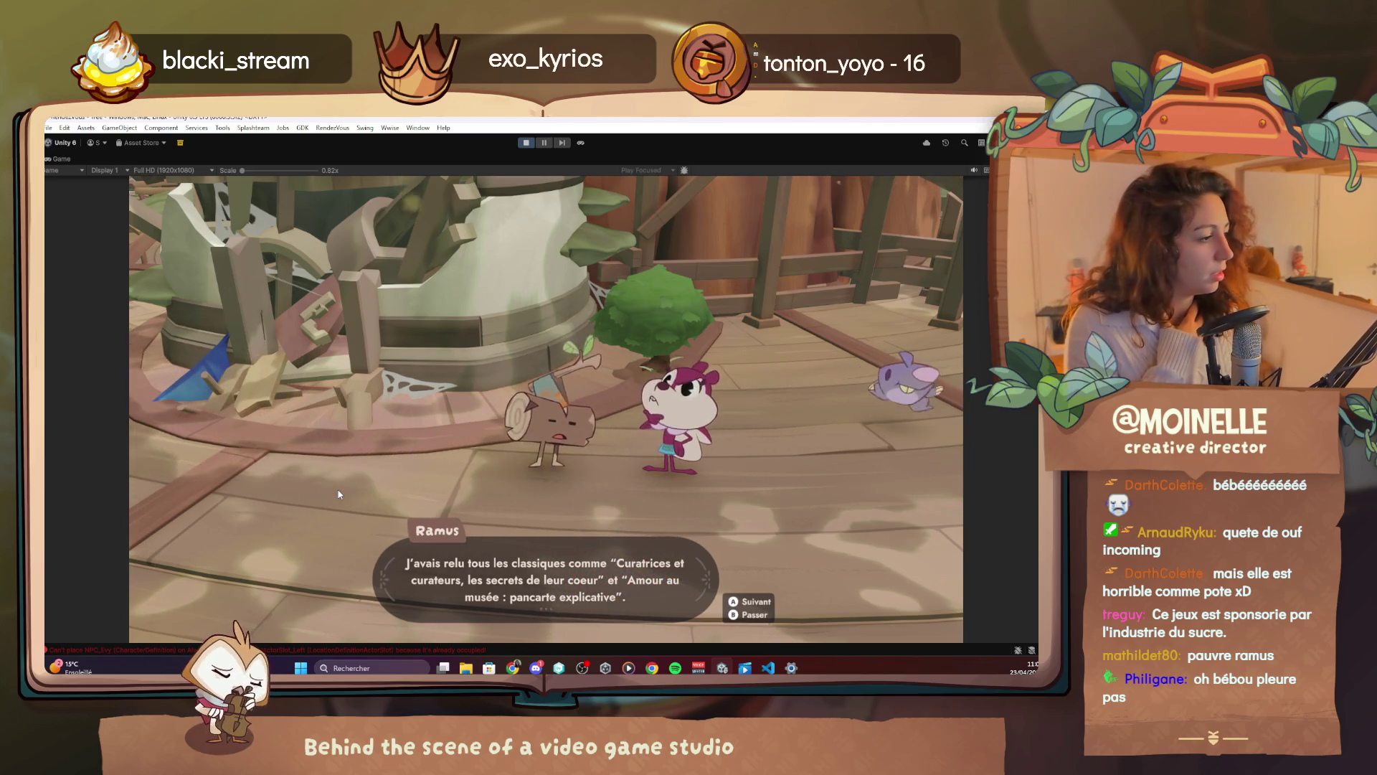
key(space)
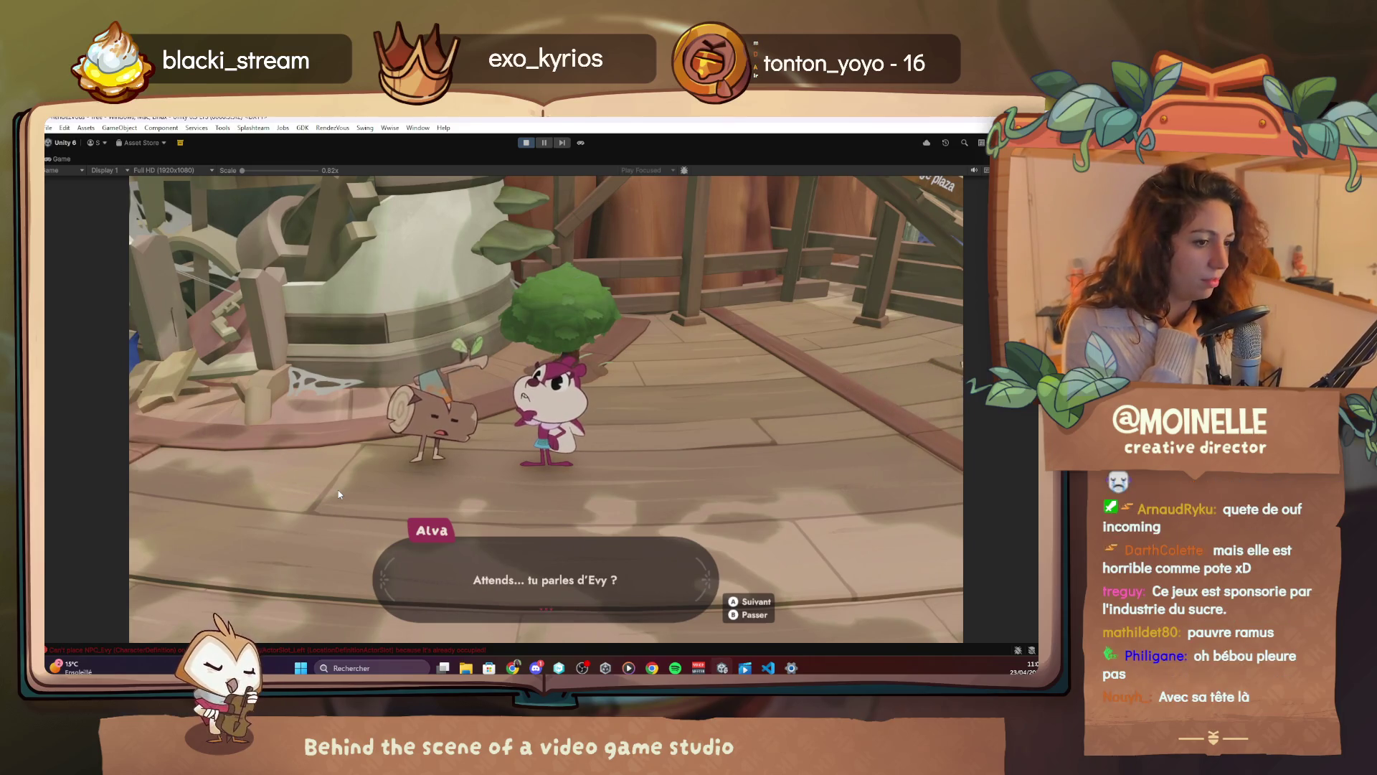
key(space)
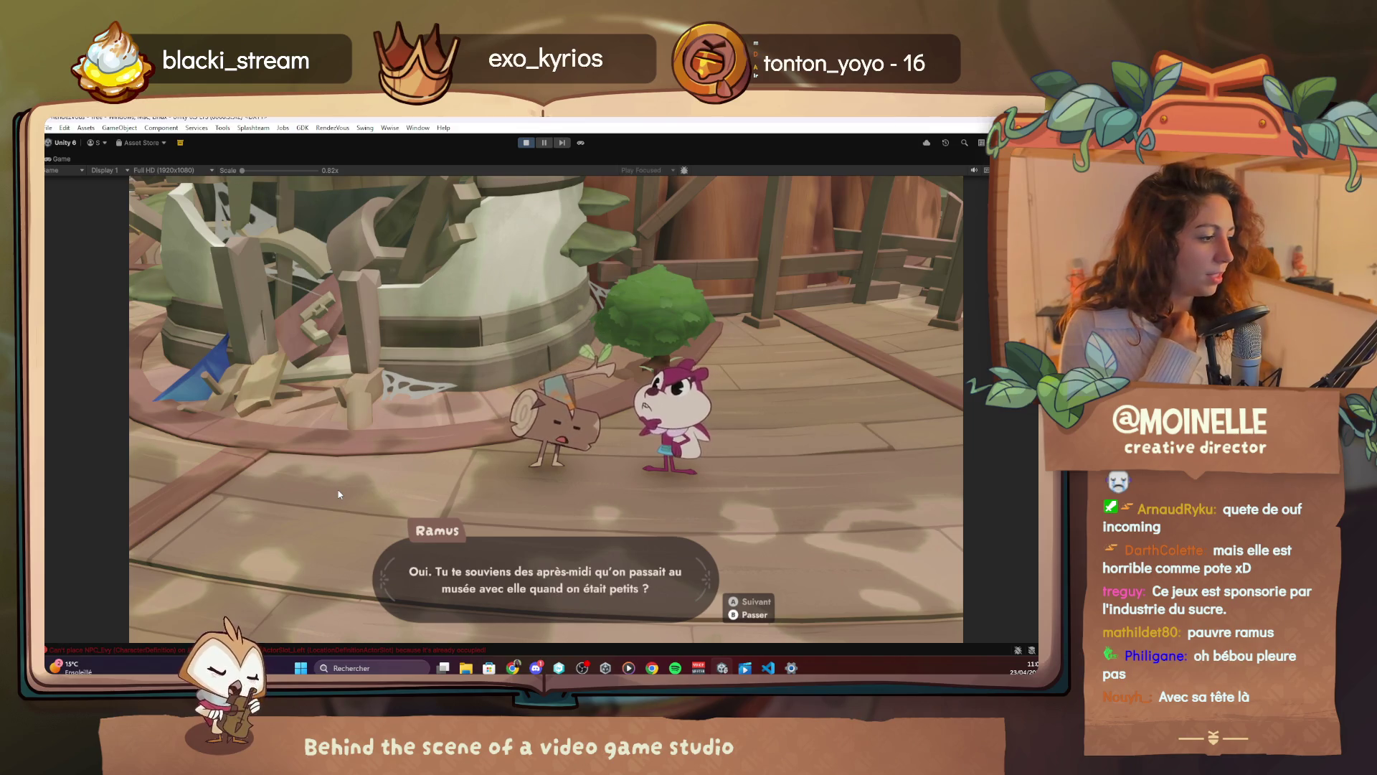
key(space)
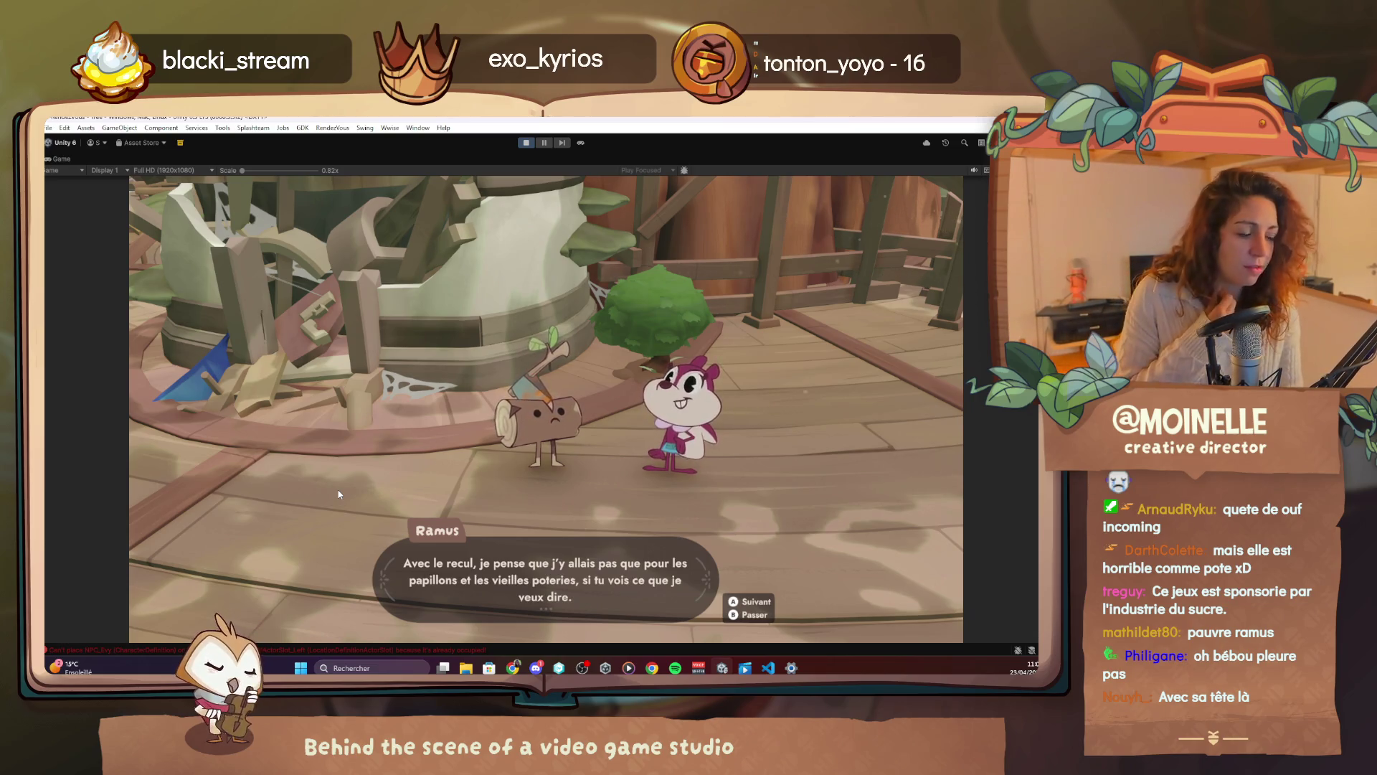
key(space)
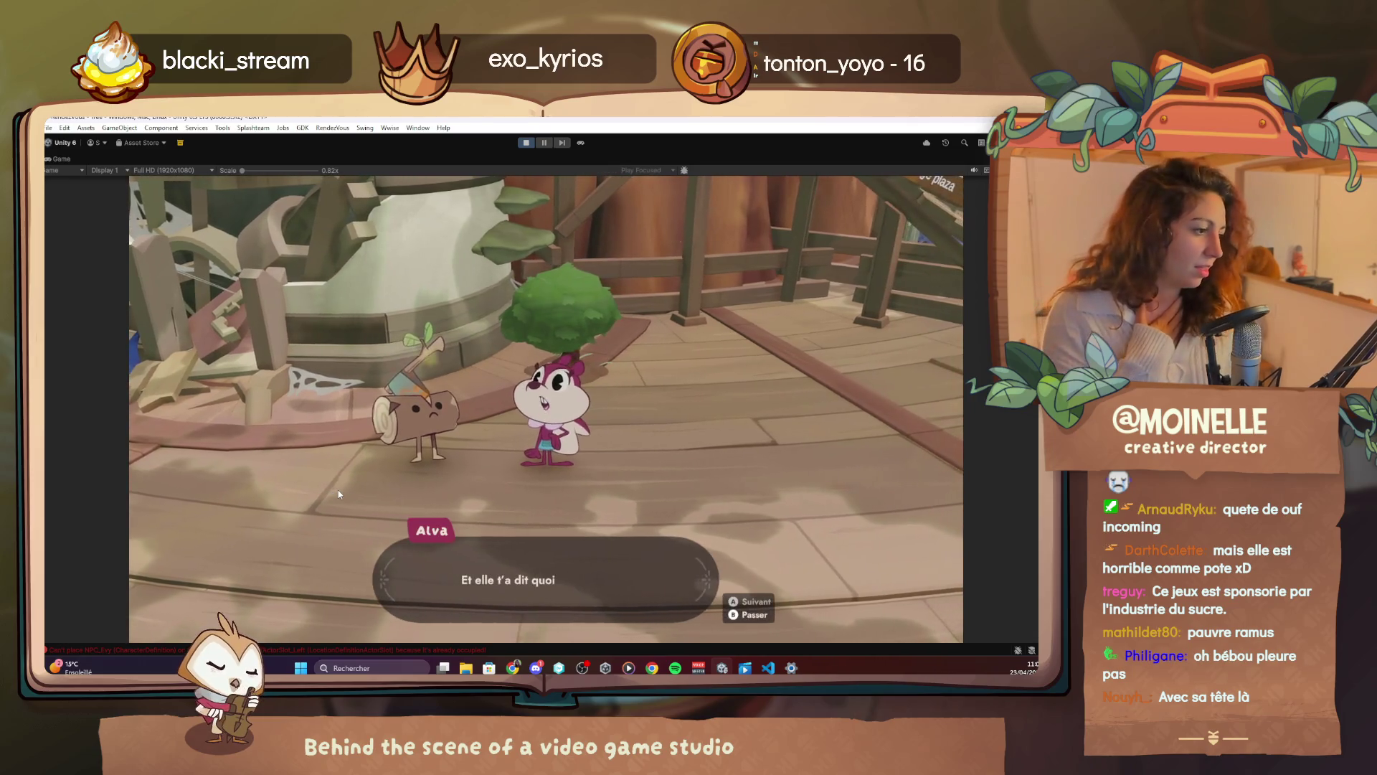
key(space)
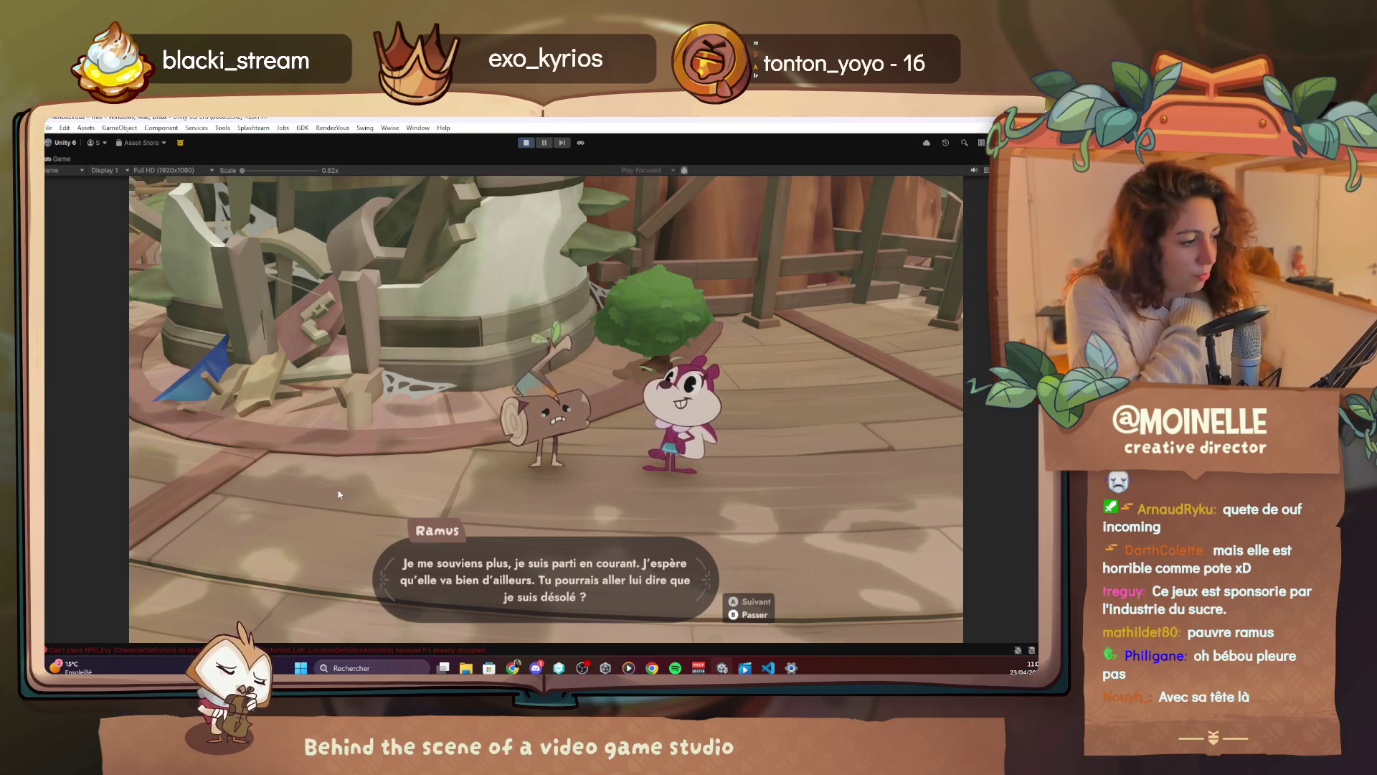
key(space)
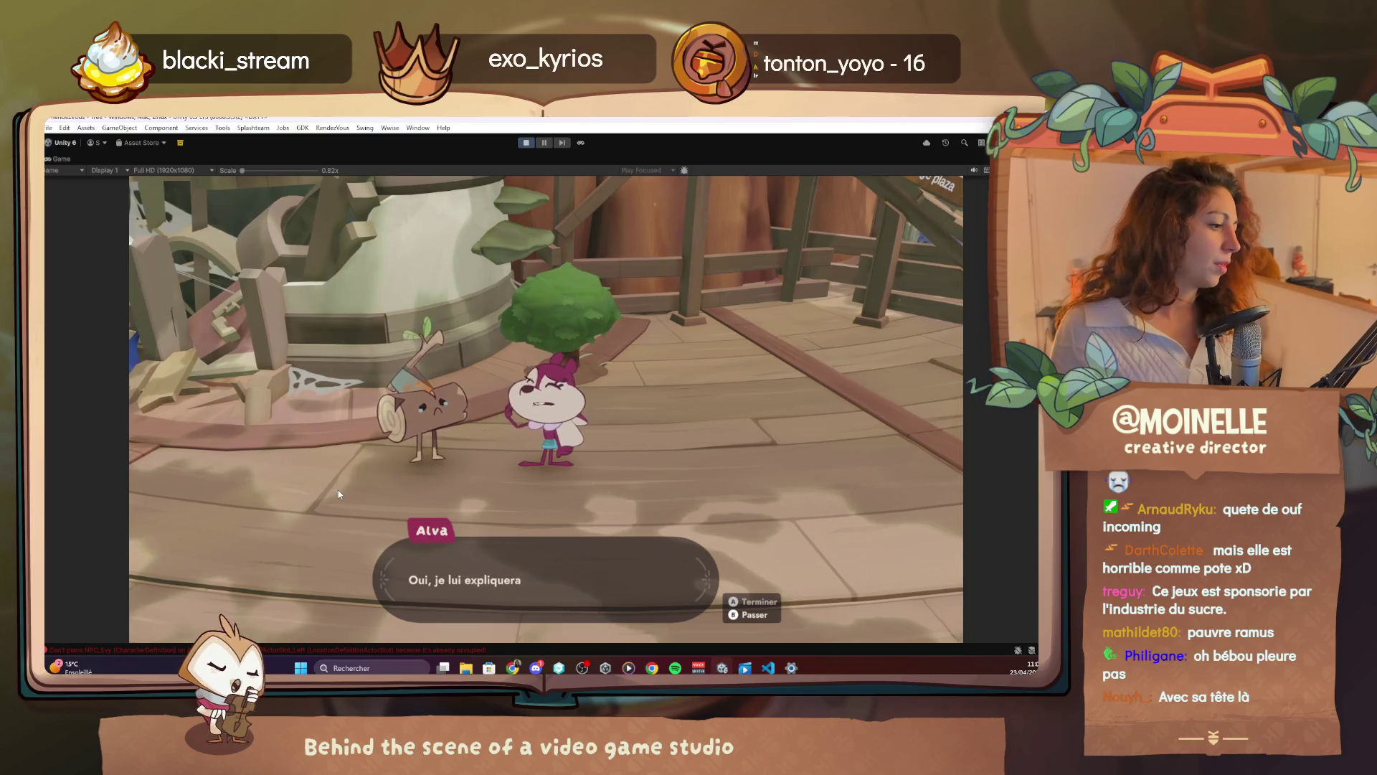
key(space)
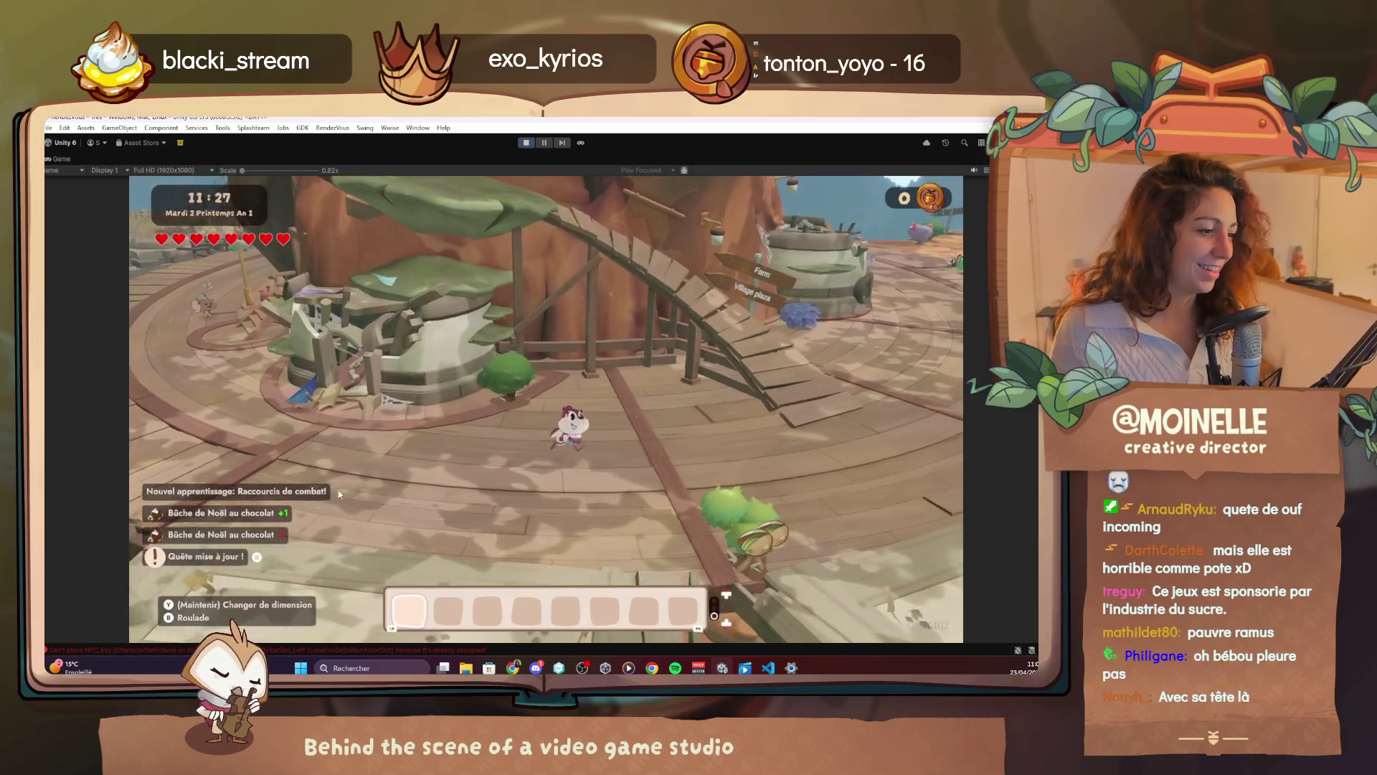
Fly in god mode across the village to Ramus by the tree-house and start talking to him
key(w)
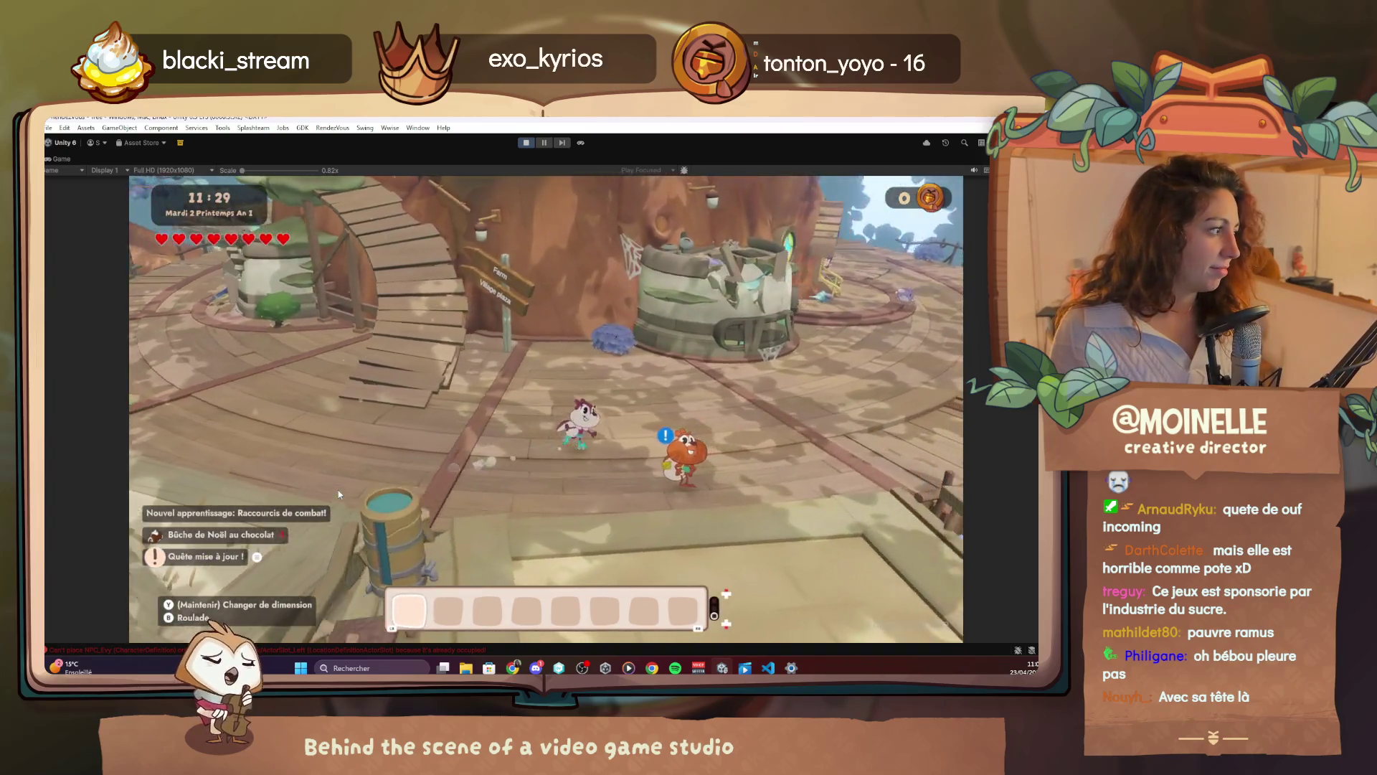
key(F4)
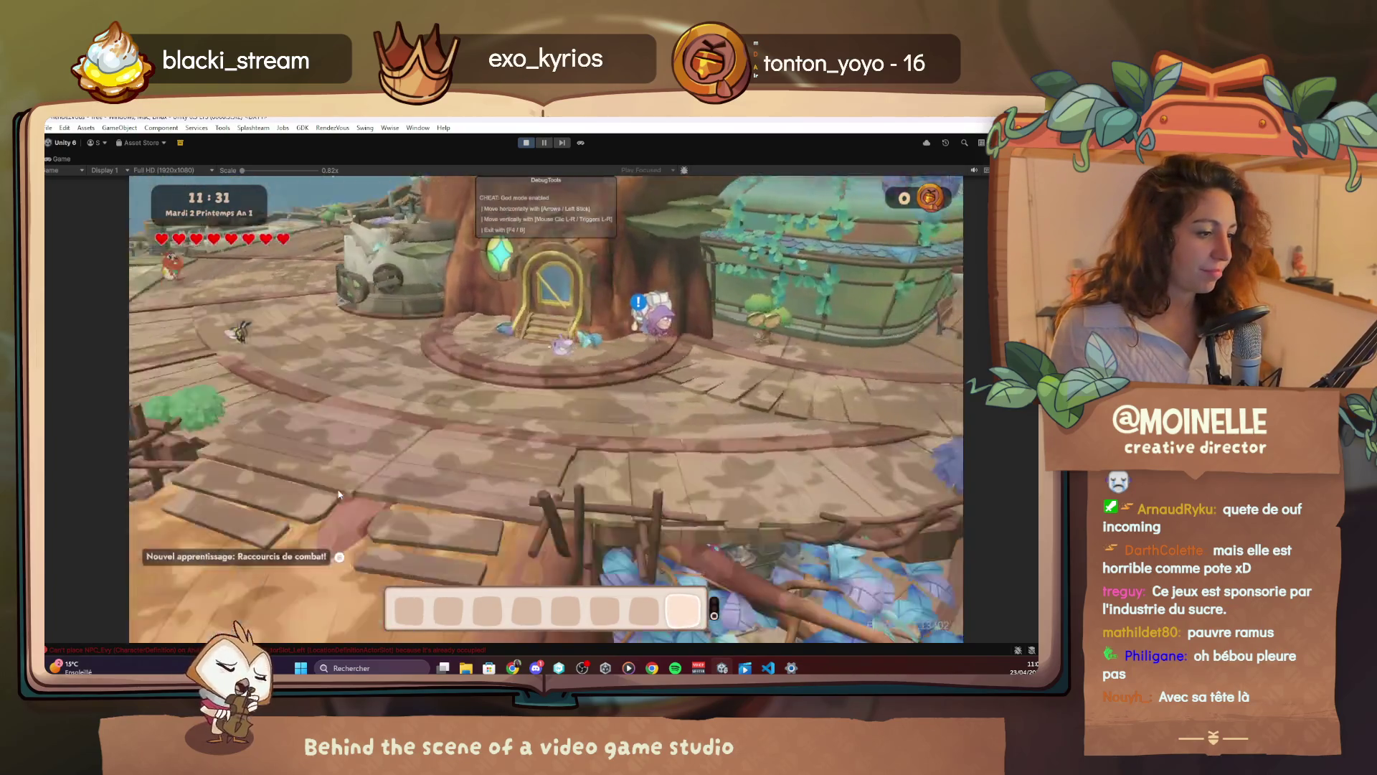
key(Up)
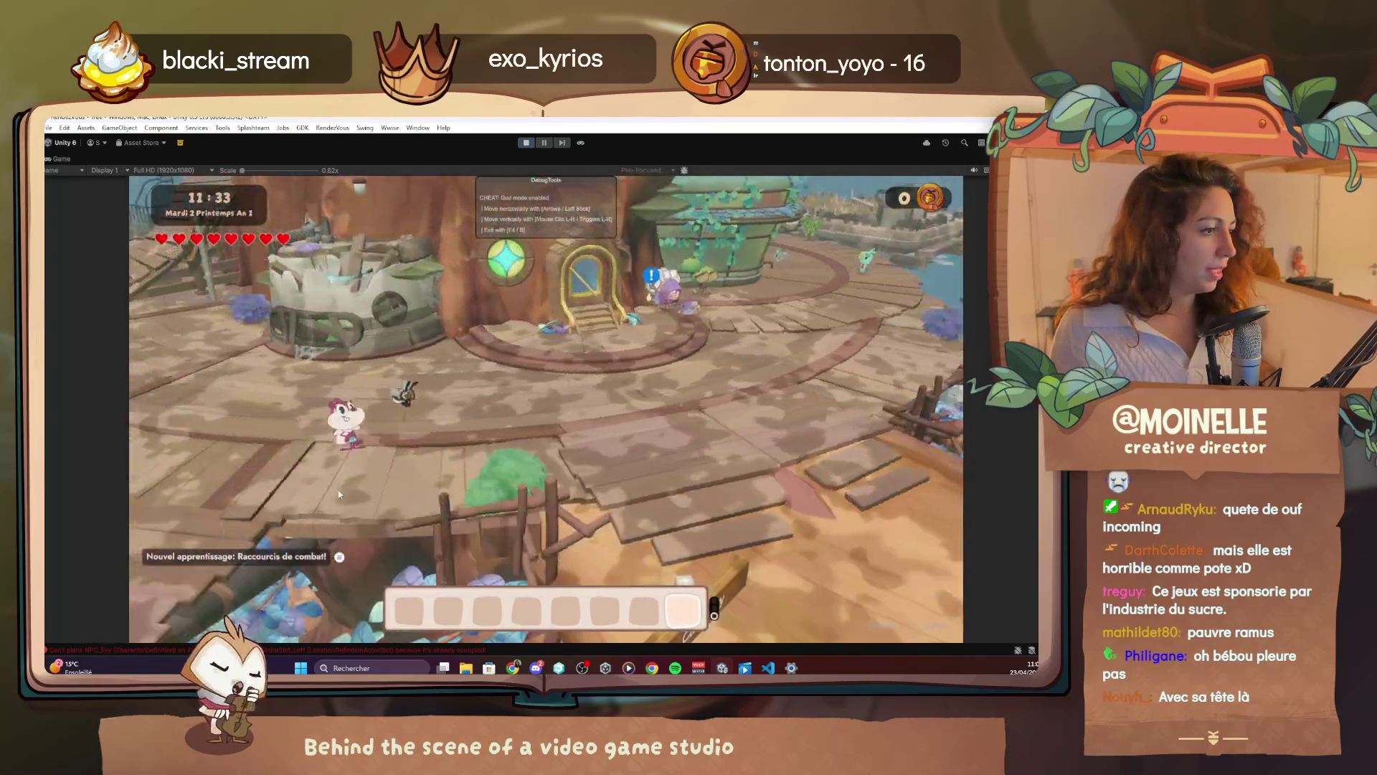
key(Up)
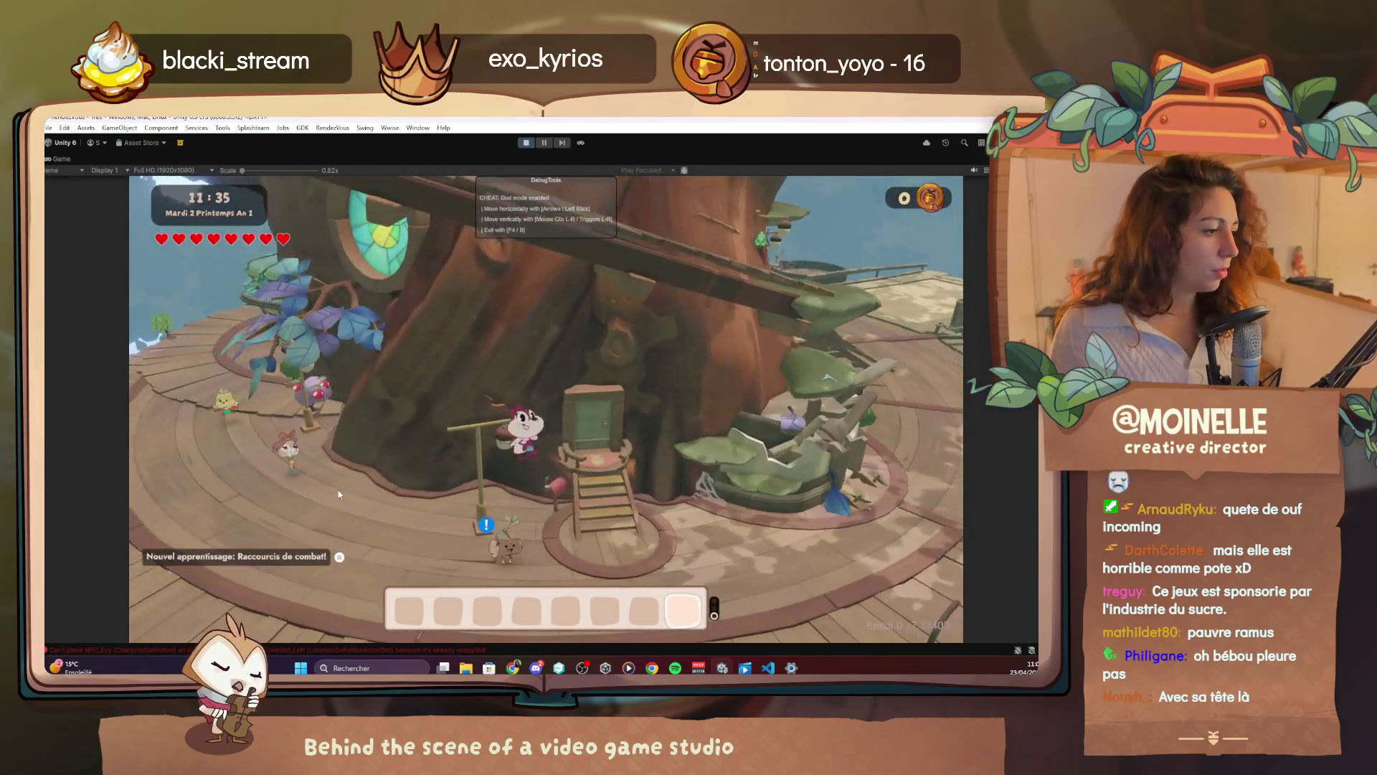
key(F4)
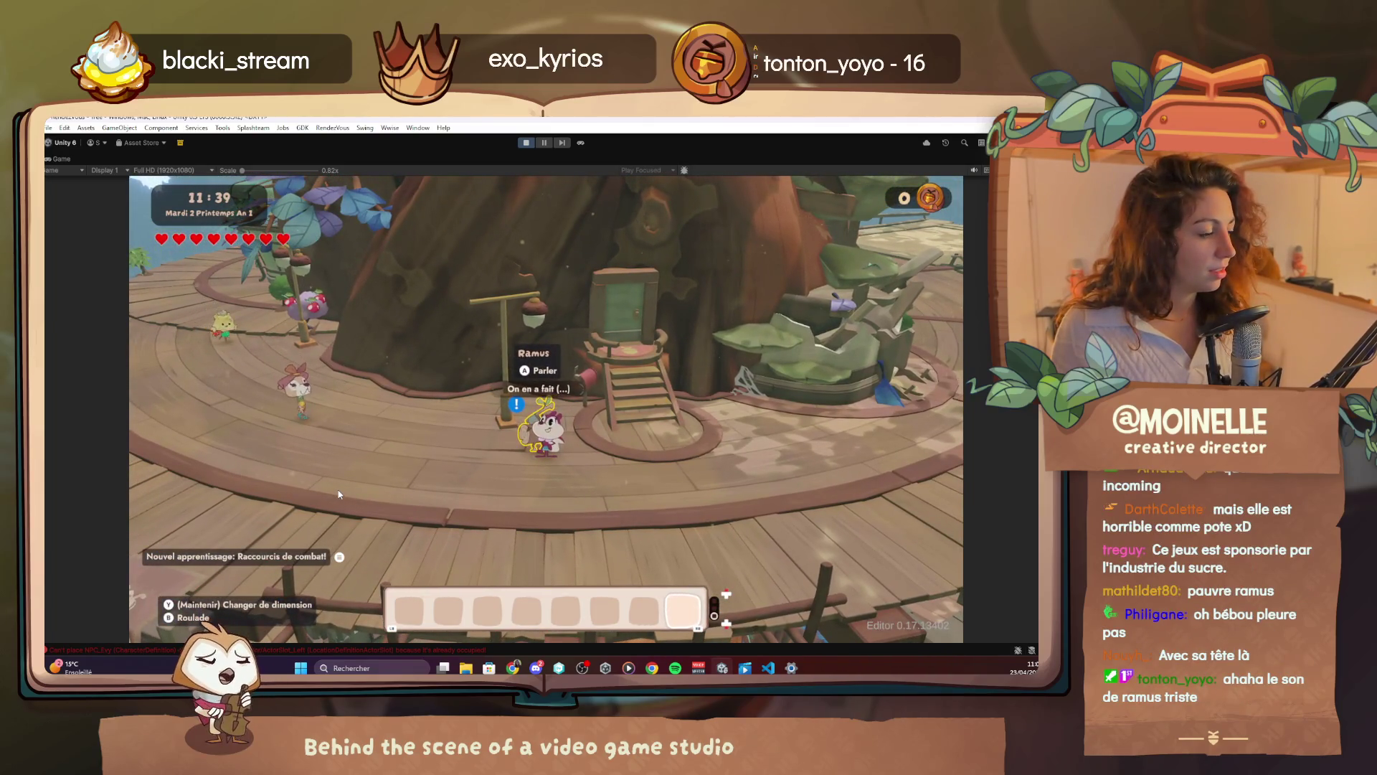
key(e)
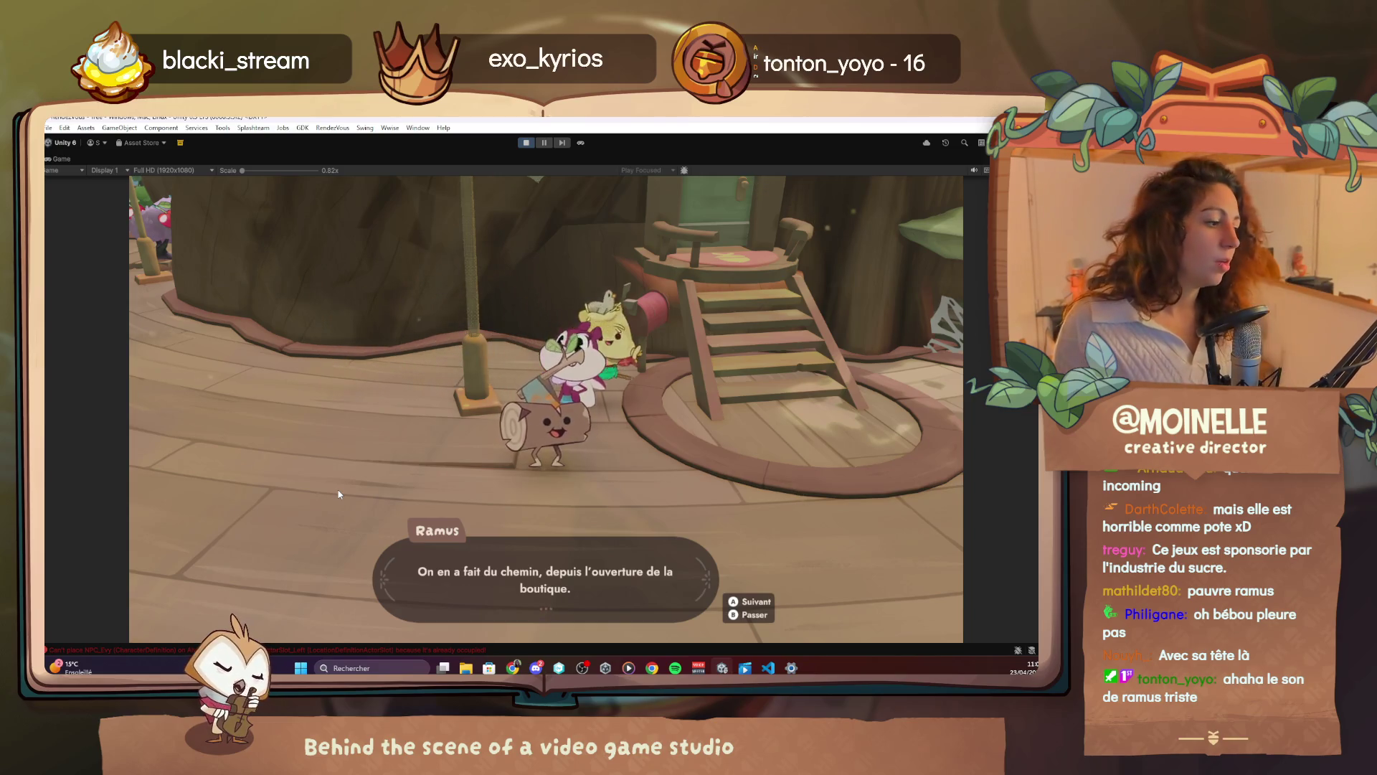
key(space)
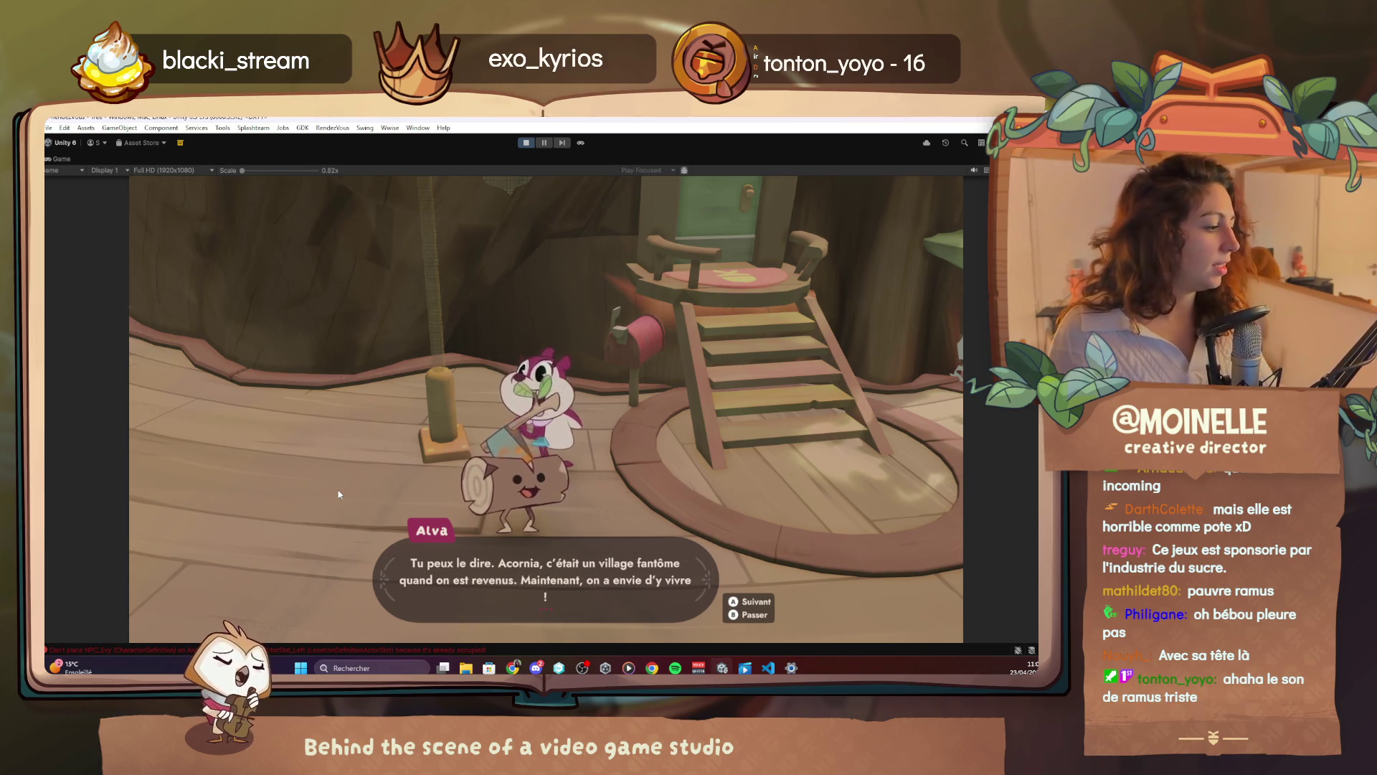
Check the actor slot lines in 3.2.2 Plein de bouquins.quest, then return to the game
key(alt+Tab)
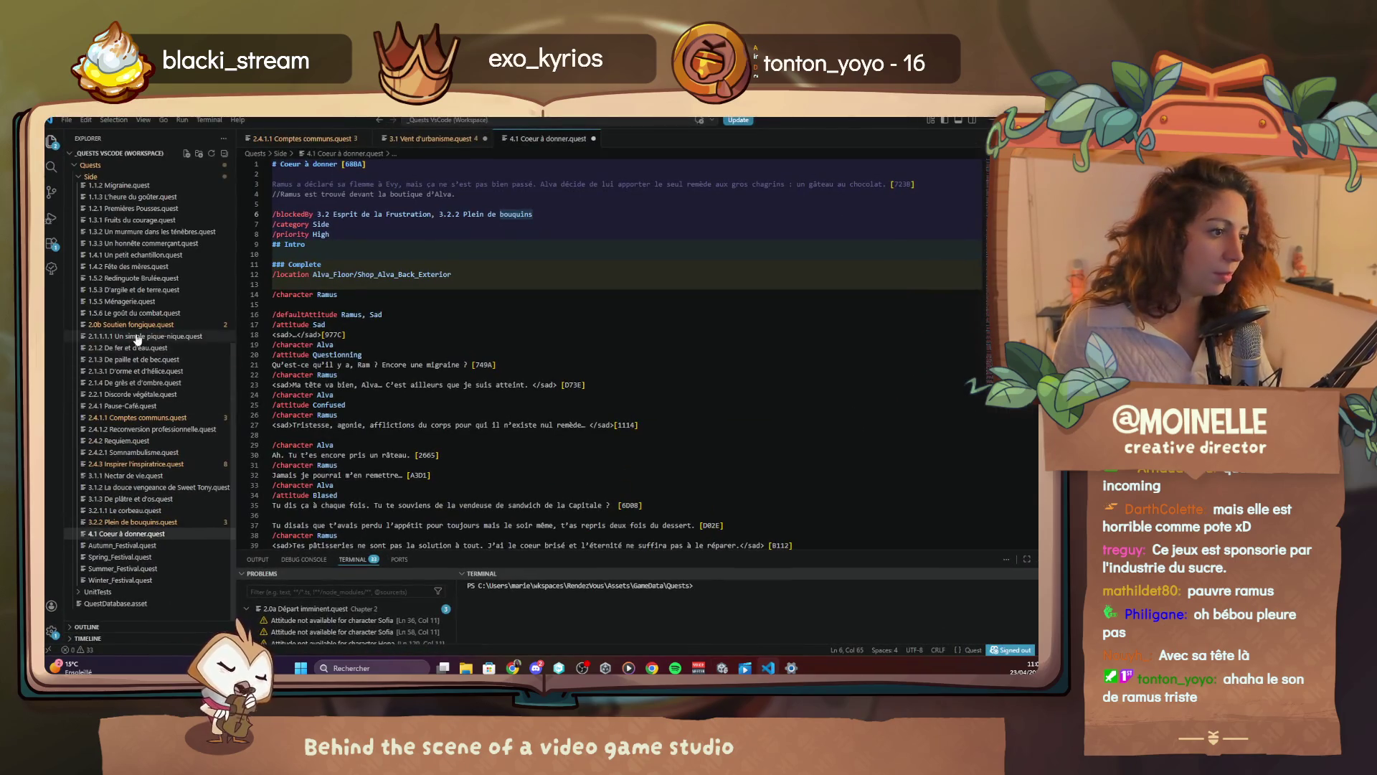
click(141, 521)
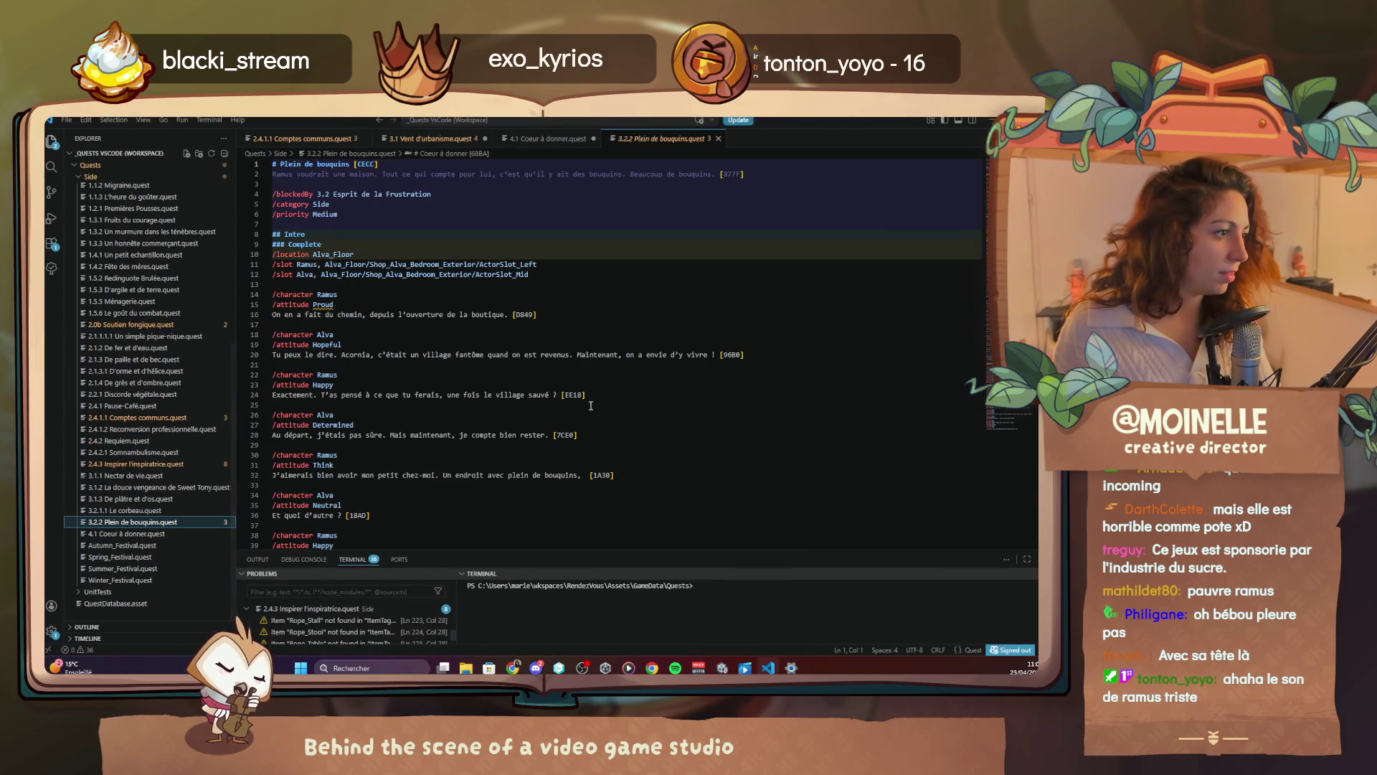
click(476, 274)
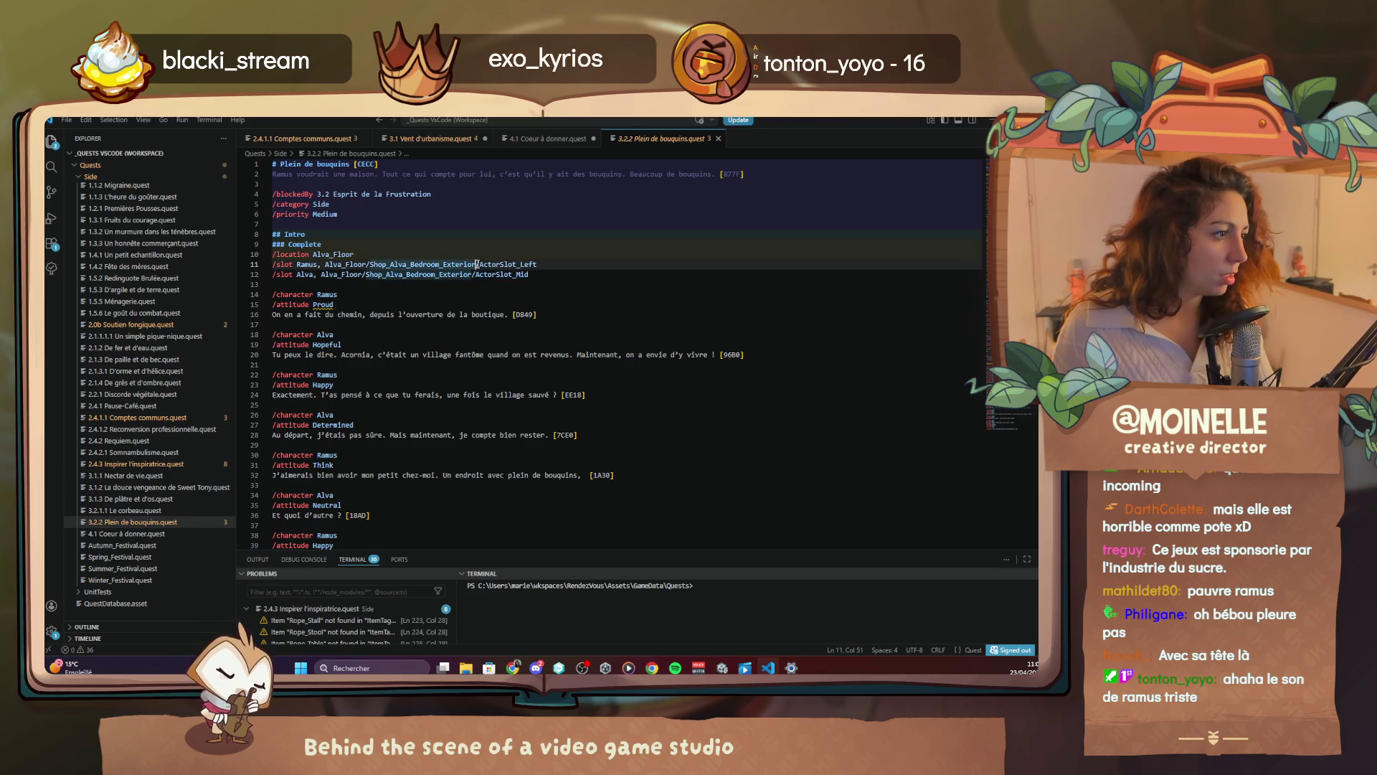
key(alt+Tab)
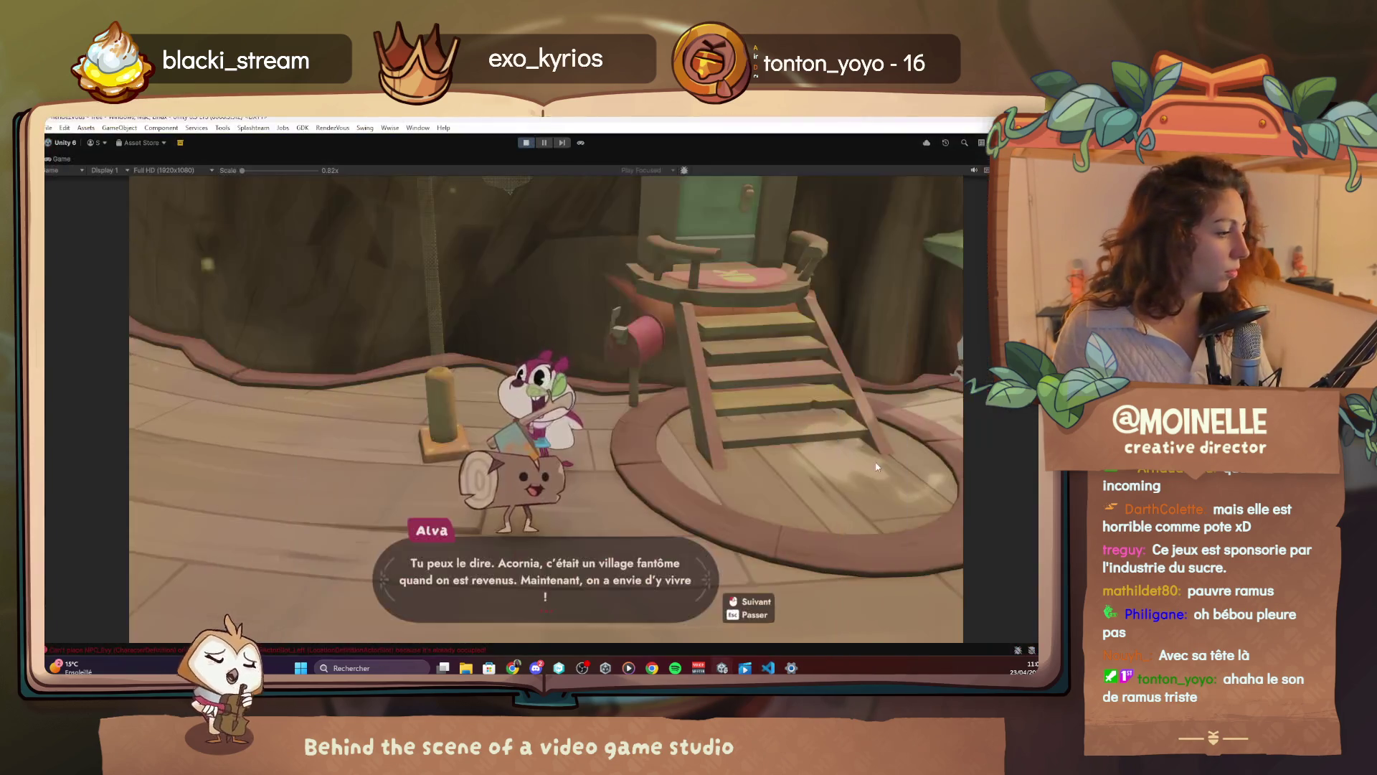
Advance the dialogue through Ramus's town-hall suggestion to its end, then walk Alva toward the broken structure
click(876, 467)
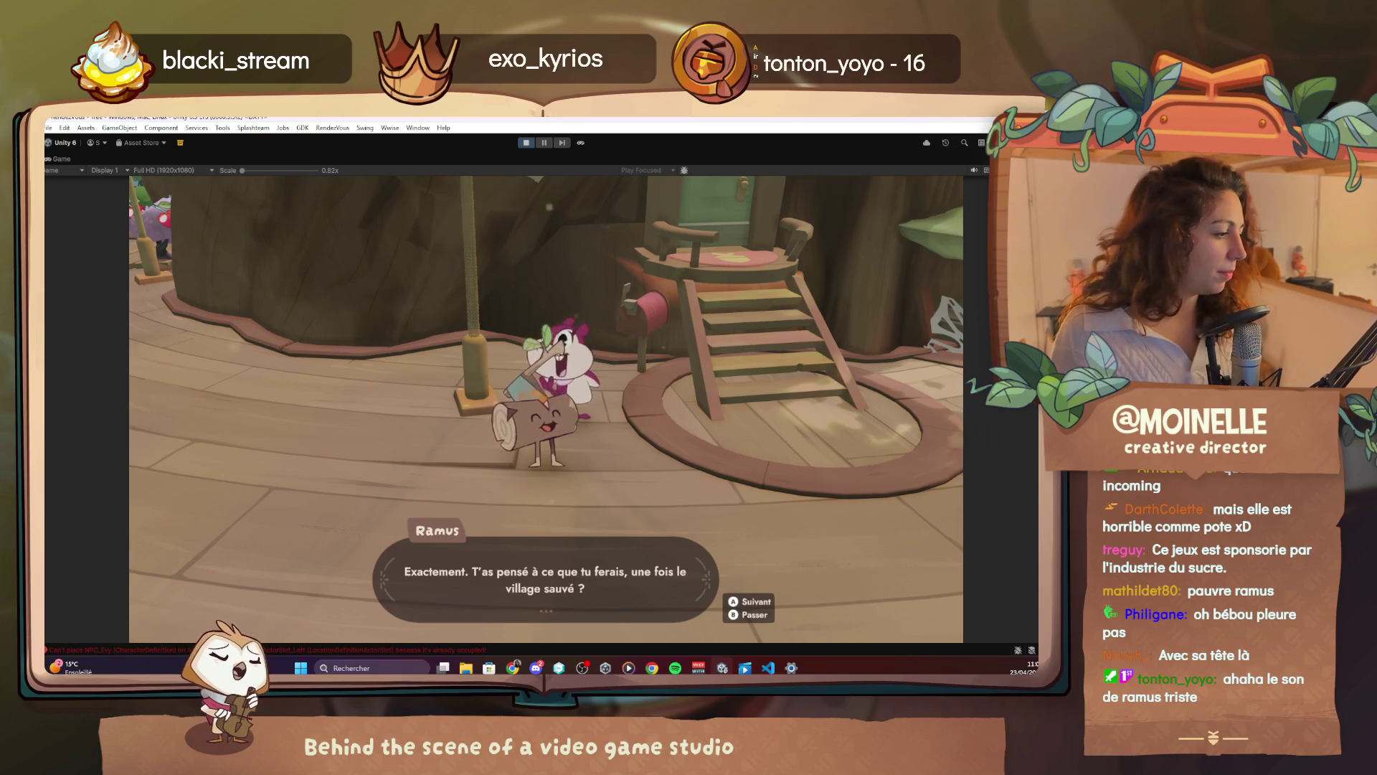
key(space)
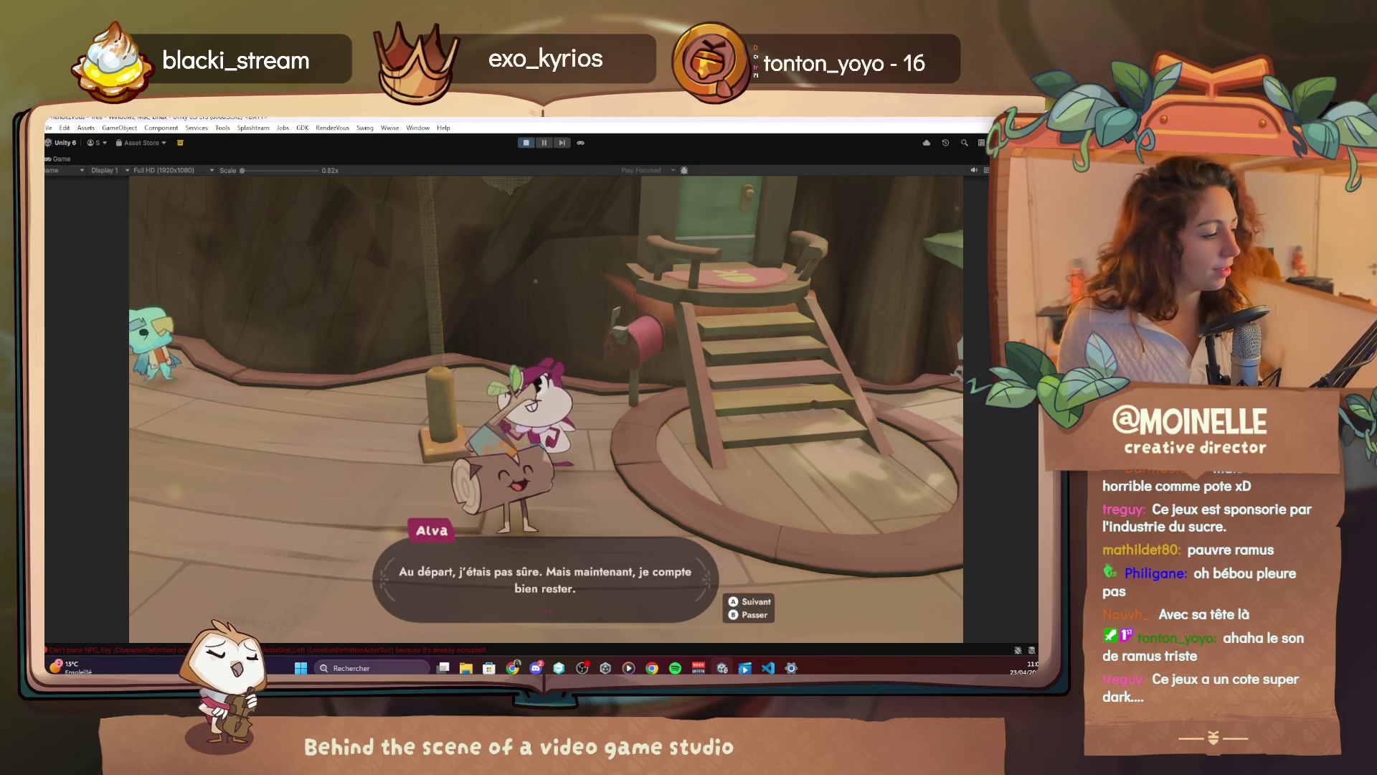
key(space)
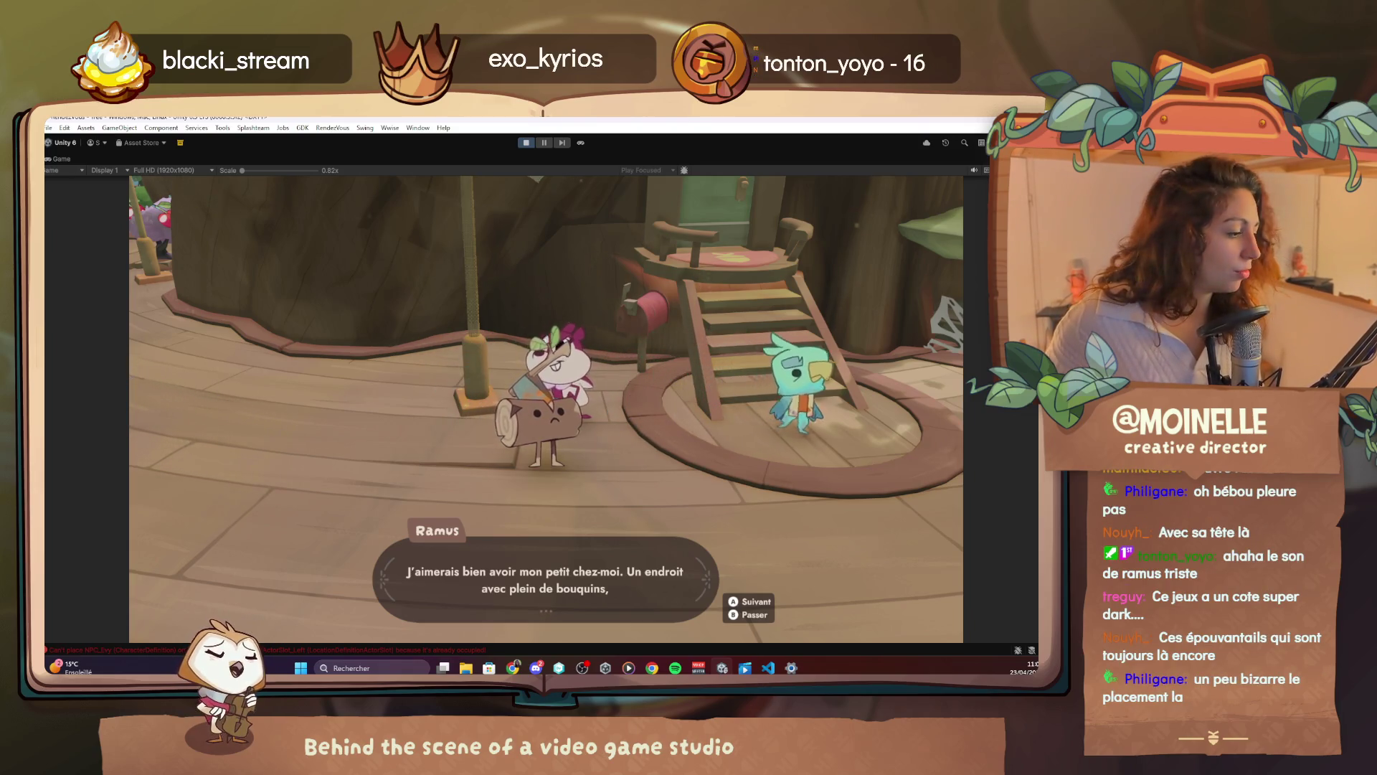
key(space)
key(space)
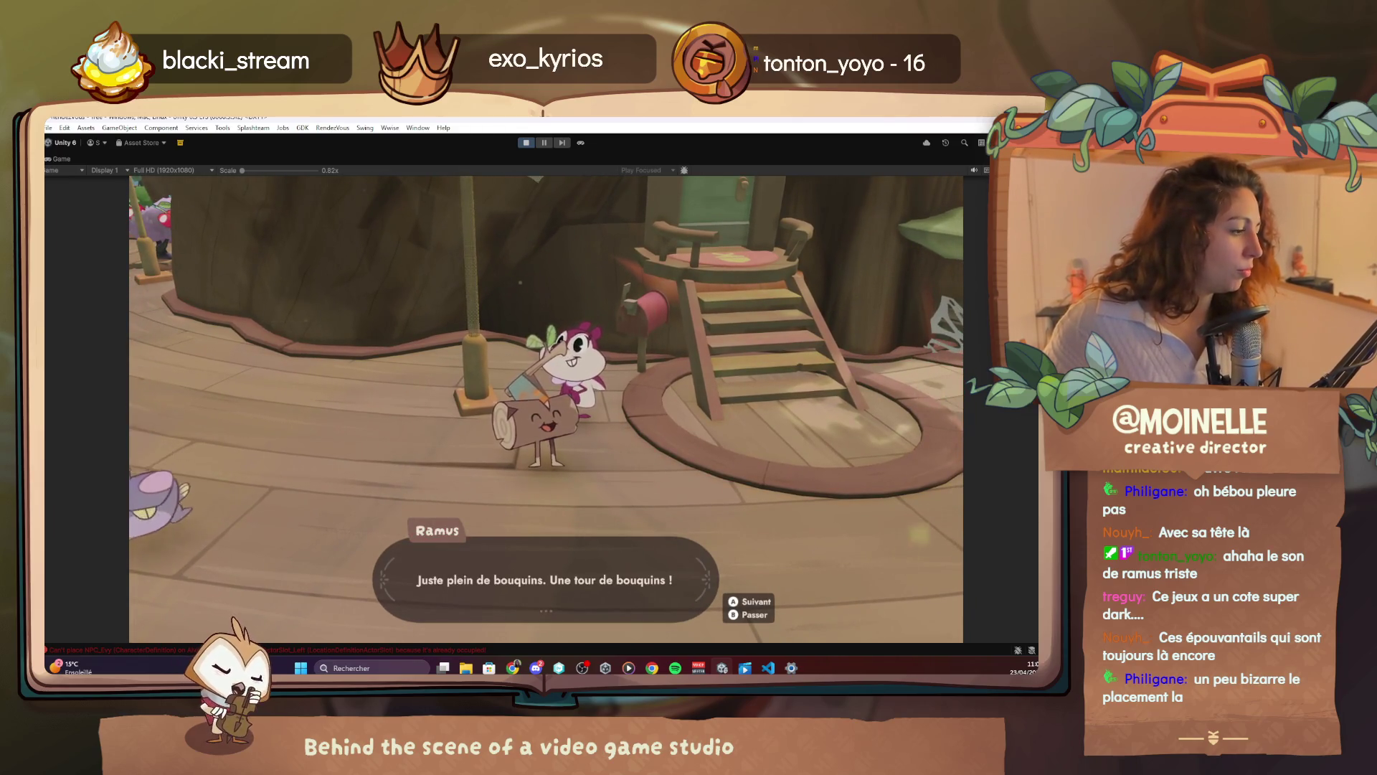
key(space)
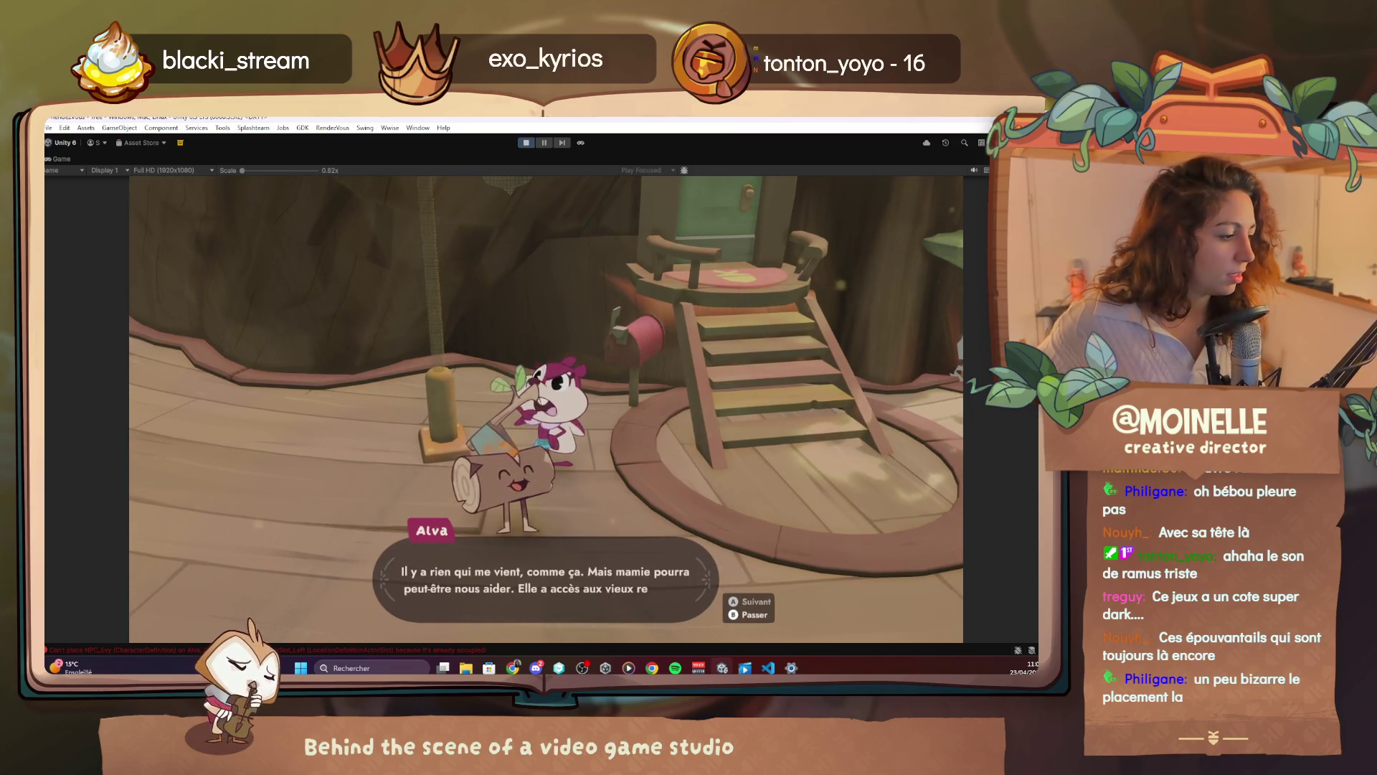
key(space)
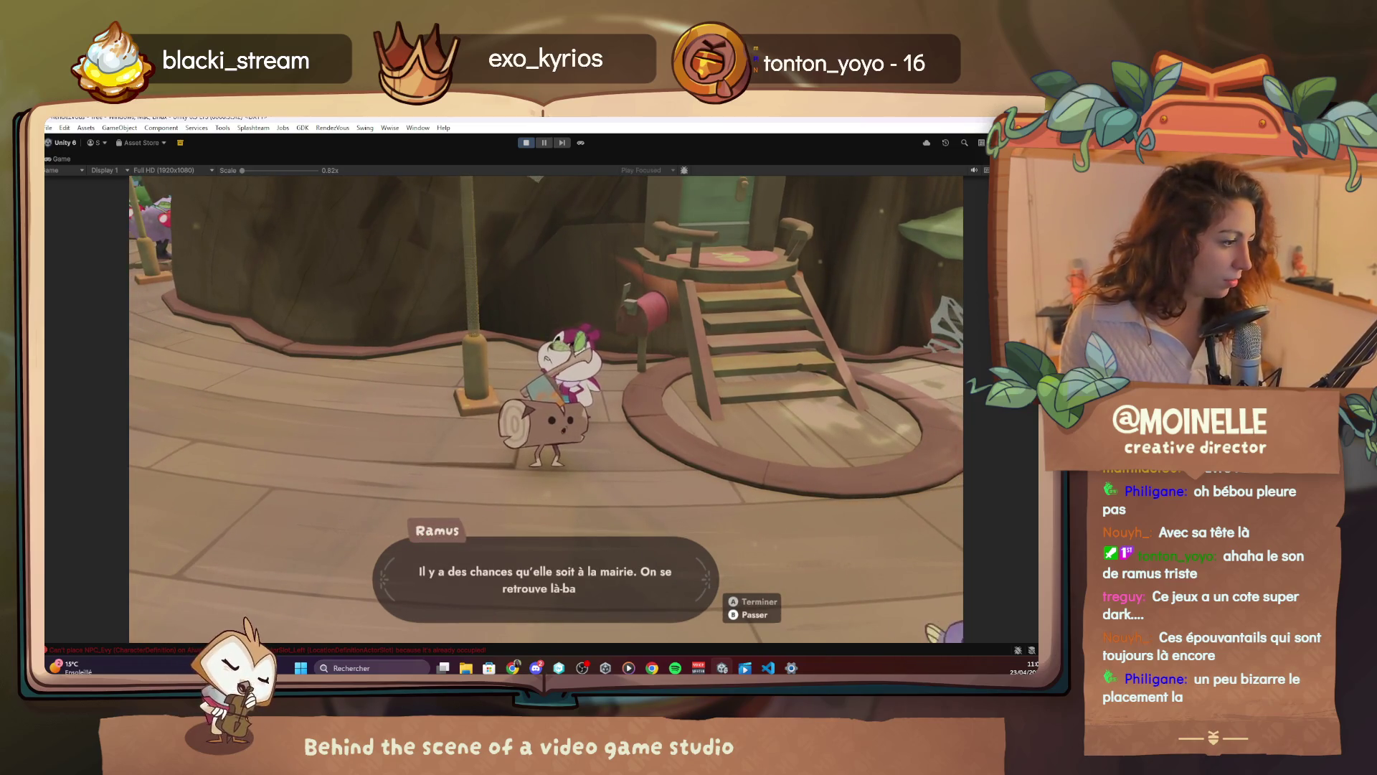
key(space)
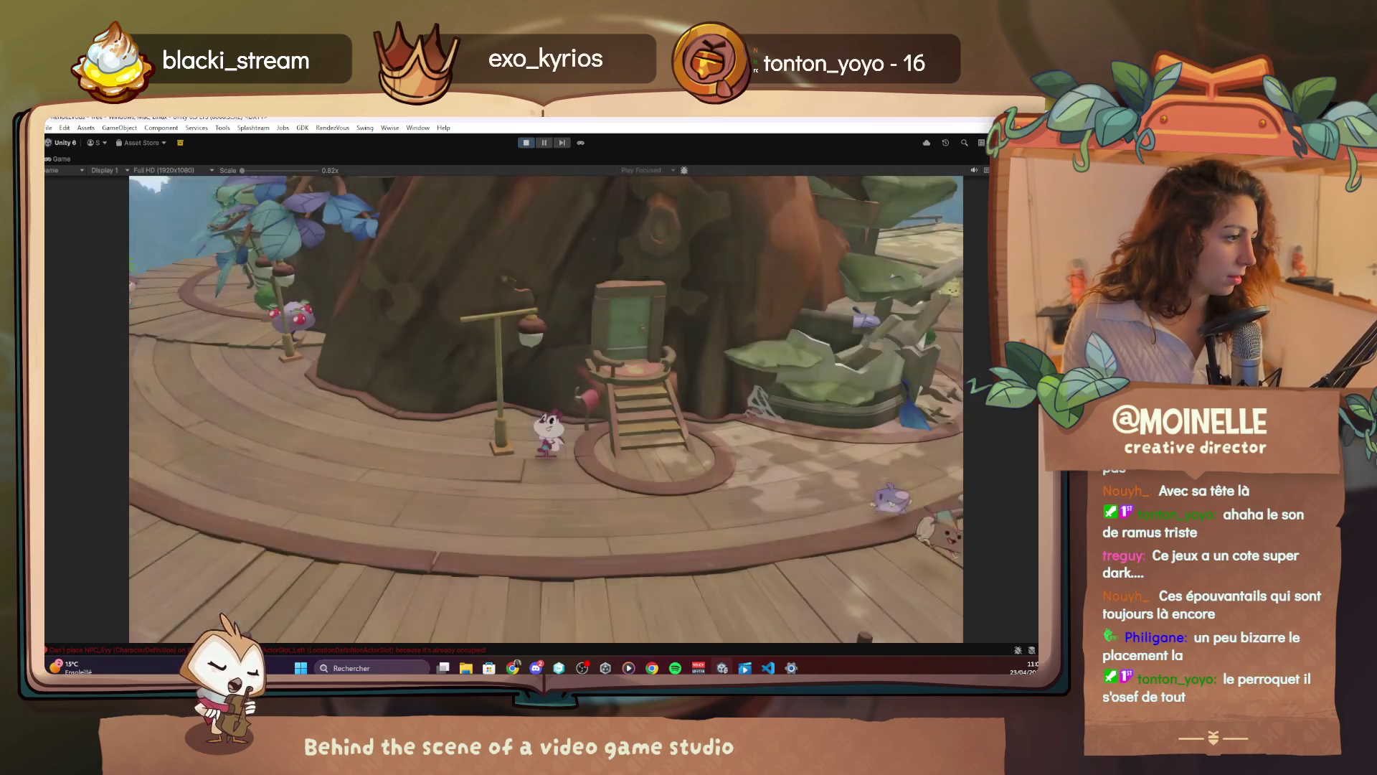
key(w)
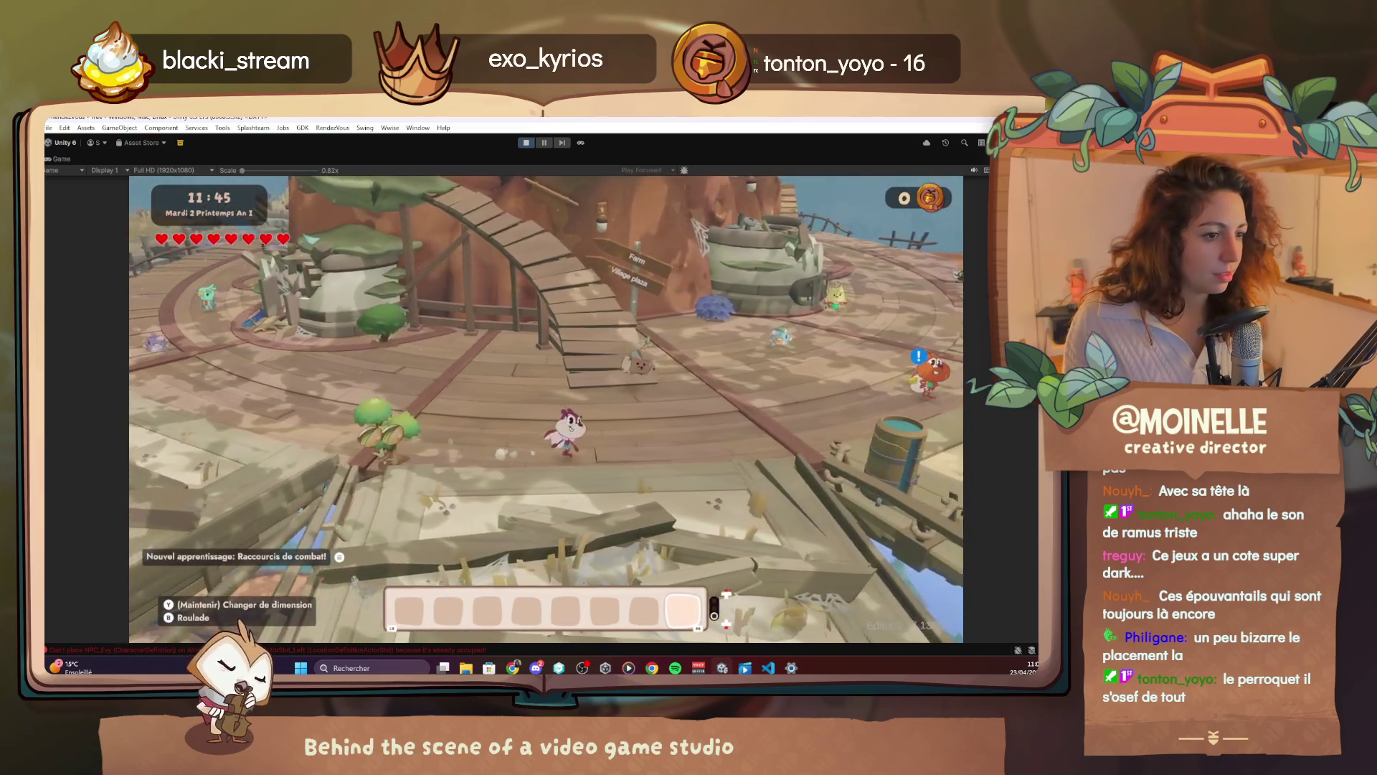
Walk Alva across the deck into the library to trigger Ramus's books dialogue
key(a)
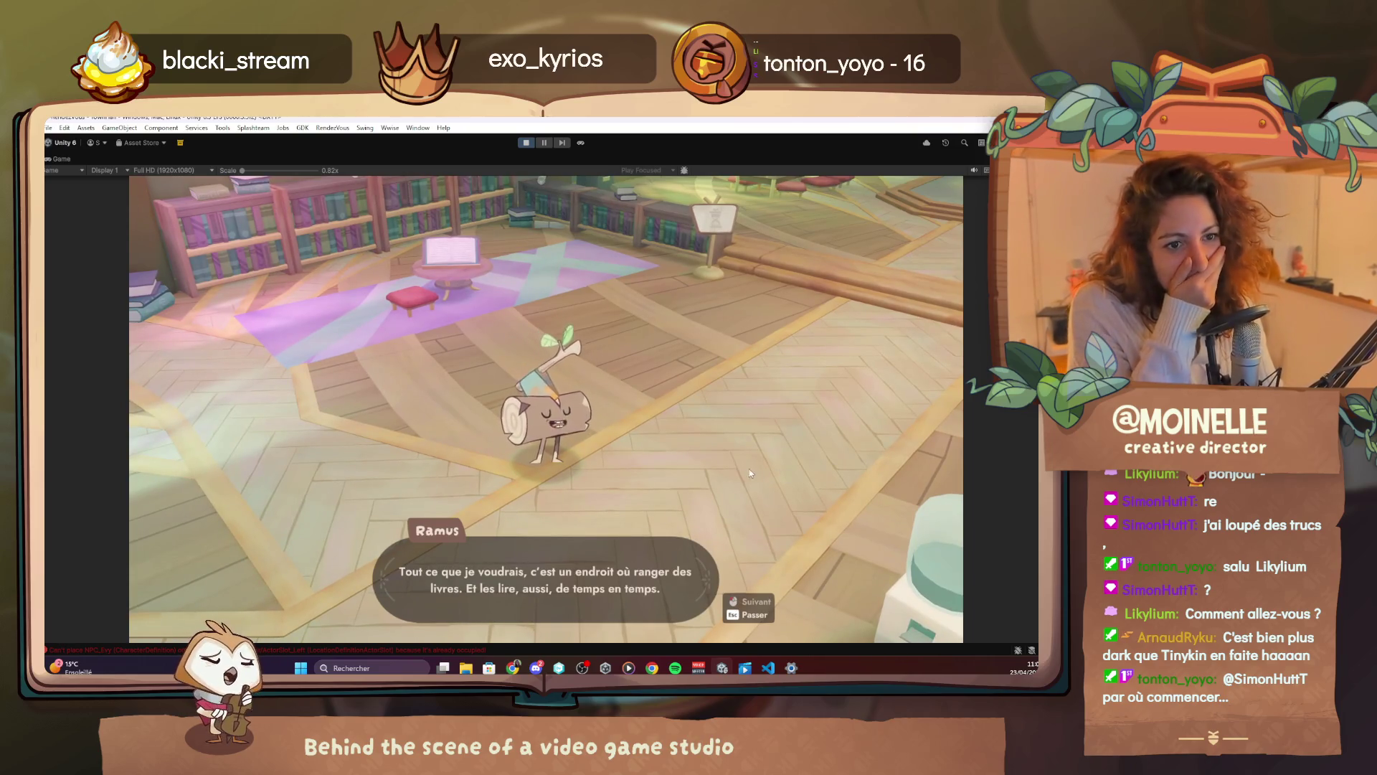
key(alt+Tab)
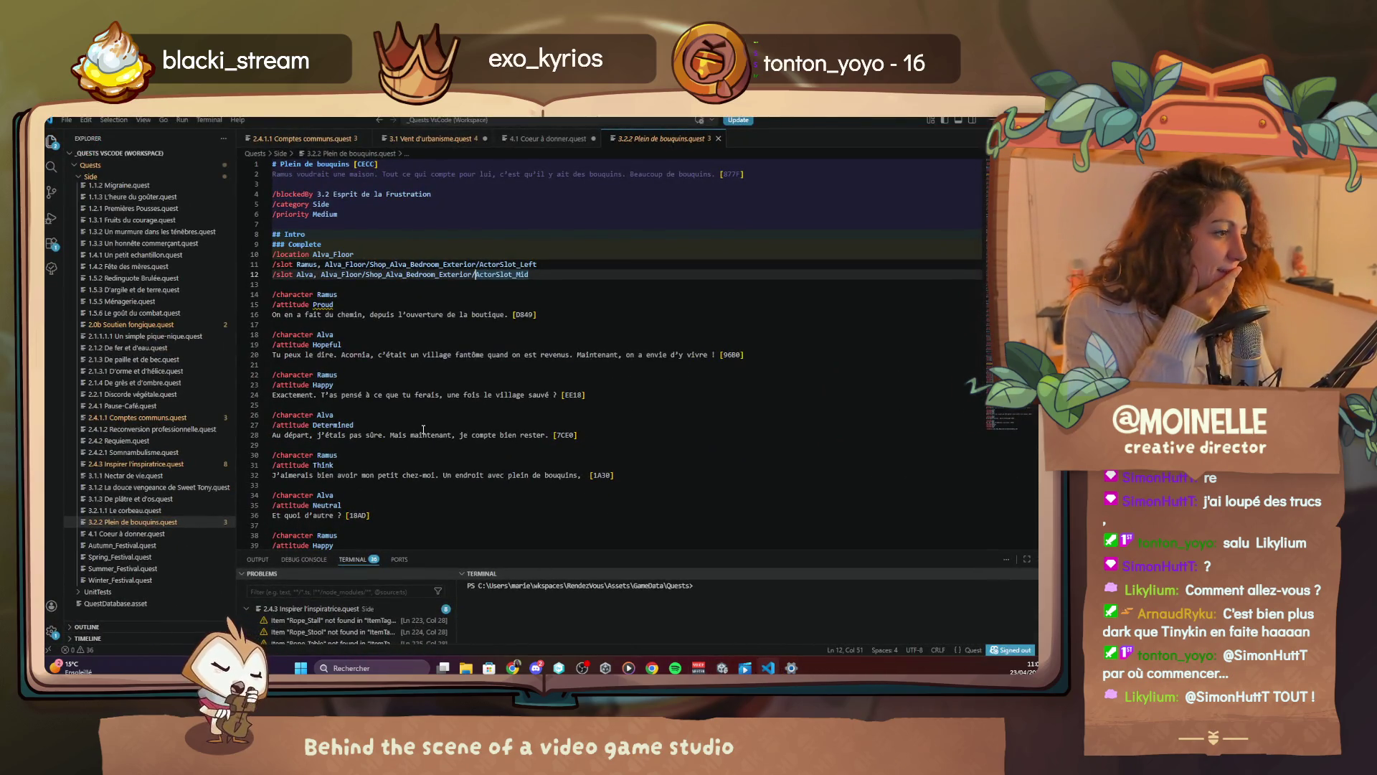
Change Ramus's entry on line 61 from Townhall/Entrance to Townhall/Middle/ActorSlot1
scroll(423, 429, down, 15)
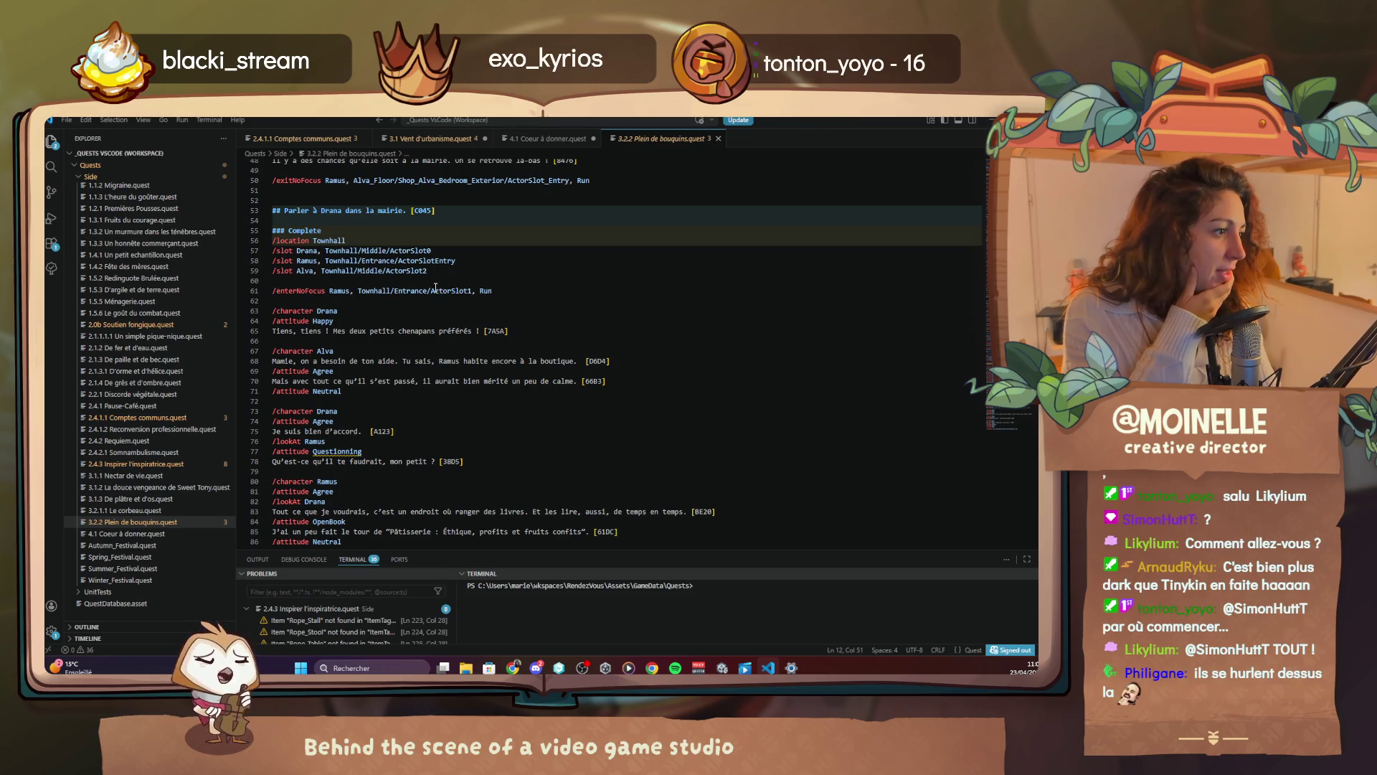
drag(429, 289, 394, 291)
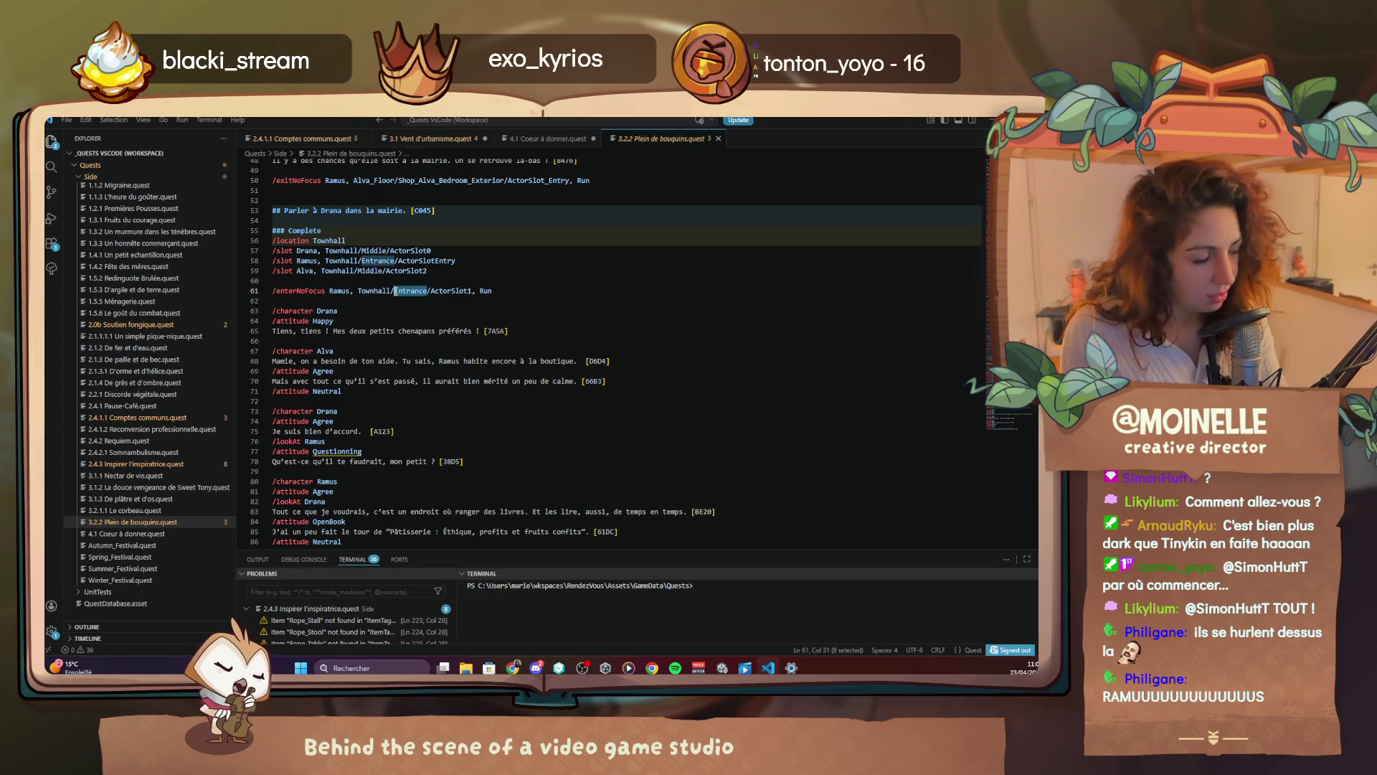
text(Middle)
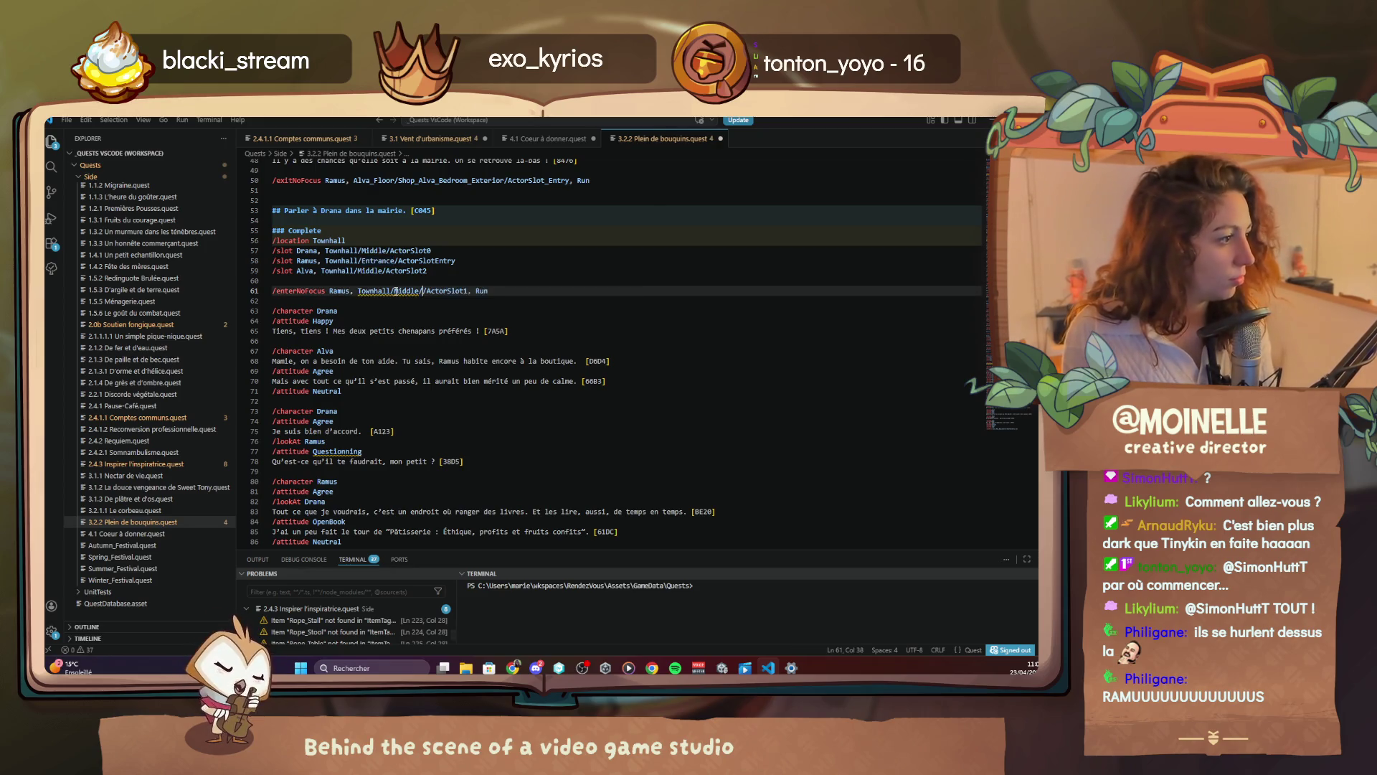
key(BackSpace)
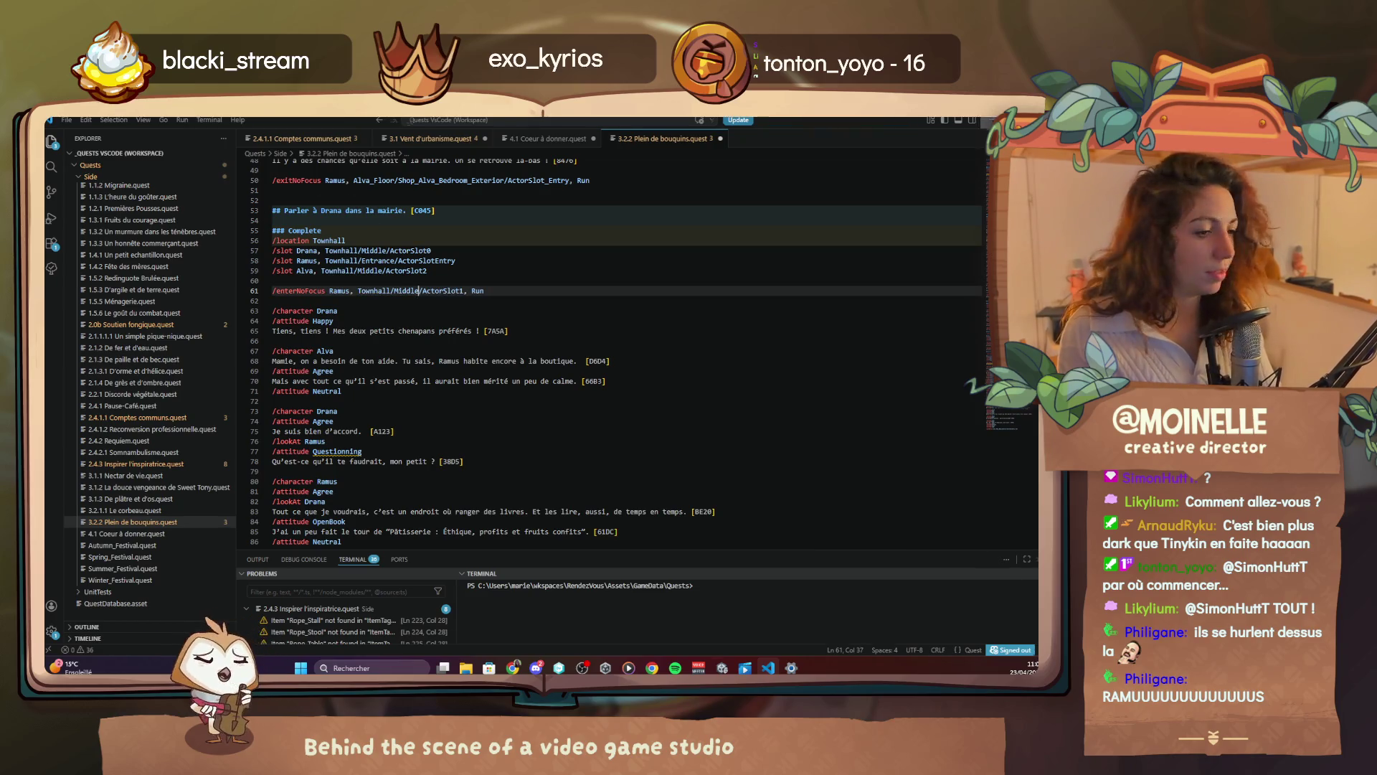
key(alt+Tab)
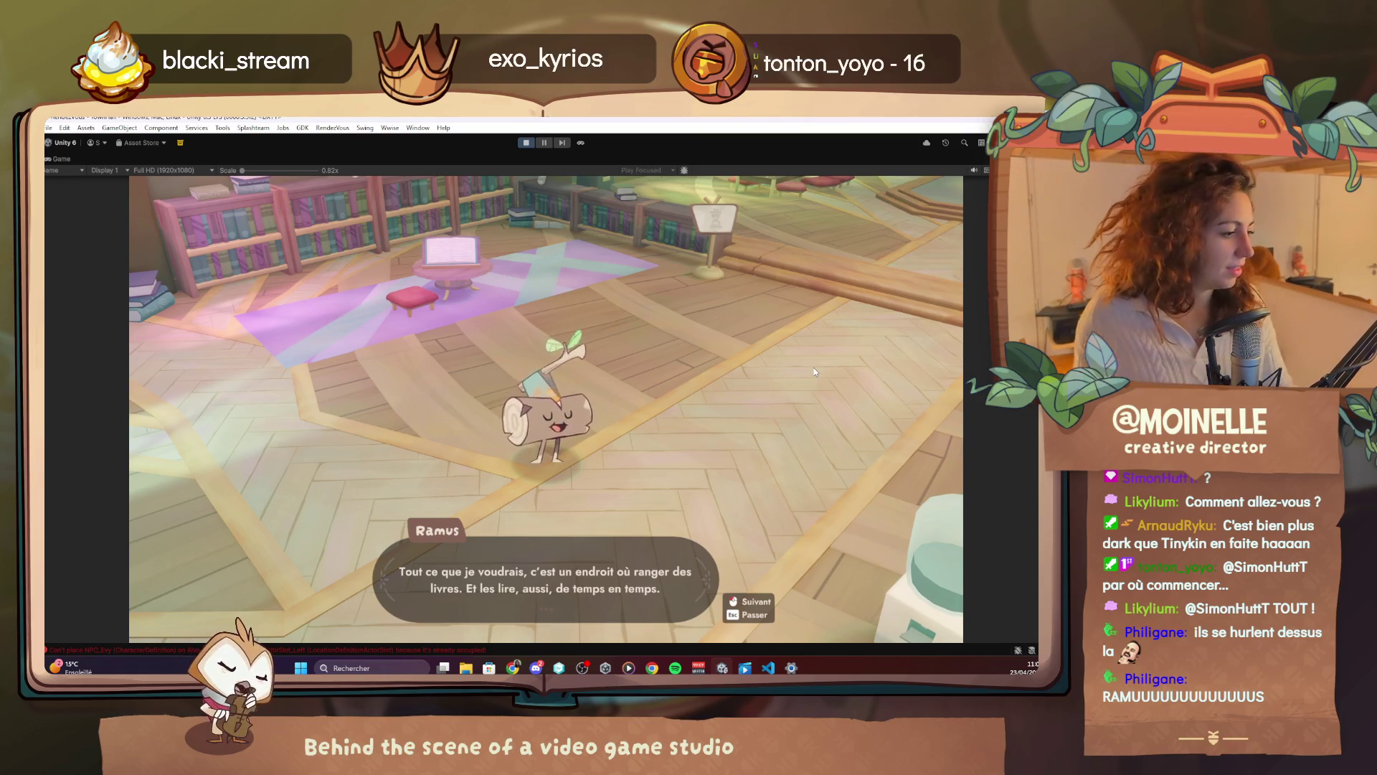
Advance the townhall dialogue through Ramus's speed-reading line to Drana's 'Ça a l'air moderne' reply
click(814, 367)
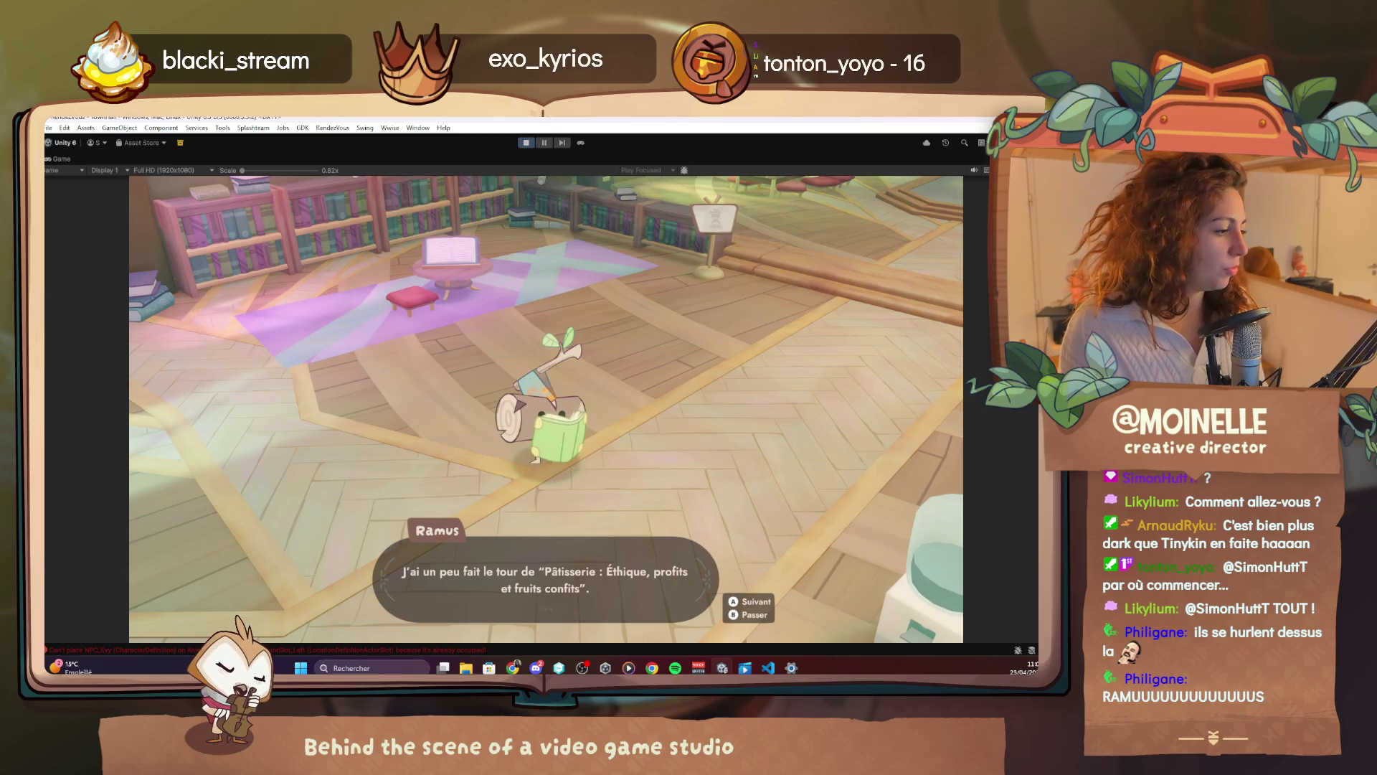
key(space)
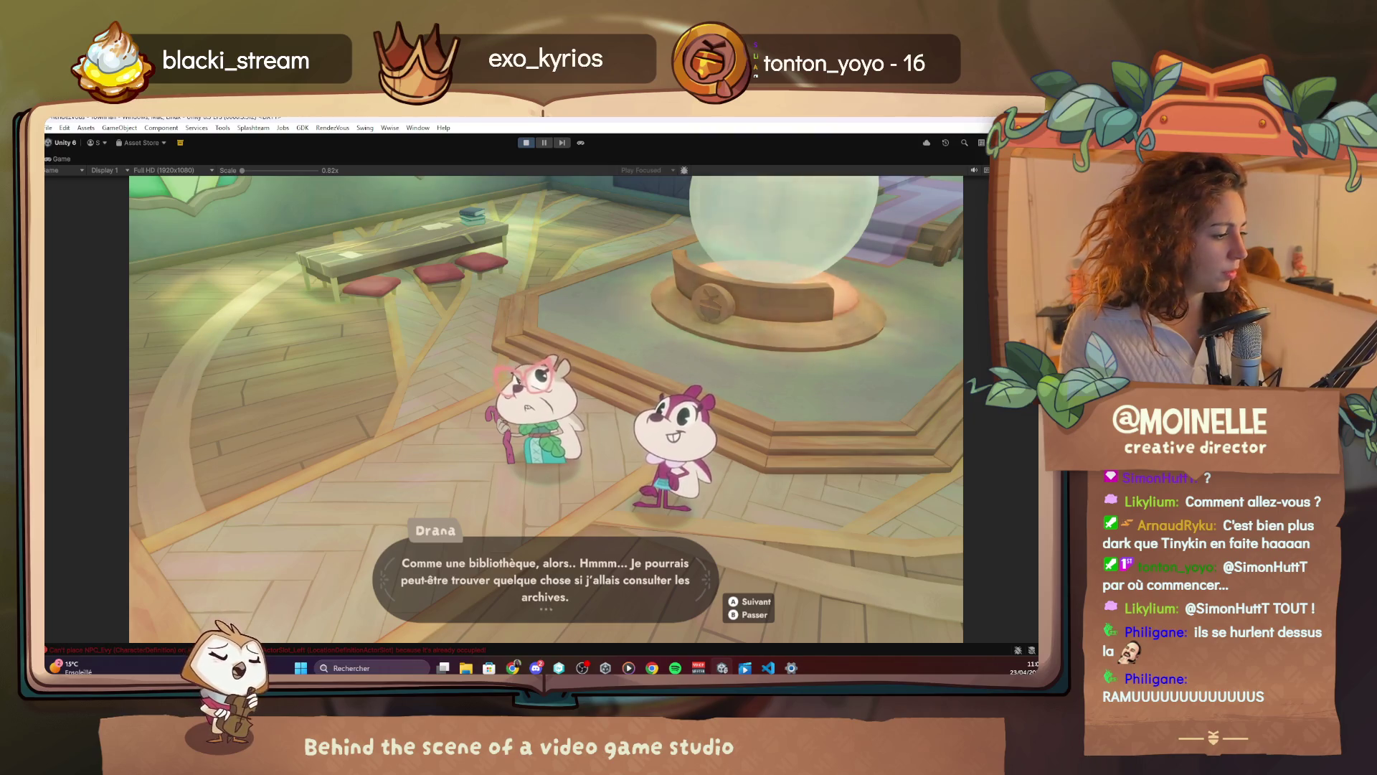
key(space)
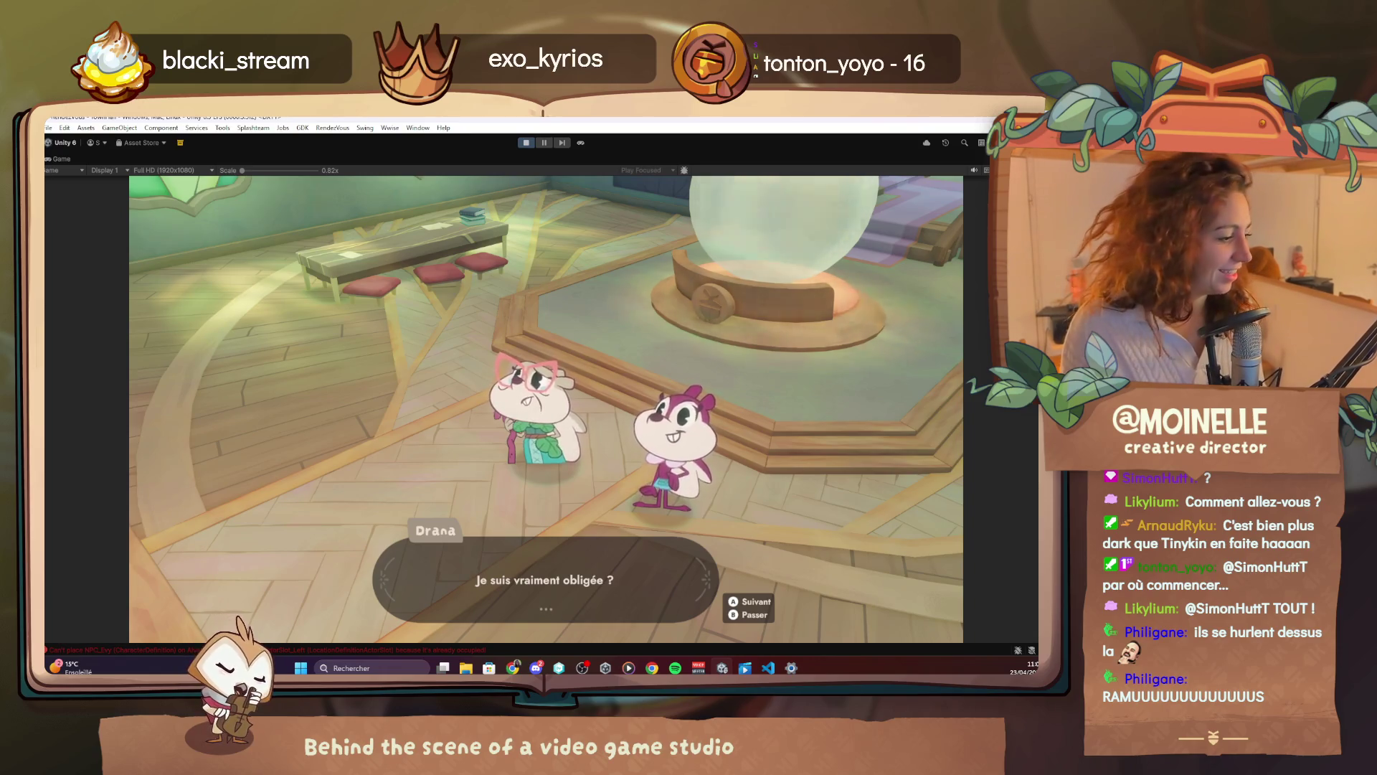
key(space)
key(space)
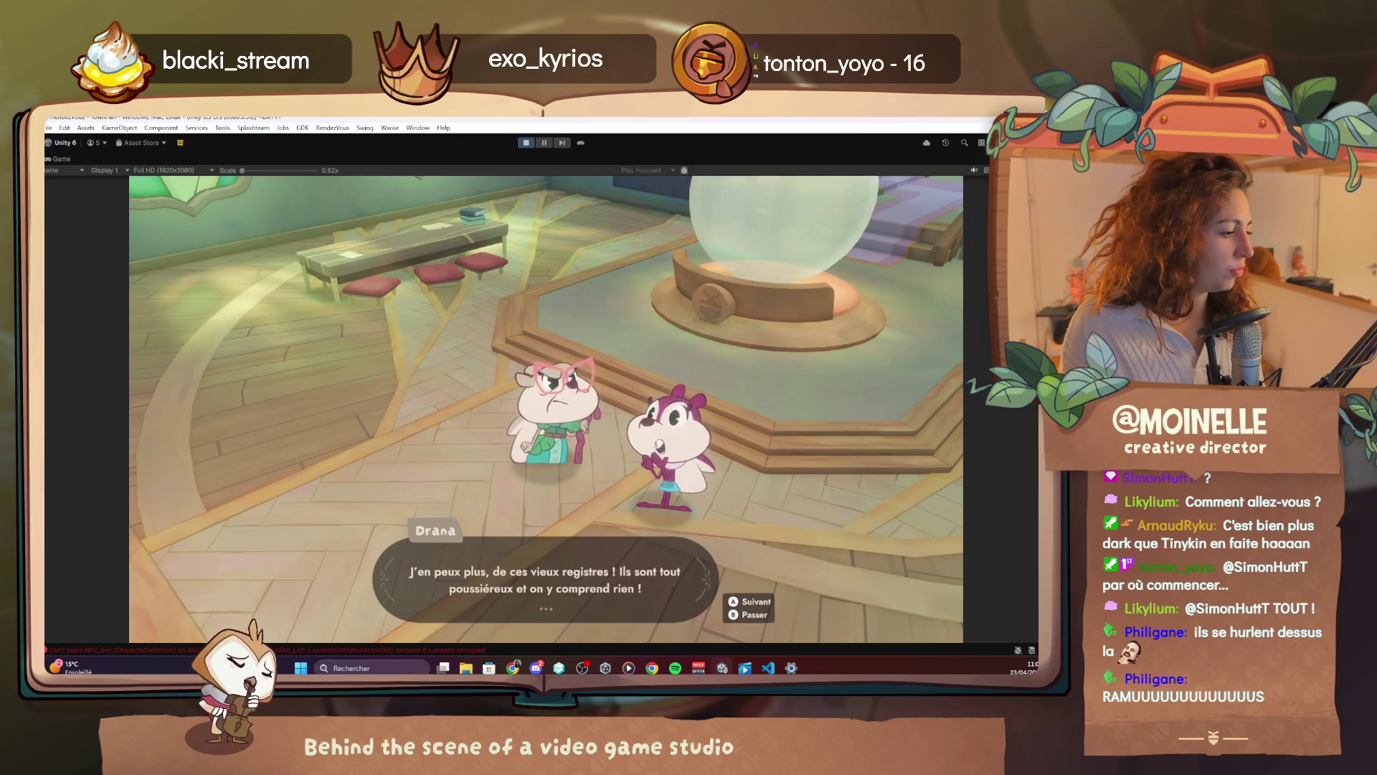
key(space)
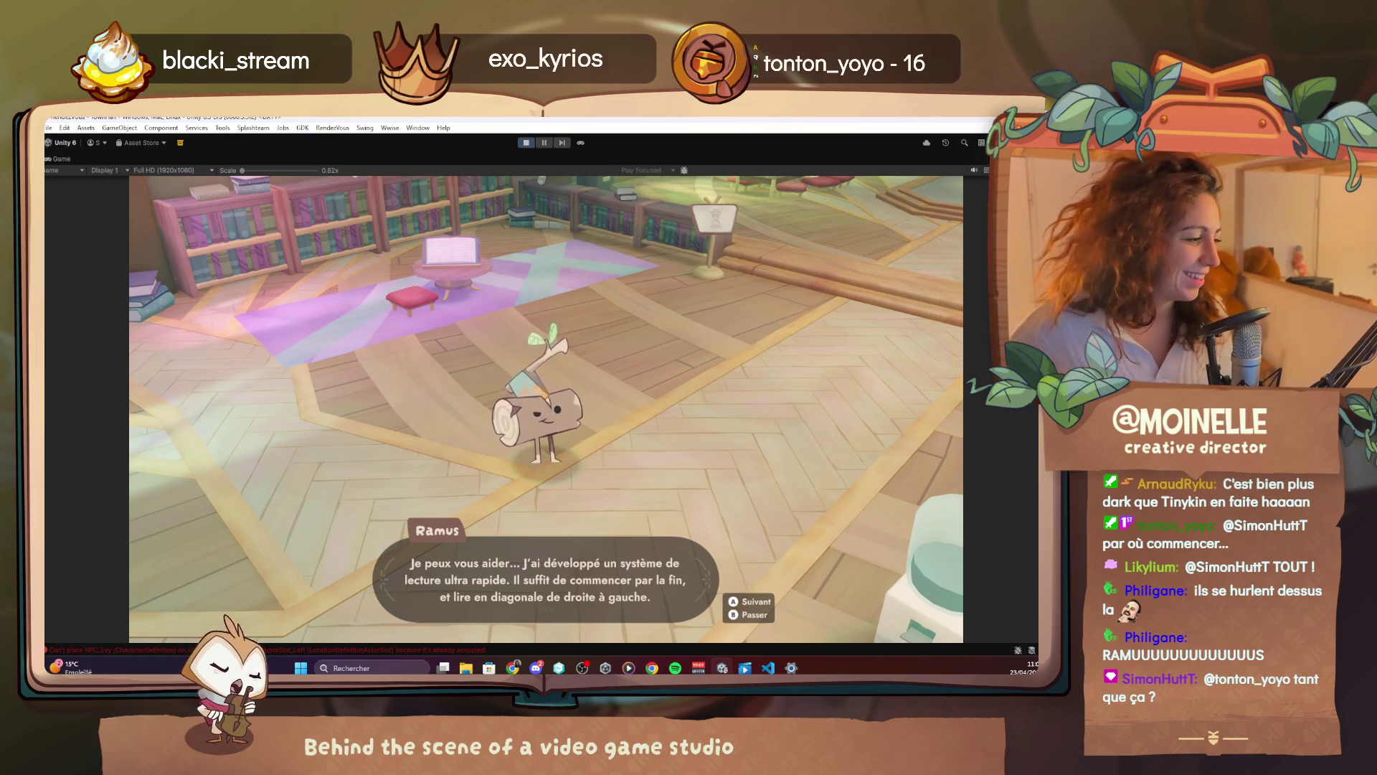
key(space)
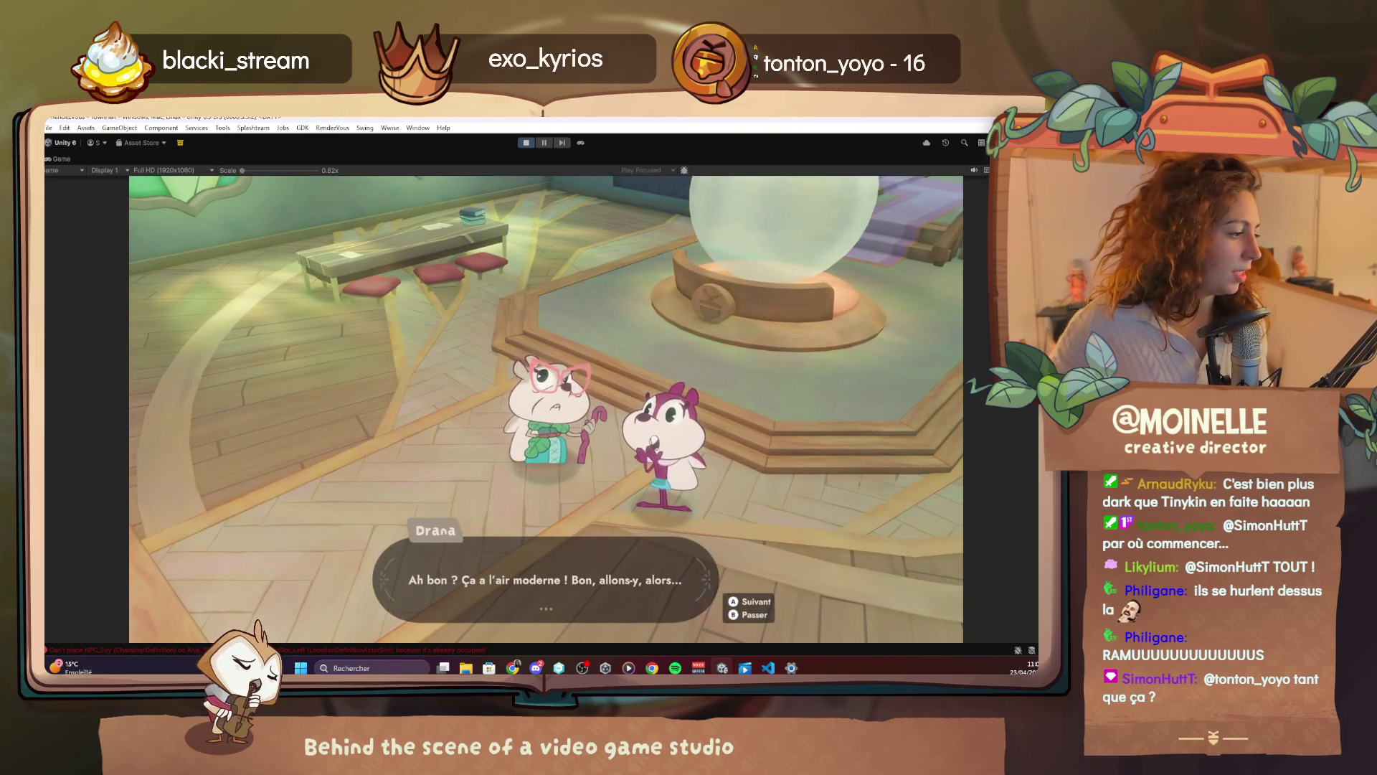
key(alt+Tab)
Add '/lookAt Ramus' below Drana's Think attitude, before her 'Ça a l'air moderne' line
scroll(416, 495, down, 10)
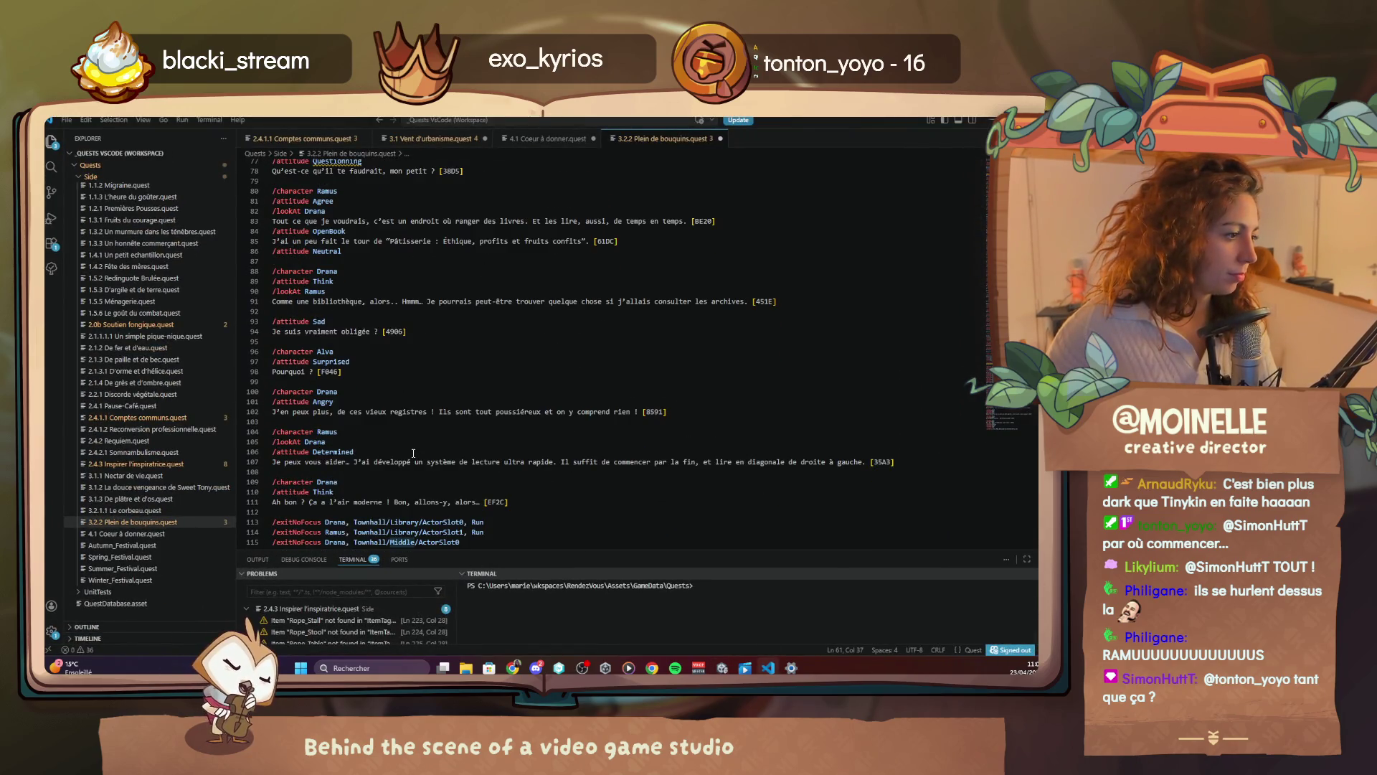
scroll(413, 454, down, 3)
click(339, 417)
key(Return)
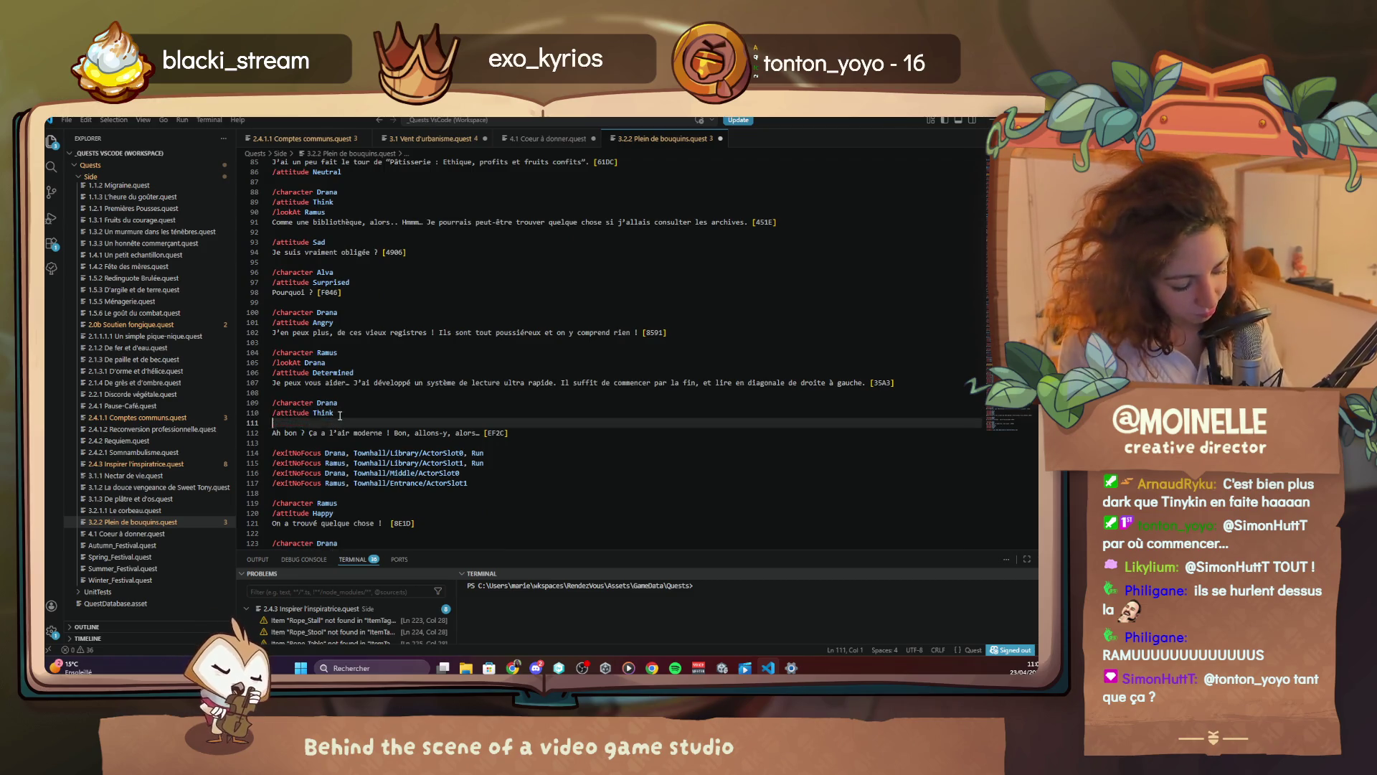
text(/lookAt Ramus)
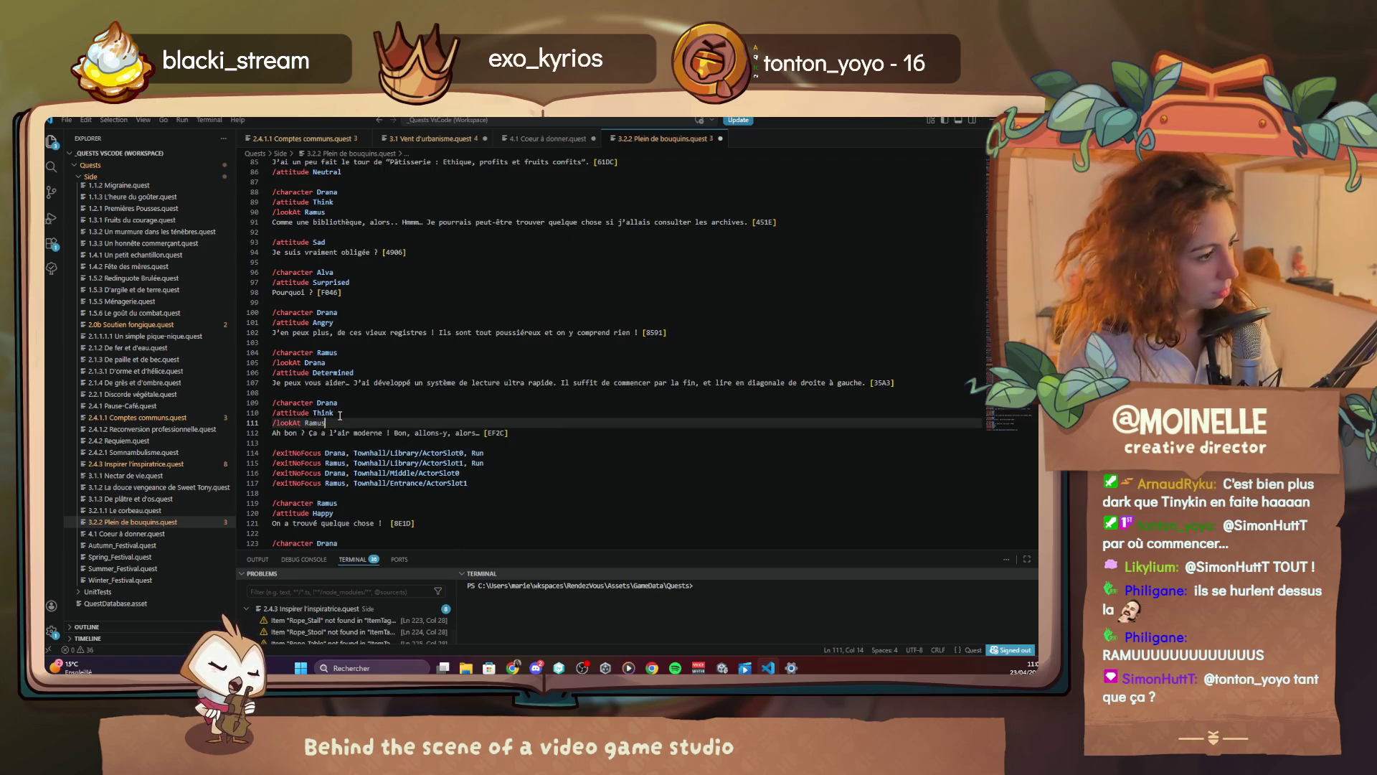
click(991, 120)
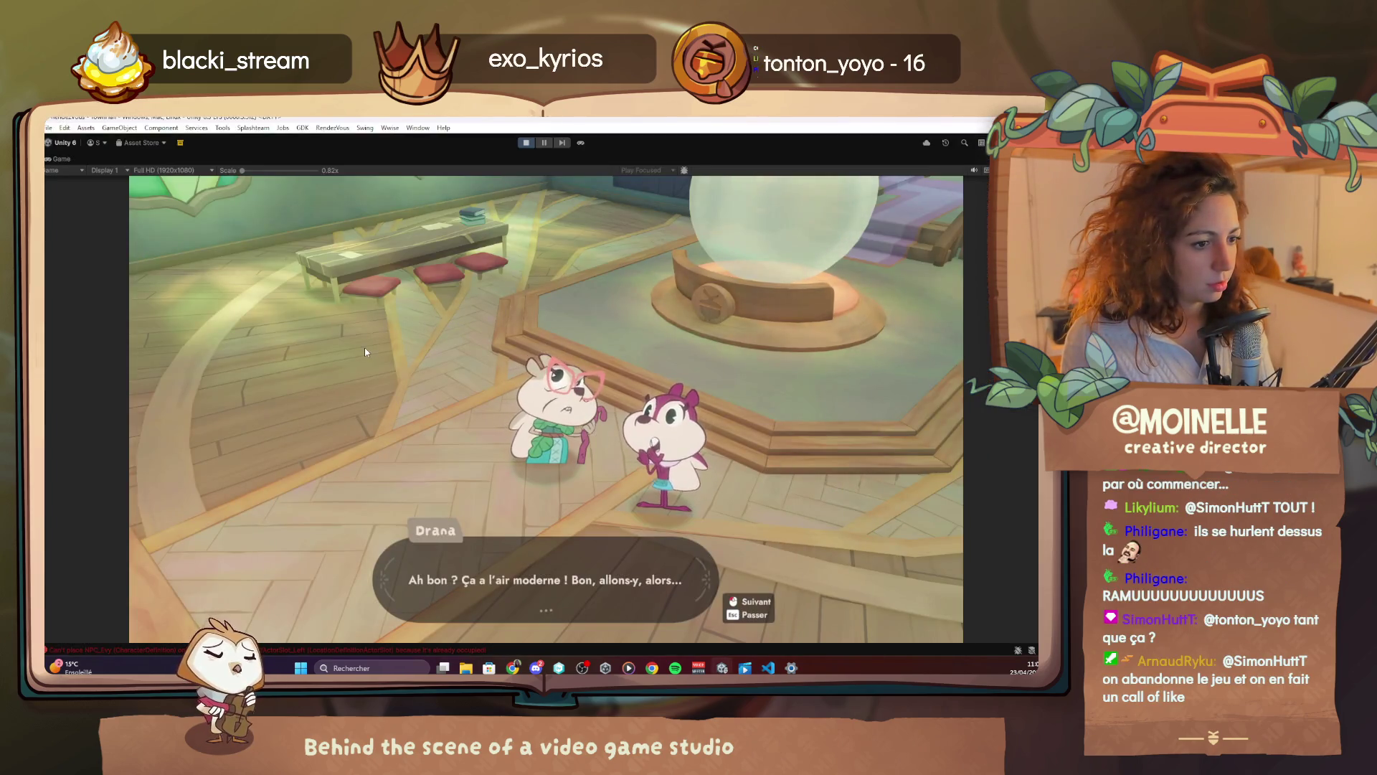
Advance the game to Ramus's 'On a trouvé quelque chose !' line, then bring back the quest file
click(364, 347)
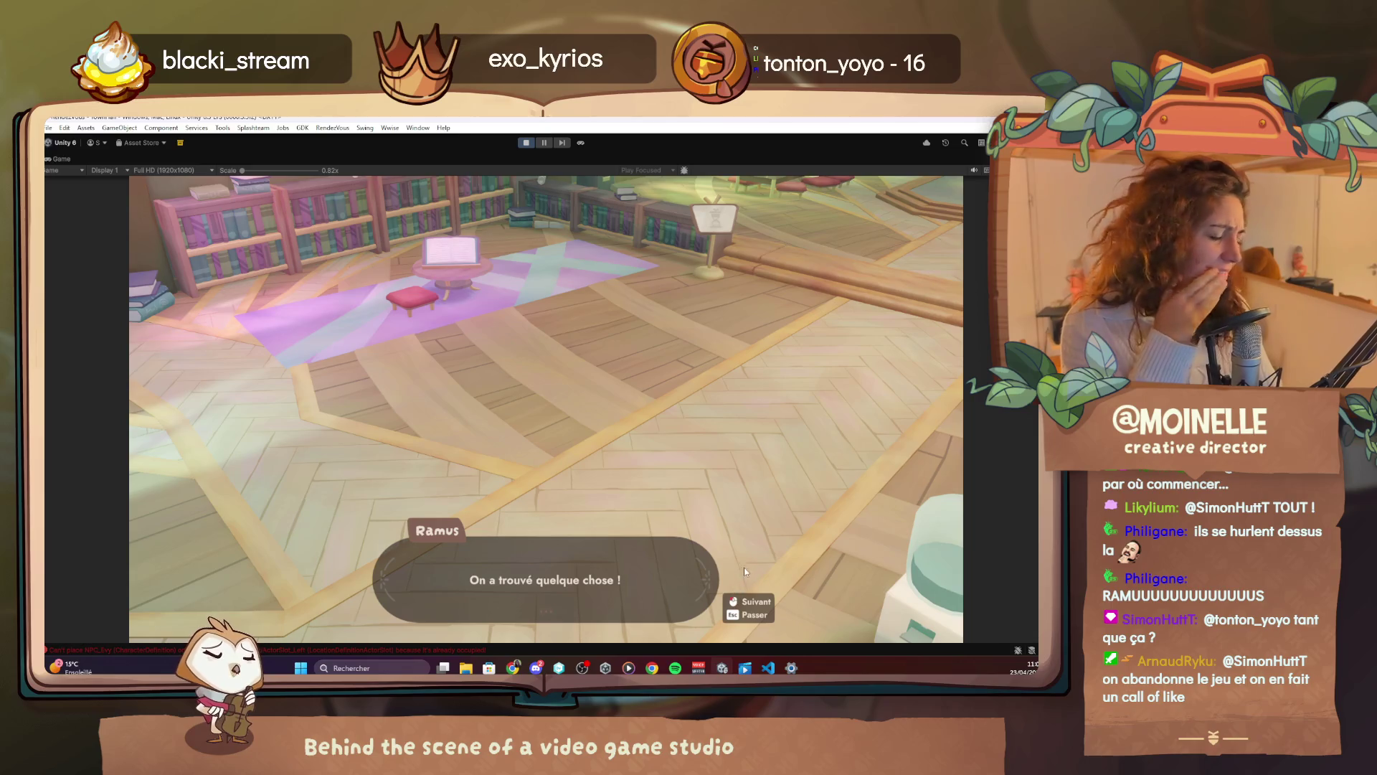
click(769, 667)
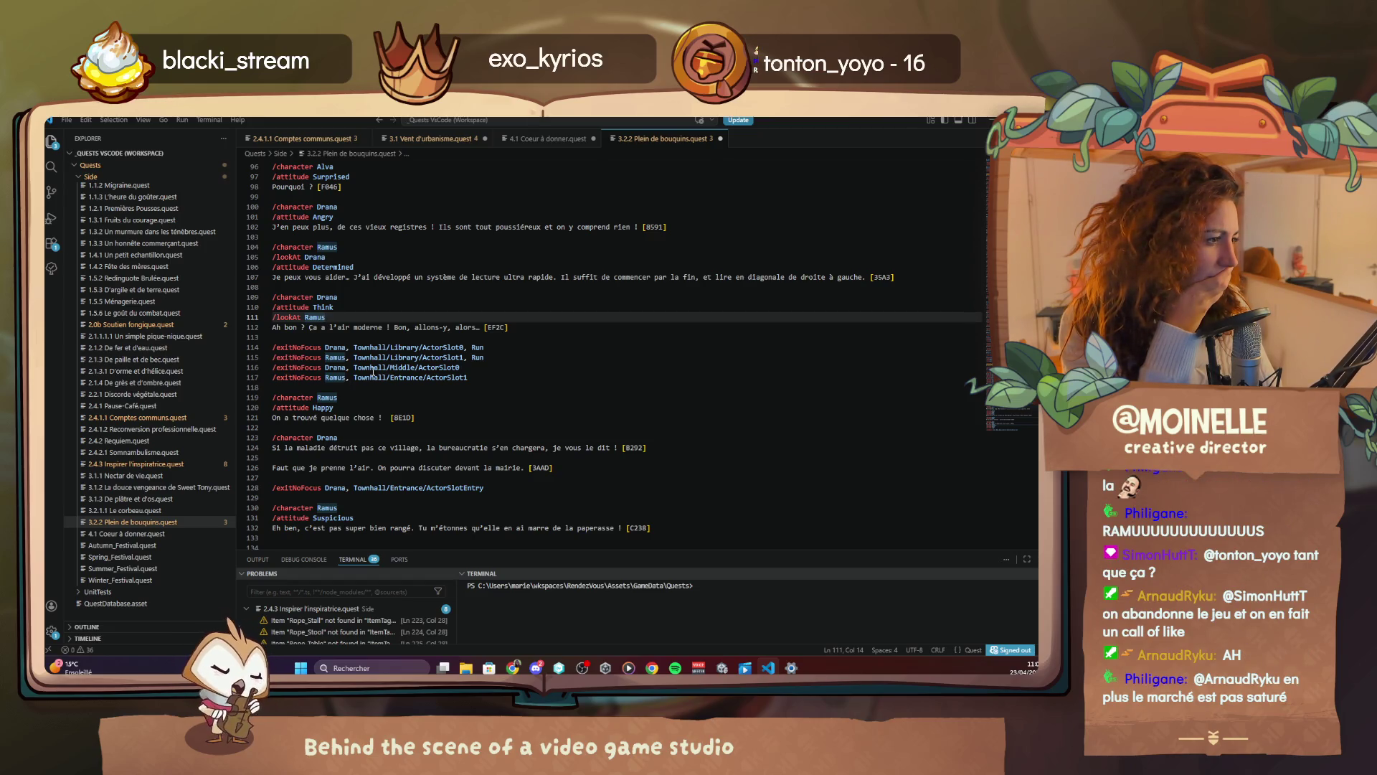
Change Ramus's line-117 exit slot from Entrance to Townhall/Middle, then advance to Drana's bureaucracy line
drag(423, 378, 403, 378)
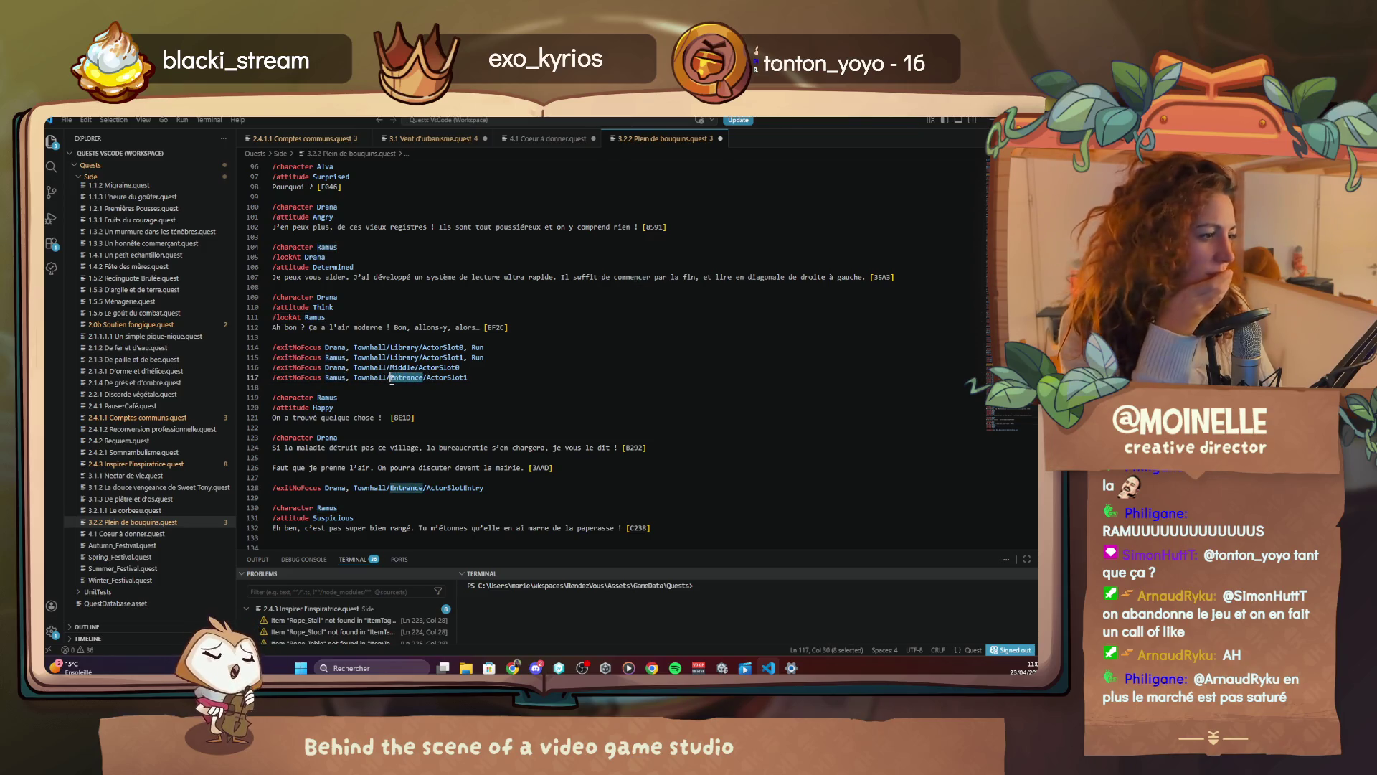
text(Mid)
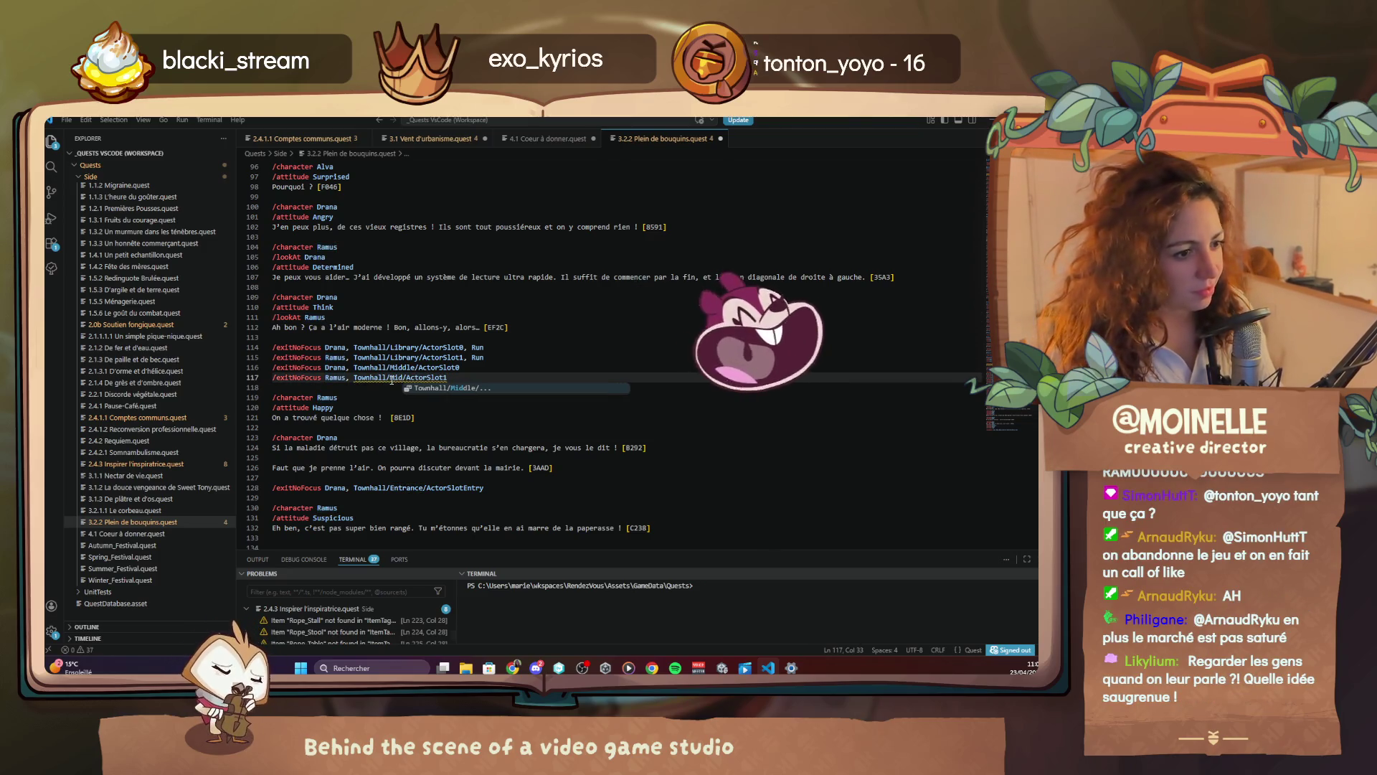
key(Tab)
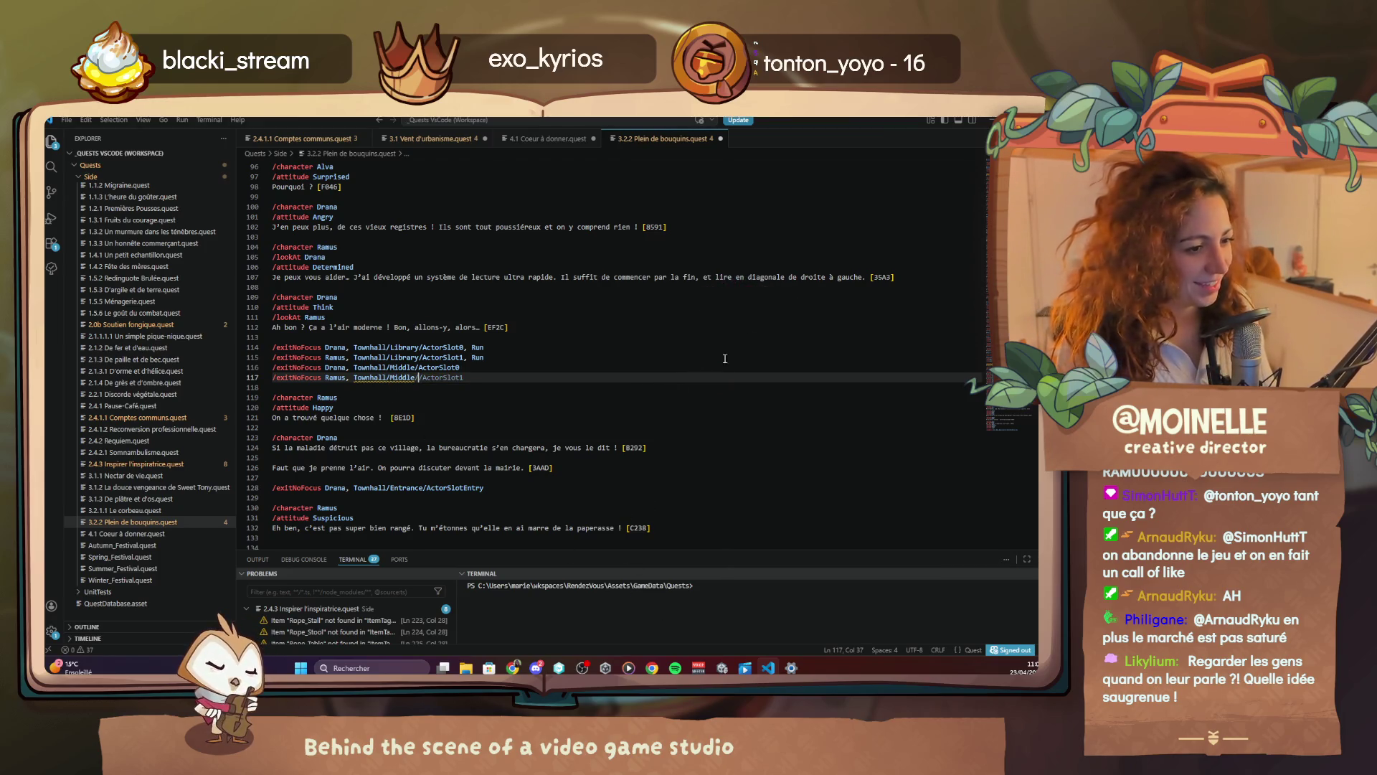
key(alt+Tab)
click(793, 475)
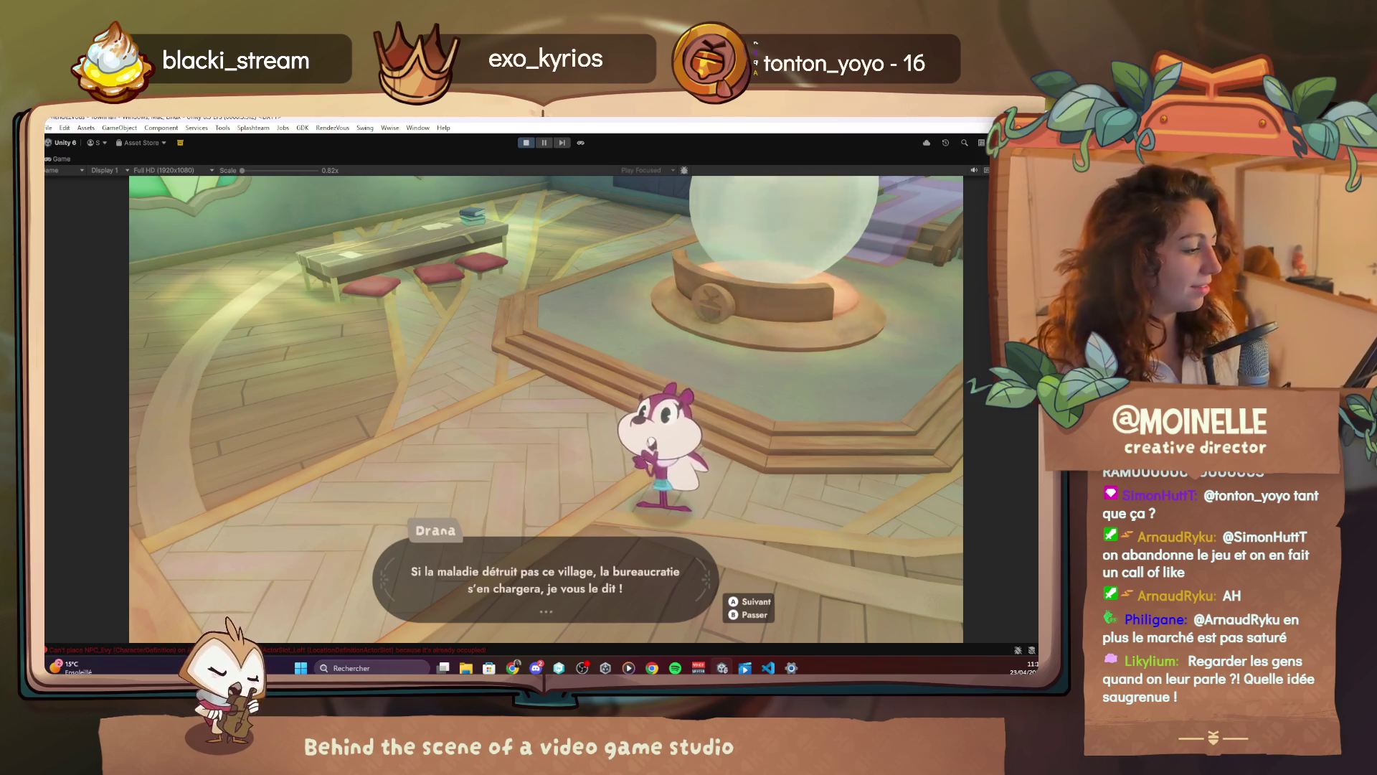
Advance past Drana's bureaucracy complaint so play resumes in the townhall
key(Return)
key(Return)
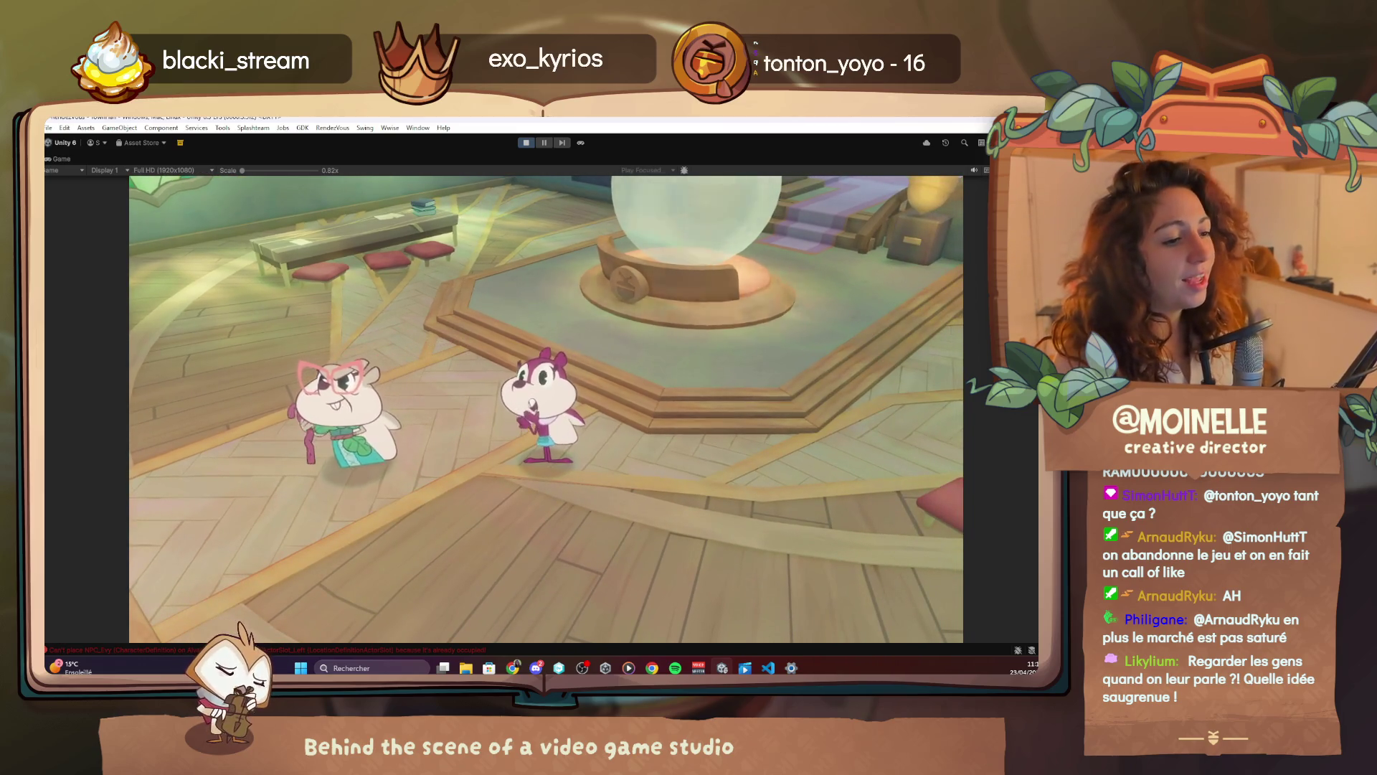
Append ', Run' to Drana's exit line and remove the doubled slash in Ramus's exit path
click(768, 667)
click(488, 493)
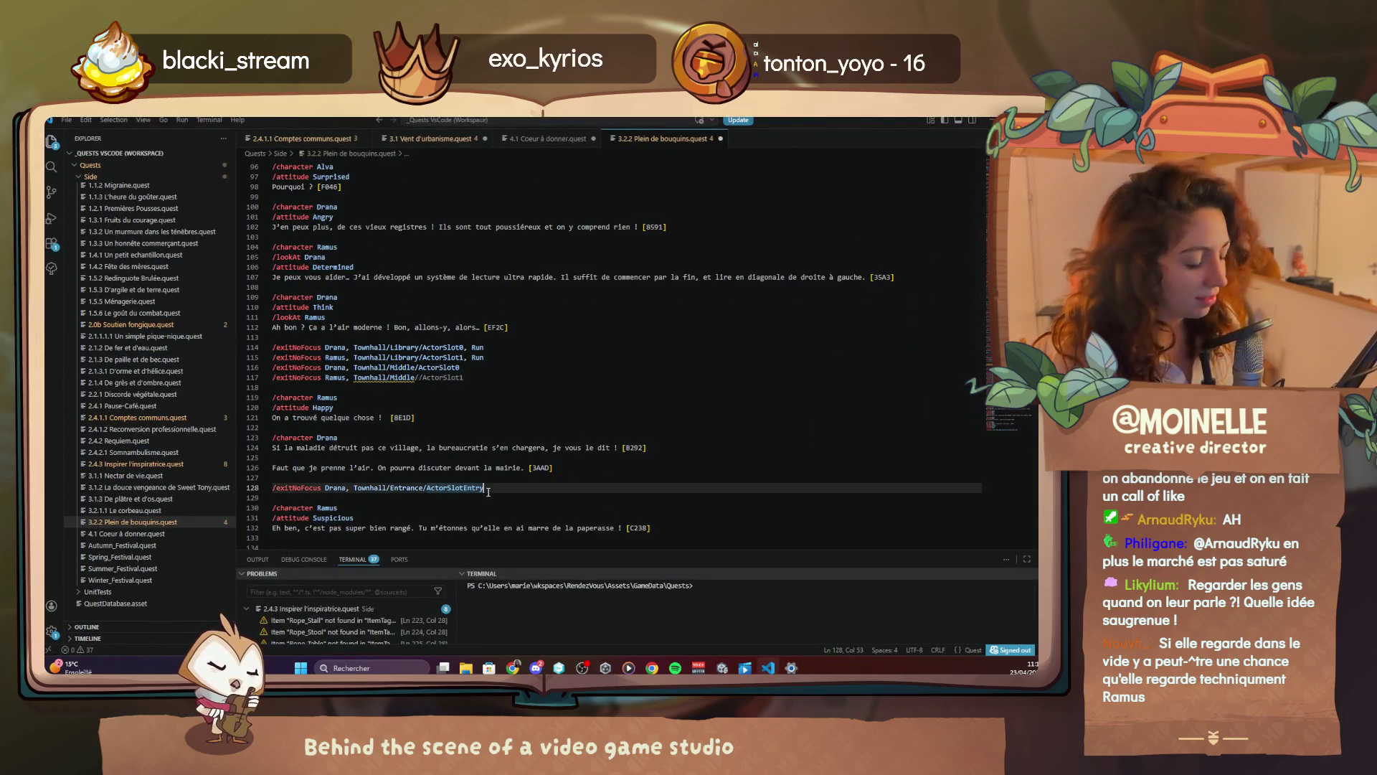
text(, Run)
click(450, 377)
key(BackSpace)
Insert a '/wait 1' line before the Middle exits and return to the running game
key(Up)
key(ctrl+shift+Return)
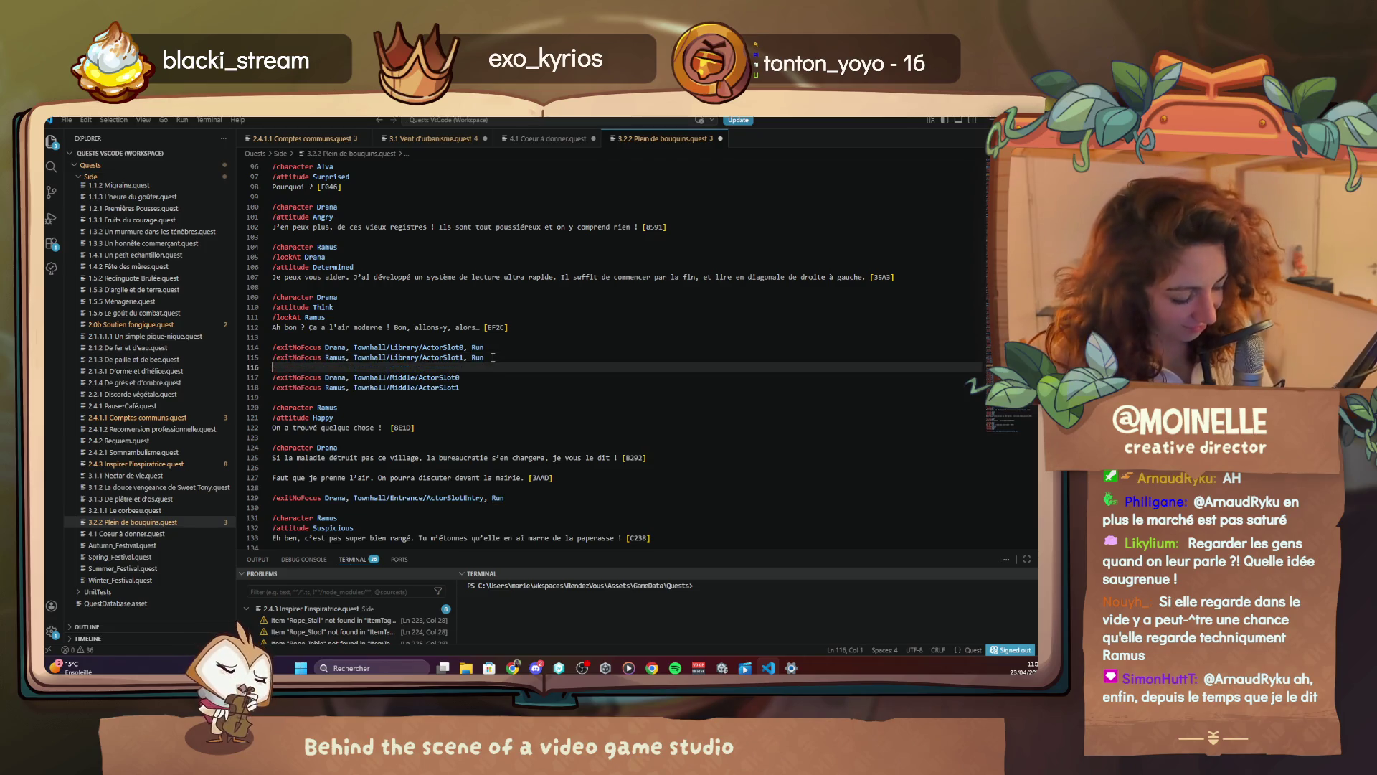
key(BackSpace)
text(/wait 1)
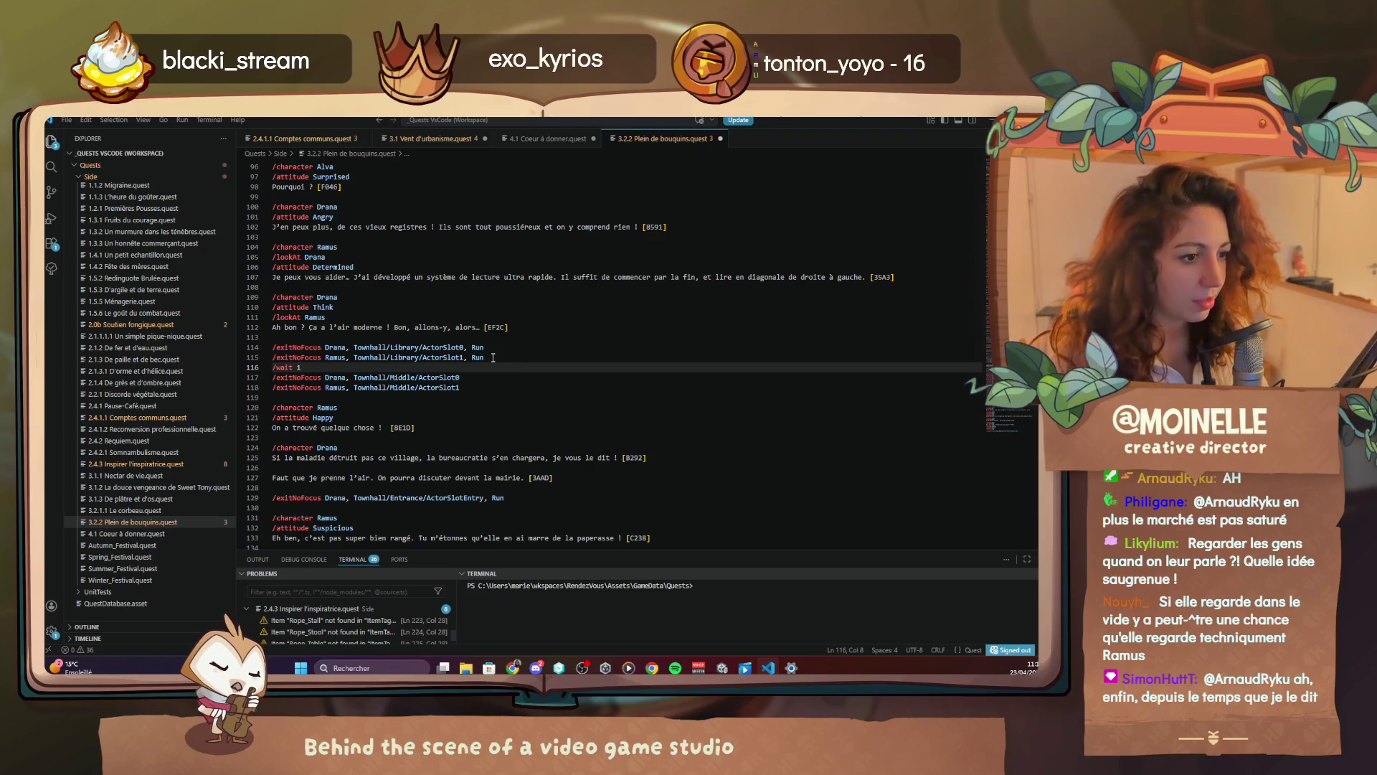
click(745, 668)
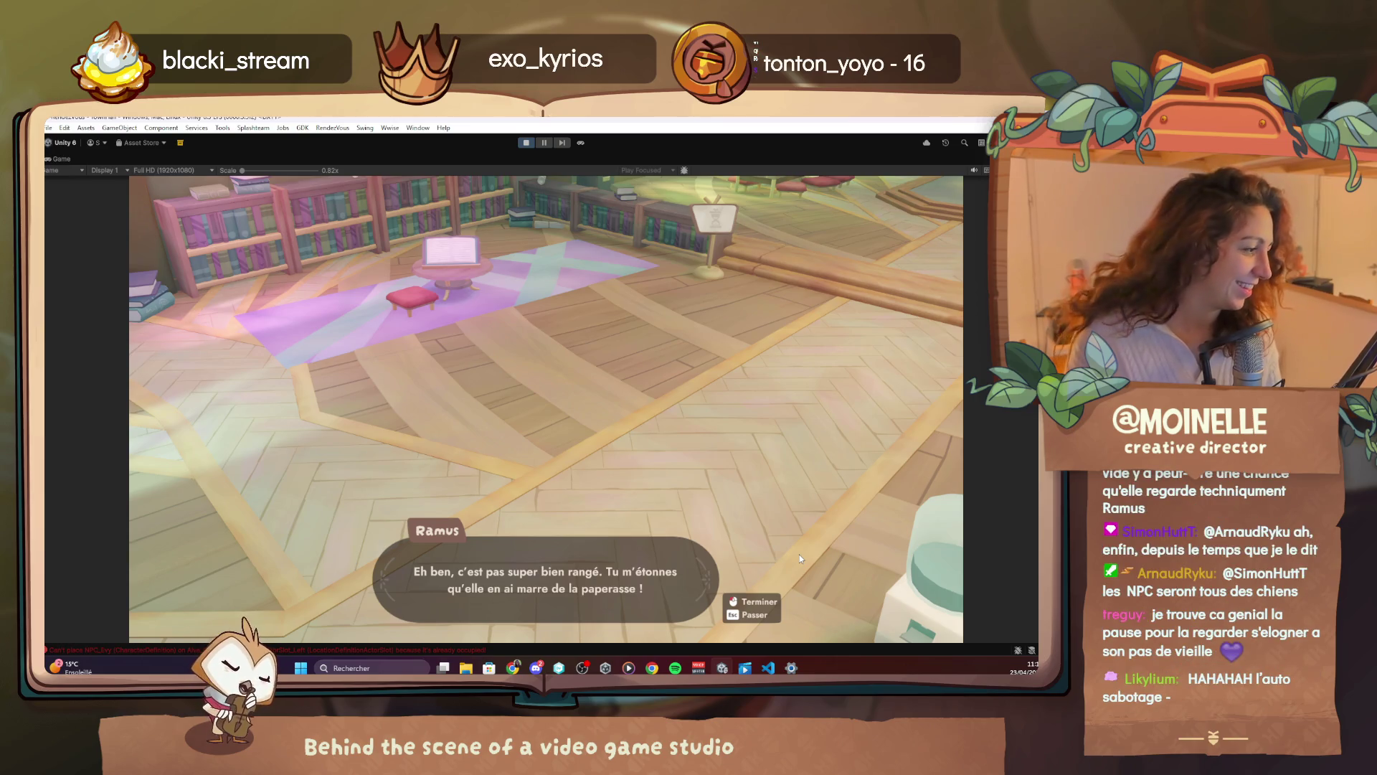
Close Ramus's library dialogue so the scene moves outside to Drana and Ramus
click(800, 554)
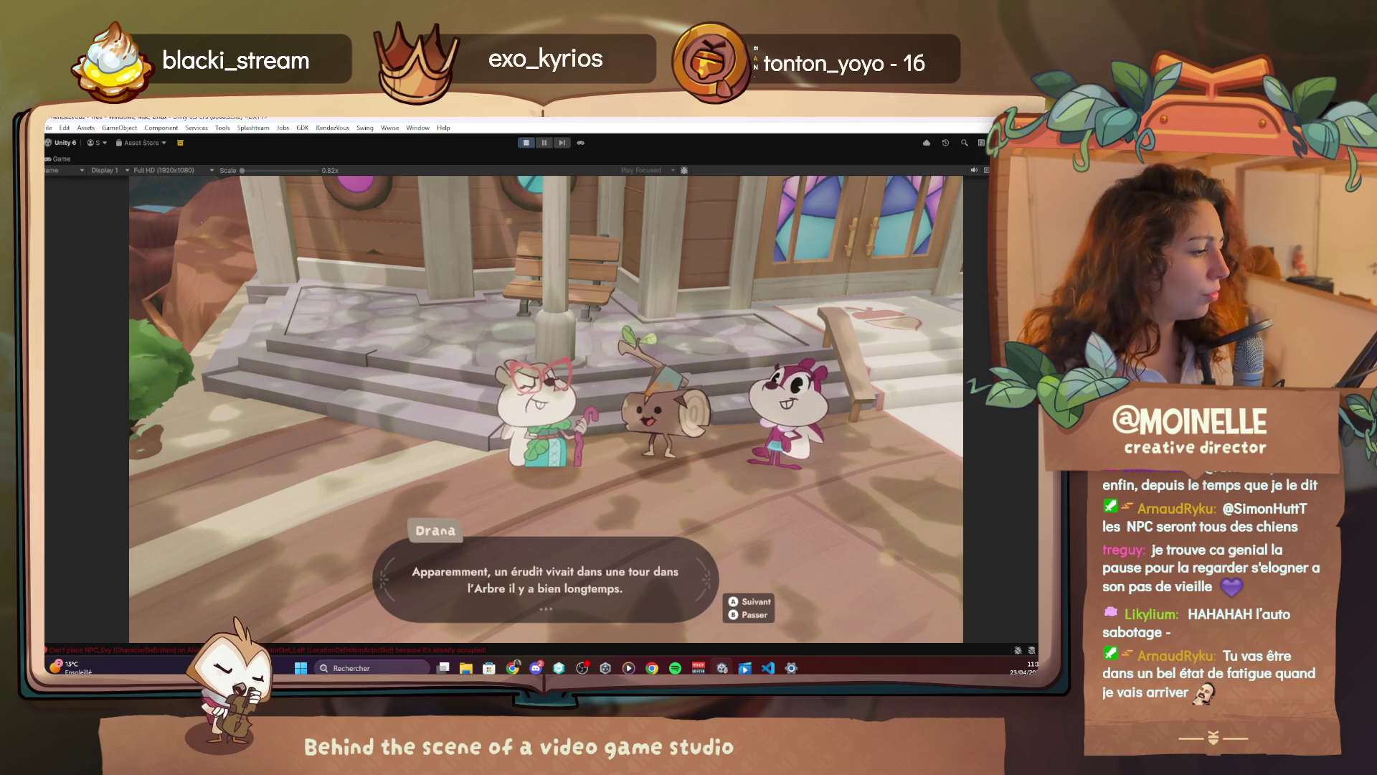
Play the town hall ruins dialogue to Ramus's line about the roots, then reopen Plein de bouquins.quest
key(space)
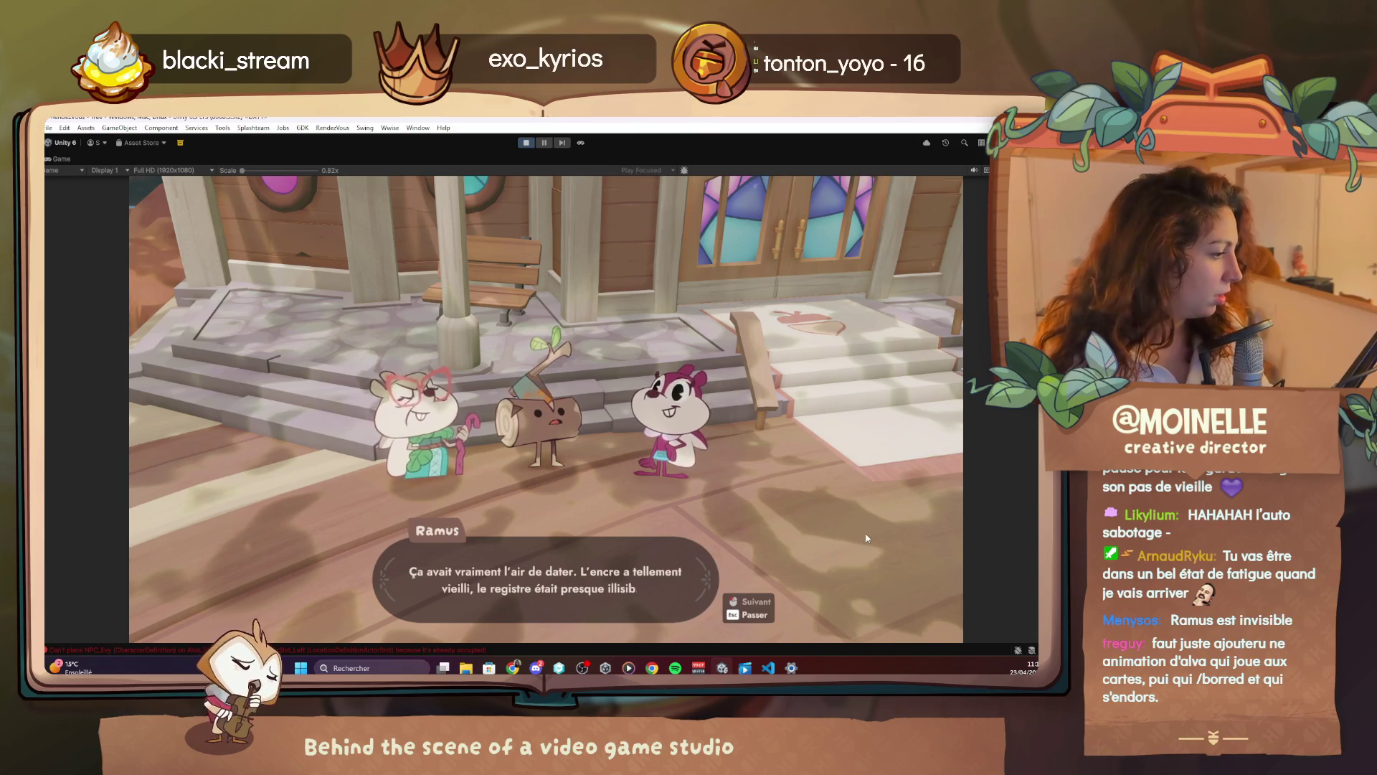
click(893, 540)
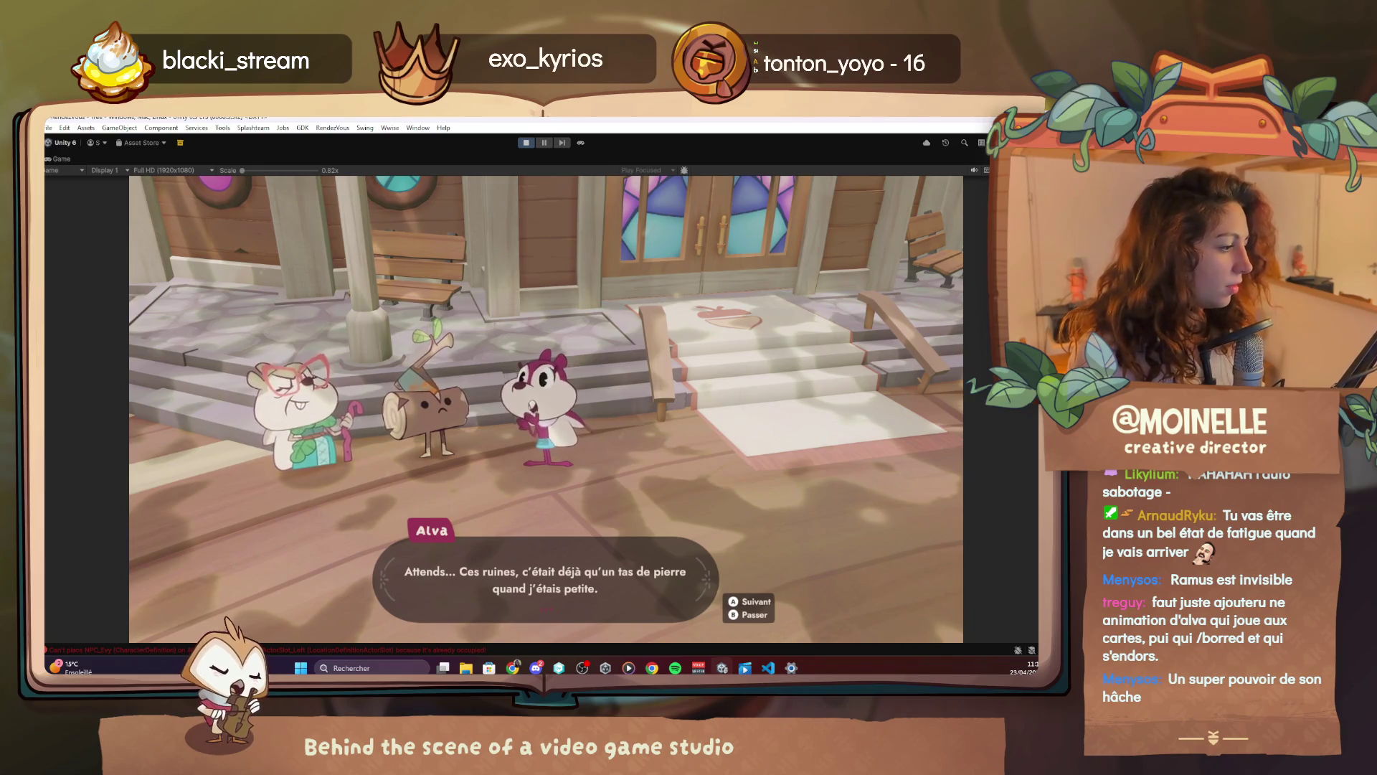
key(space)
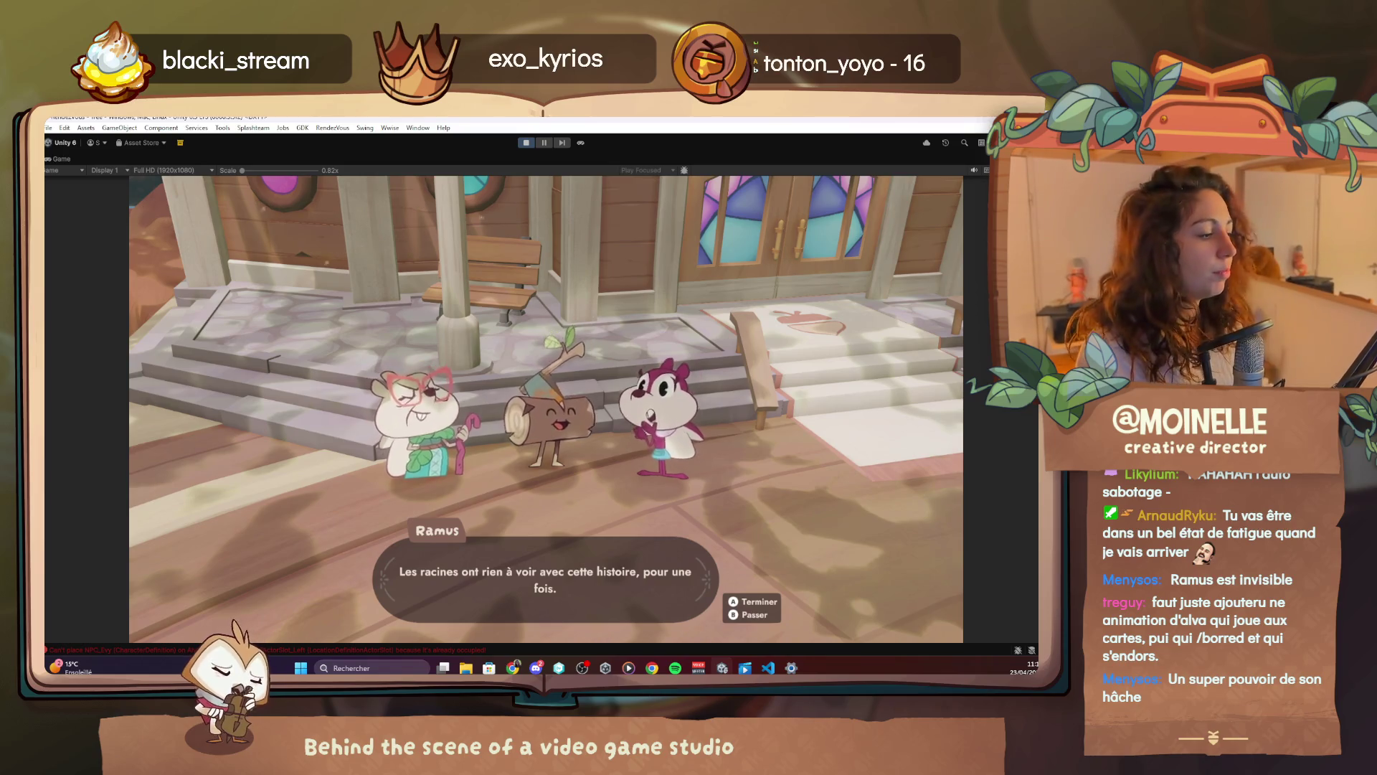
click(769, 668)
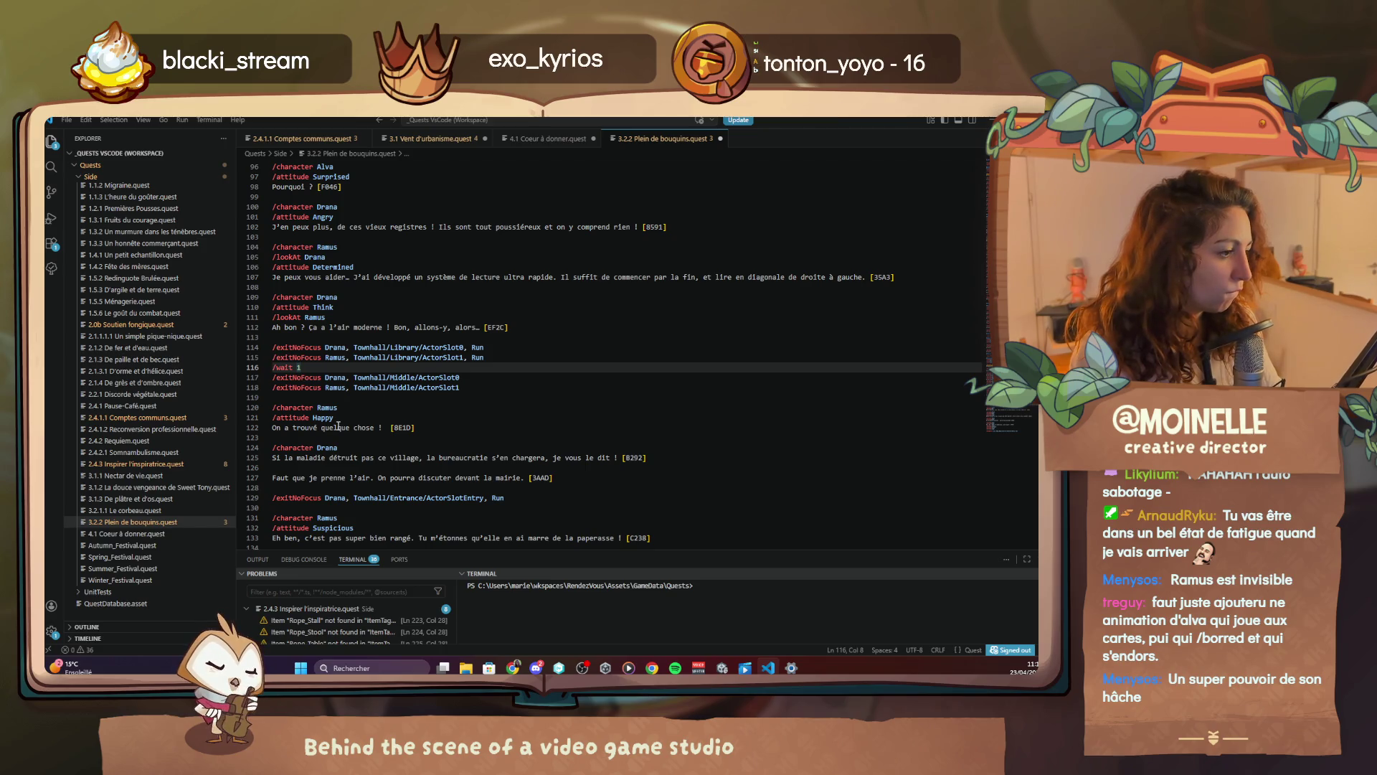
Add '/attitude Neutral' on line 148 after Drana's érudit line, then go back to Unity
scroll(338, 426, down, 3)
scroll(338, 426, down, 5)
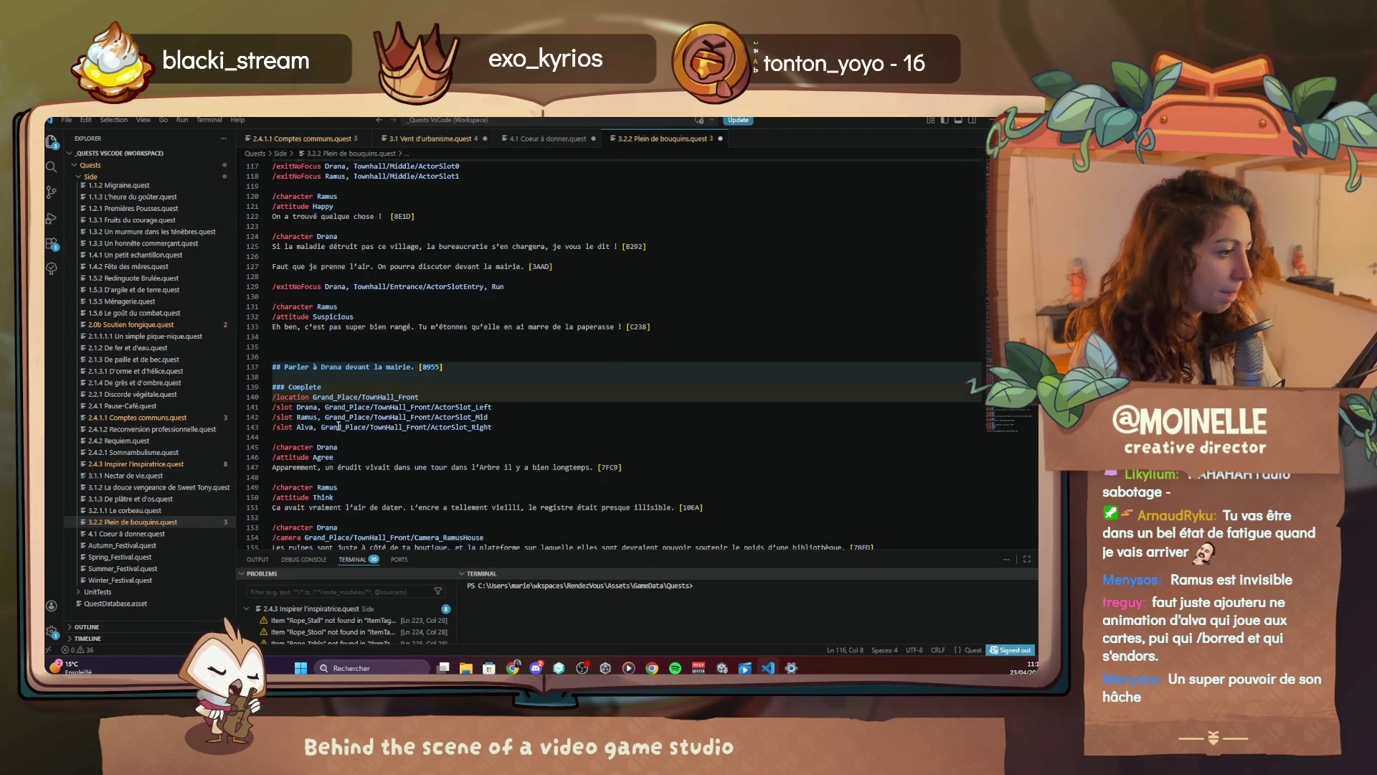
click(326, 478)
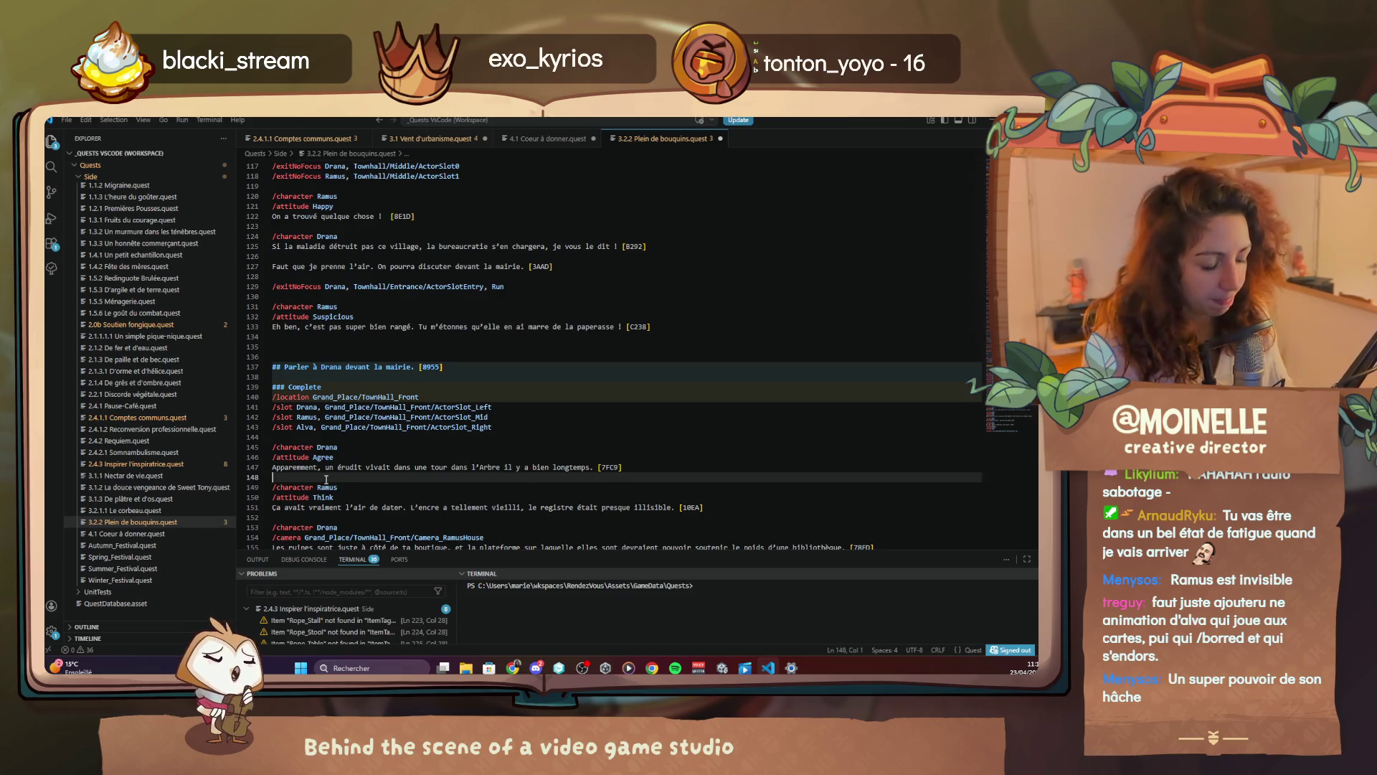
text(/attitude Neutral)
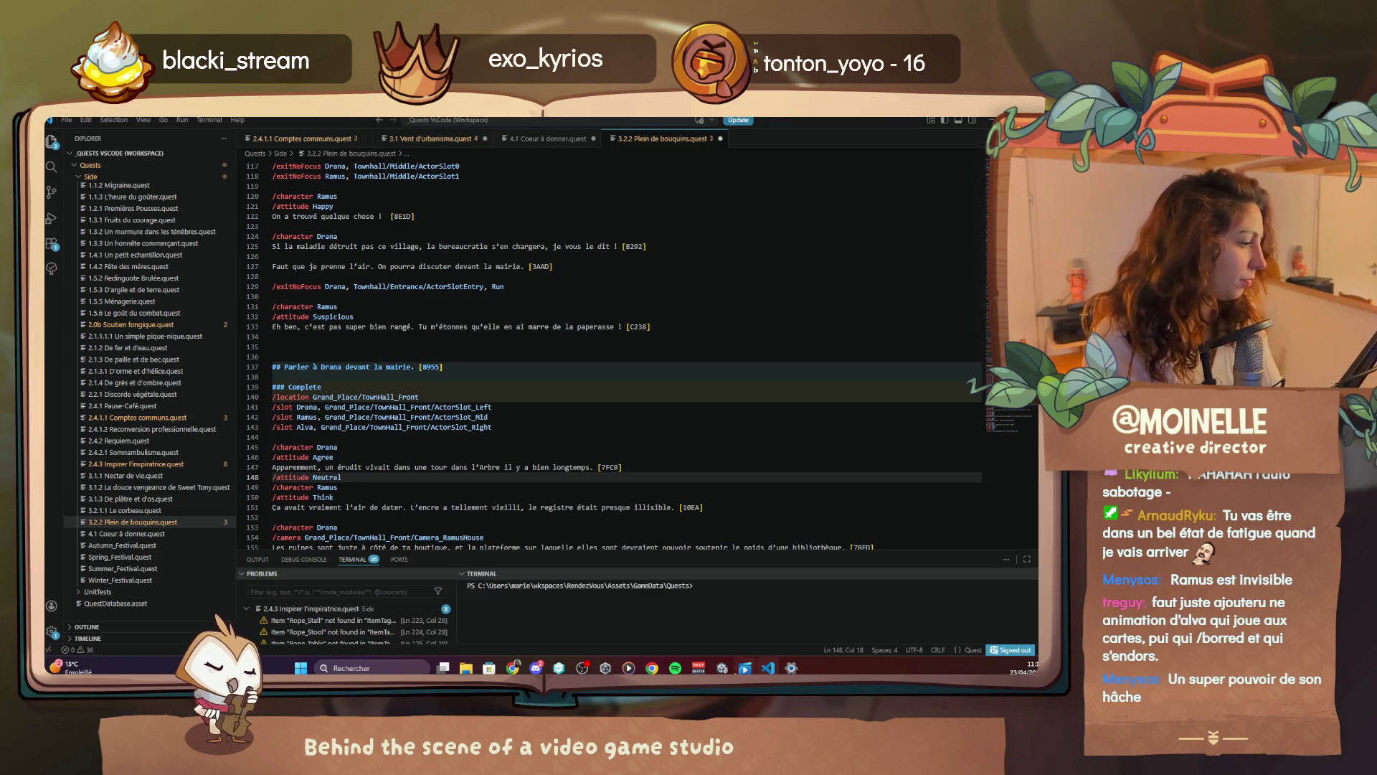
click(722, 667)
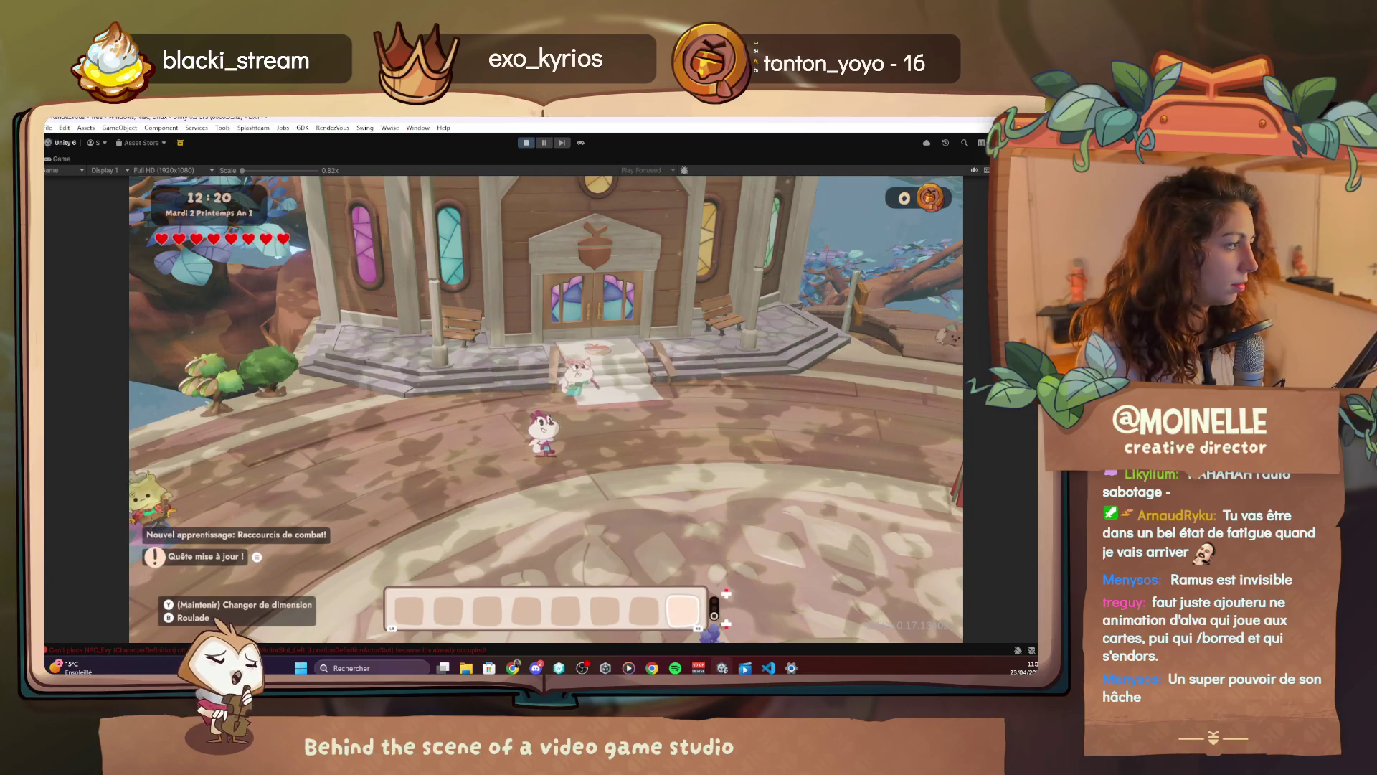
Use the F1 debug menu's quest teleports, via Diego's shop, to reach Ramus outside the closed shop
key(F1)
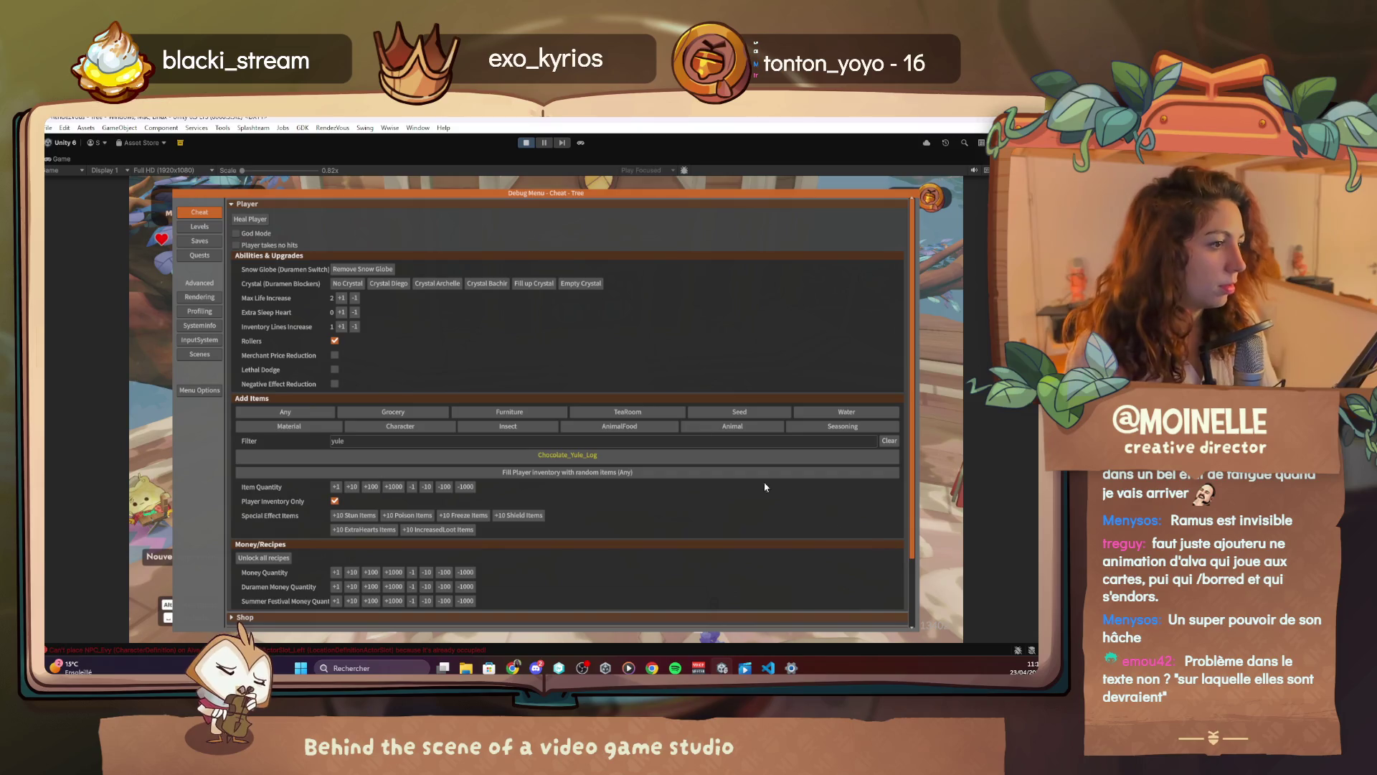
click(200, 255)
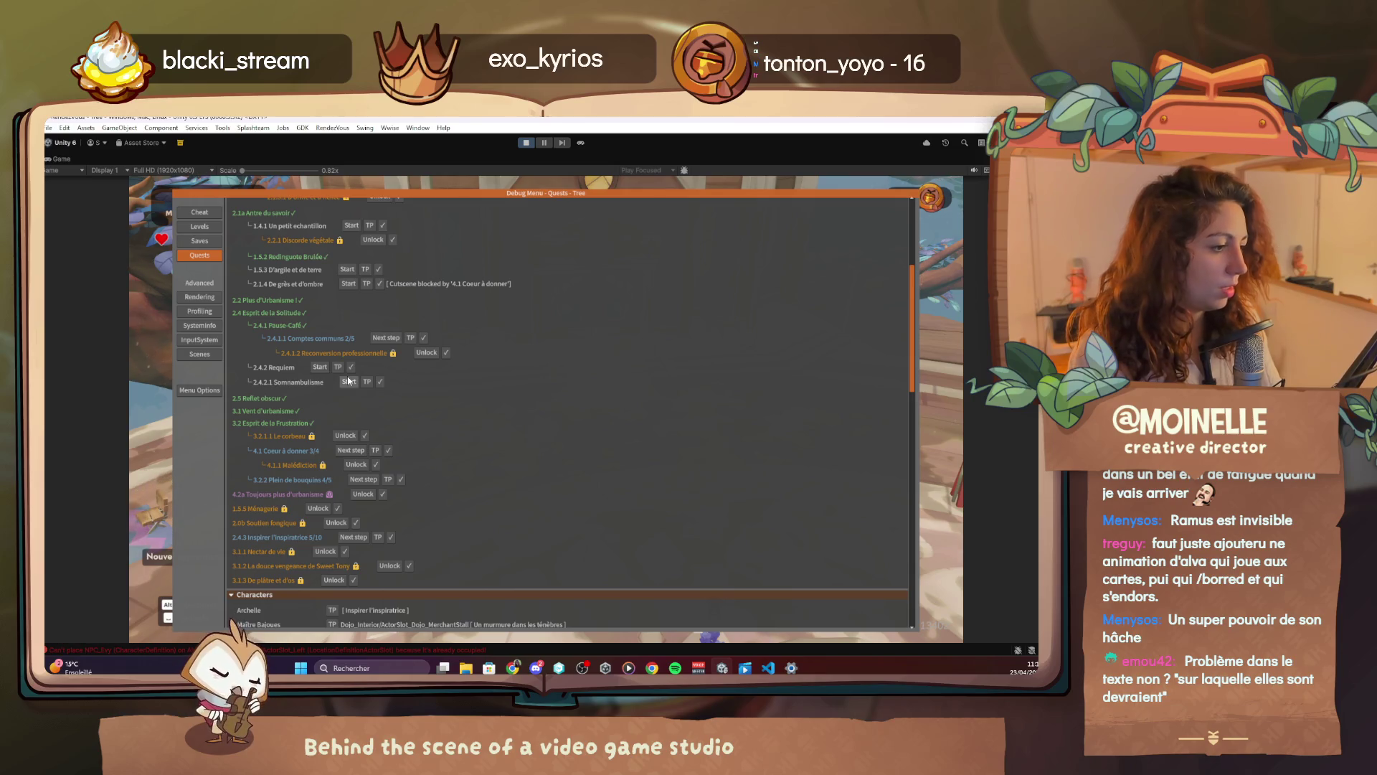
click(388, 479)
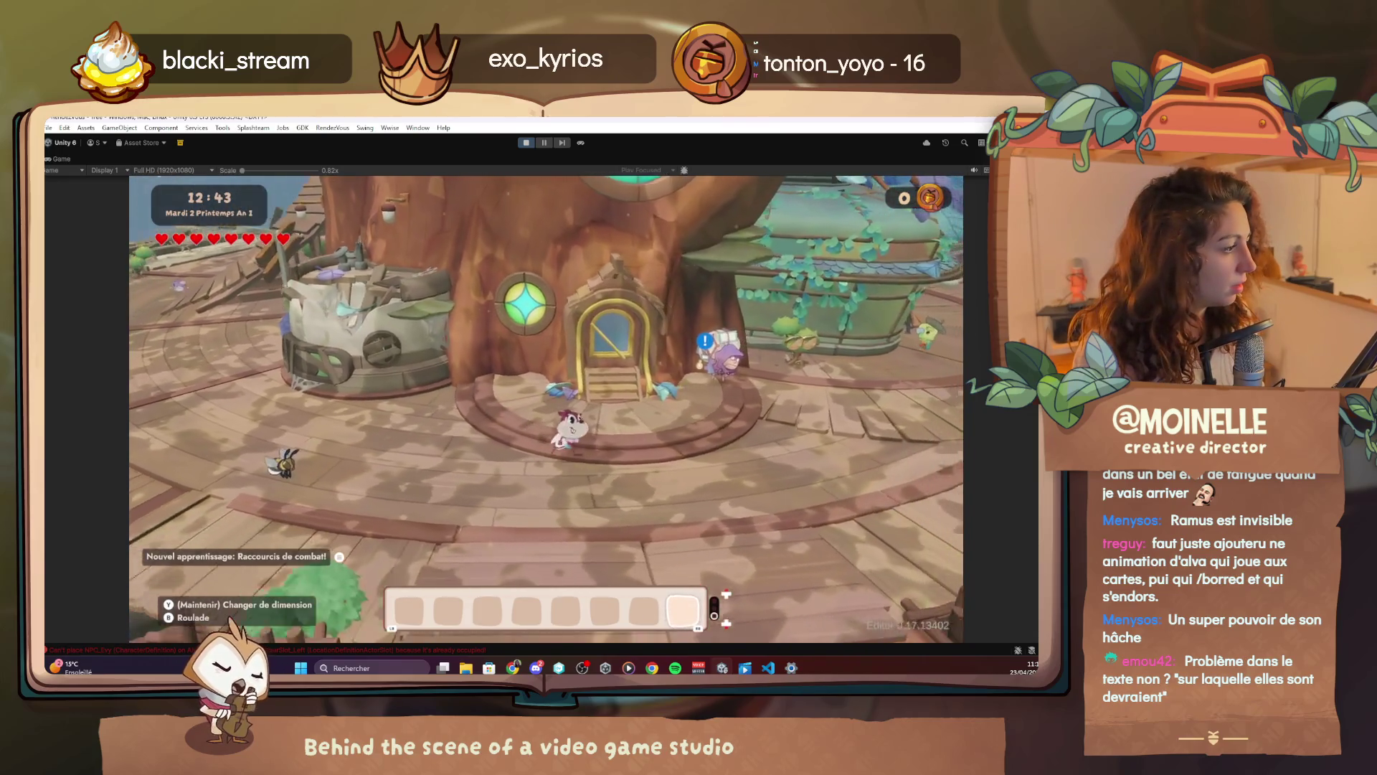
key(F1)
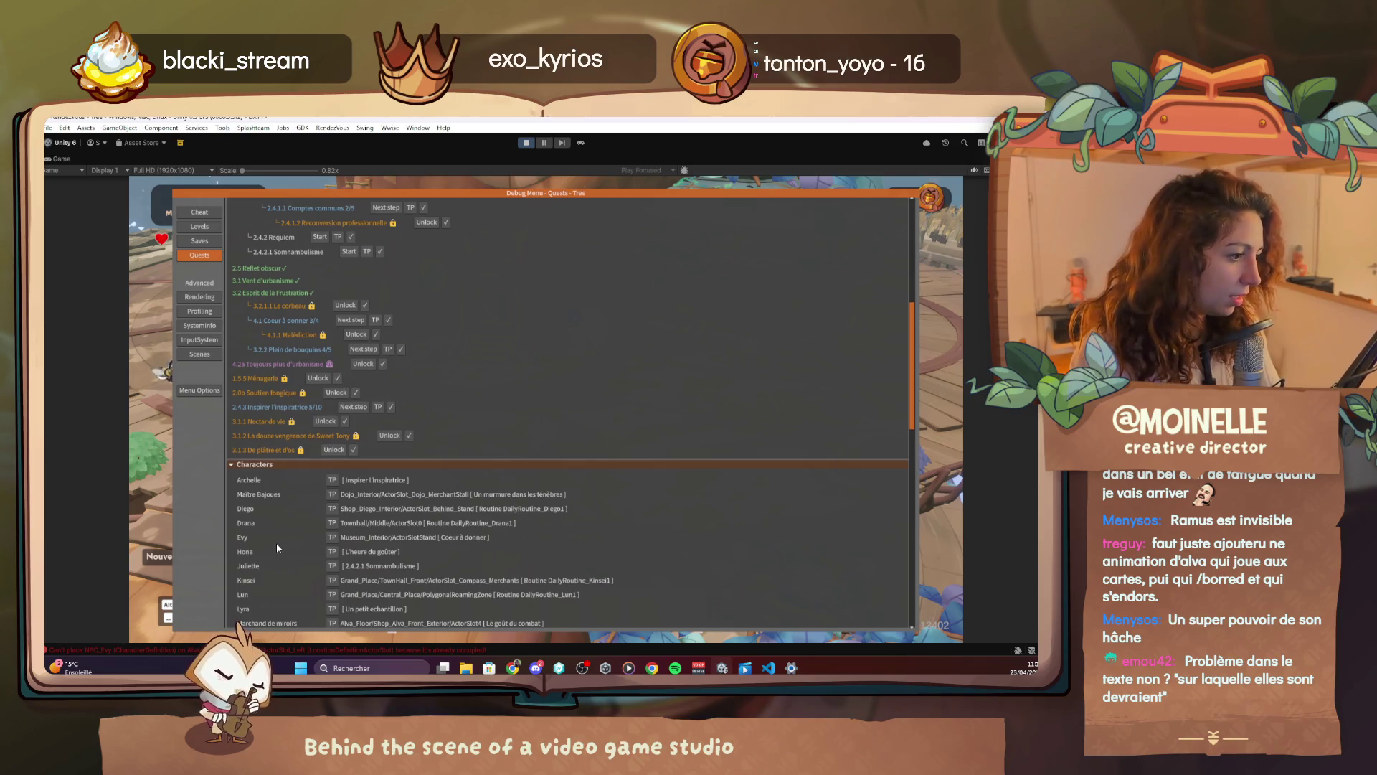
scroll(276, 517, down, 3)
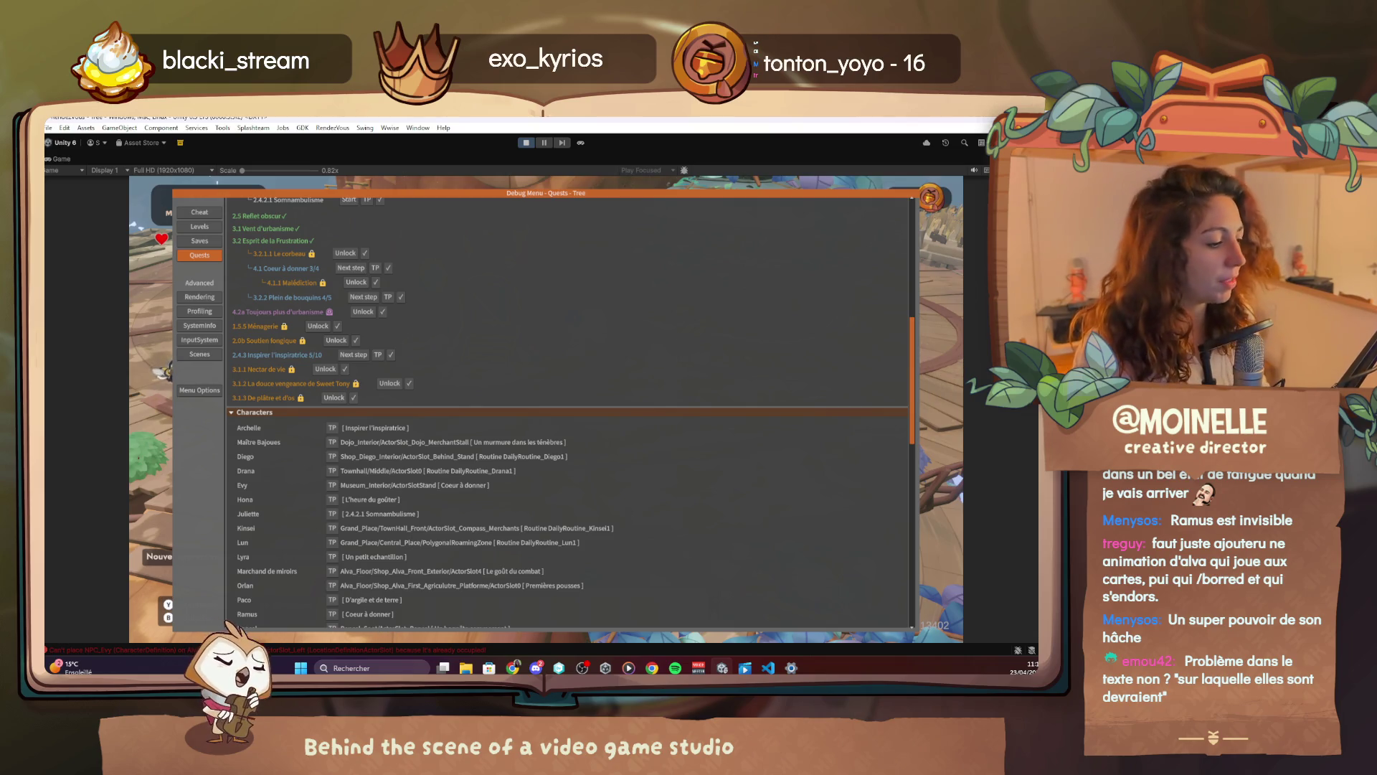
click(342, 627)
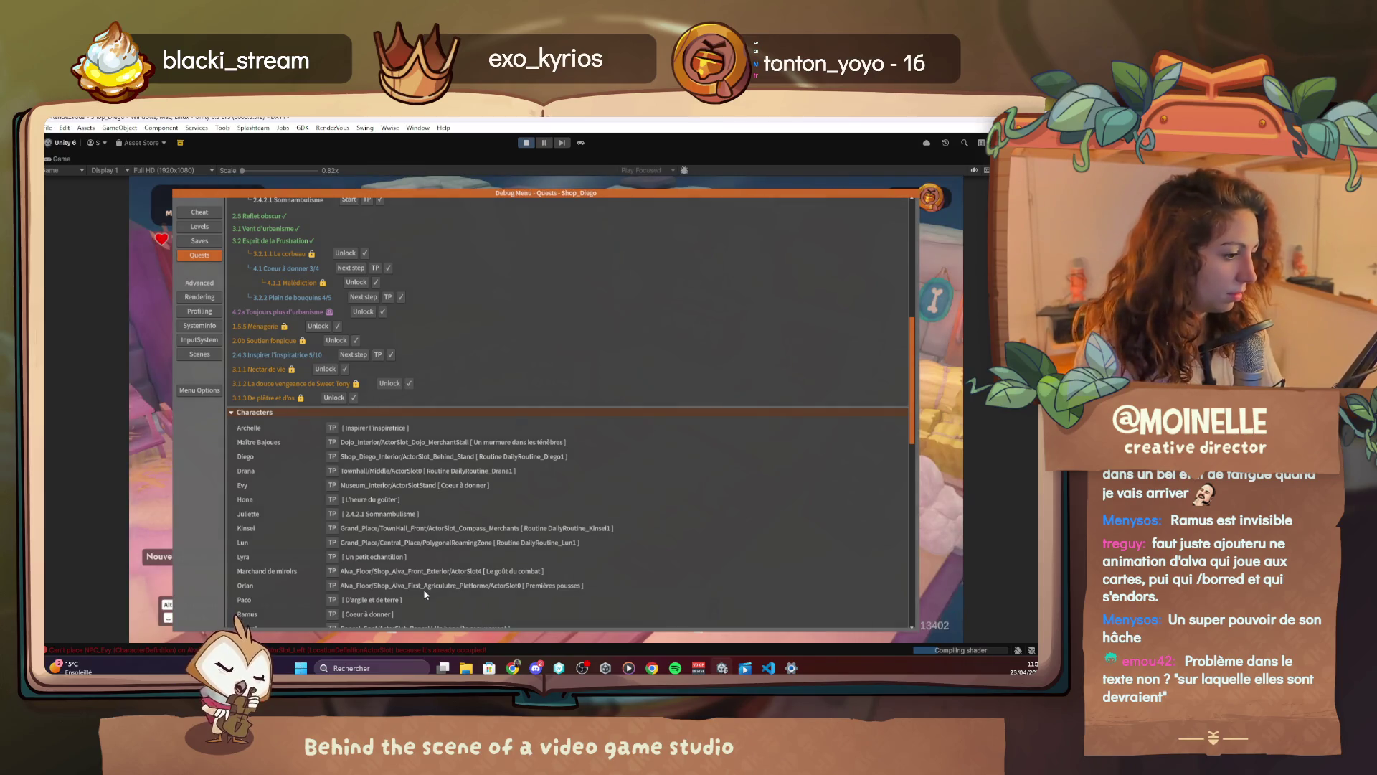
scroll(316, 565, down, 2)
click(332, 562)
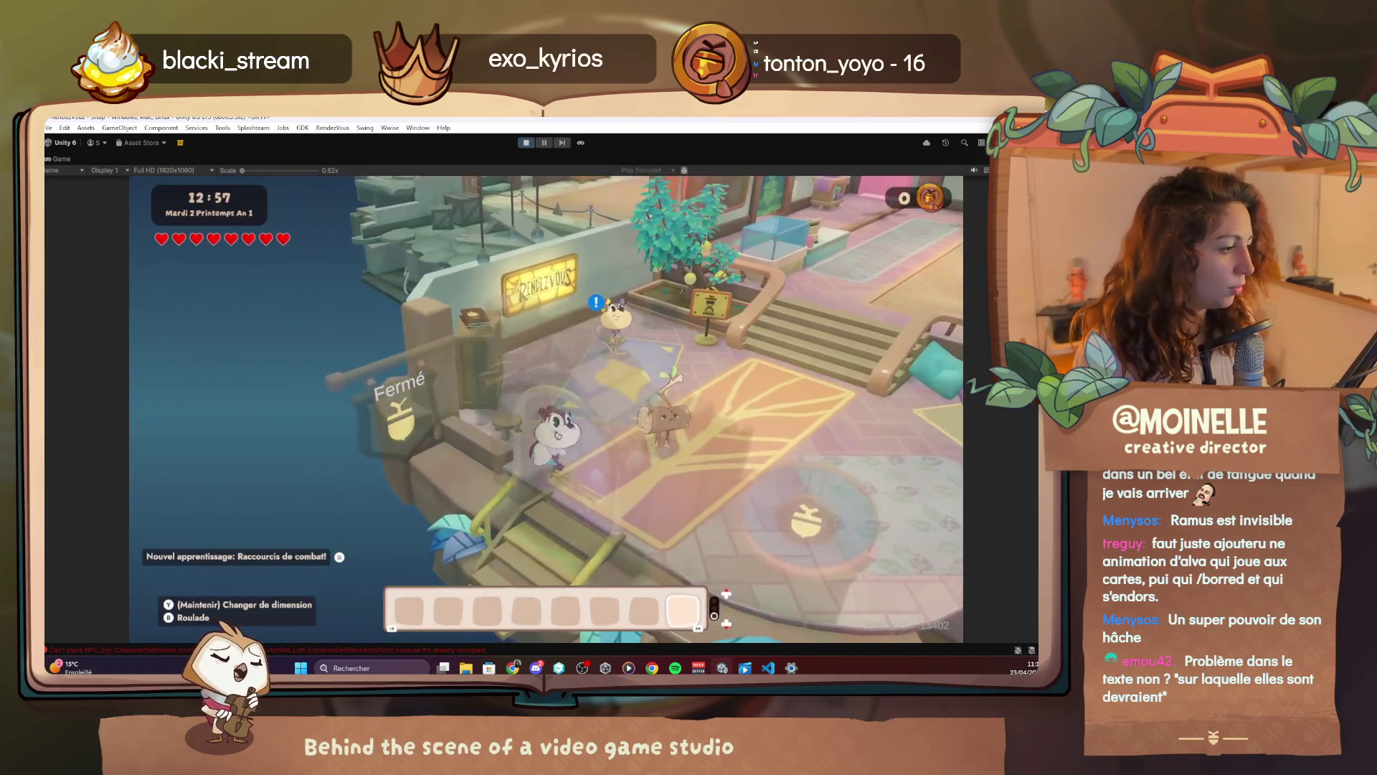
Fly over town in F4 god mode toward the plaza and briefly check the quest file
key(F4)
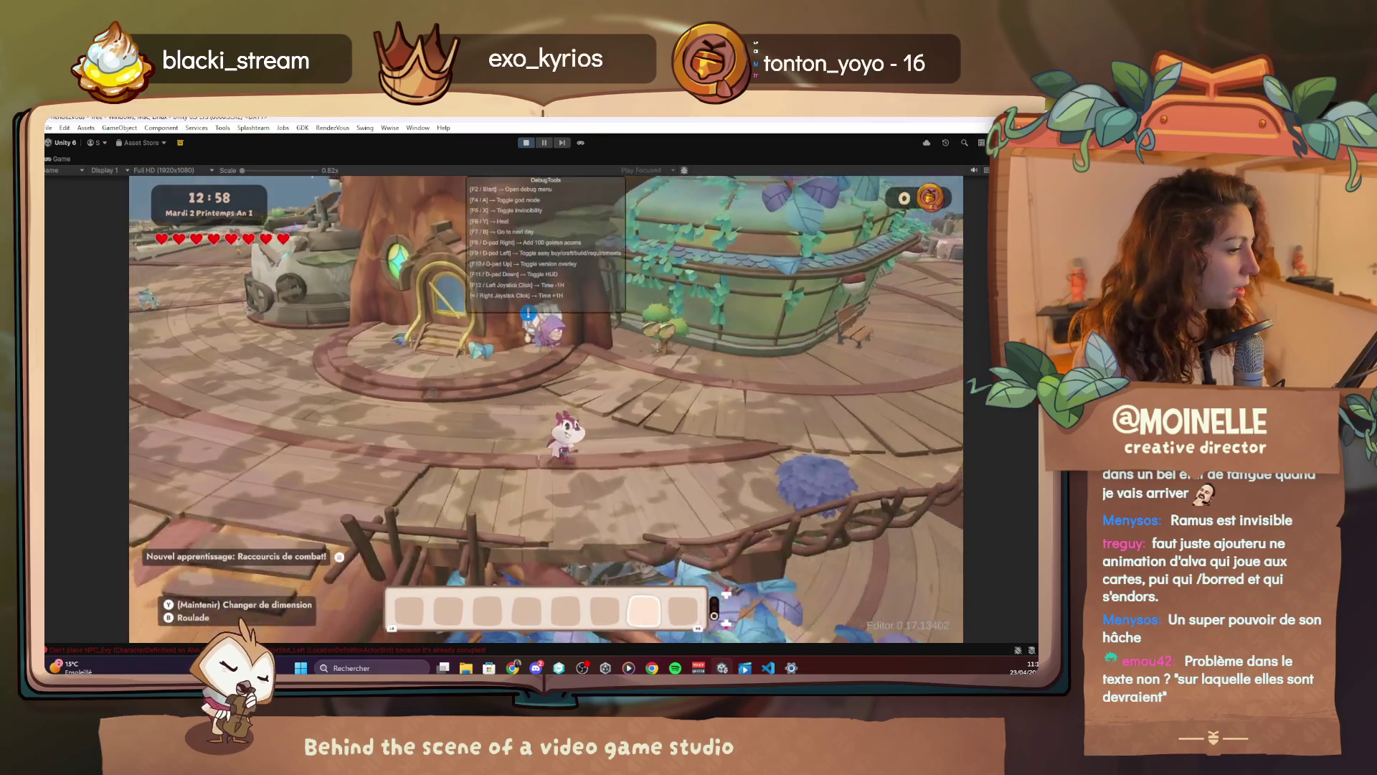
key(Left)
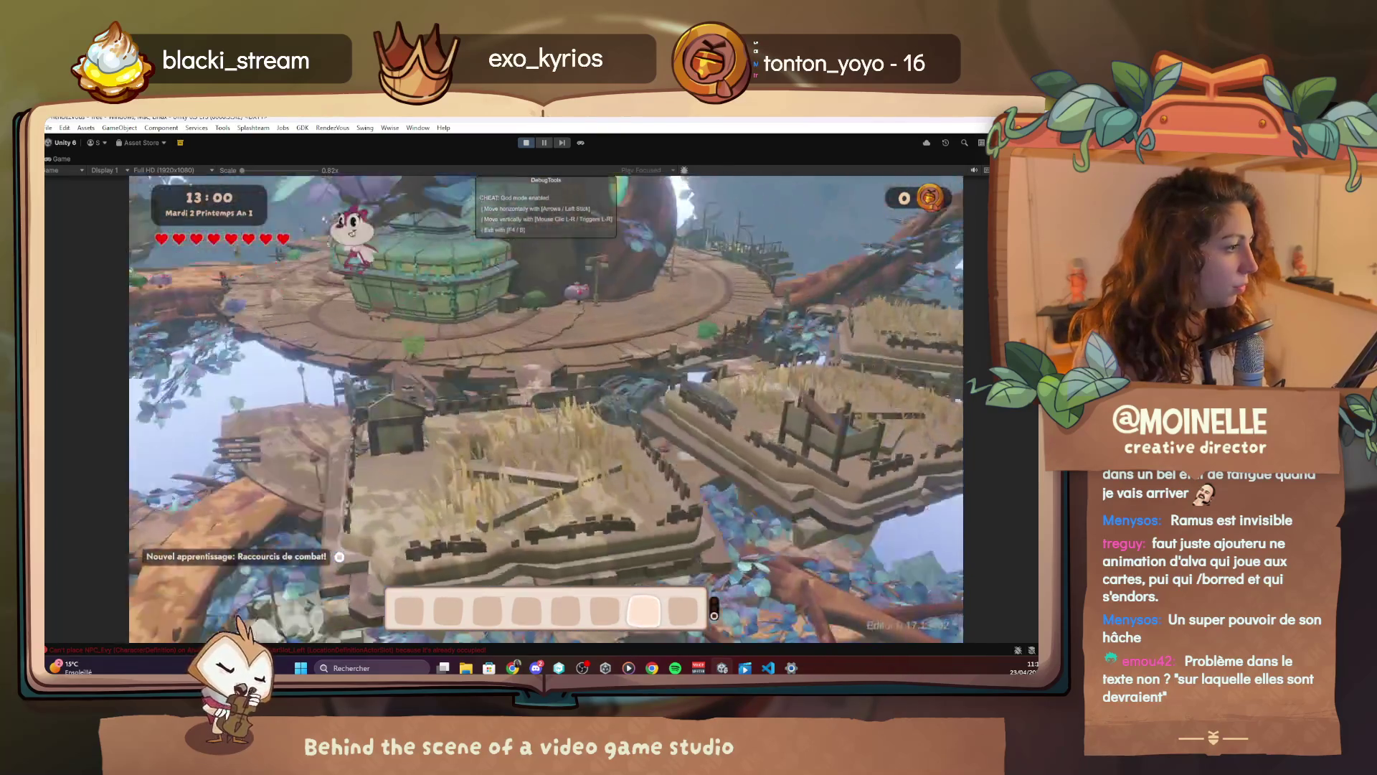
key(Down)
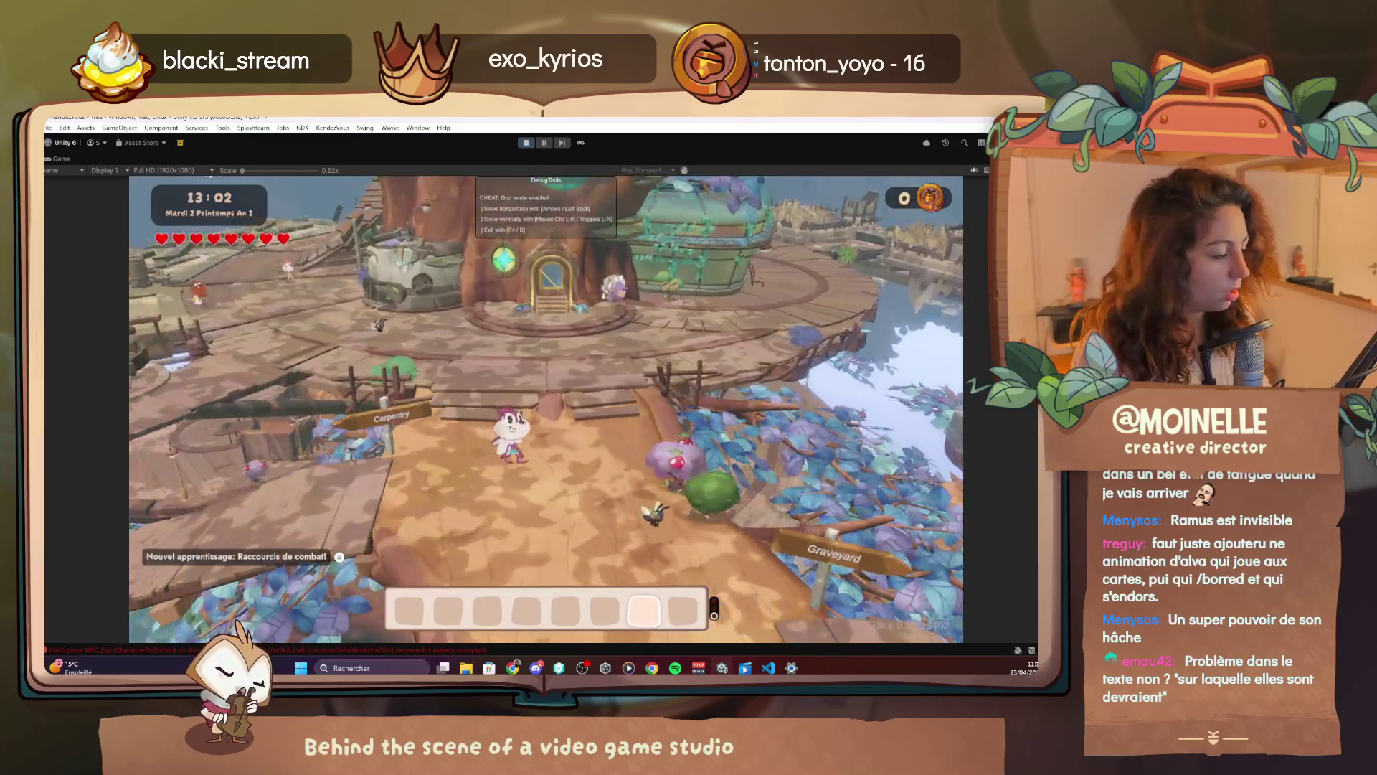
click(764, 669)
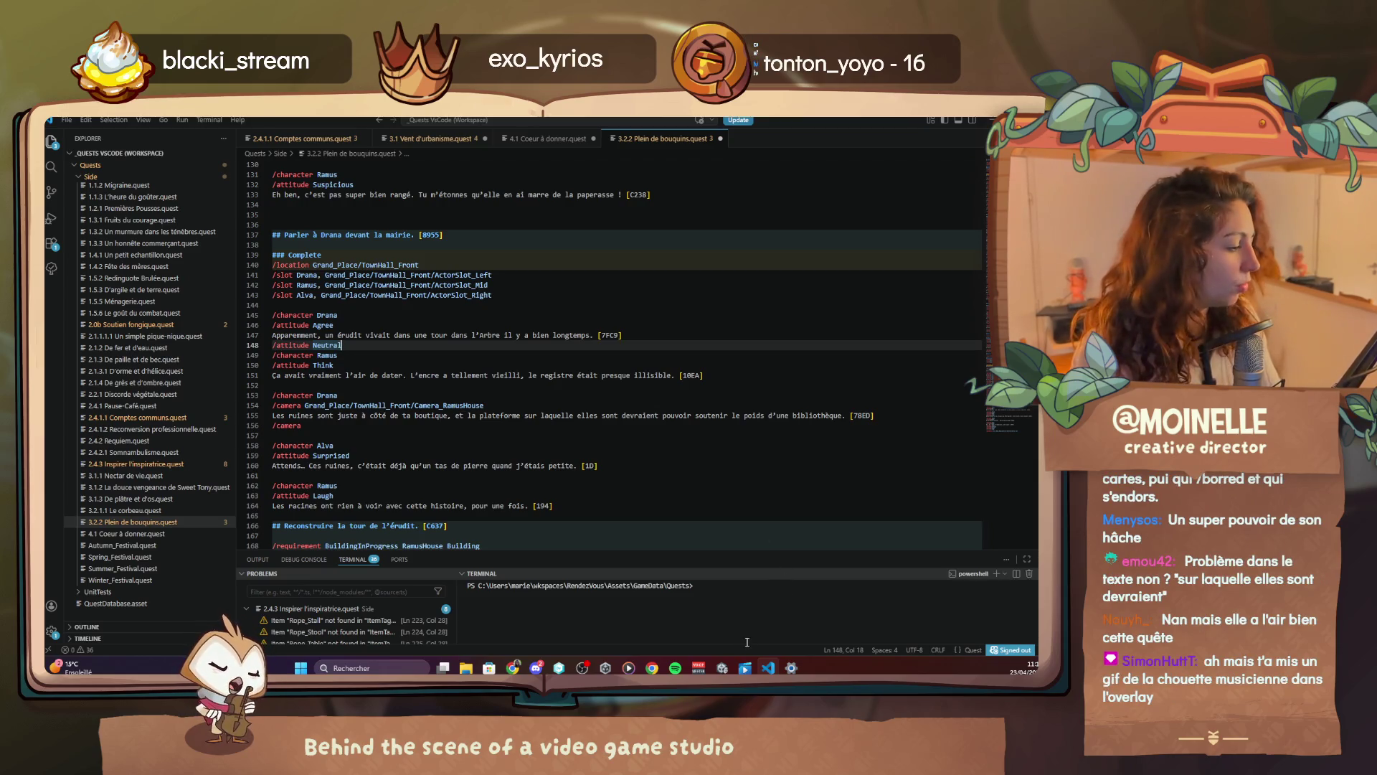
key(alt+Tab)
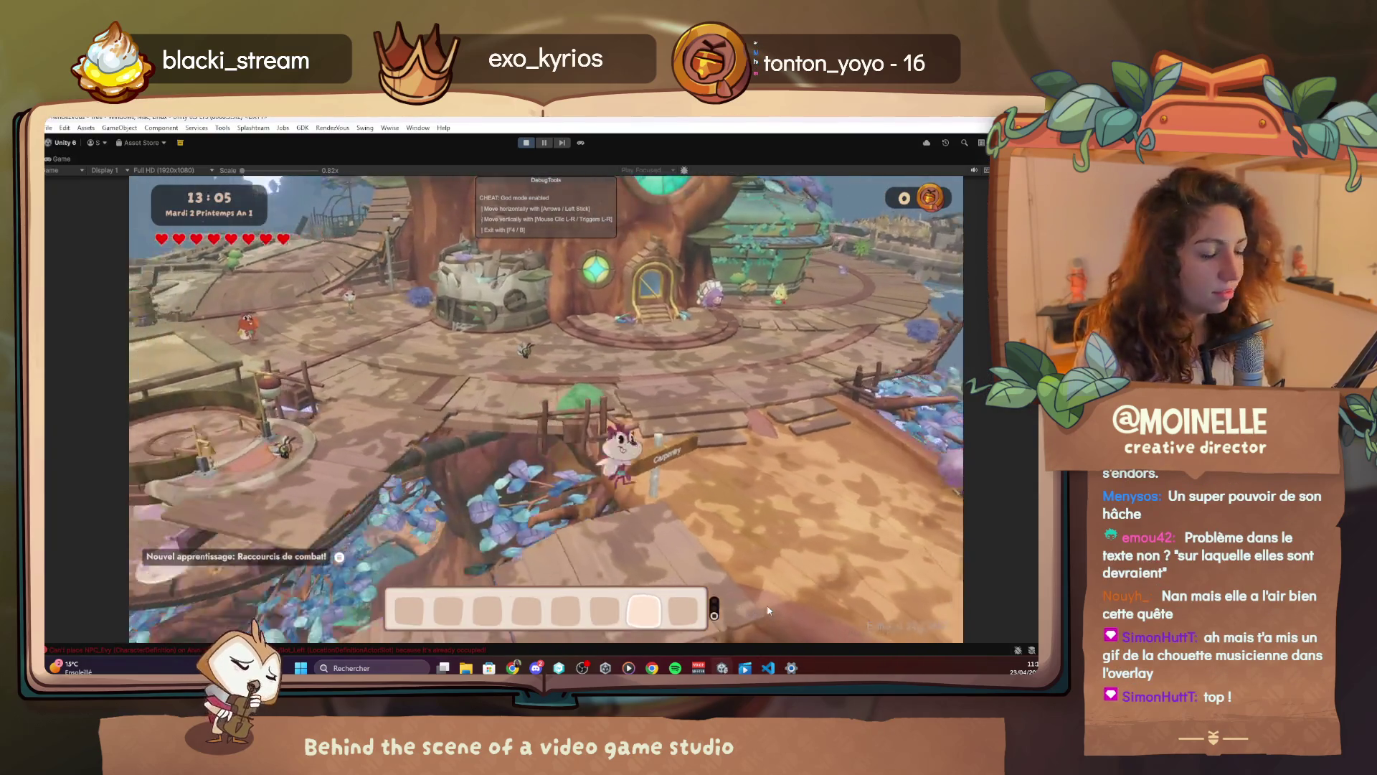
Leave god mode at the temple plaza and walk into the Musée to talk with Evy
key(Up)
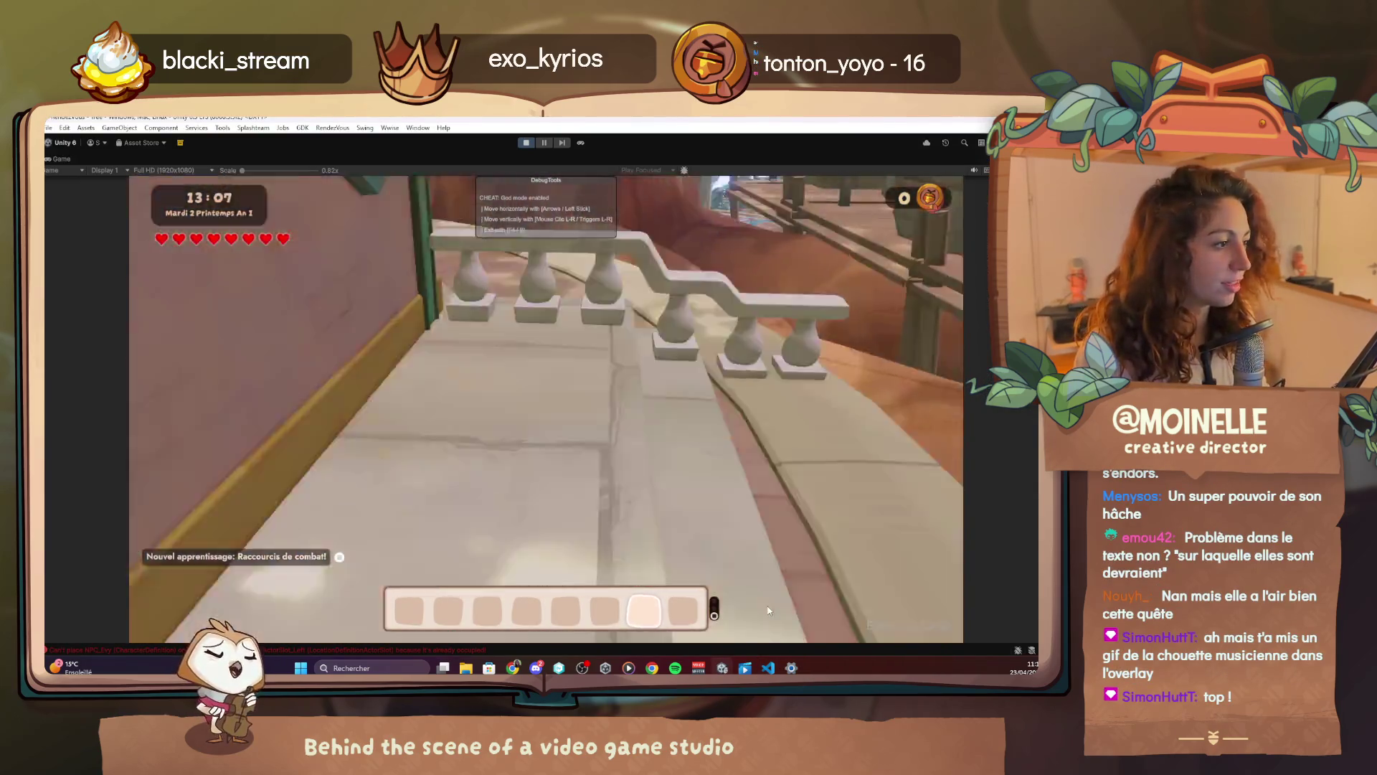
key(F4)
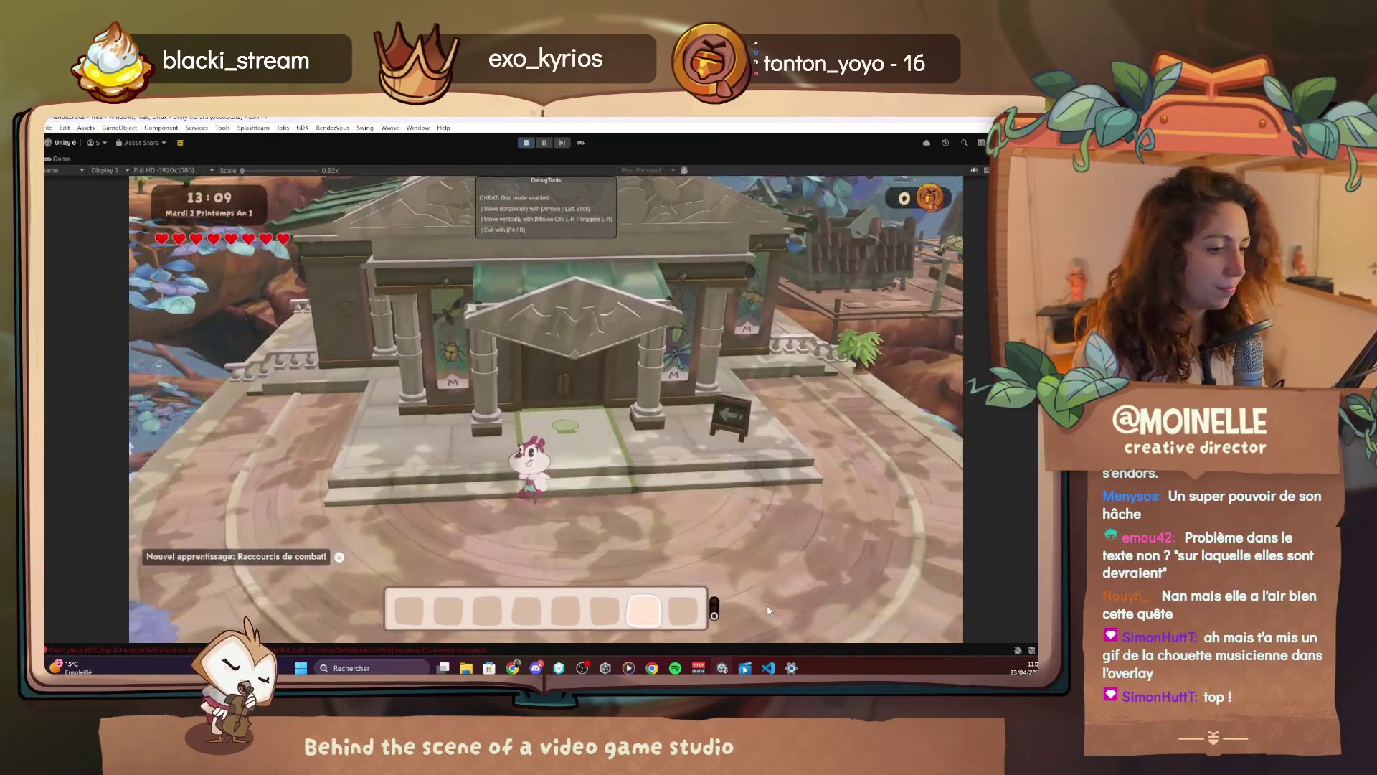
key(Up)
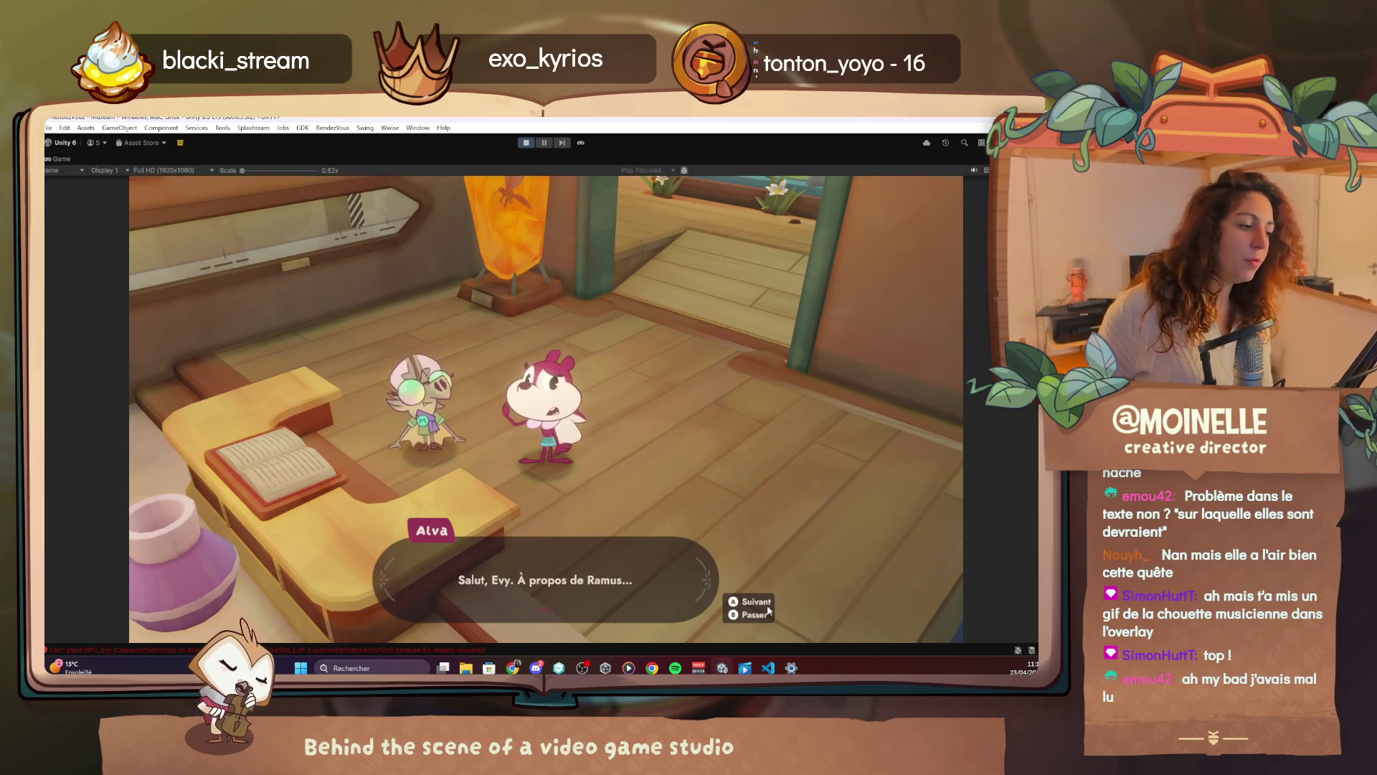
Advance Alva and Evy's talk through the donation, ancient writings and romantic signs lines
key(space)
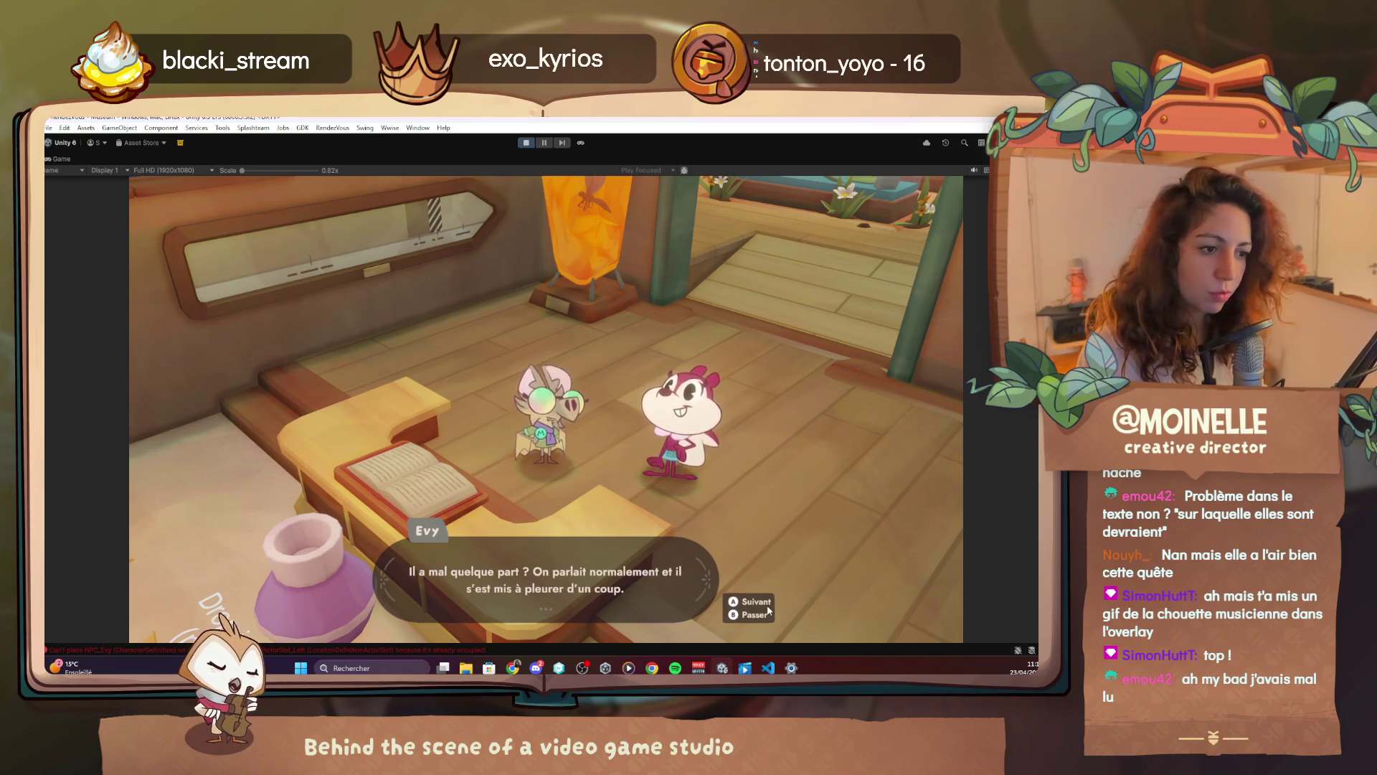
key(space)
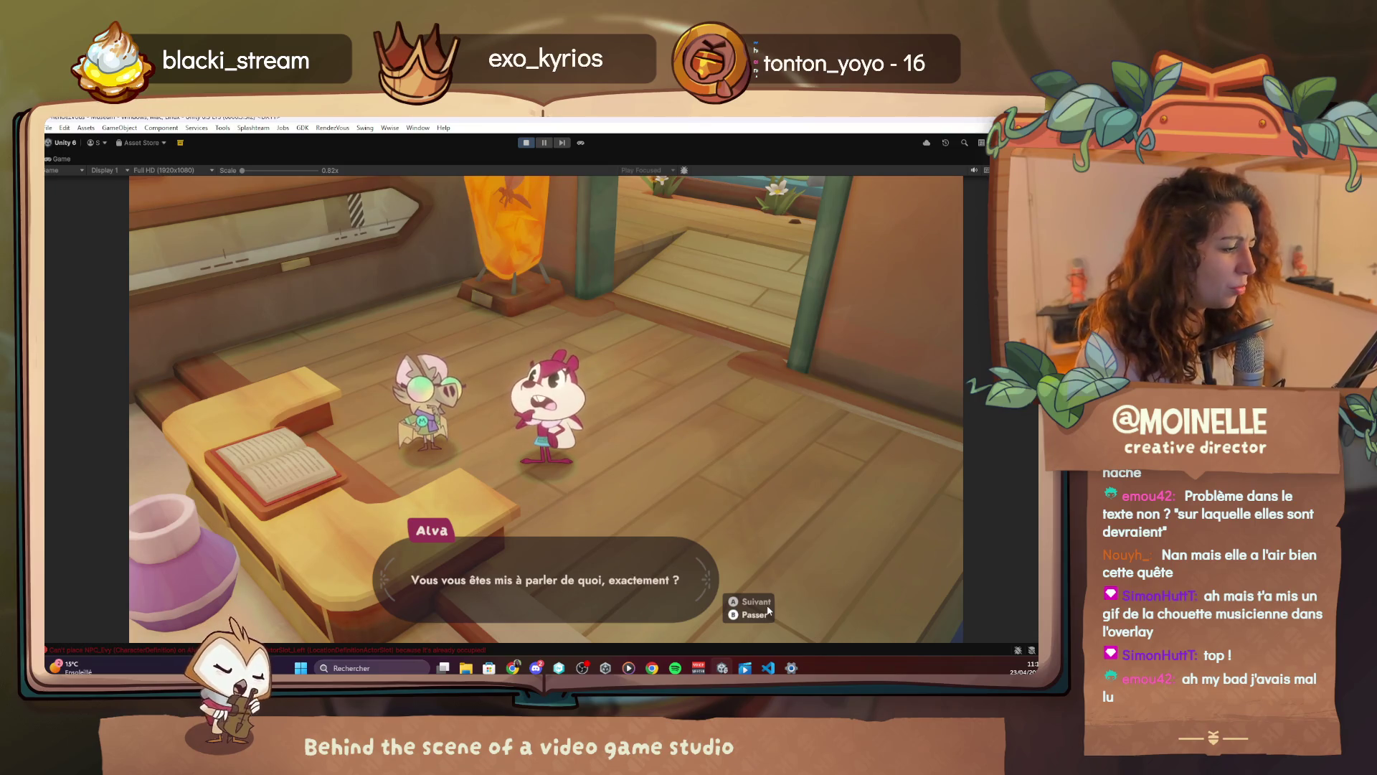
key(space)
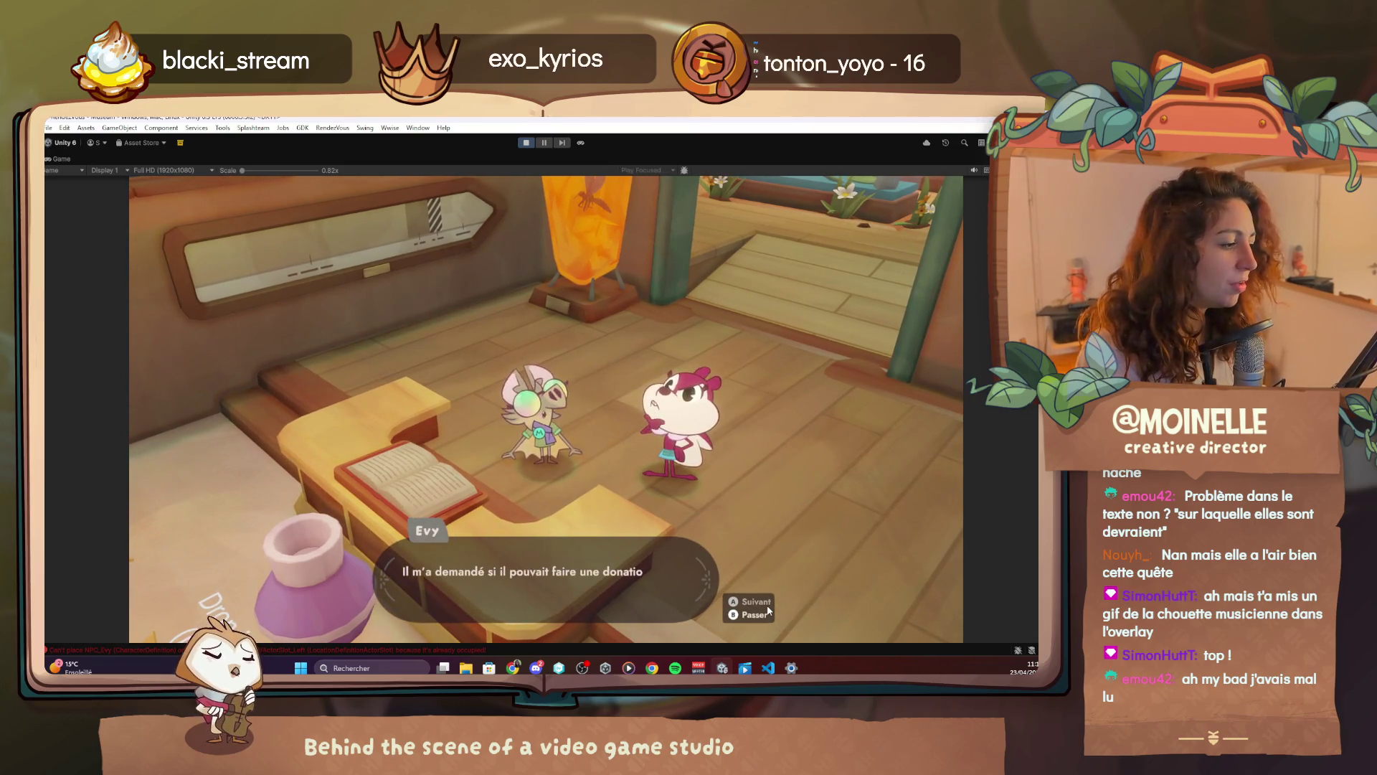
key(space)
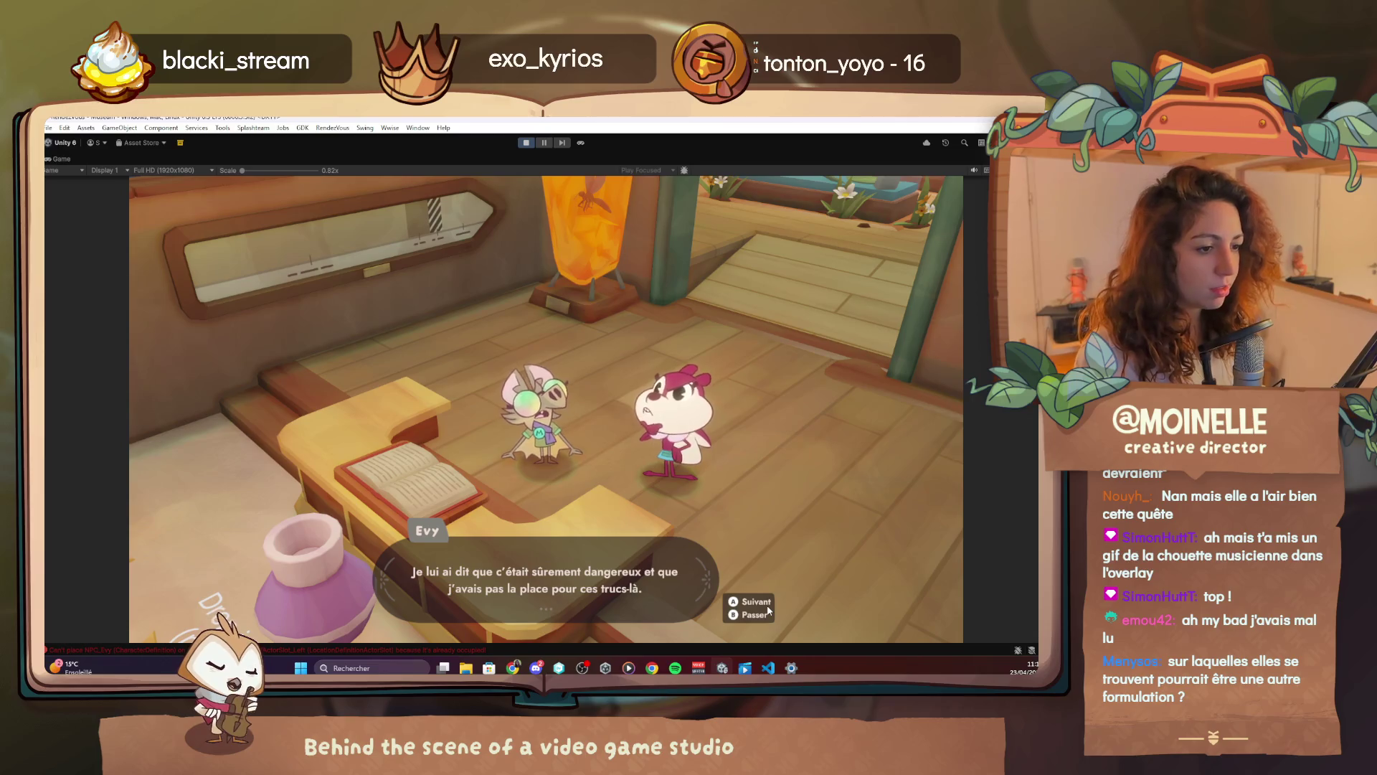
key(space)
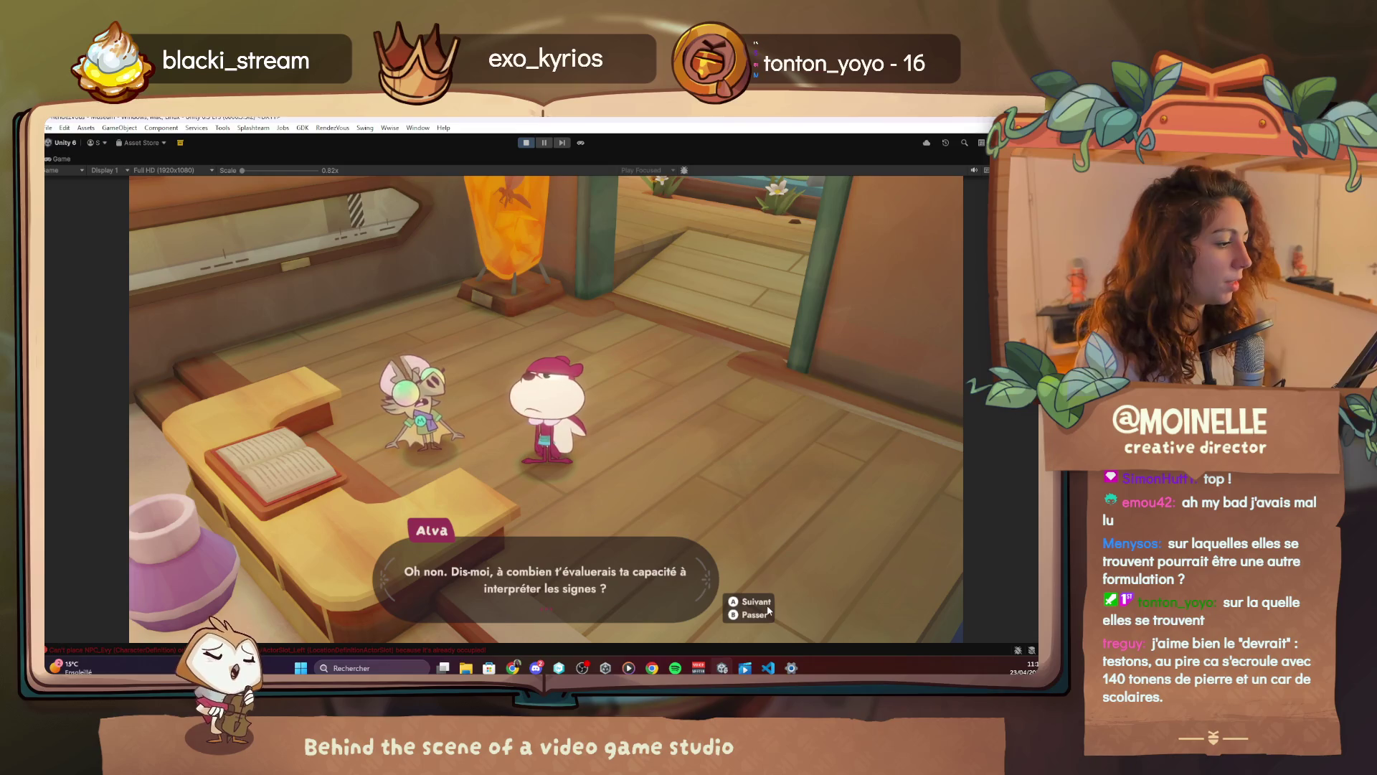
key(space)
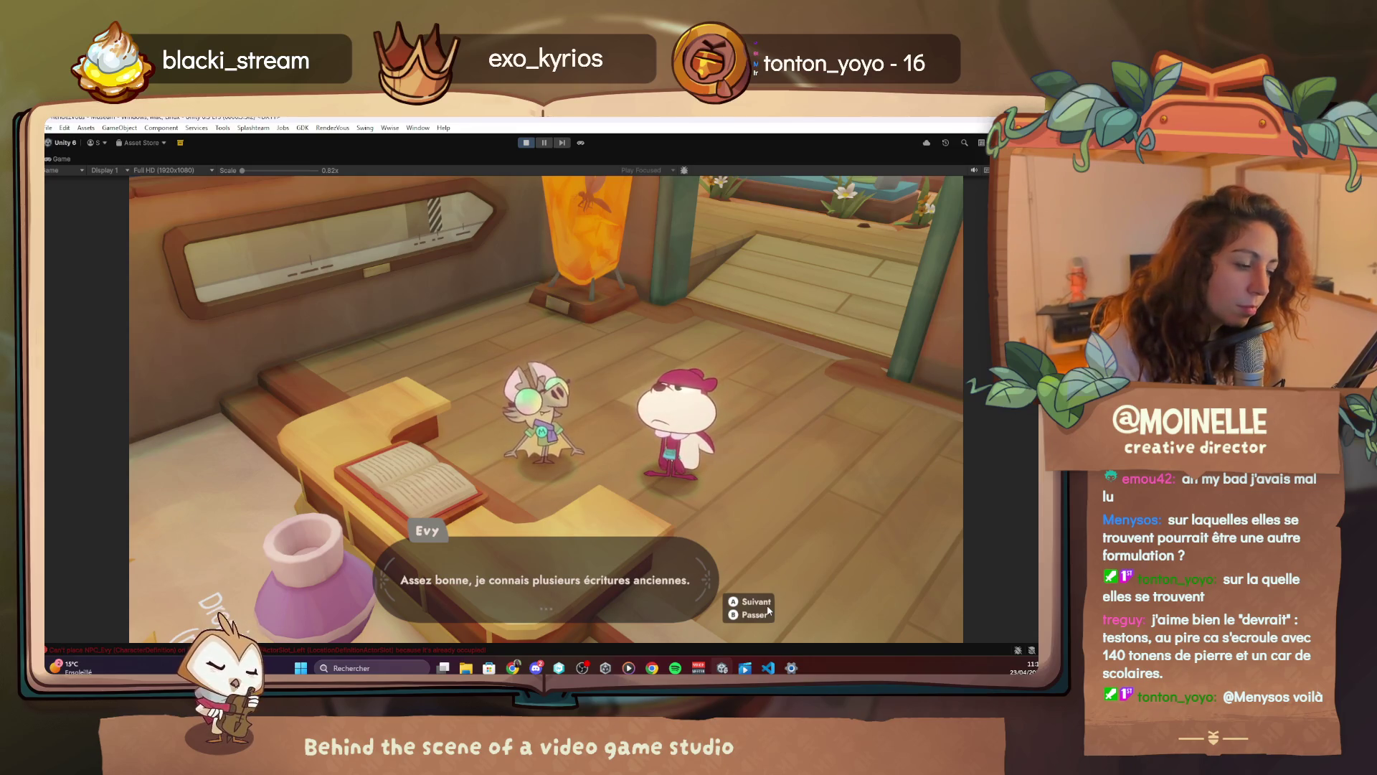
key(space)
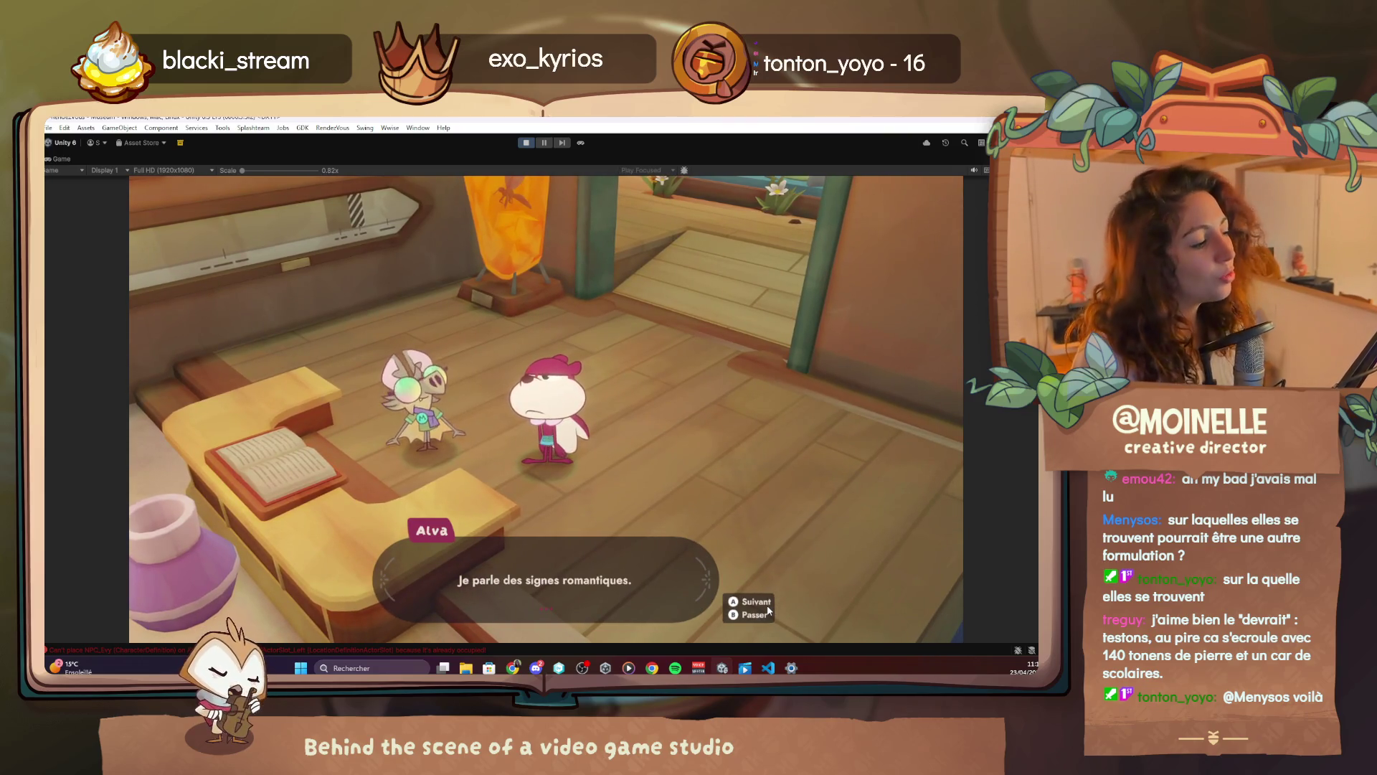
key(space)
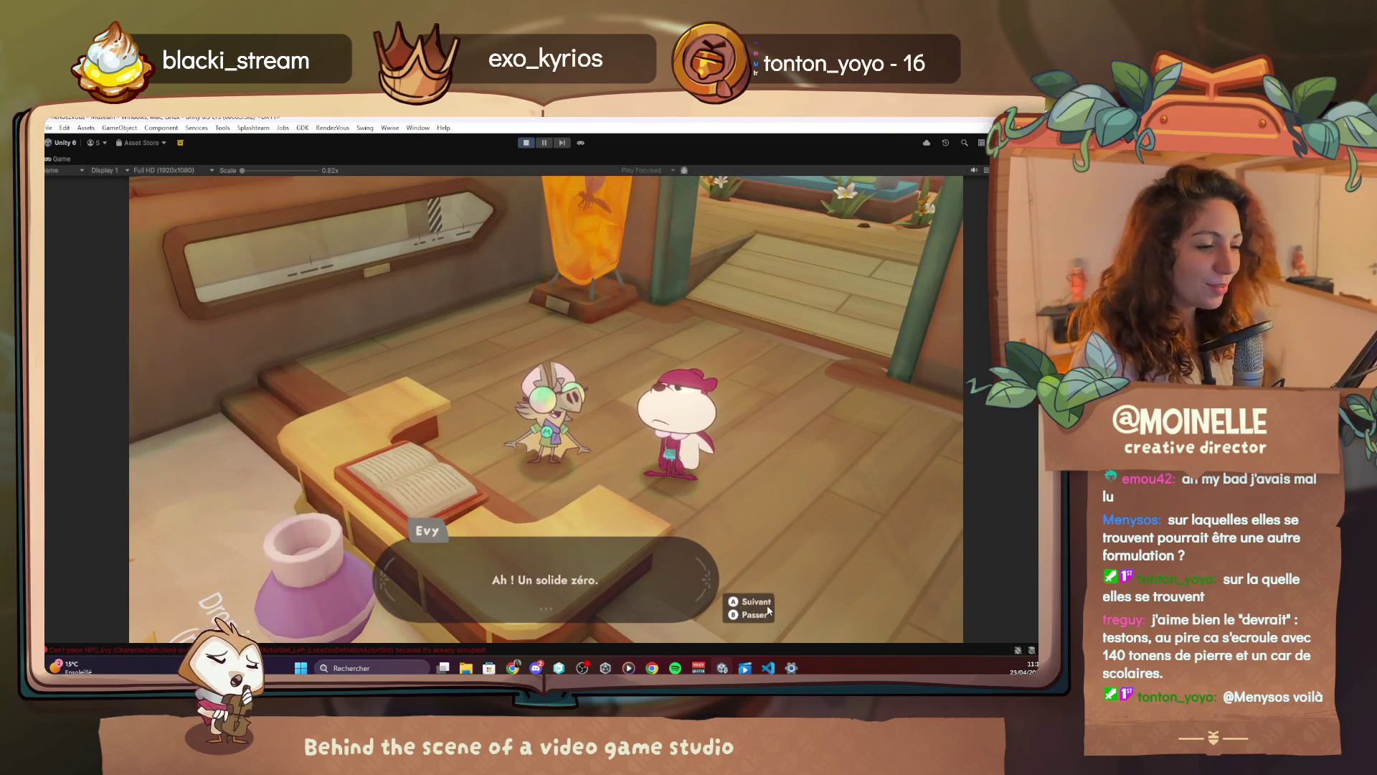
key(space)
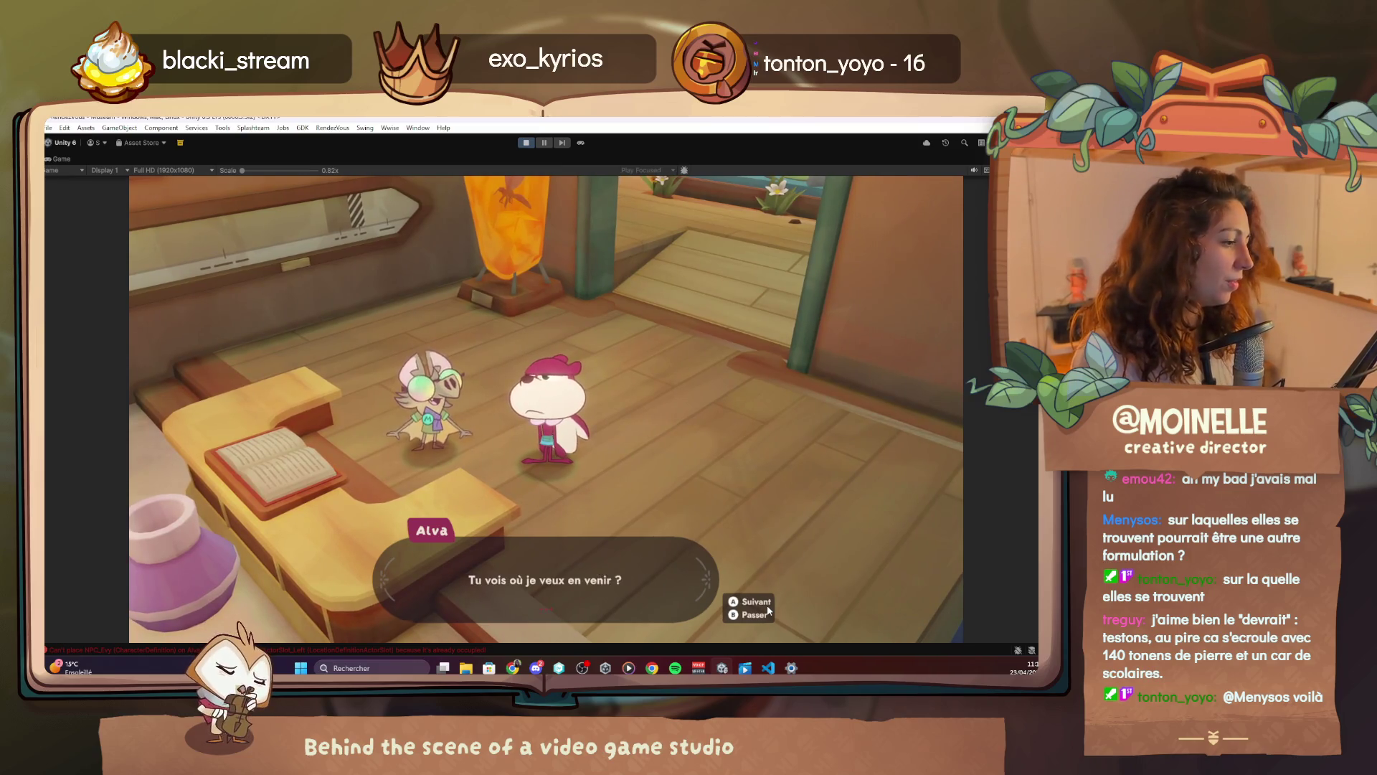
key(space)
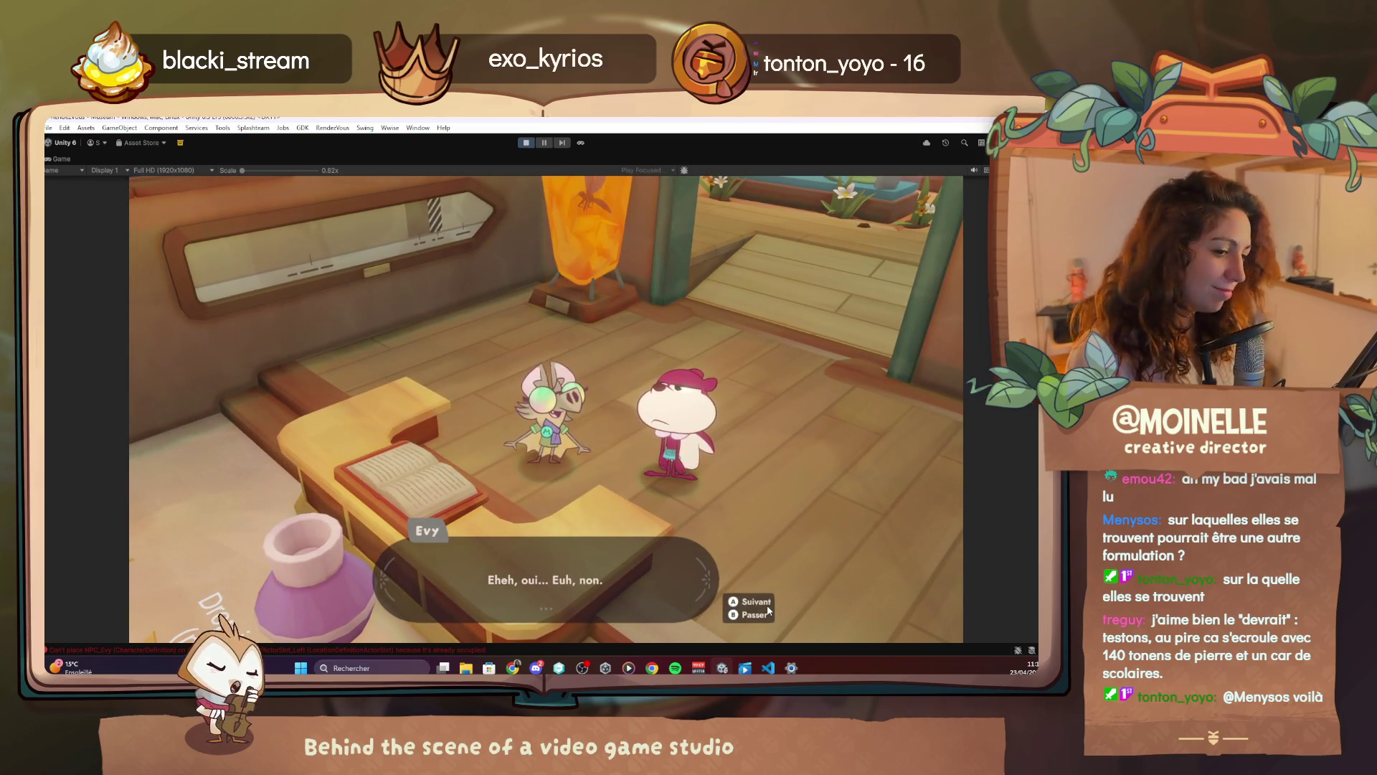
key(space)
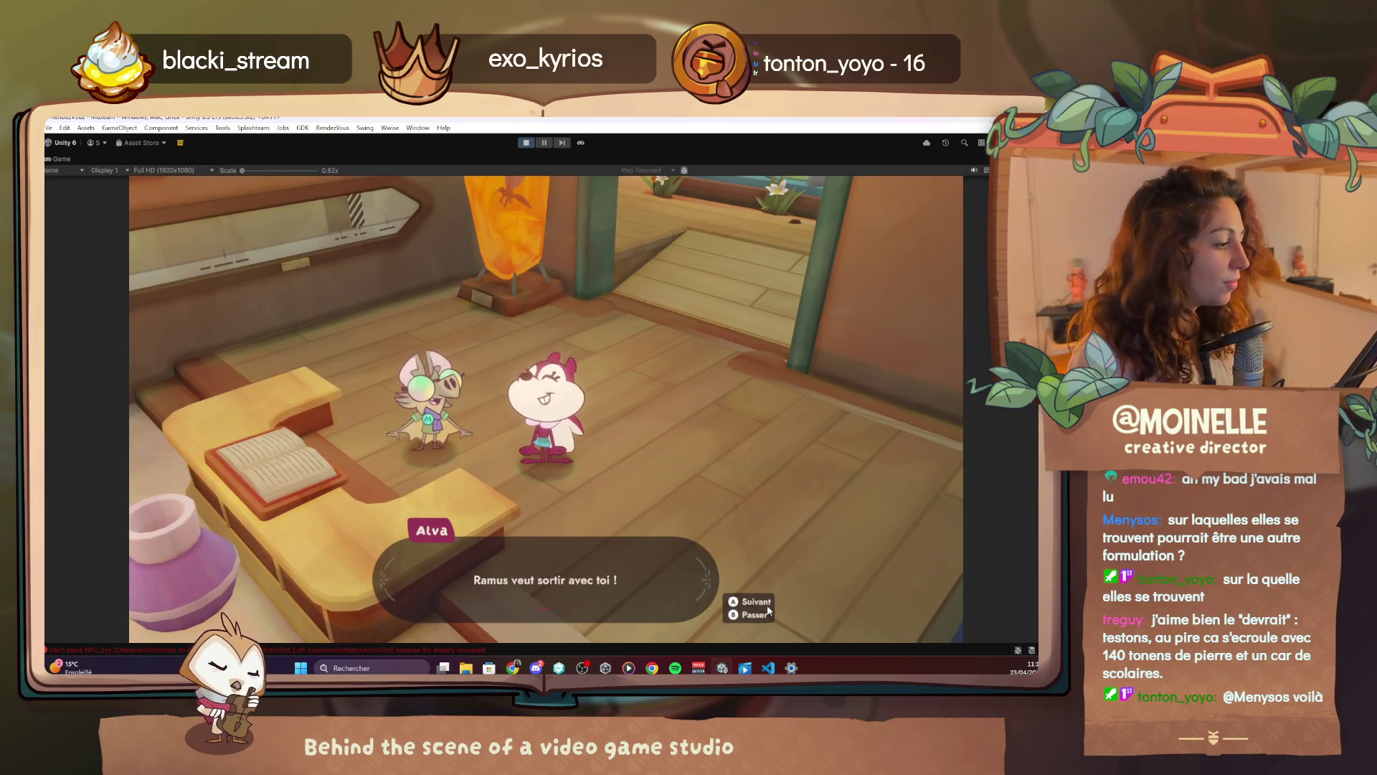
key(space)
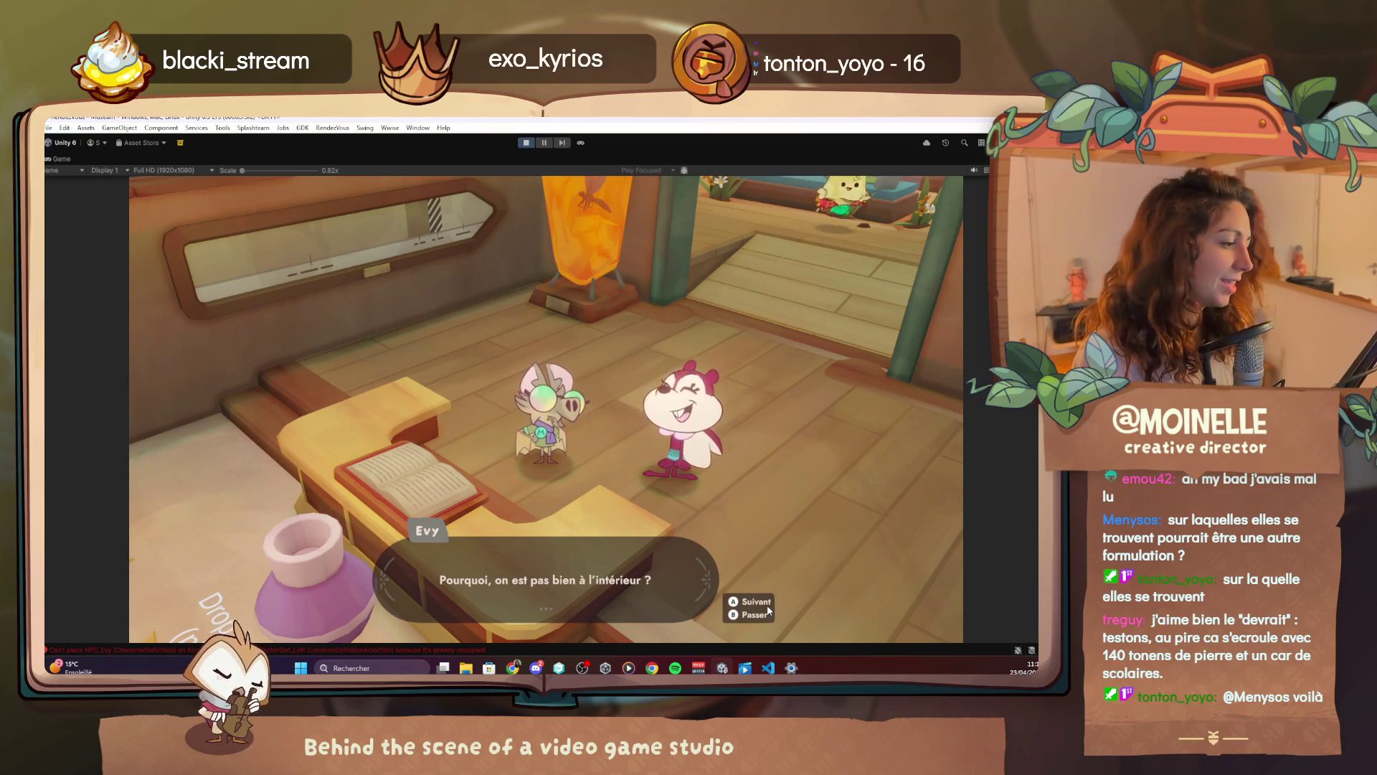
Continue to Alva's final 'Le rouge, c'est la couleur de l'amour…' line and close the dialogue
click(767, 610)
click(767, 610)
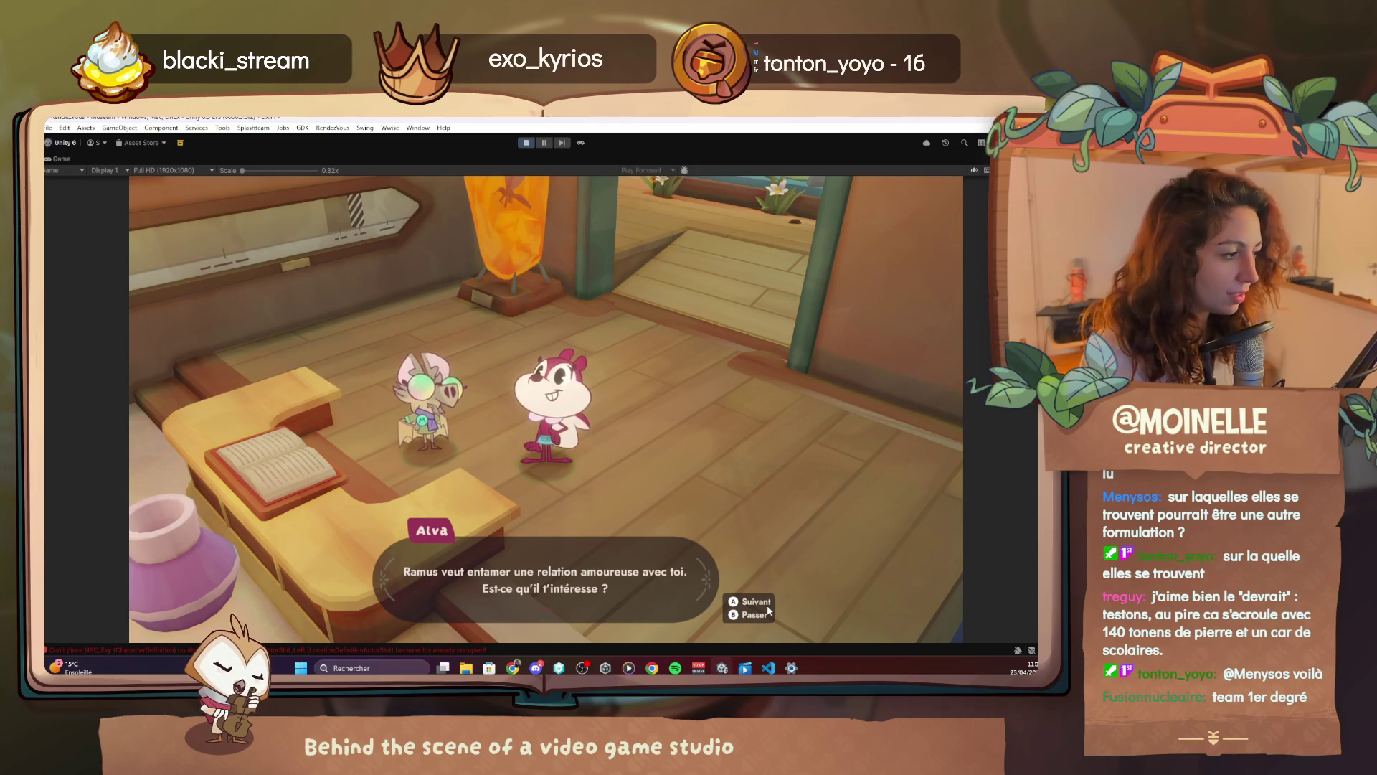
click(768, 610)
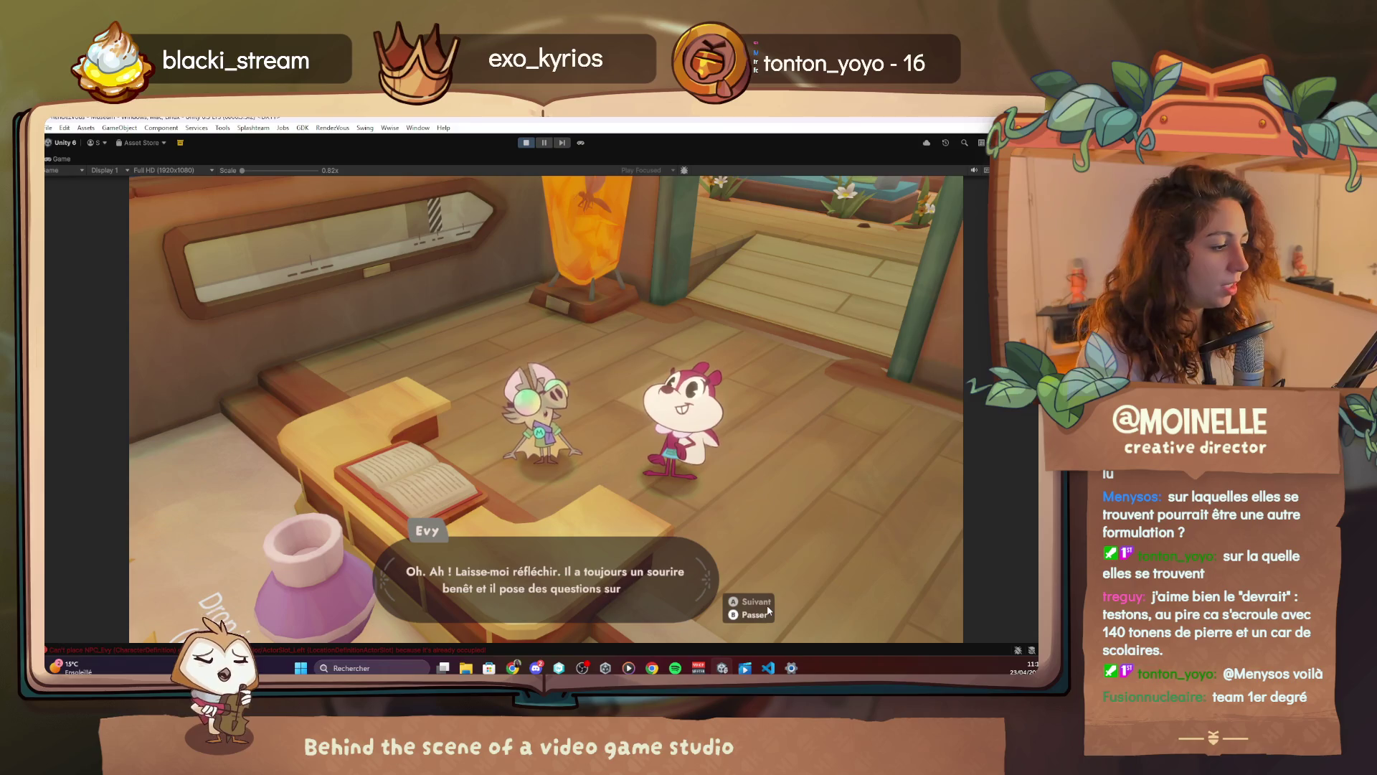
click(767, 611)
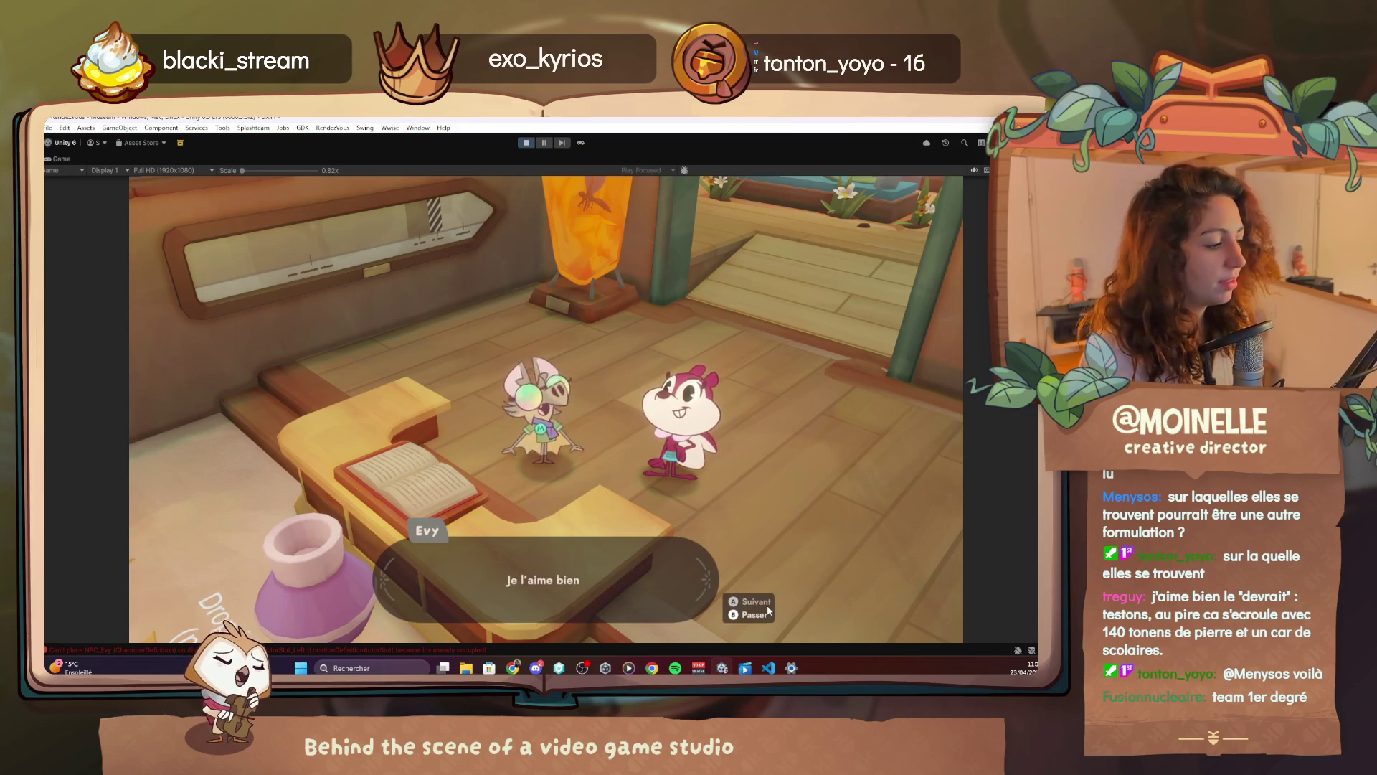
click(768, 611)
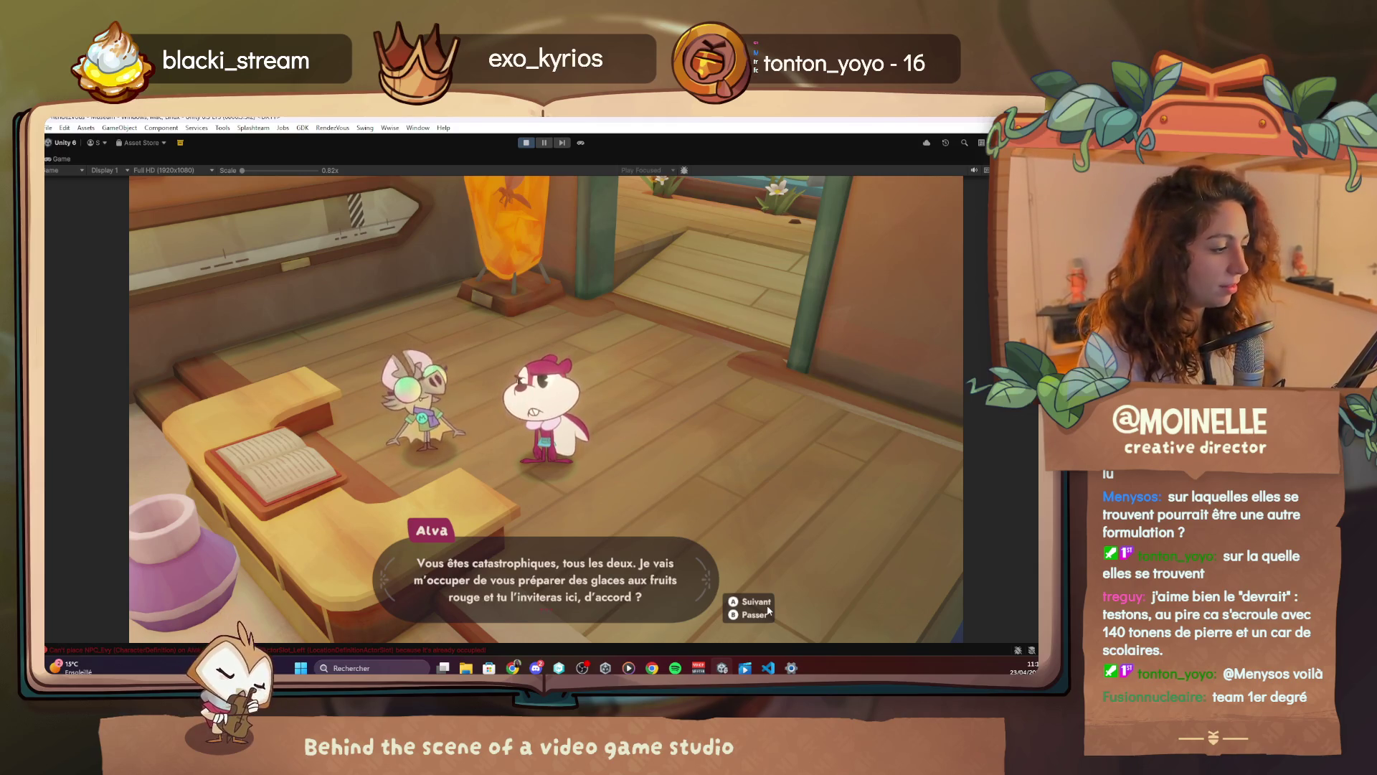
click(767, 611)
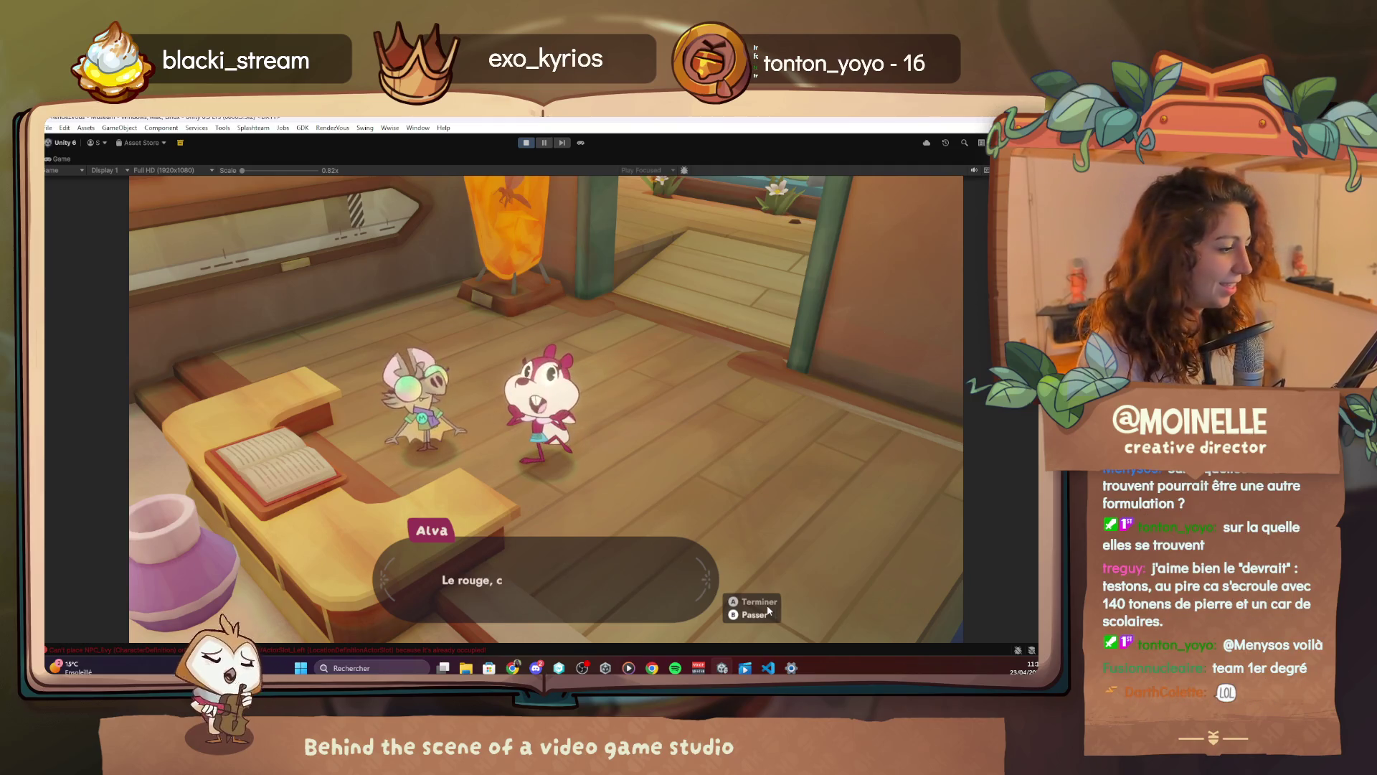
click(768, 610)
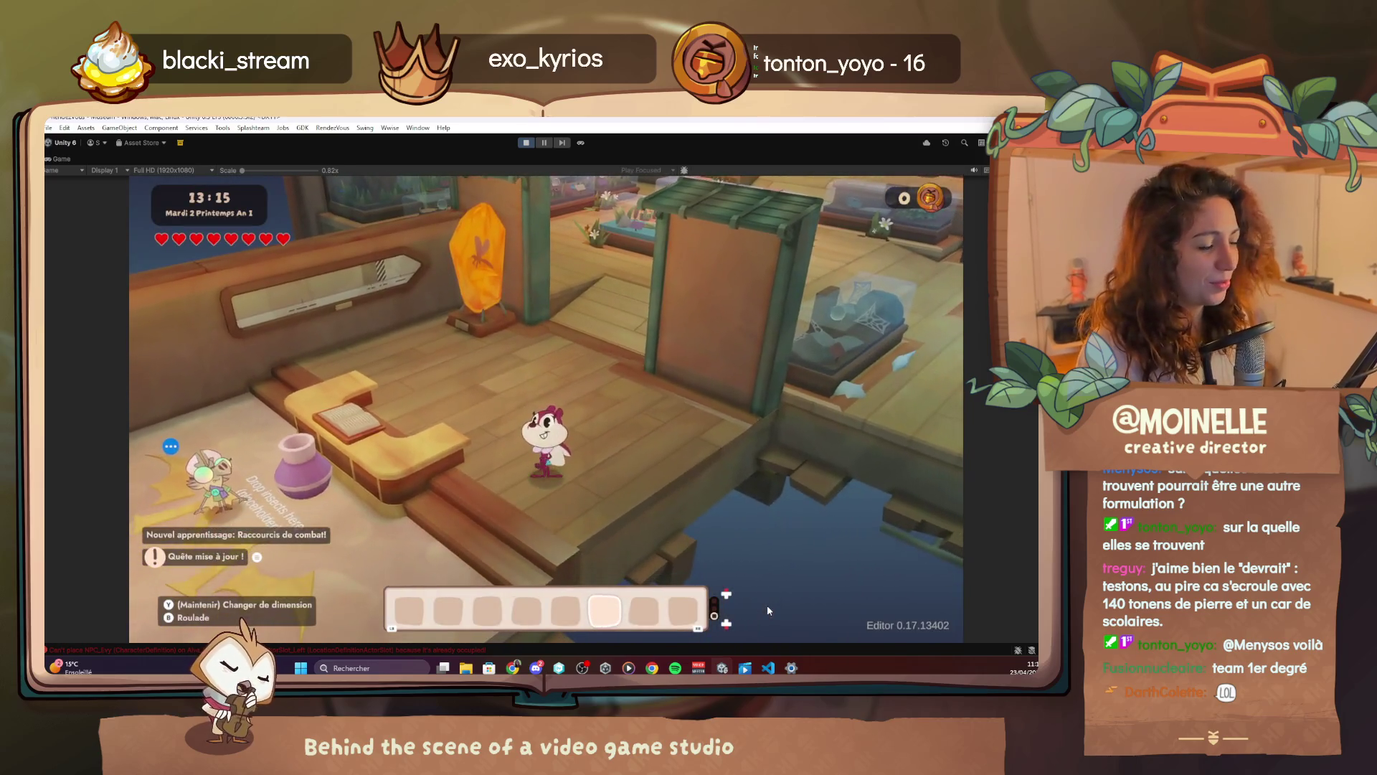
In the Debug Menu's Cheat tab, filter for 'ice' and add 10 Strawberry_Ice_Cream
key(F1)
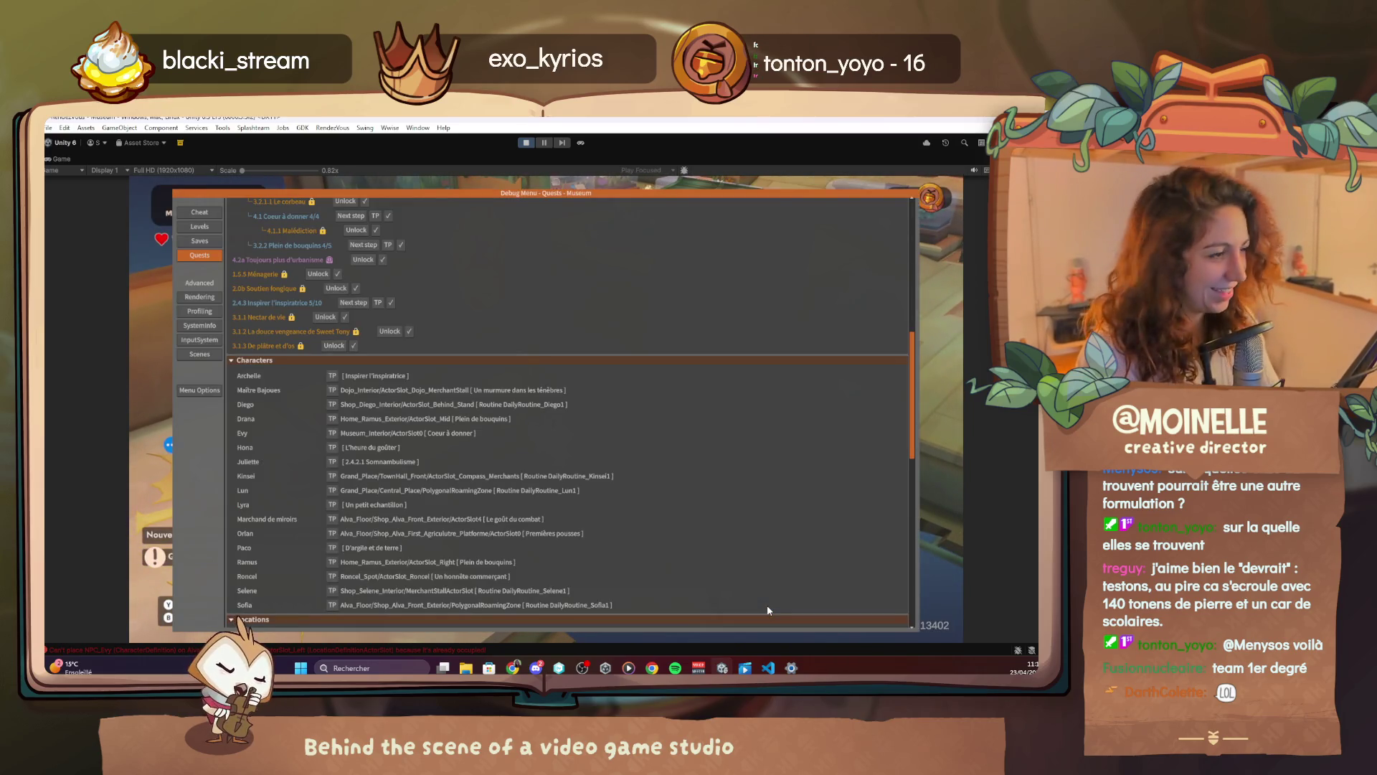
click(214, 215)
click(357, 441)
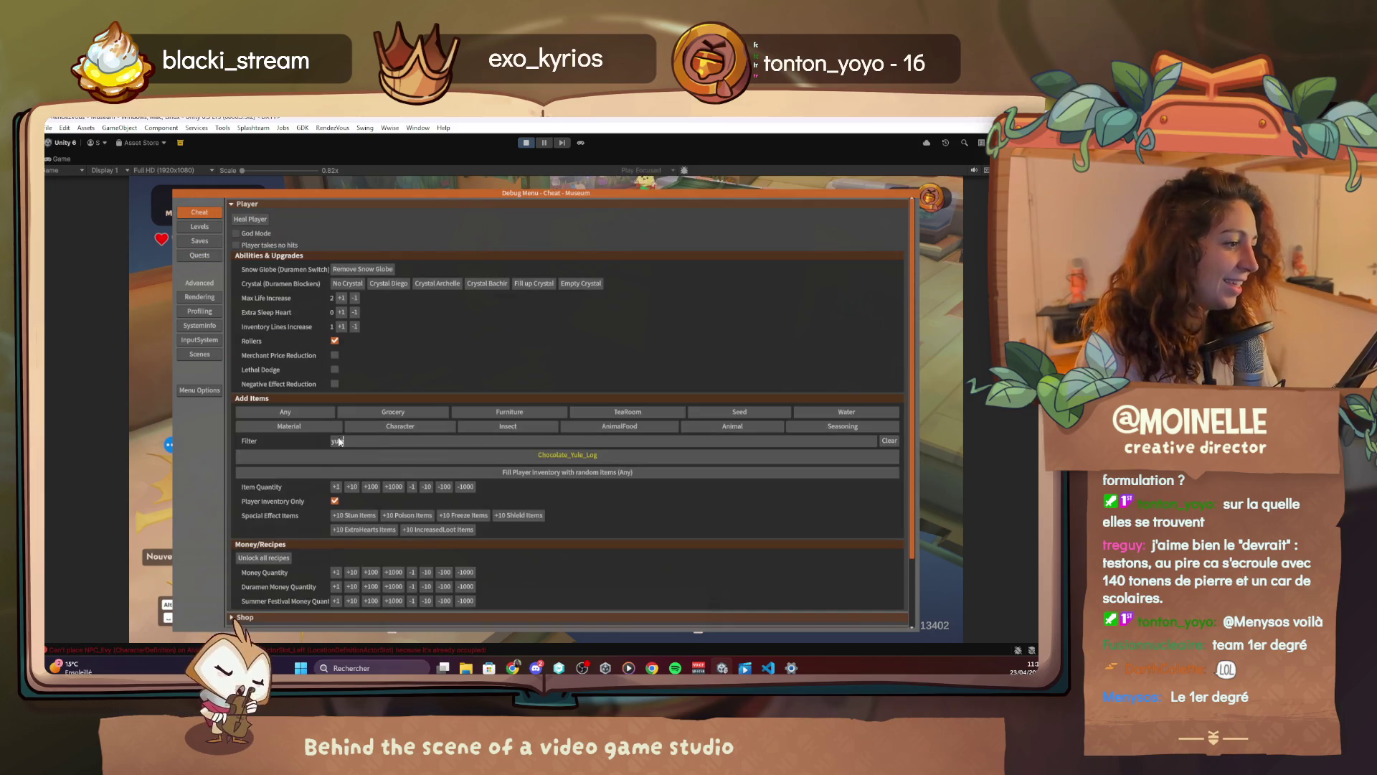
text(red)
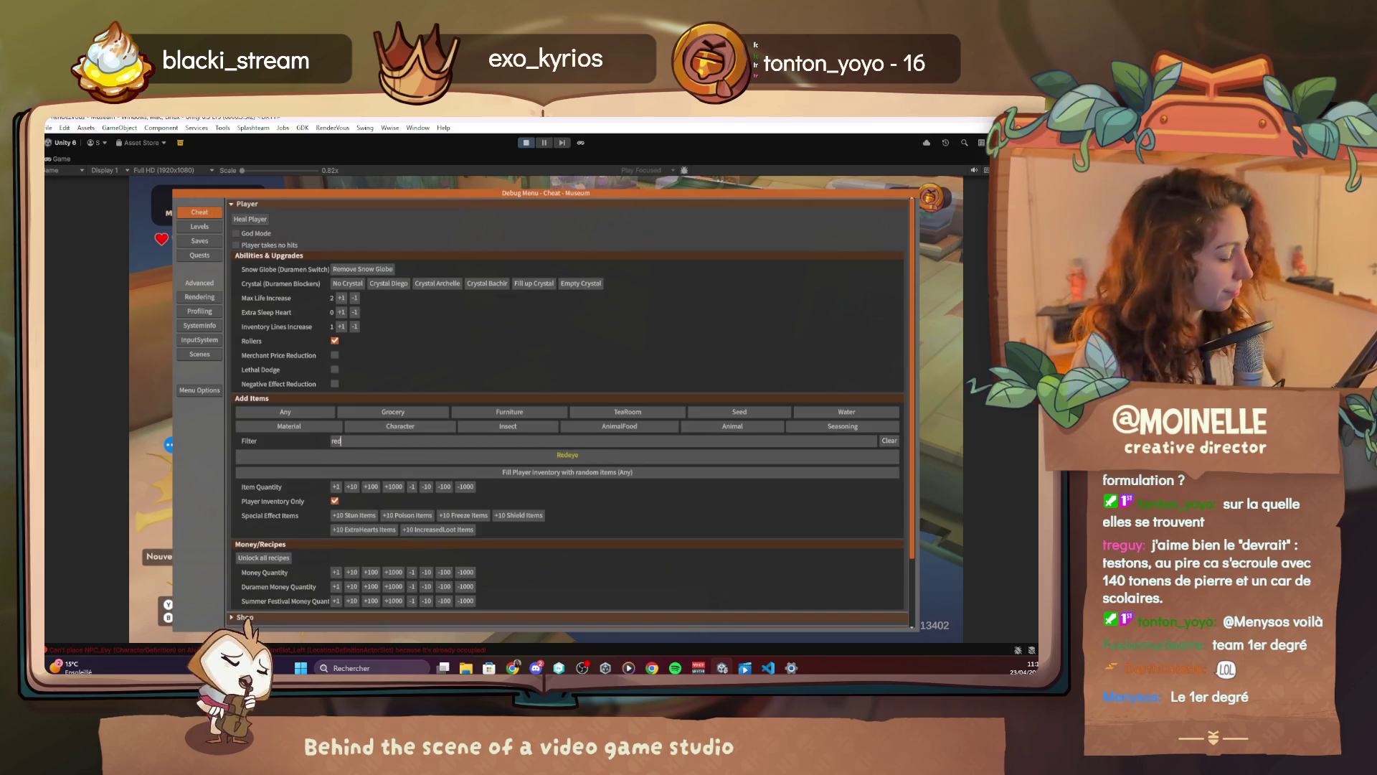
click(510, 456)
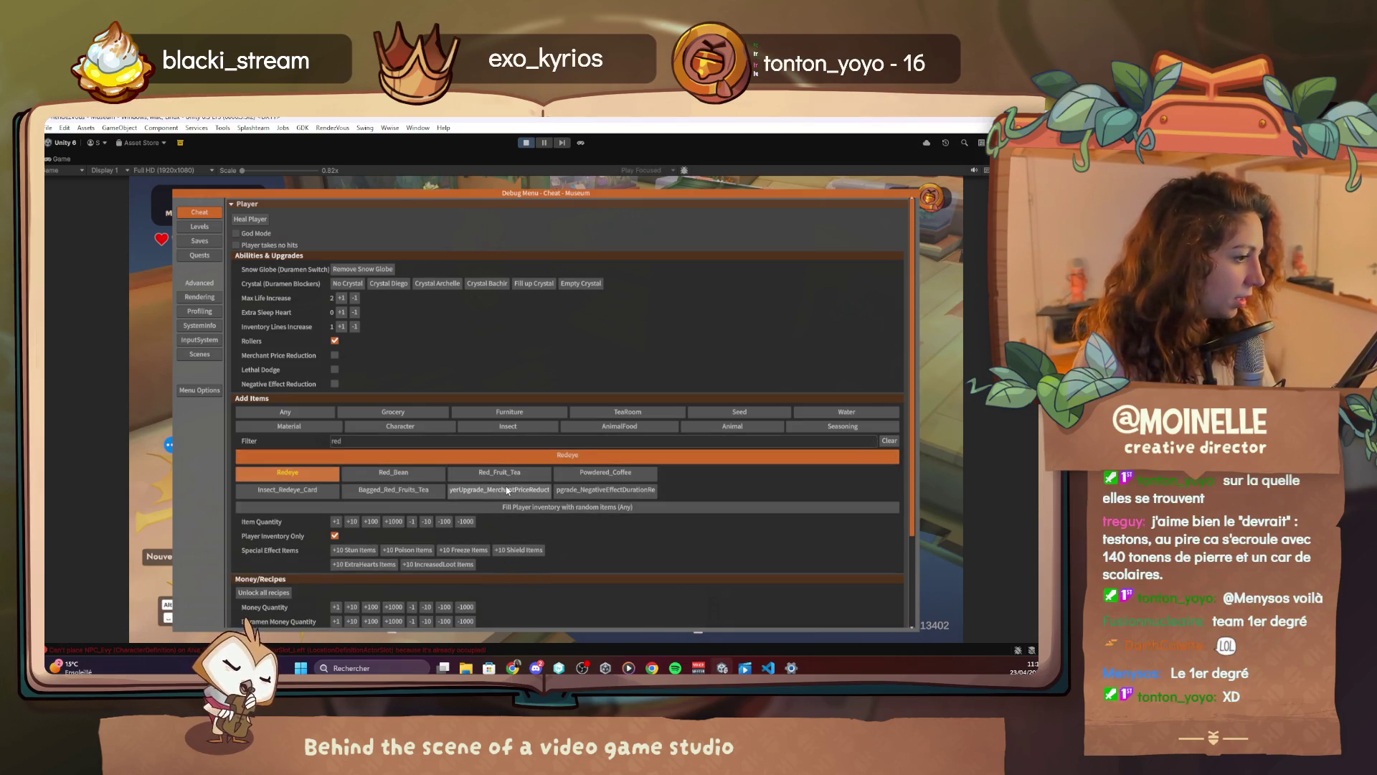
click(614, 442)
text(ice)
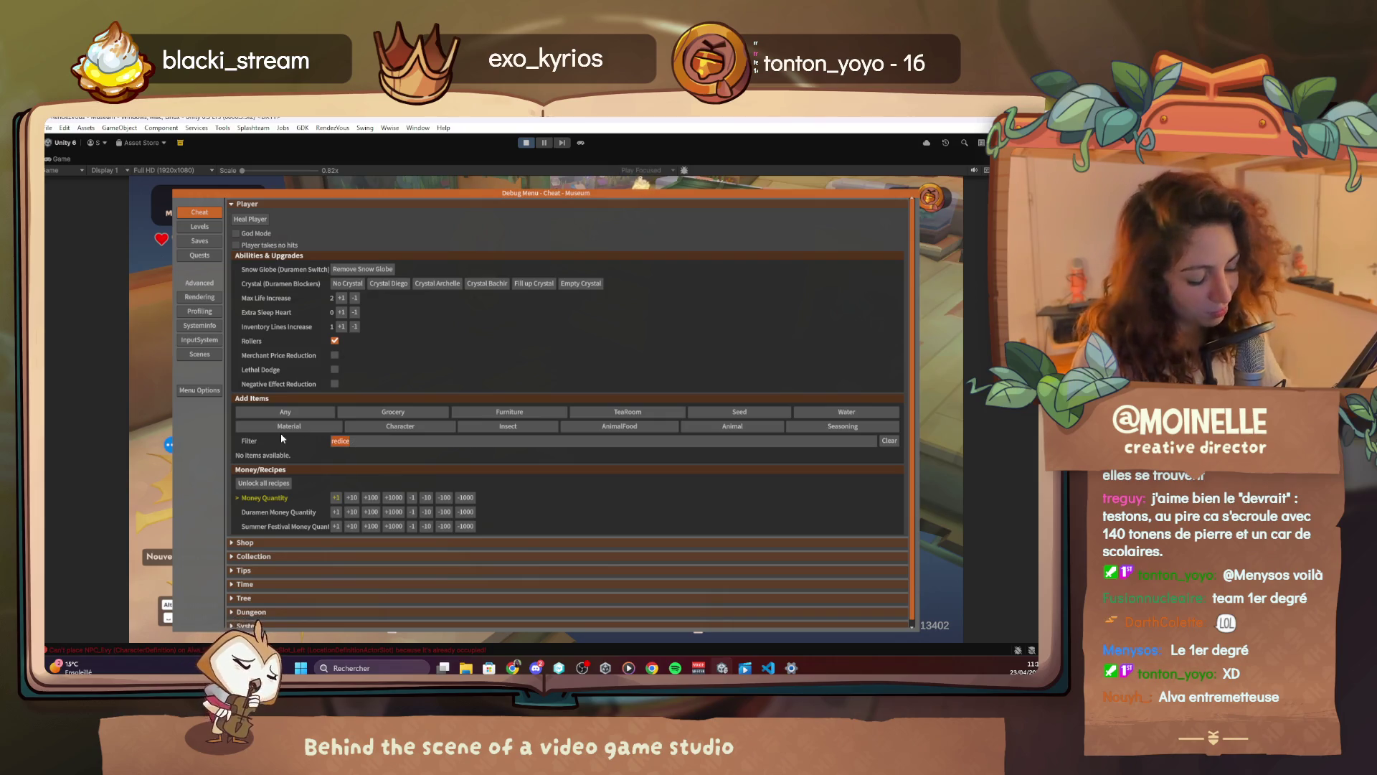
key(BackSpace)
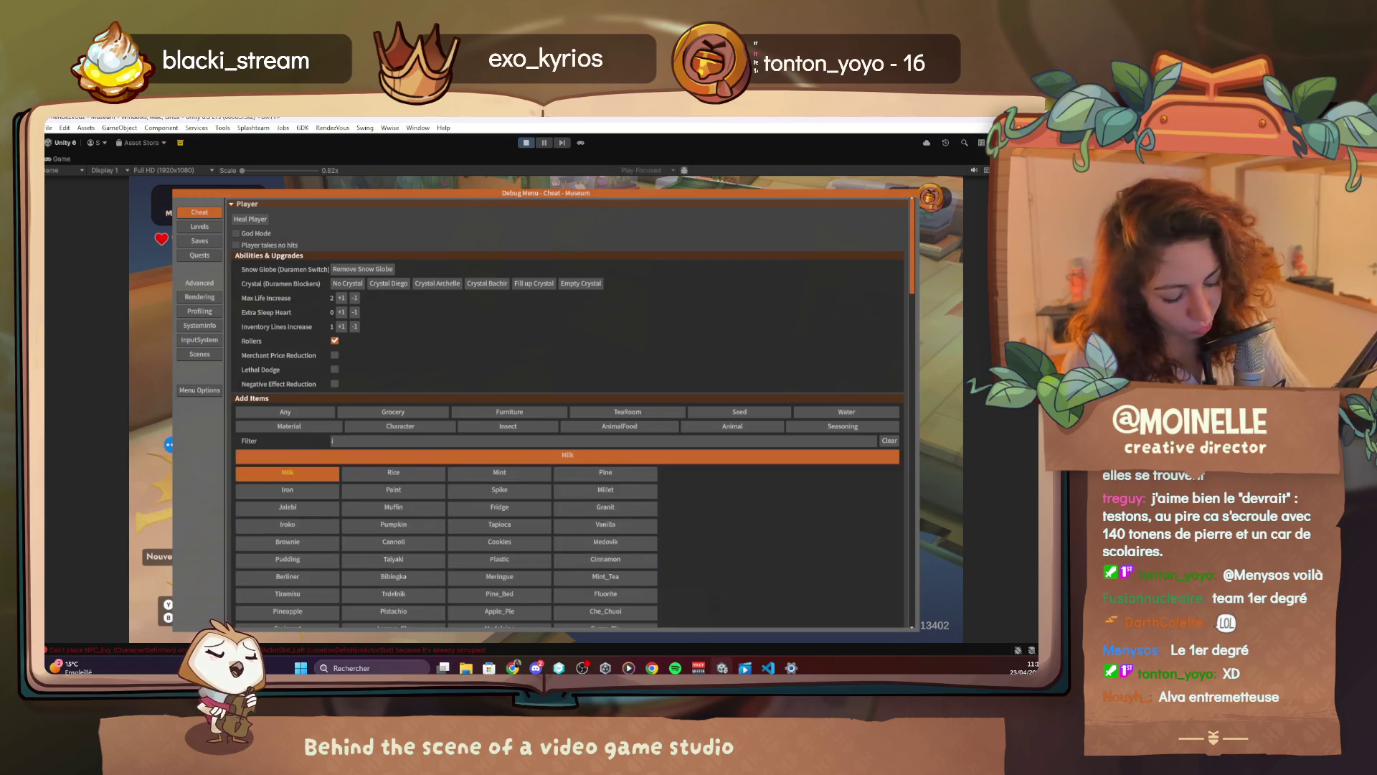
text(ice)
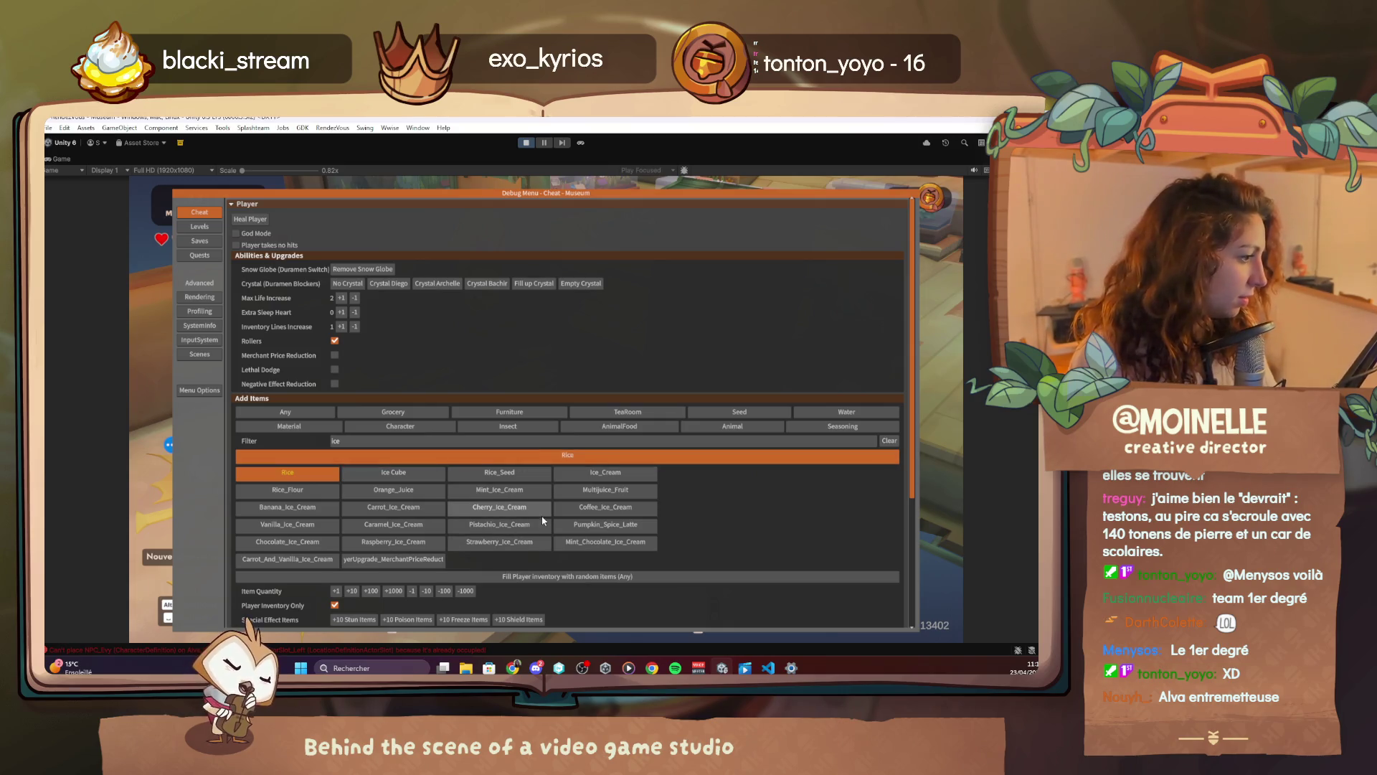
click(534, 542)
click(353, 488)
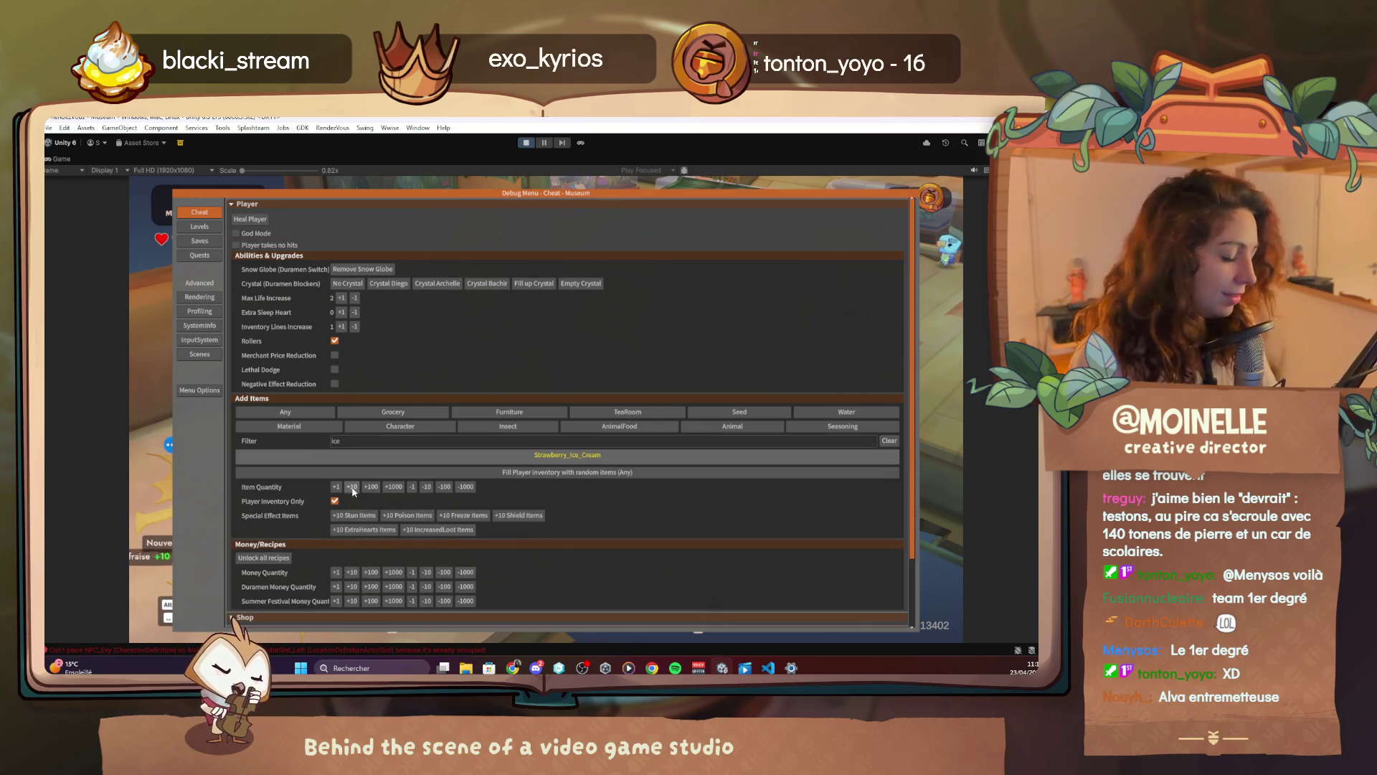
key(Escape)
Give Evy two strawberry ice creams and play on until she accepts the donation
key(a)
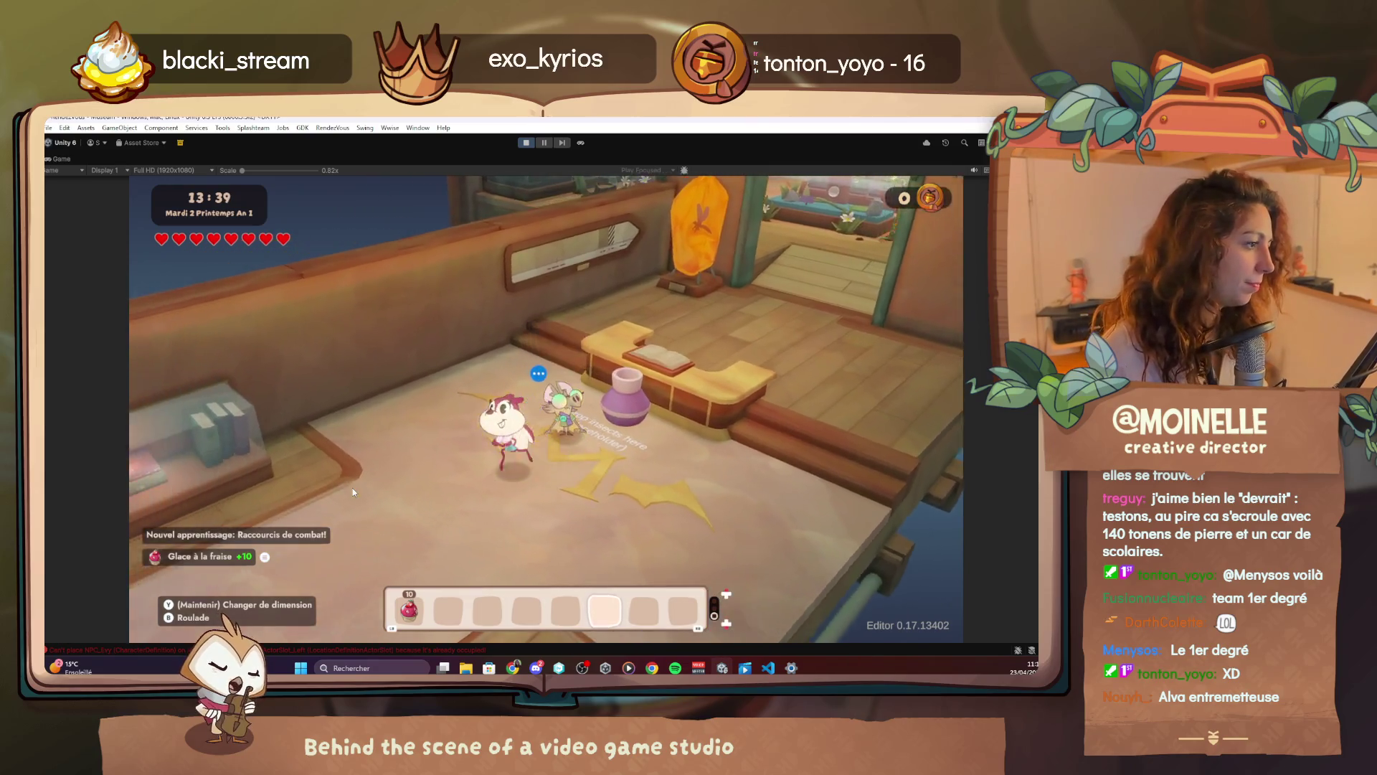
key(Return)
key(Down)
key(Down)
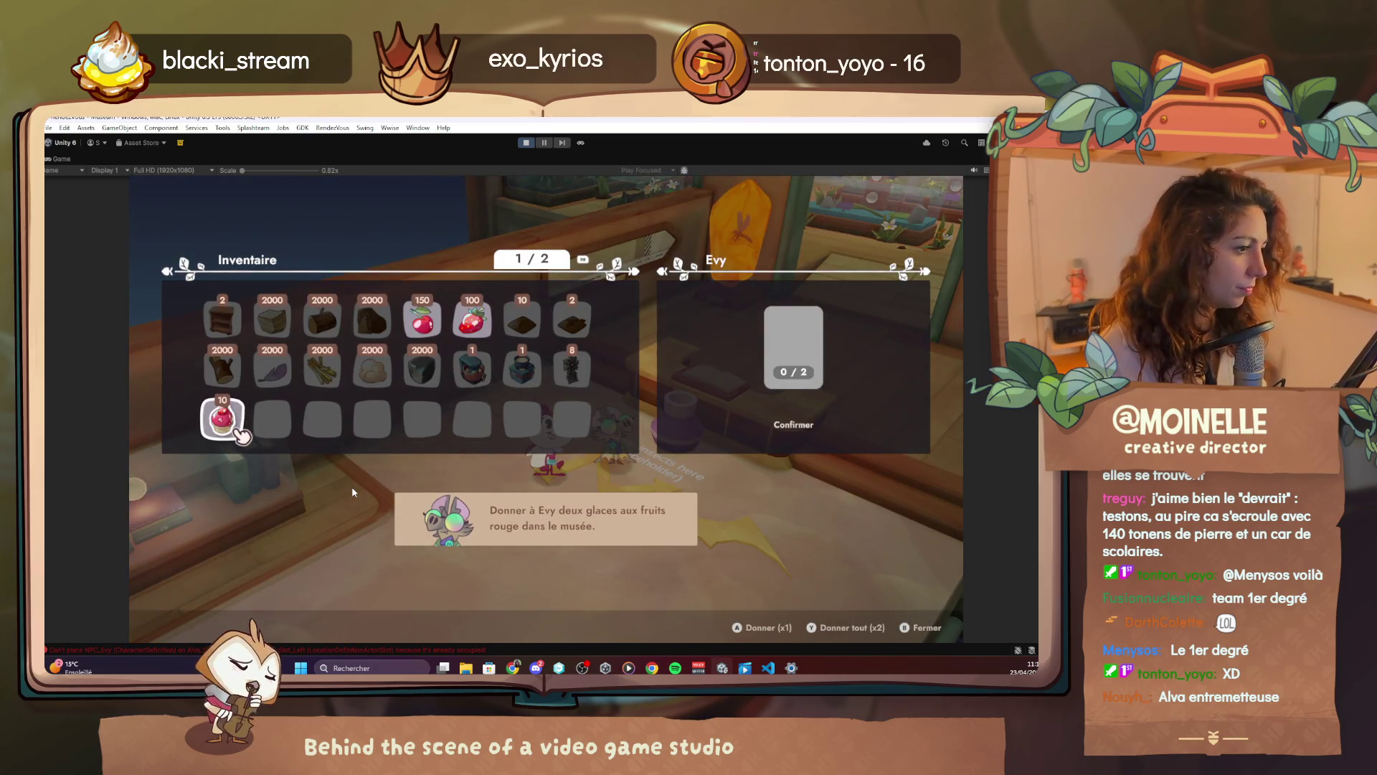
key(y)
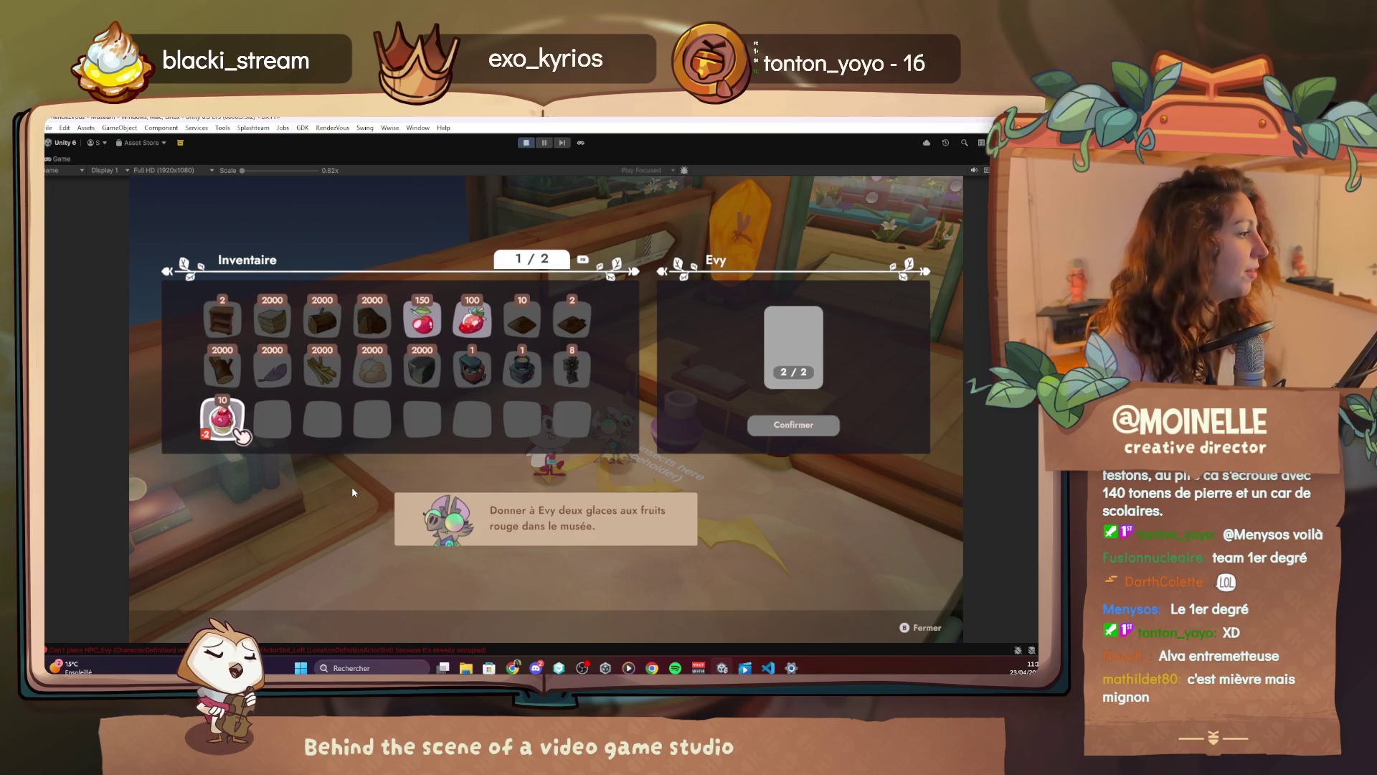
key(Right)
key(Right)
key(Right)
key(Right)
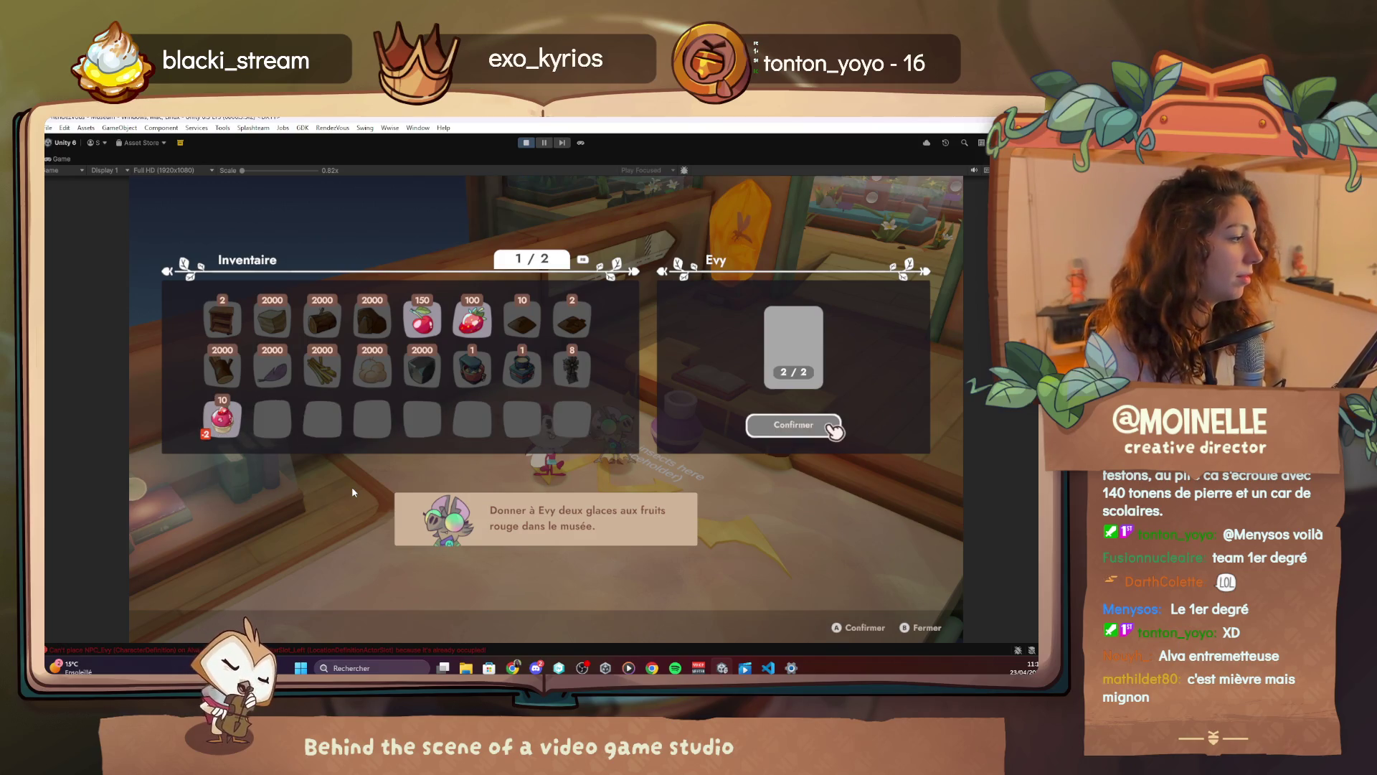
key(Return)
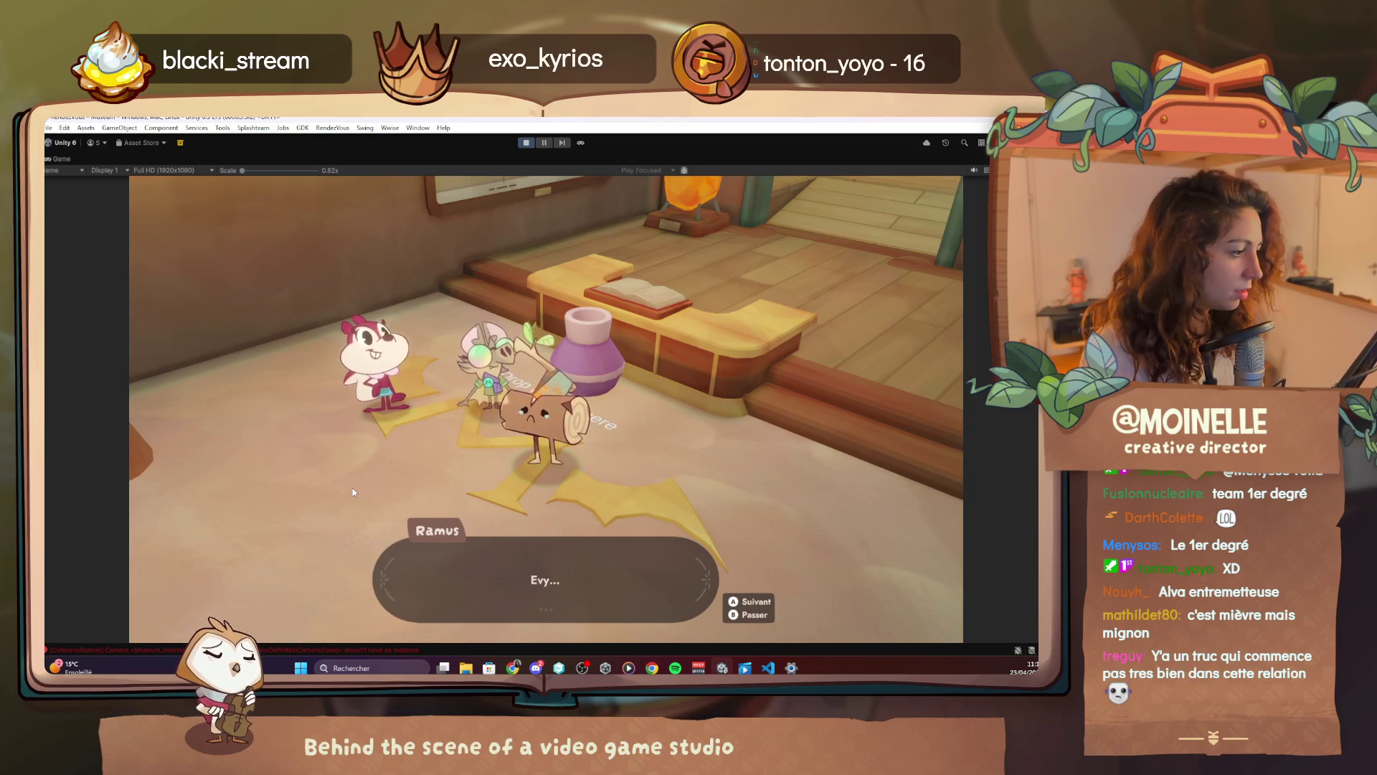
key(space)
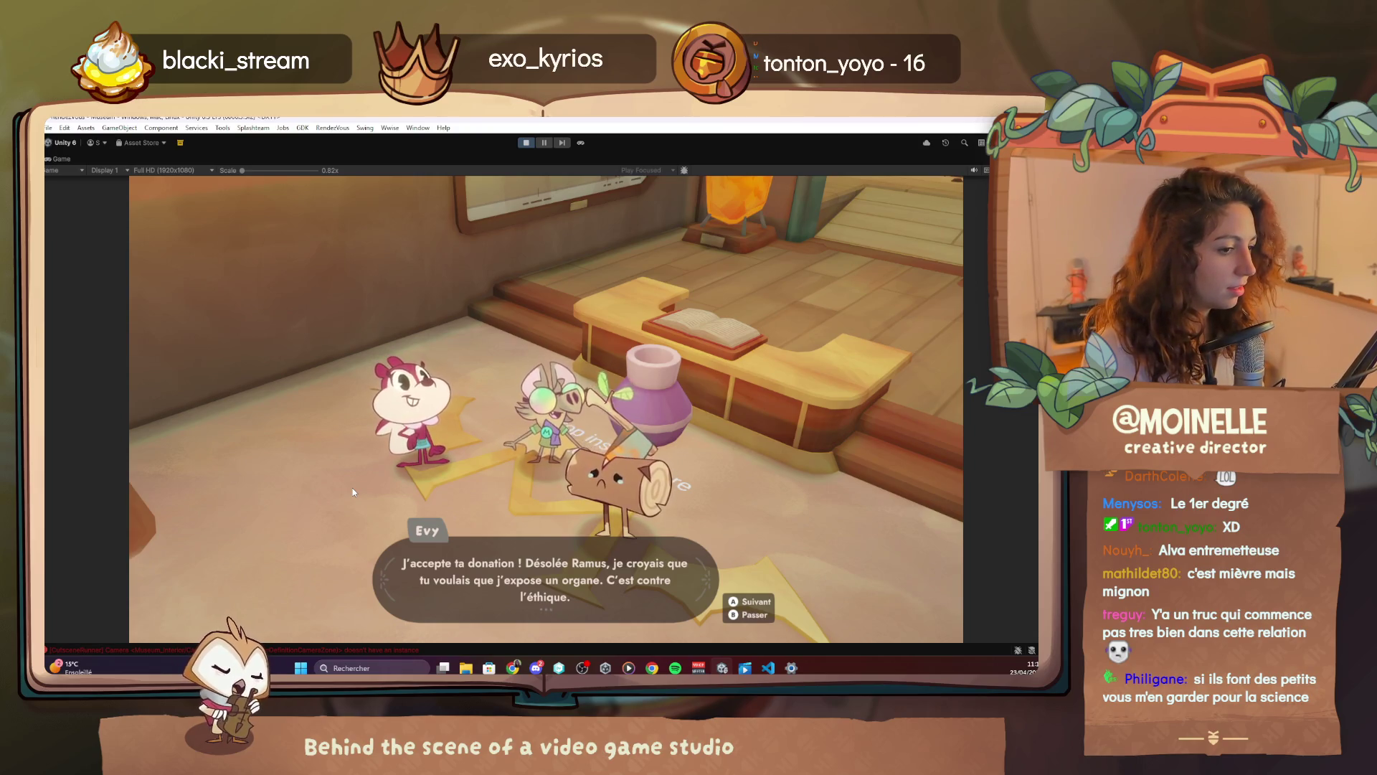
key(space)
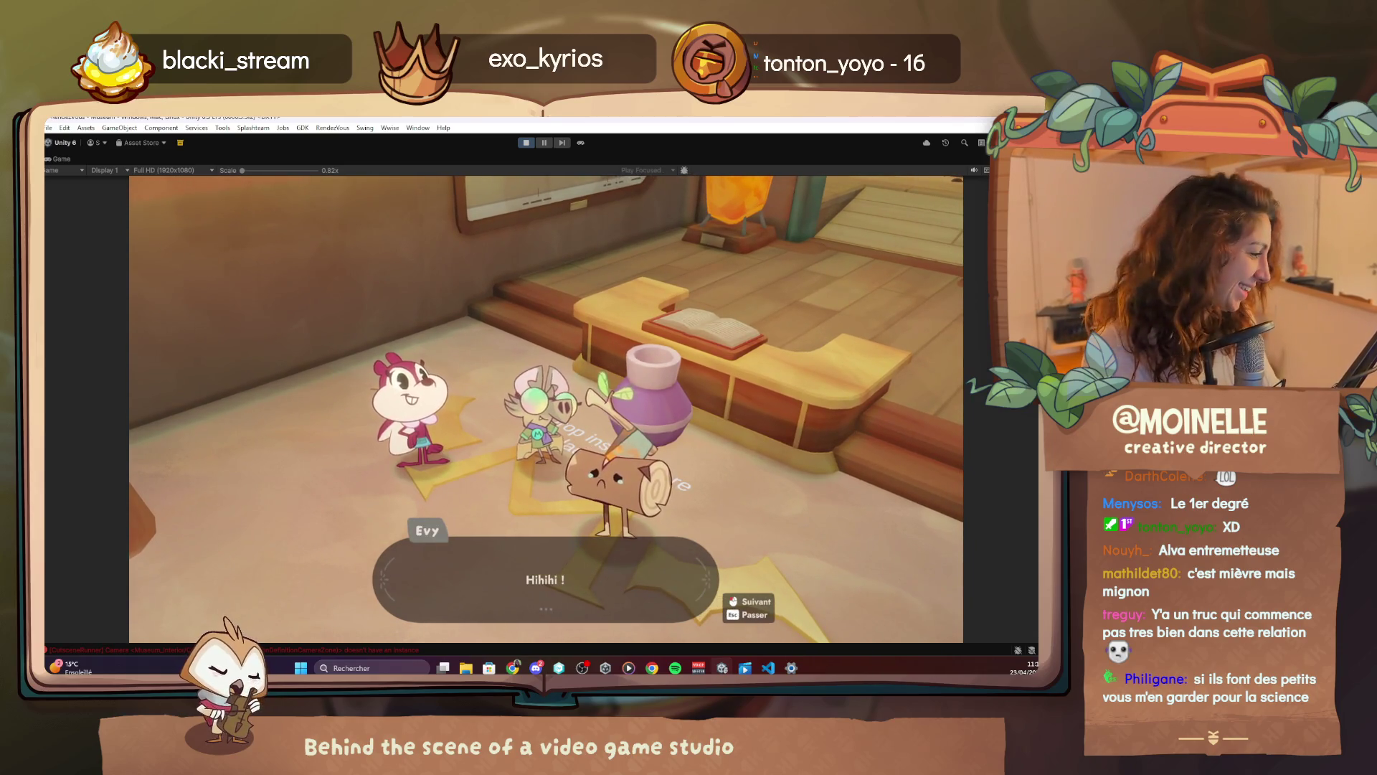
In 4.1 Coeur à donner.quest, apply the sad style to Ramus's 'Oh ! Evy…'
click(767, 668)
scroll(502, 358, down, 5)
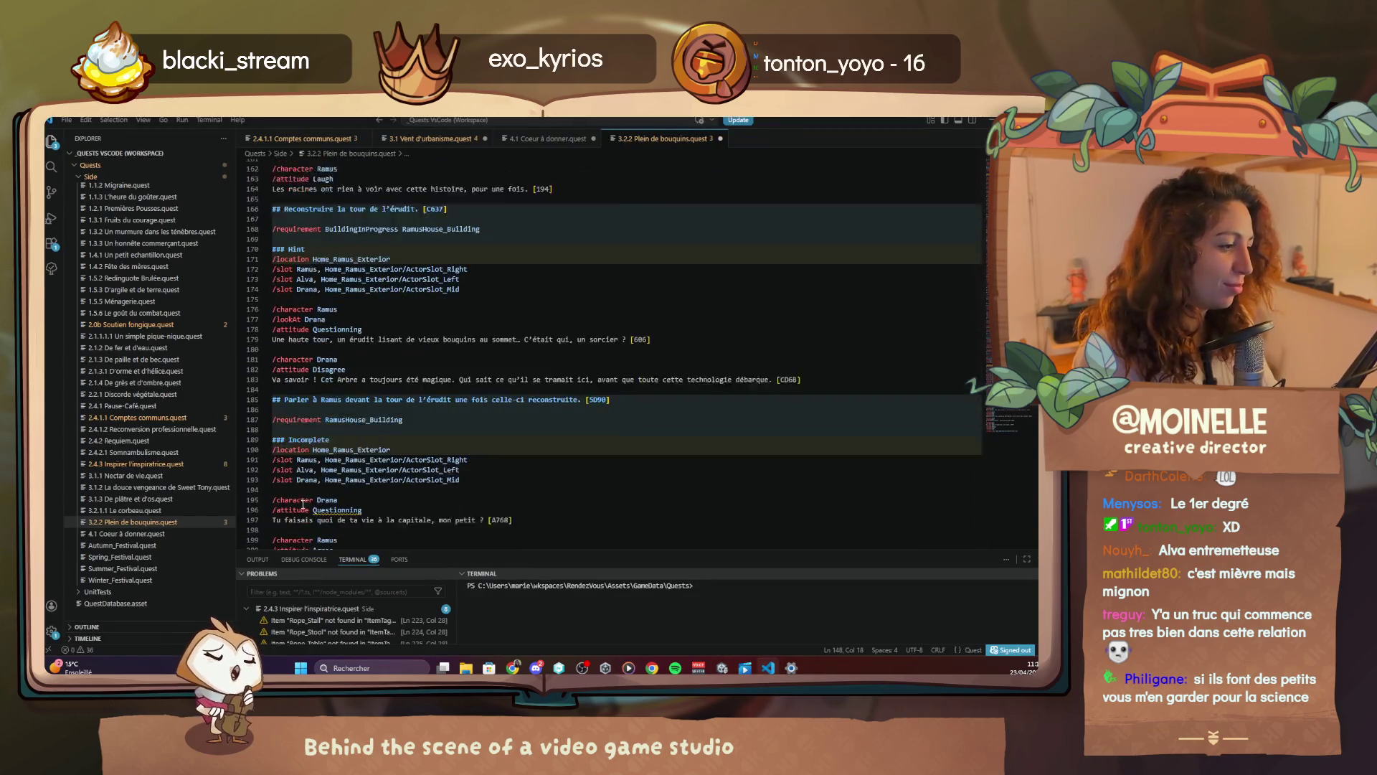
scroll(303, 505, down, 10)
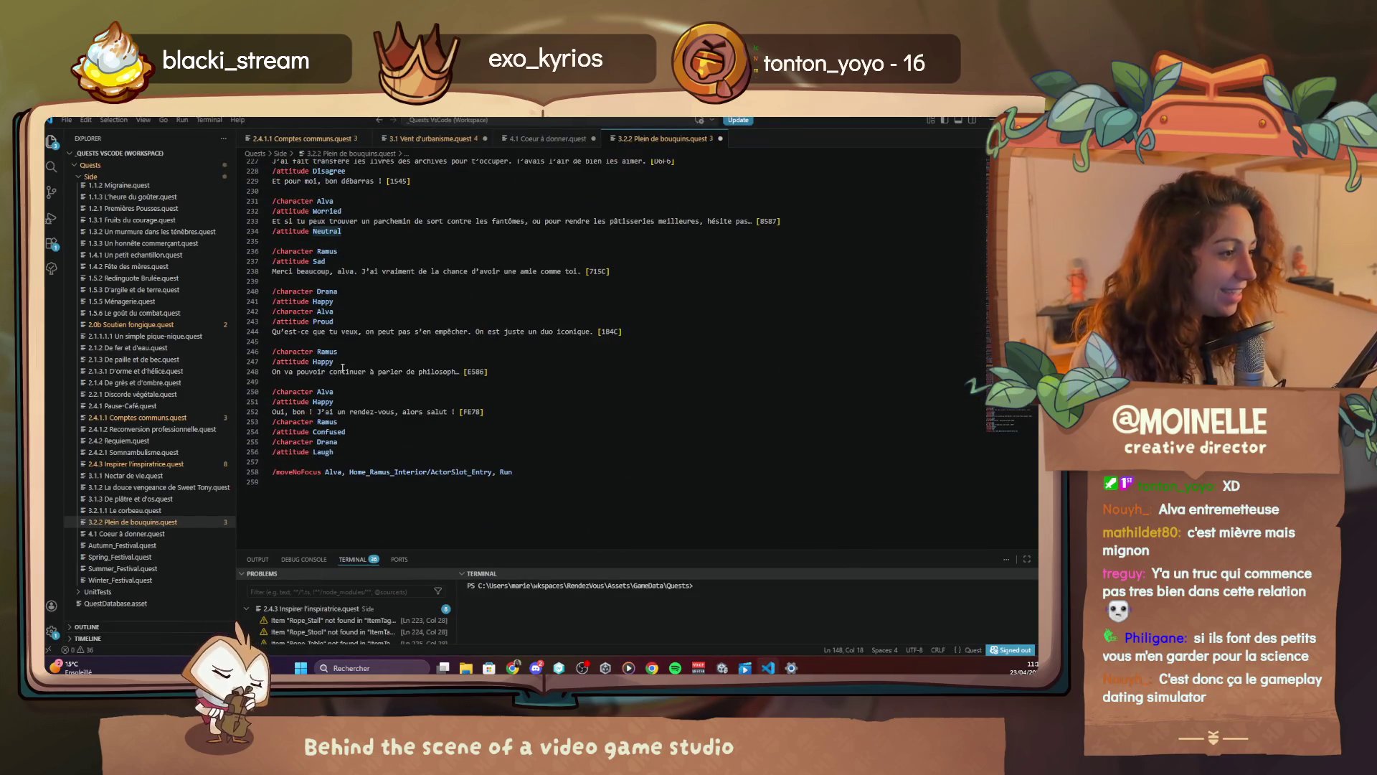
scroll(337, 339, up, 2)
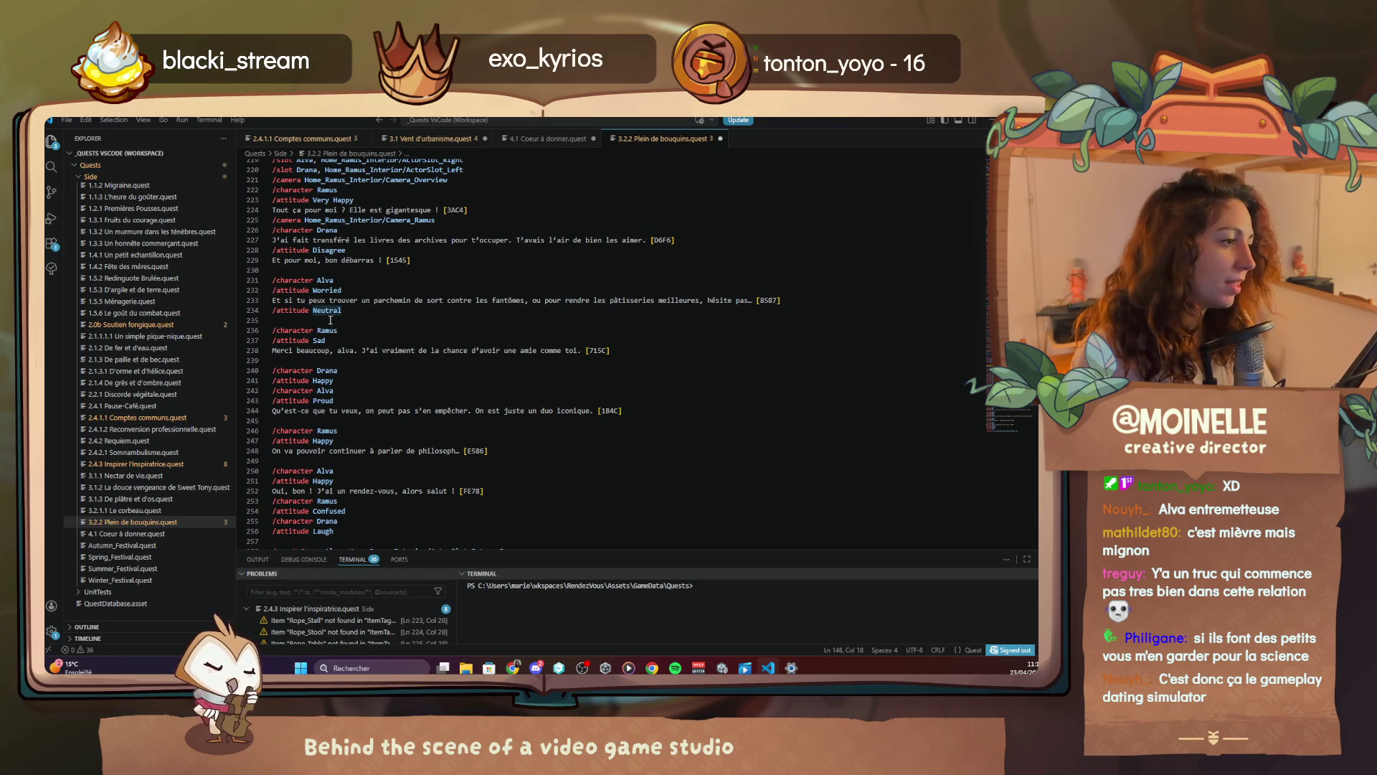
click(150, 534)
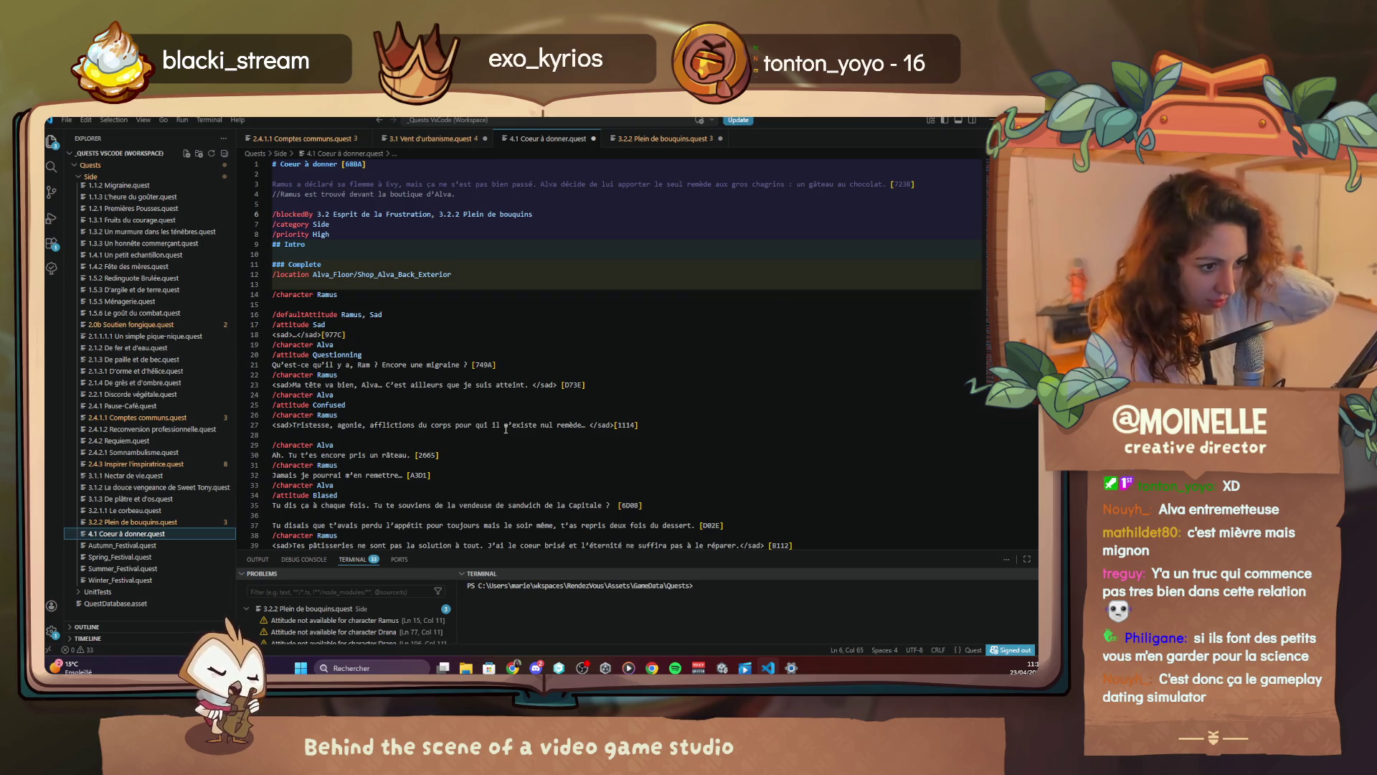
scroll(505, 428, down, 20)
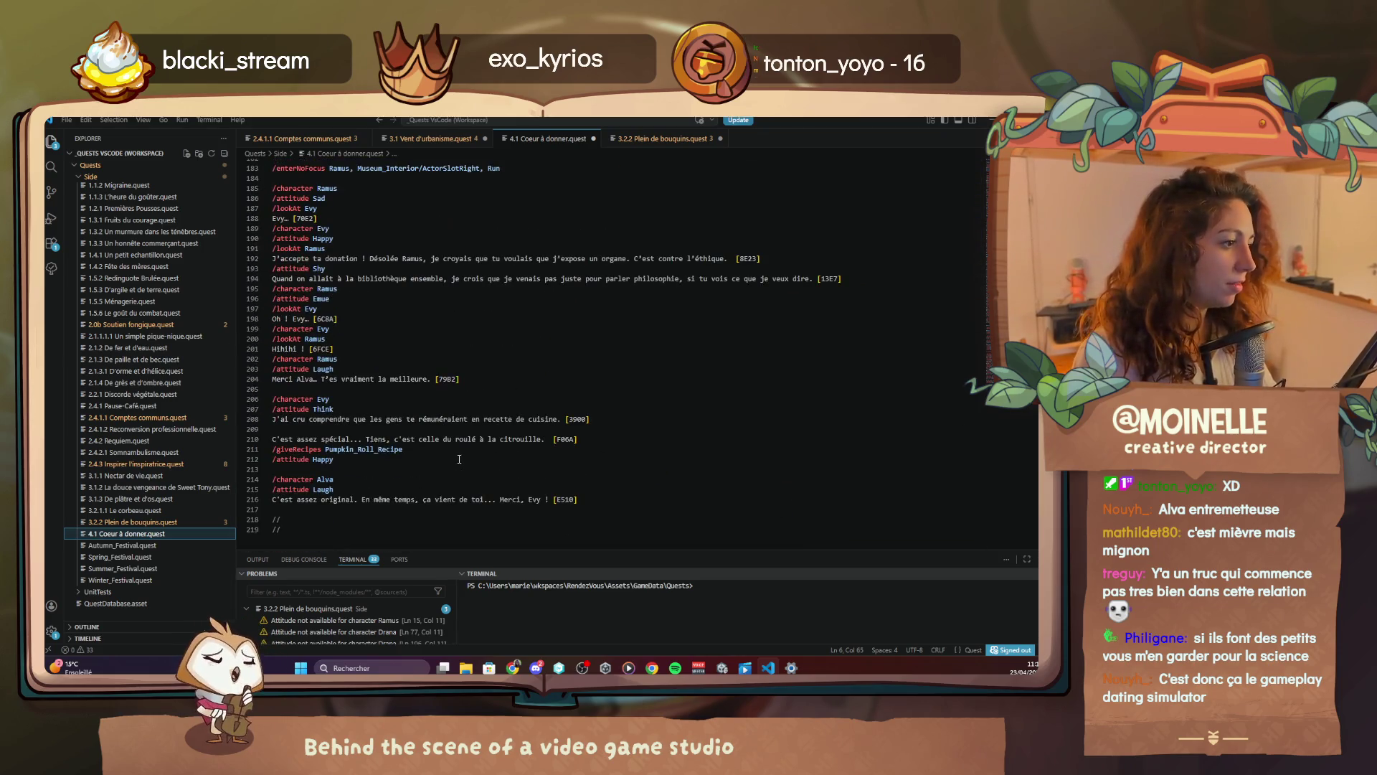
drag(303, 349, 293, 349)
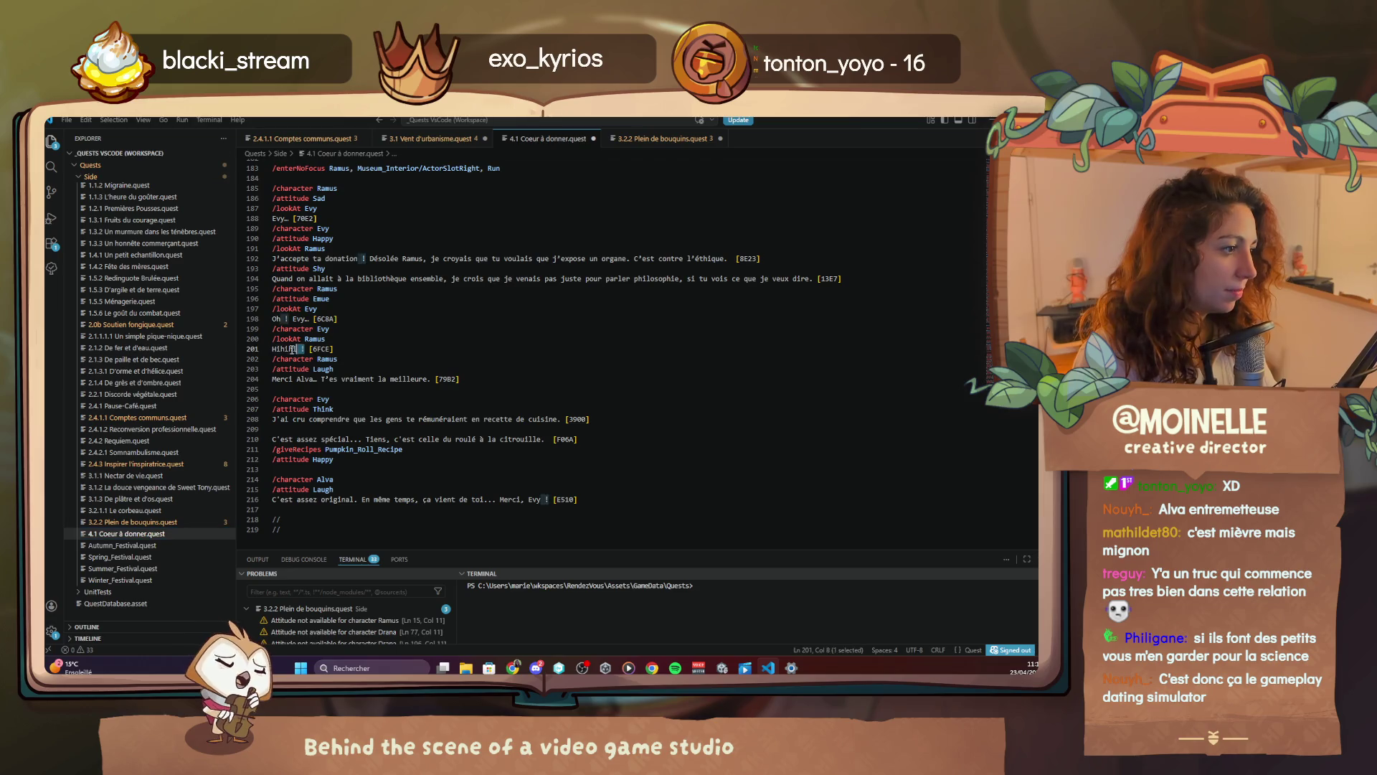
right_click(286, 325)
click(330, 334)
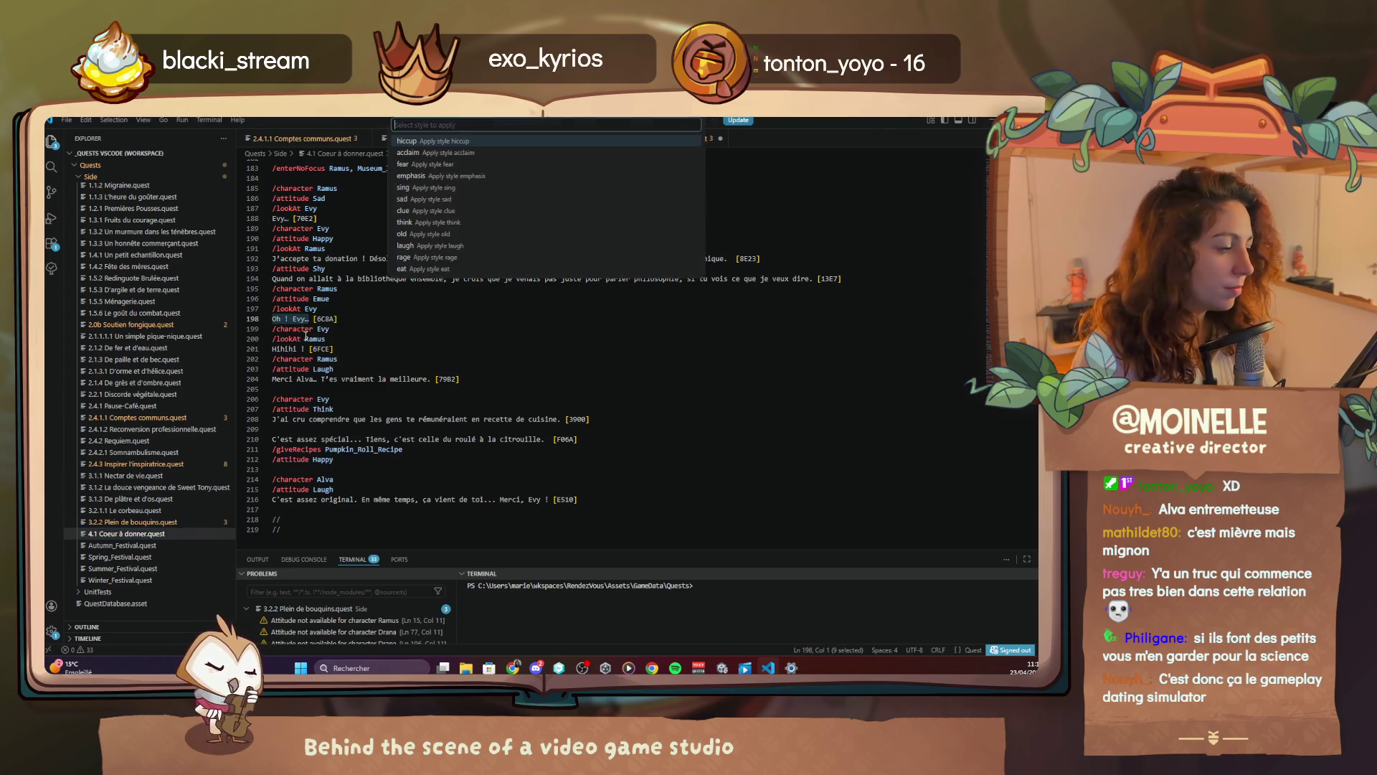
click(427, 199)
Apply the laugh style to Evy's 'Hihihi !' line
drag(307, 349, 287, 349)
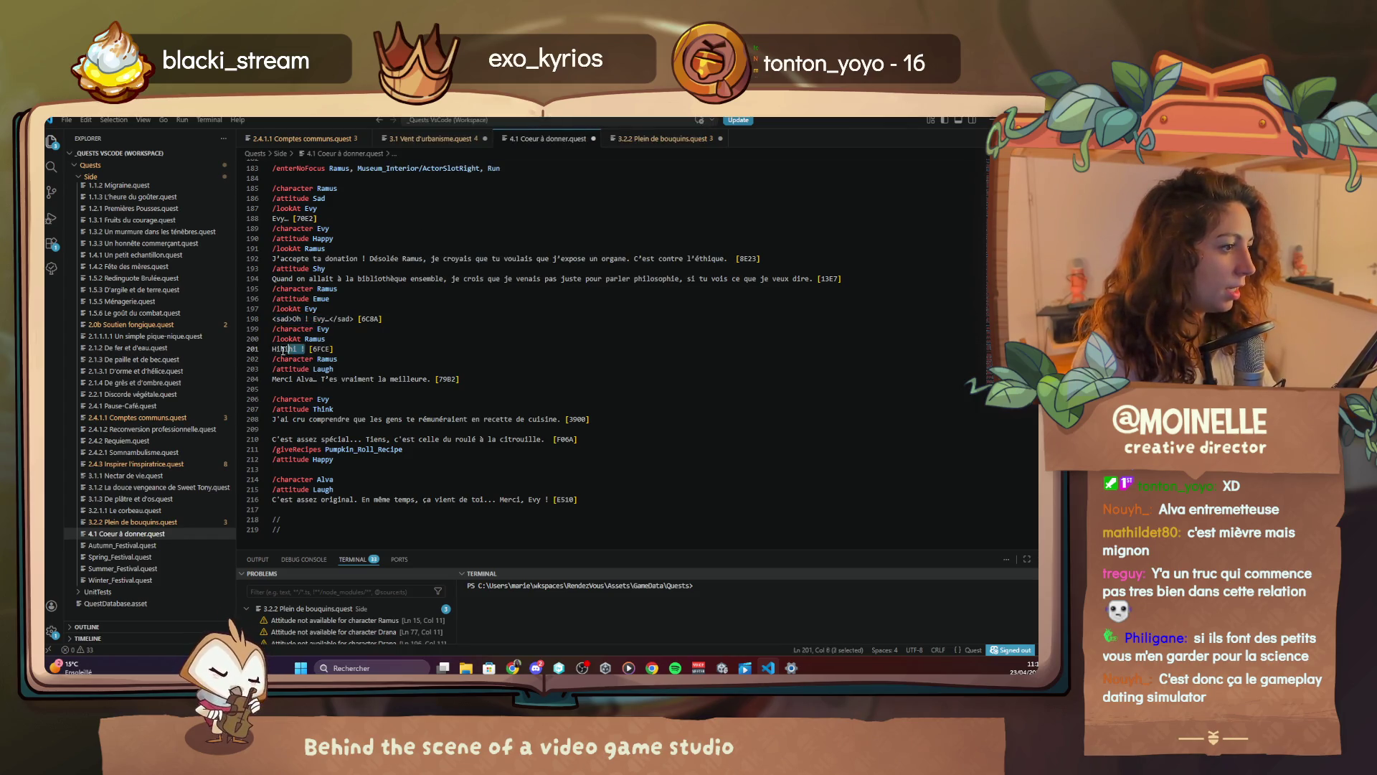
right_click(273, 353)
click(308, 363)
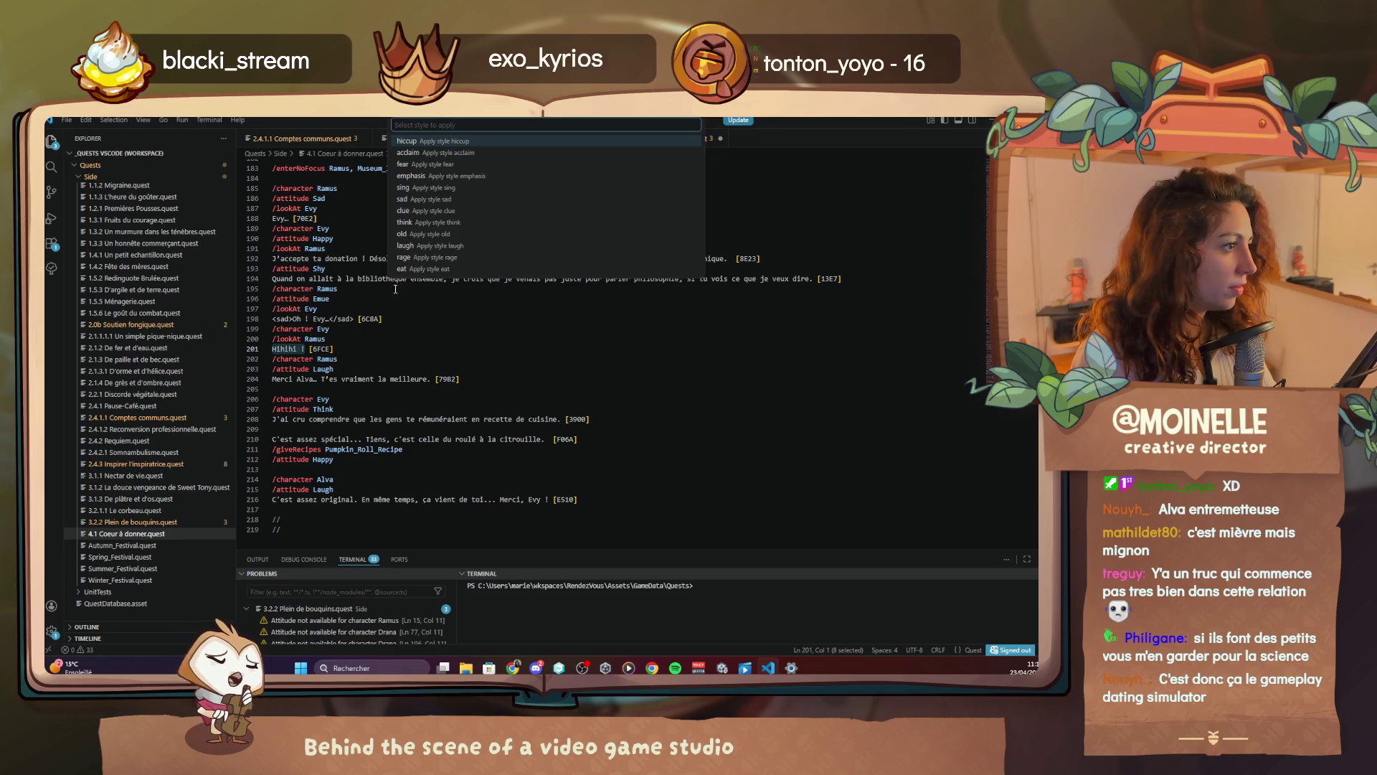
click(430, 245)
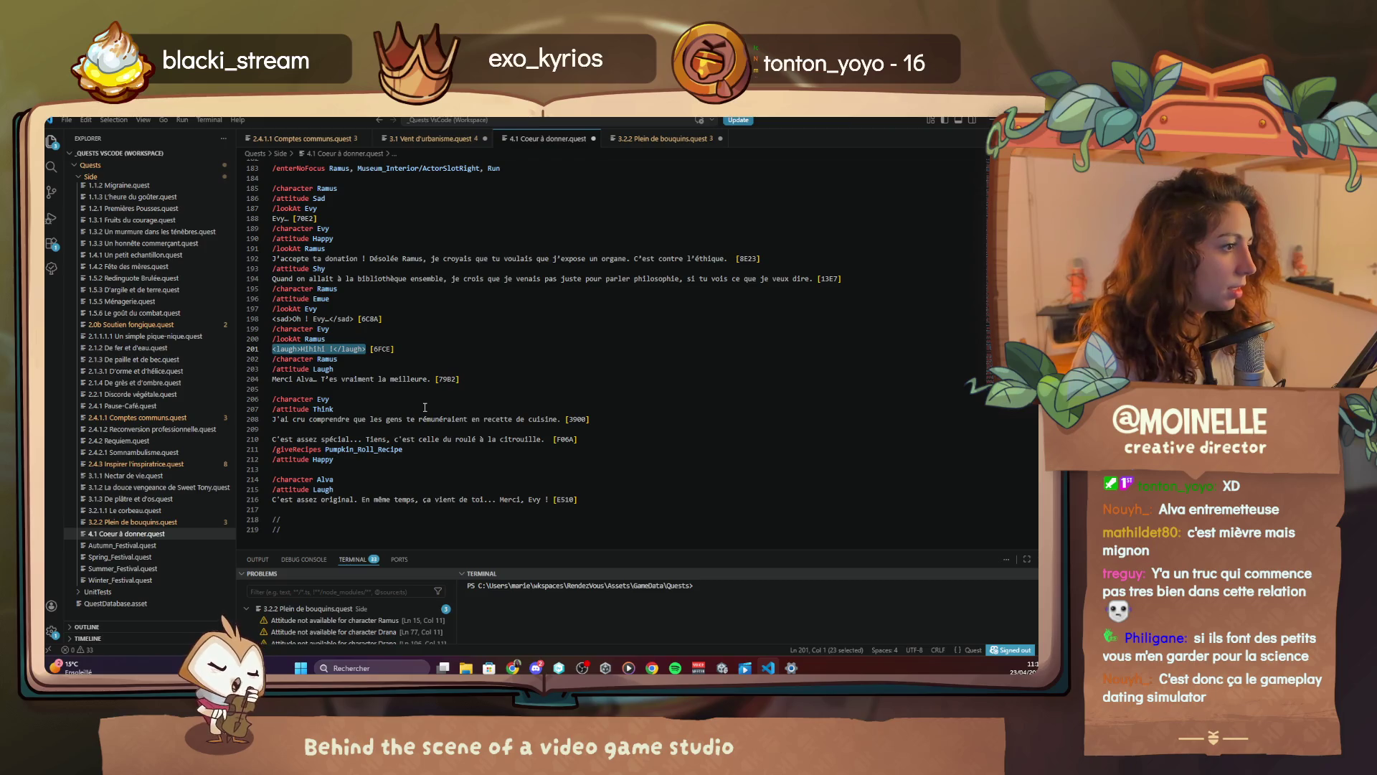
scroll(425, 408, up, 5)
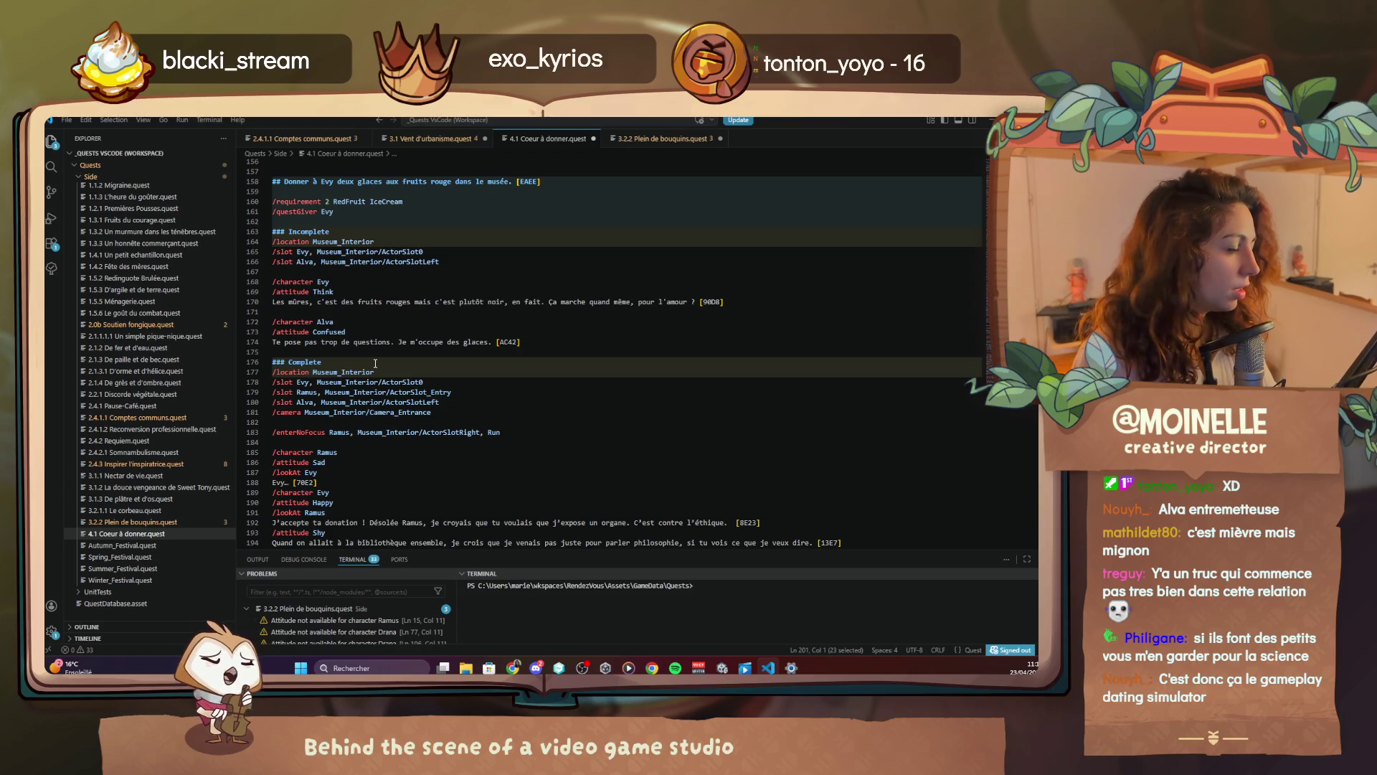
Apply the clue style to 'glaces' in Alva's confused line 174
drag(464, 343, 489, 342)
right_click(484, 342)
click(493, 347)
text(cl)
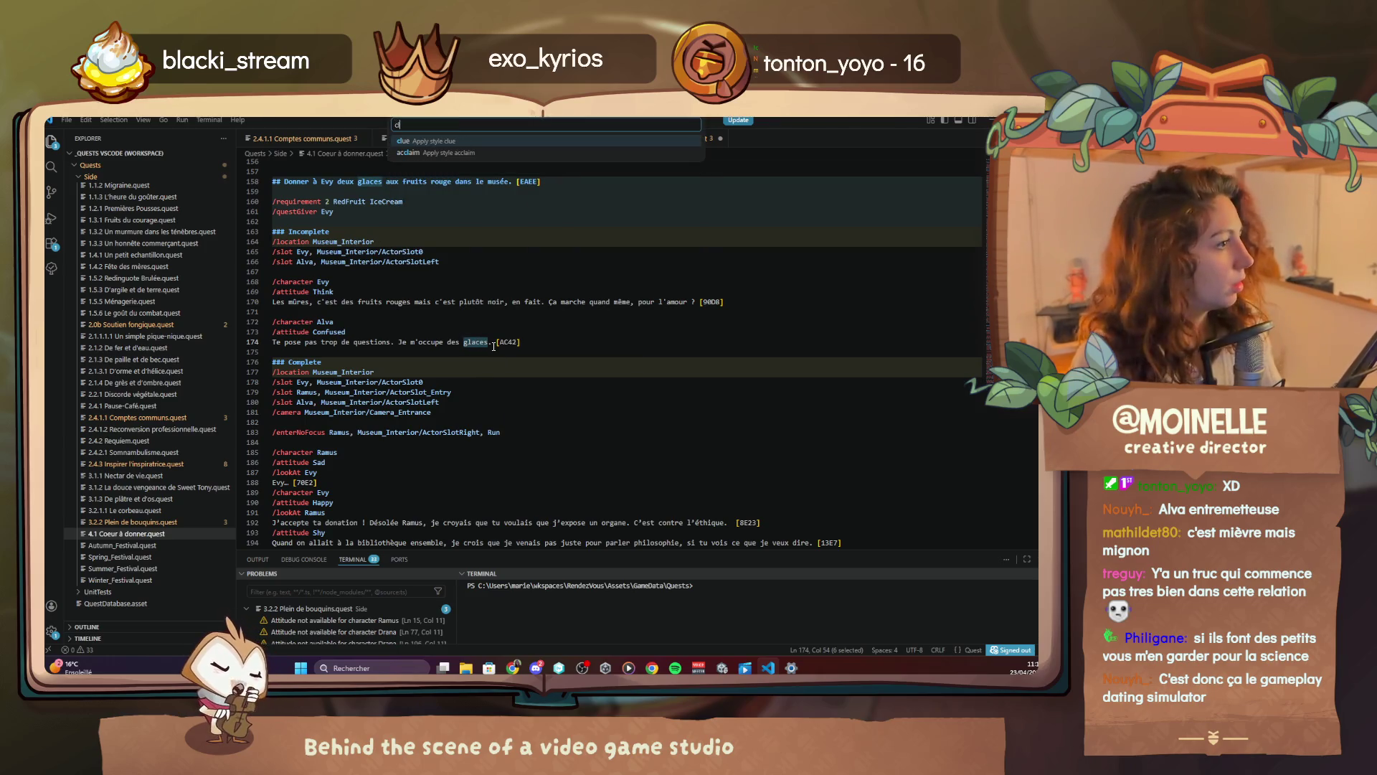
key(Return)
Apply the clue style to 'glaces aux fruits rouge' on line 153, then return to the game
scroll(419, 258, up, 2)
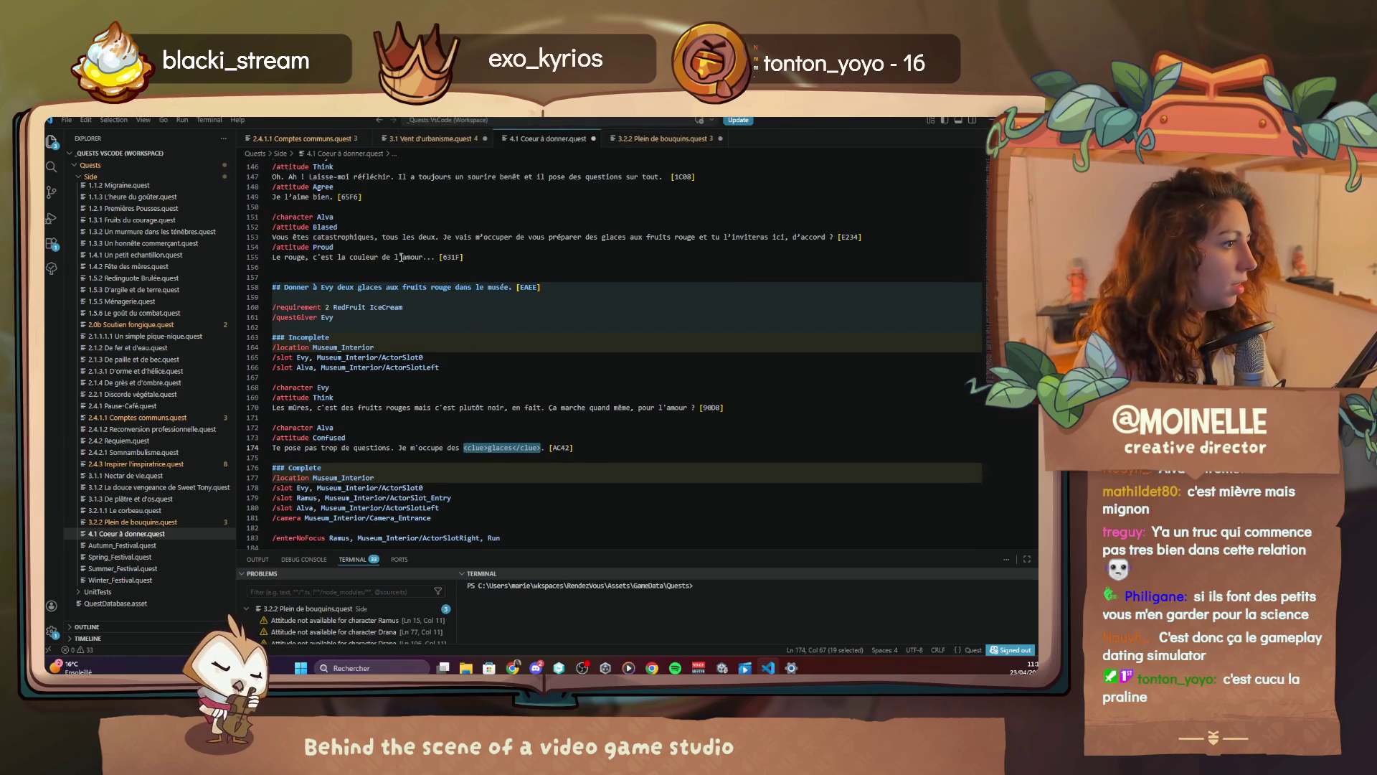
drag(600, 239, 694, 242)
right_click(695, 242)
click(706, 247)
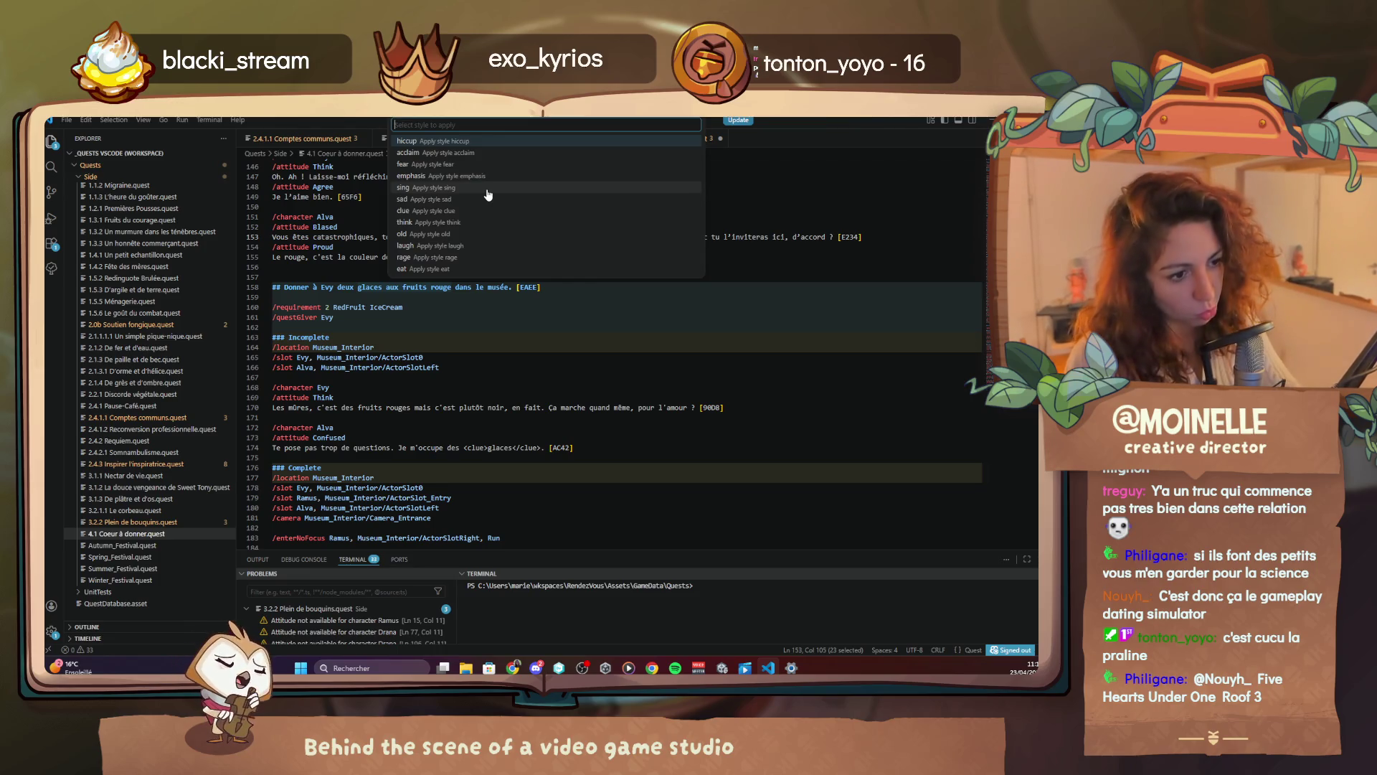
text(c)
click(496, 146)
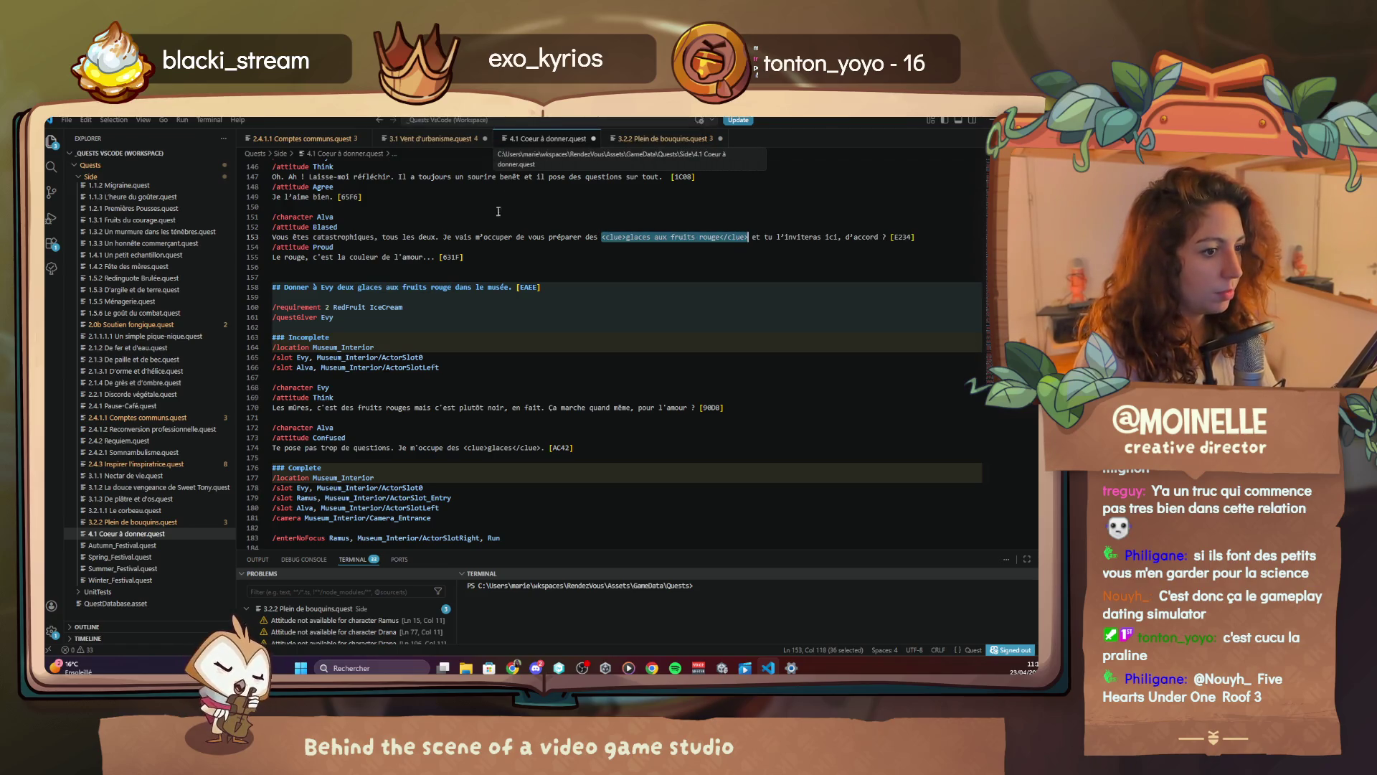
click(493, 296)
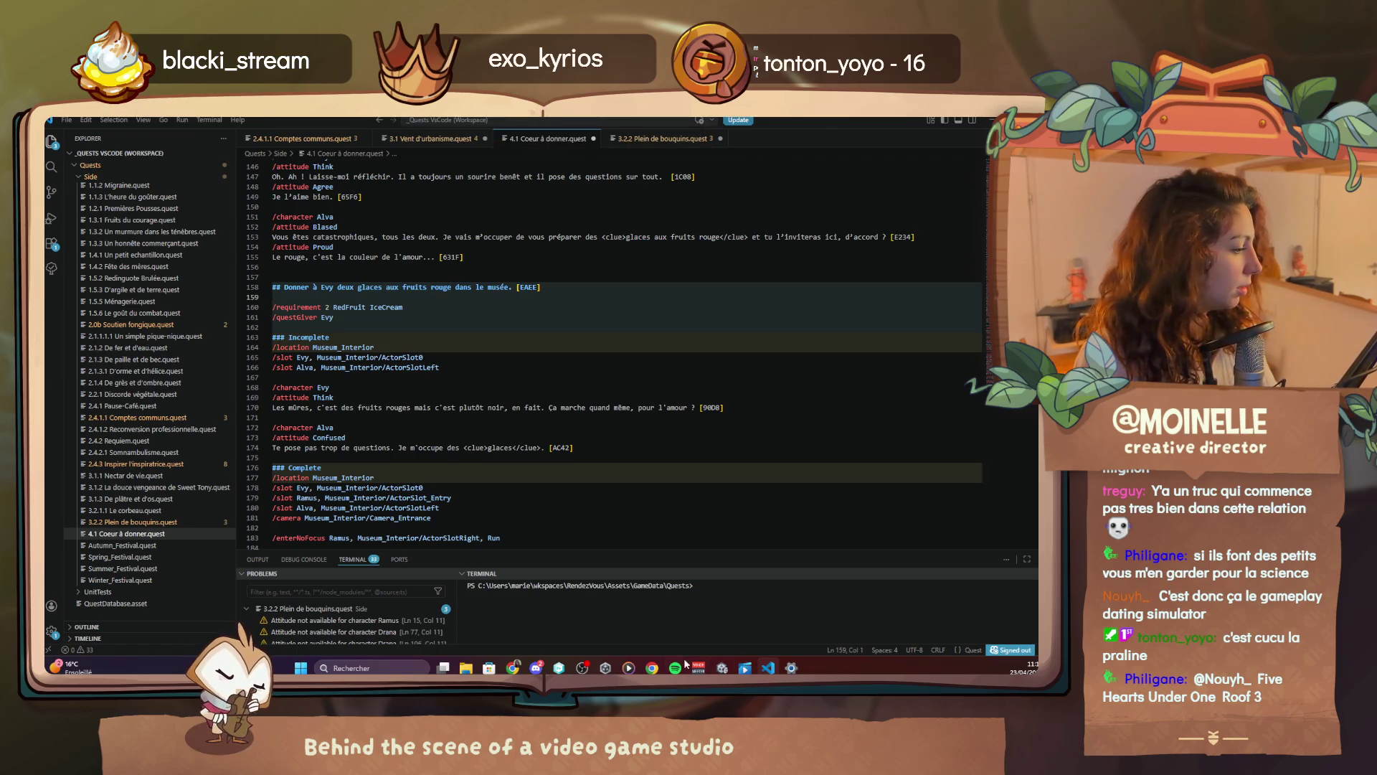
key(alt+Tab)
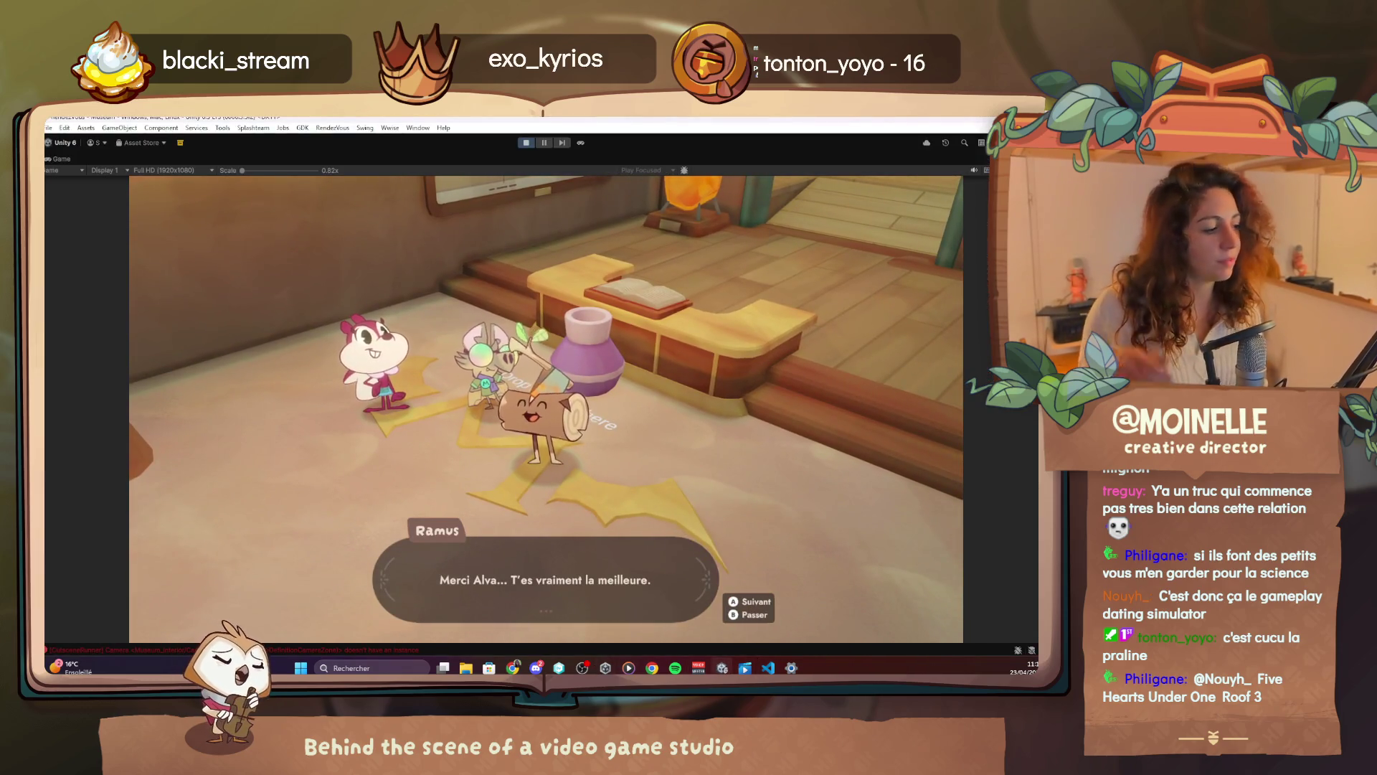
Play Evy's remaining lines, dismiss the Roulé à la citrouille recipe card, and end the cutscene
key(space)
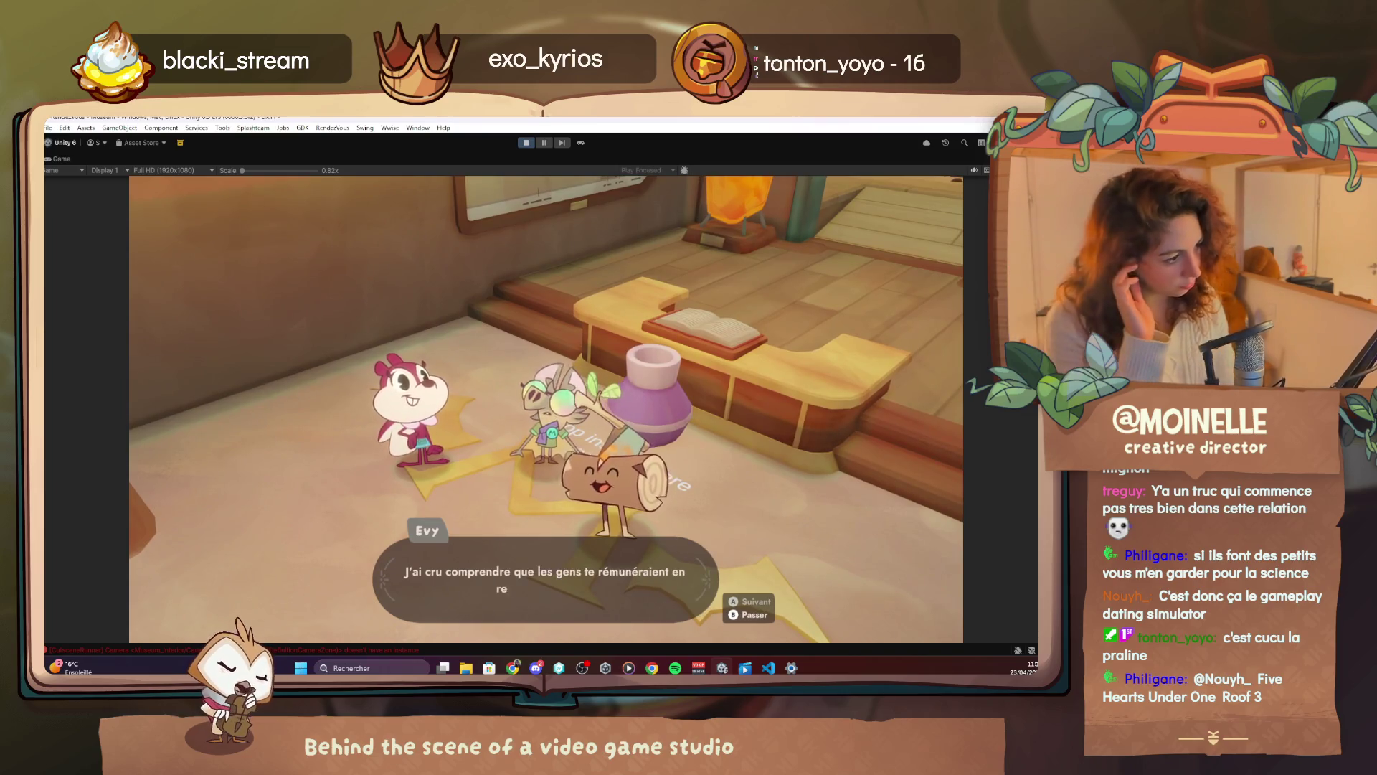
key(space)
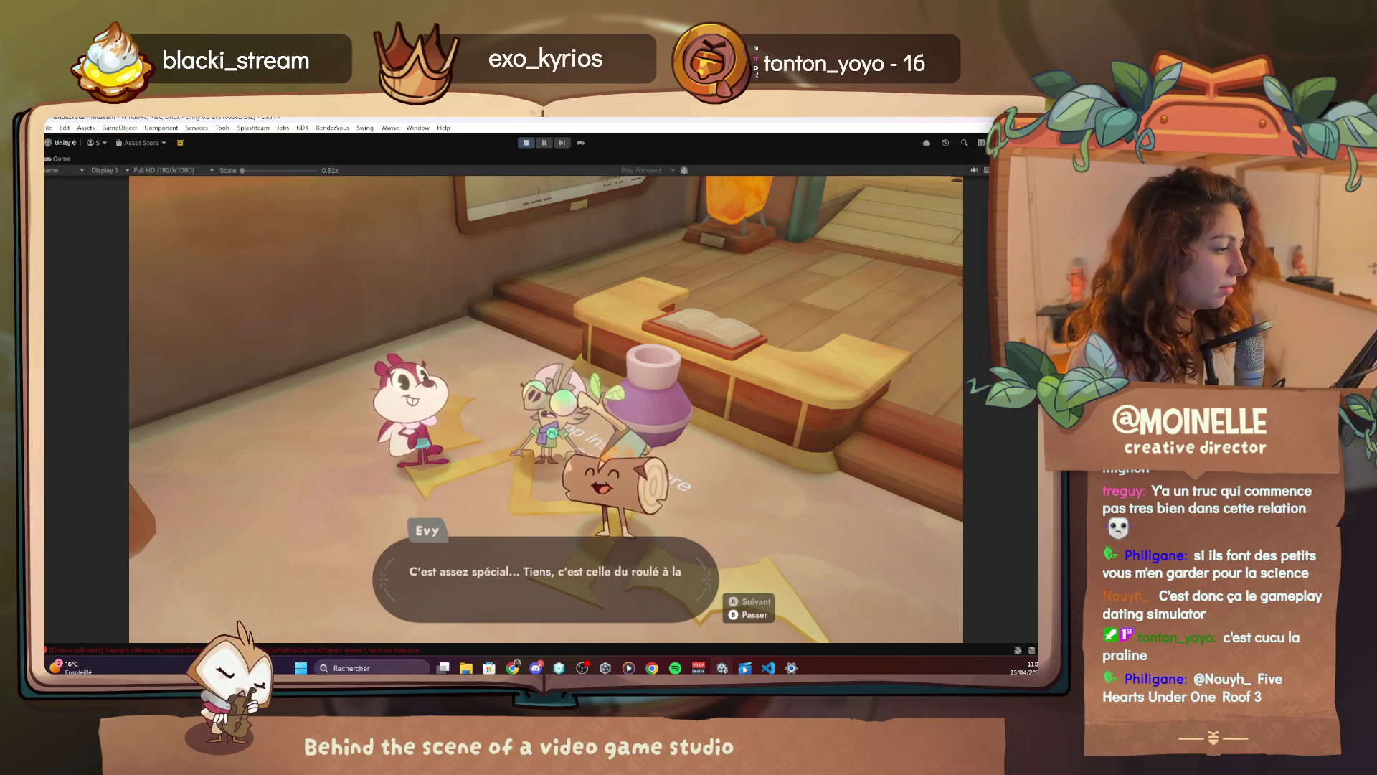
key(space)
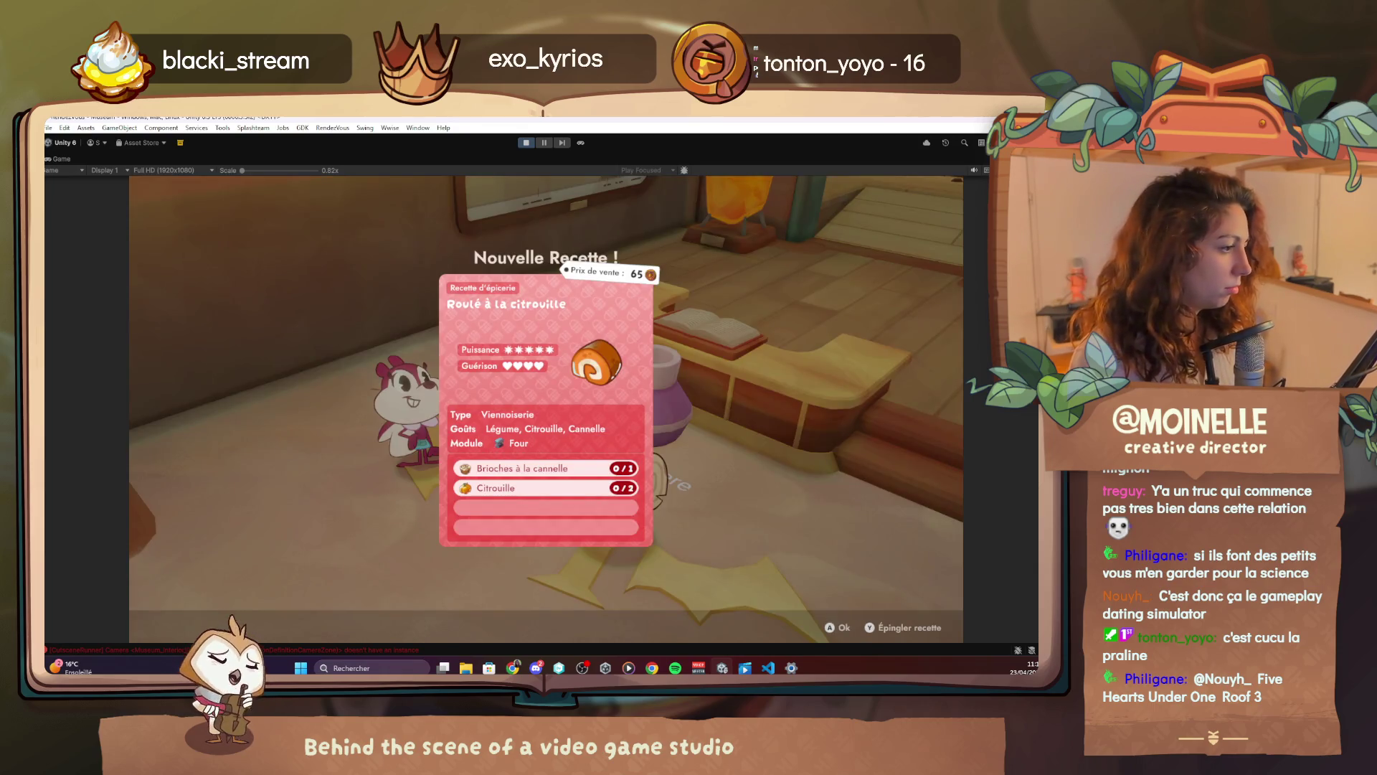
key(space)
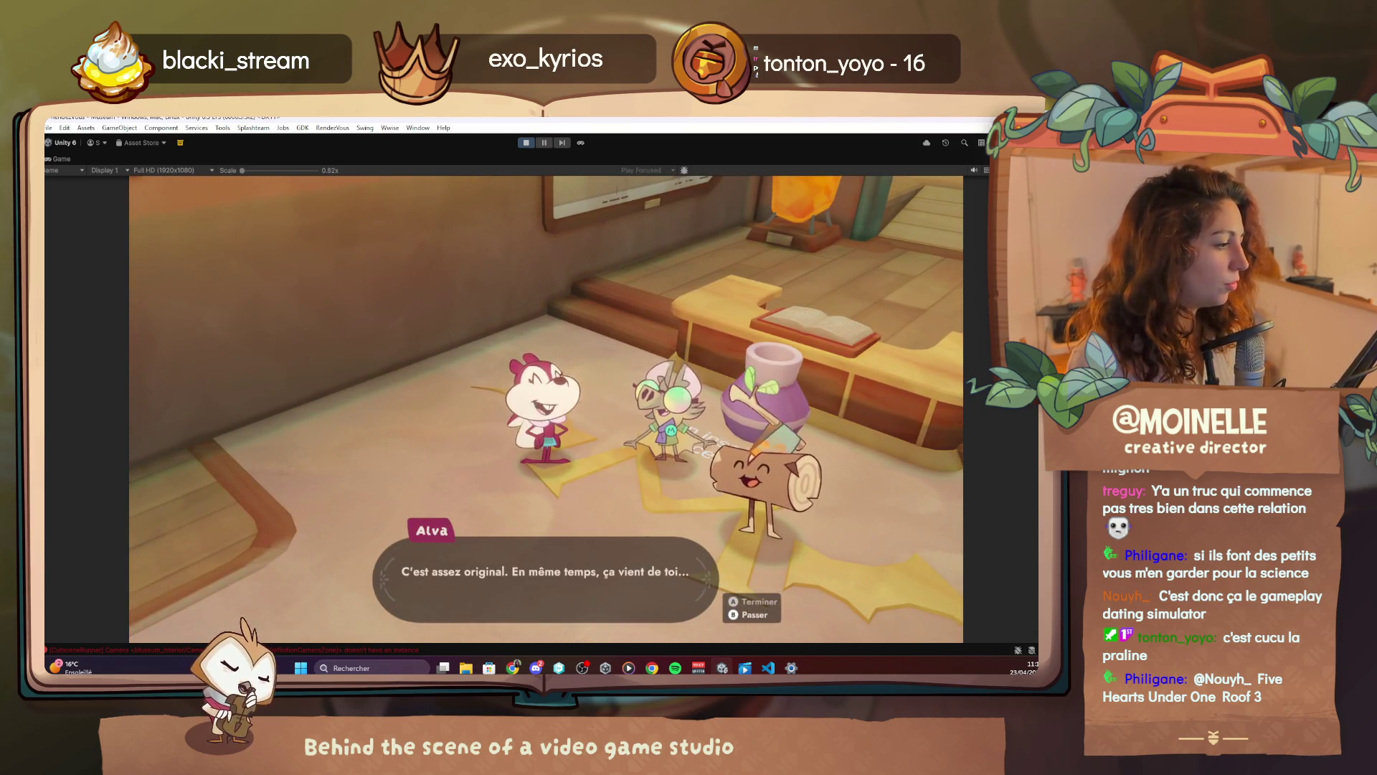
key(space)
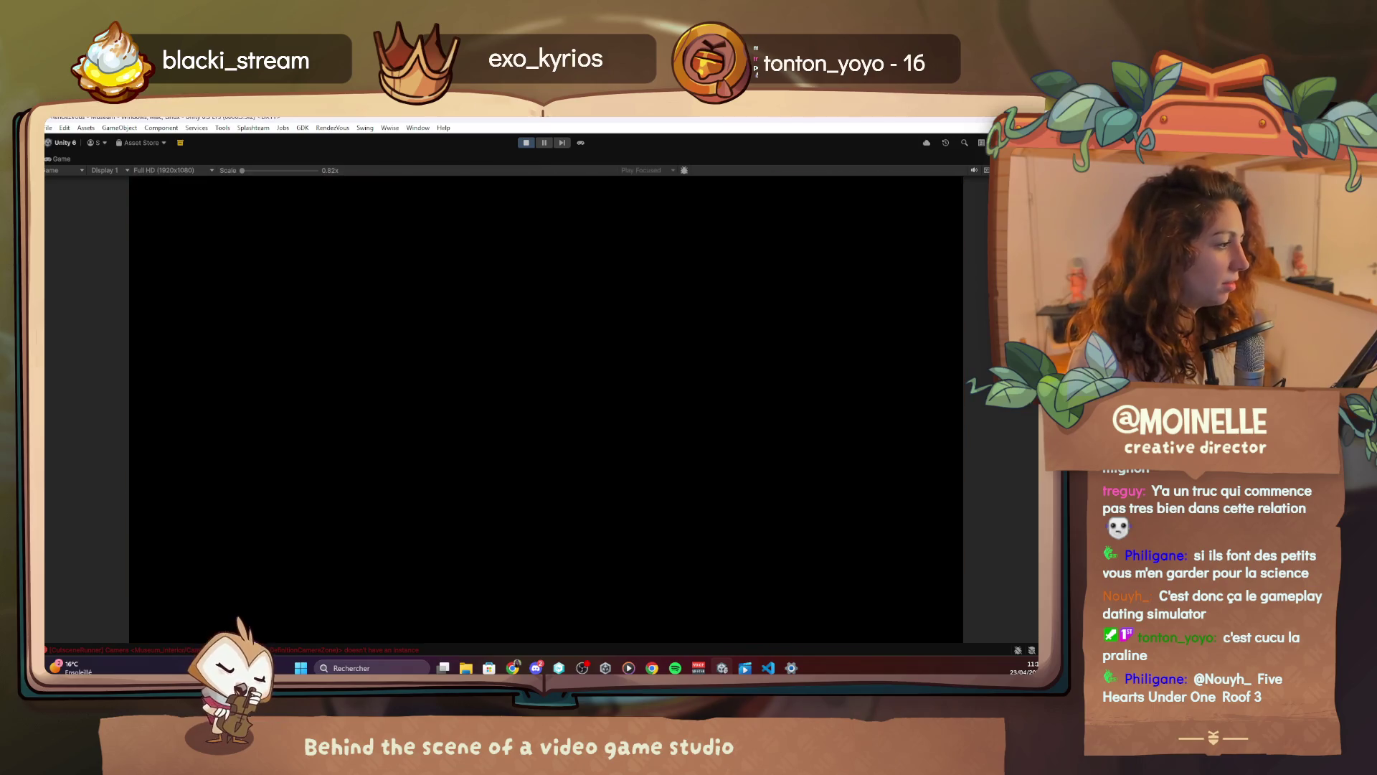
Walk out of the museum, teleport to Ramus from Debug Quests, and play to Drana's line
key(s)
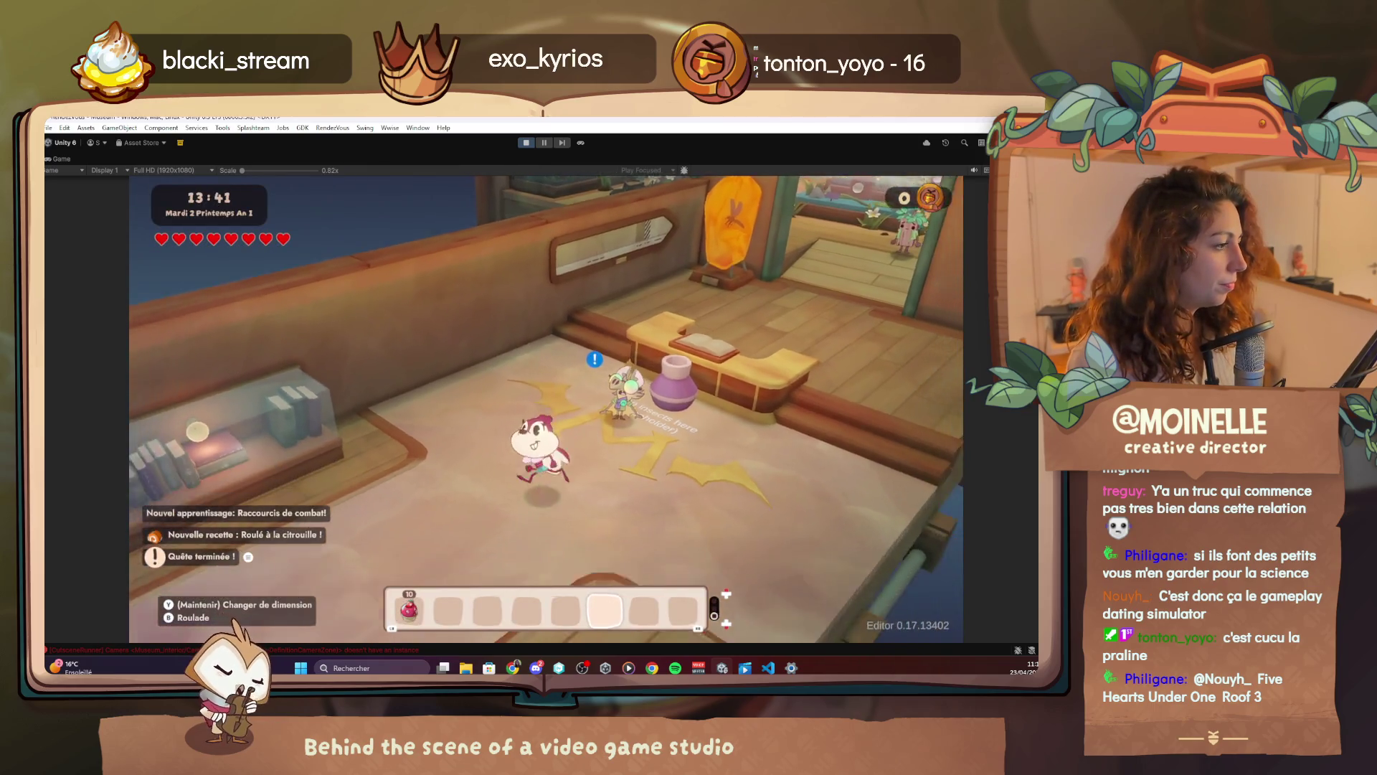
key(s)
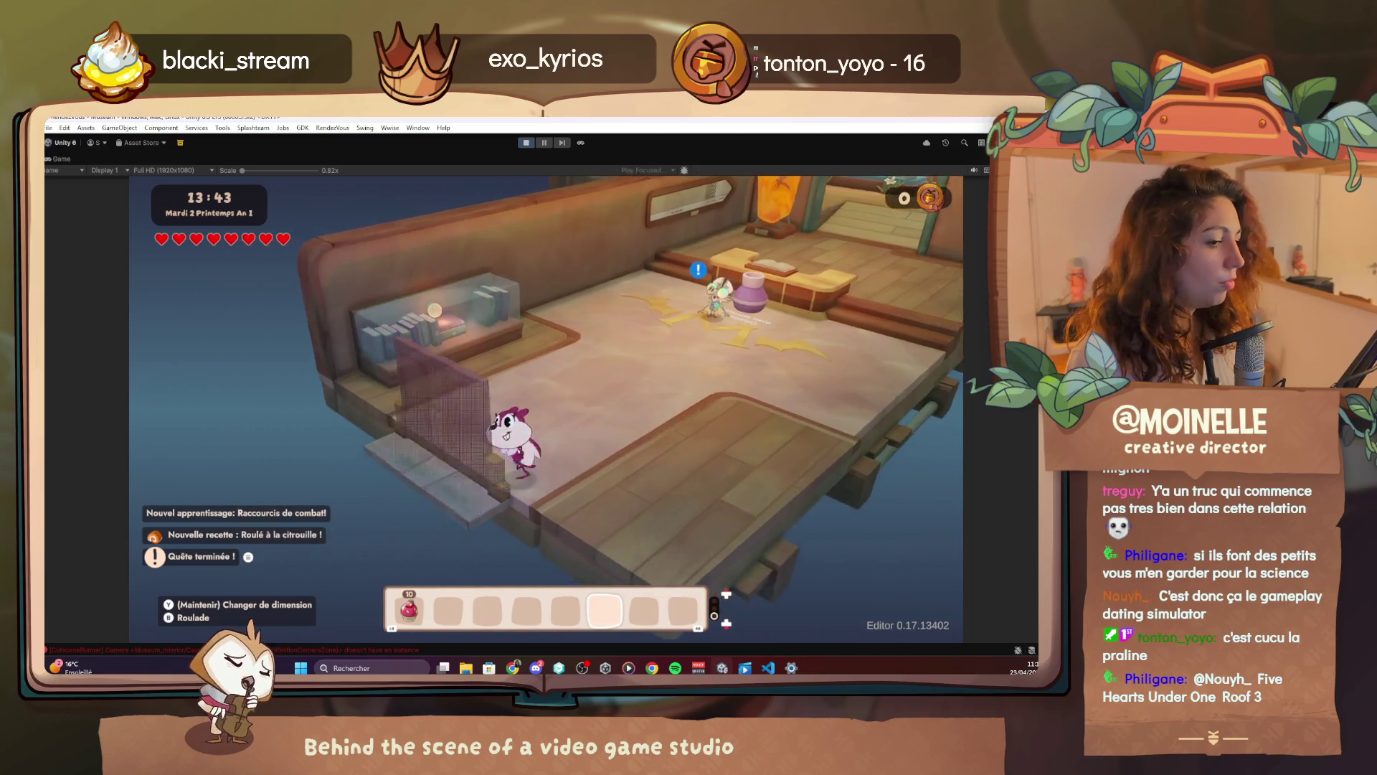
key(F1)
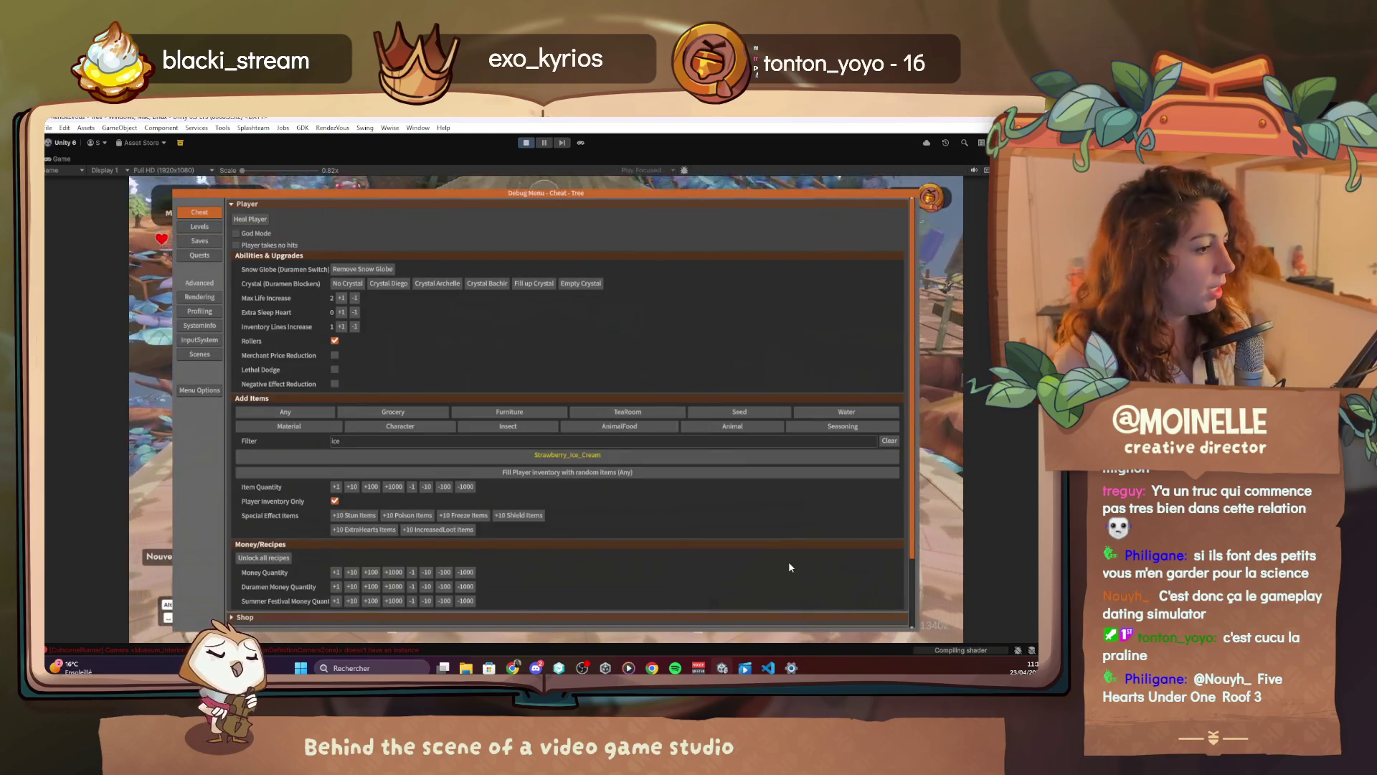
click(199, 255)
scroll(353, 572, down, 5)
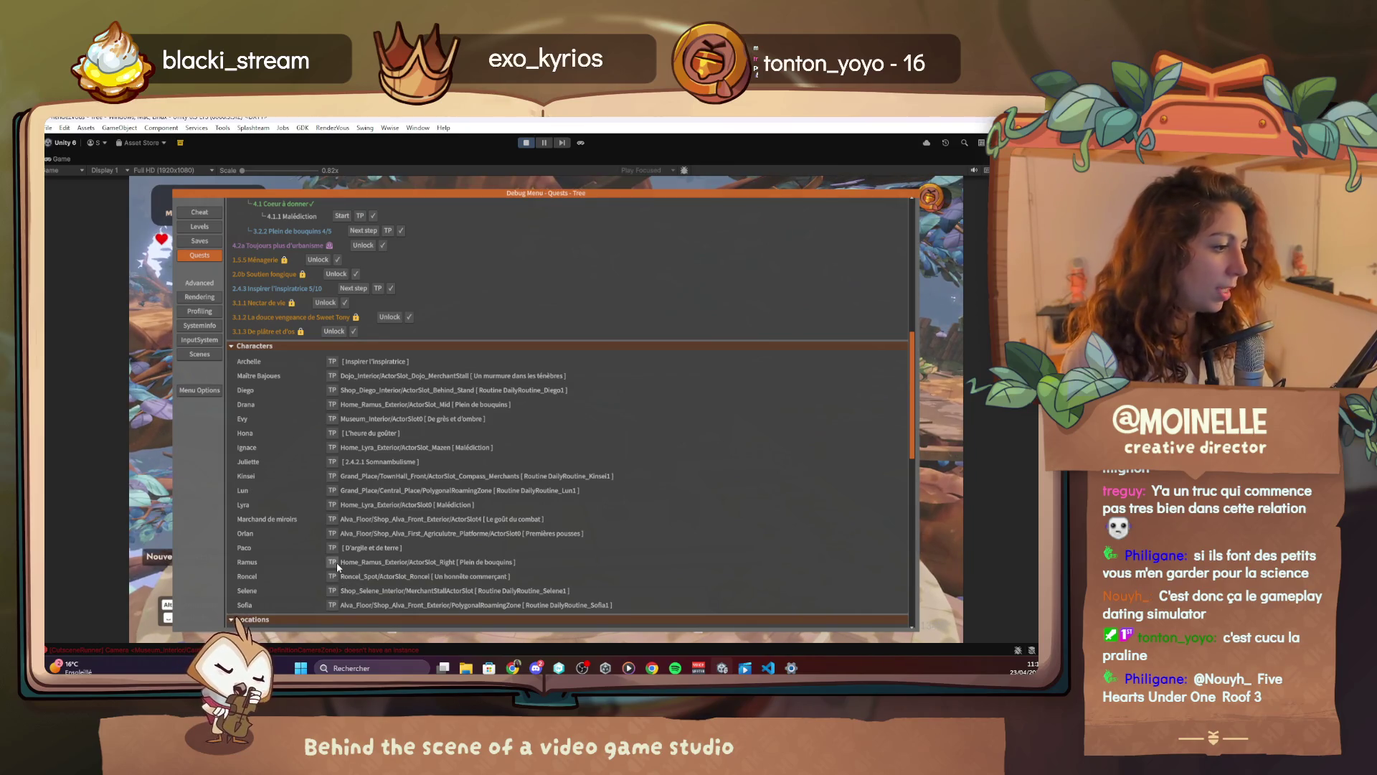
click(333, 562)
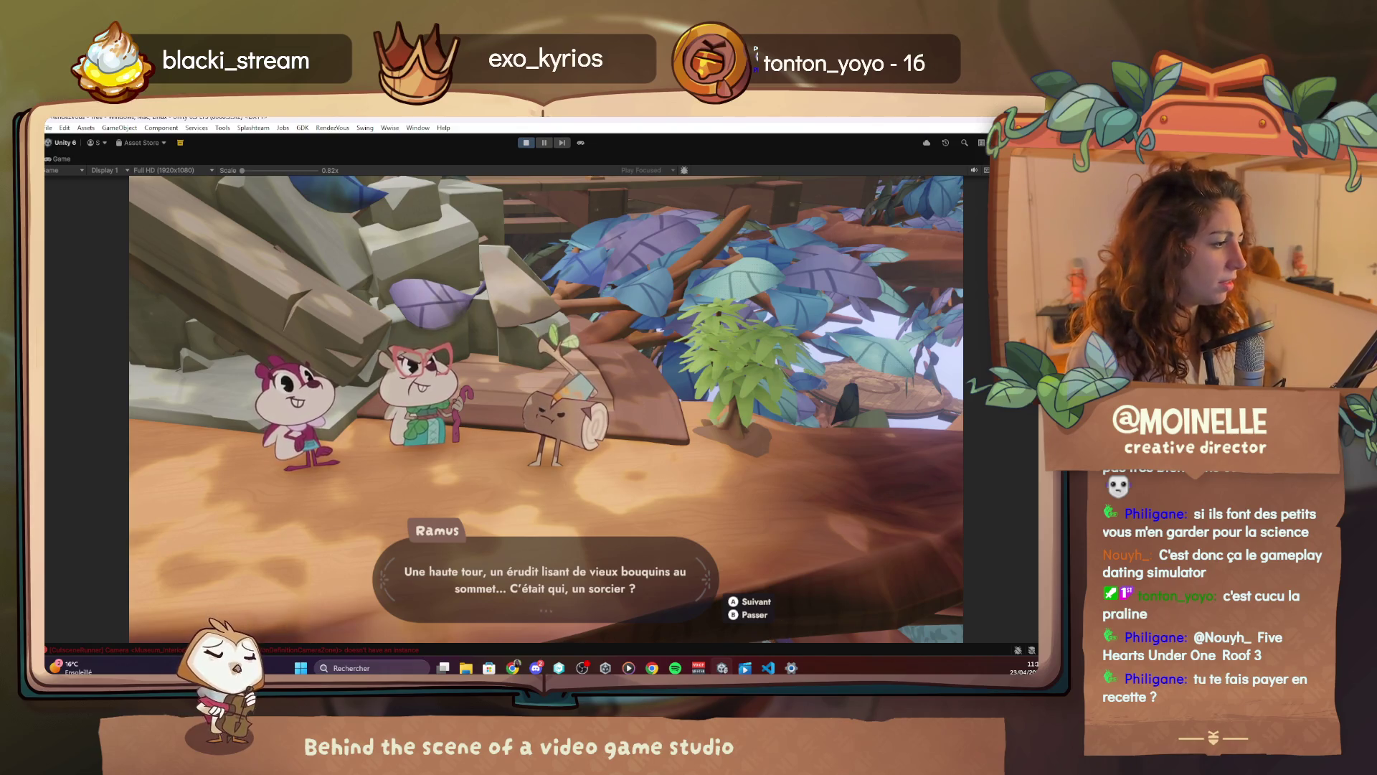
key(space)
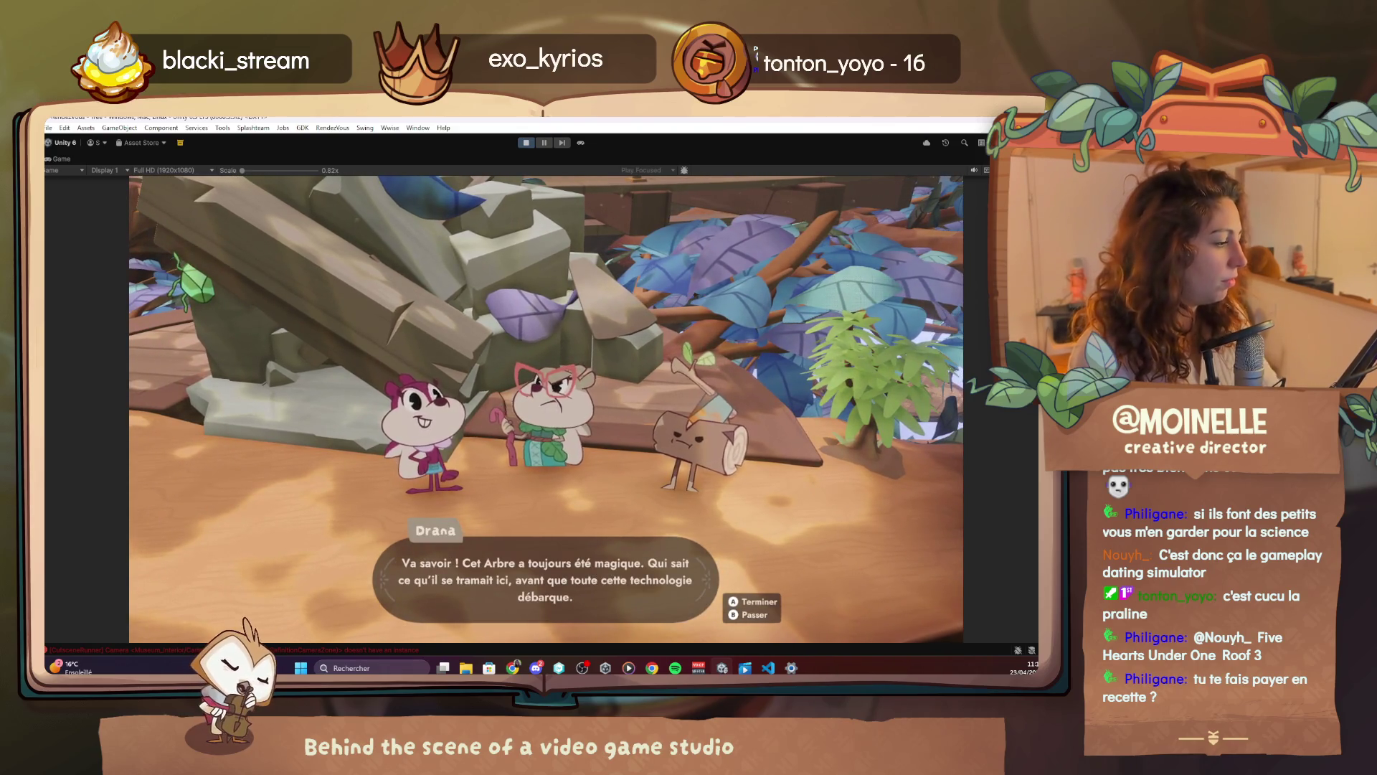
key(alt+Tab)
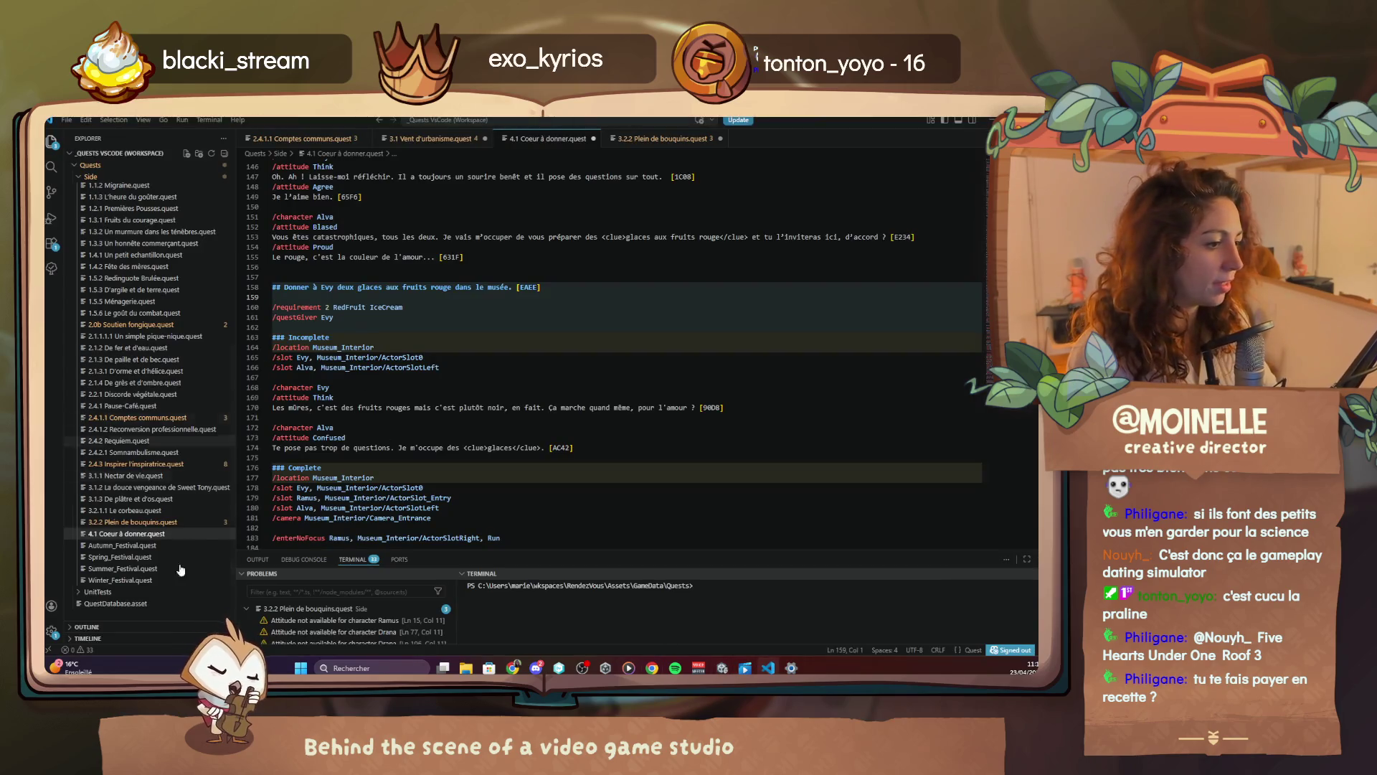
Add '/lookAt Ramus' after Drana's /attitude Disagree in 3.2.2 Plein de bouquins.quest
click(155, 521)
scroll(532, 418, down, 5)
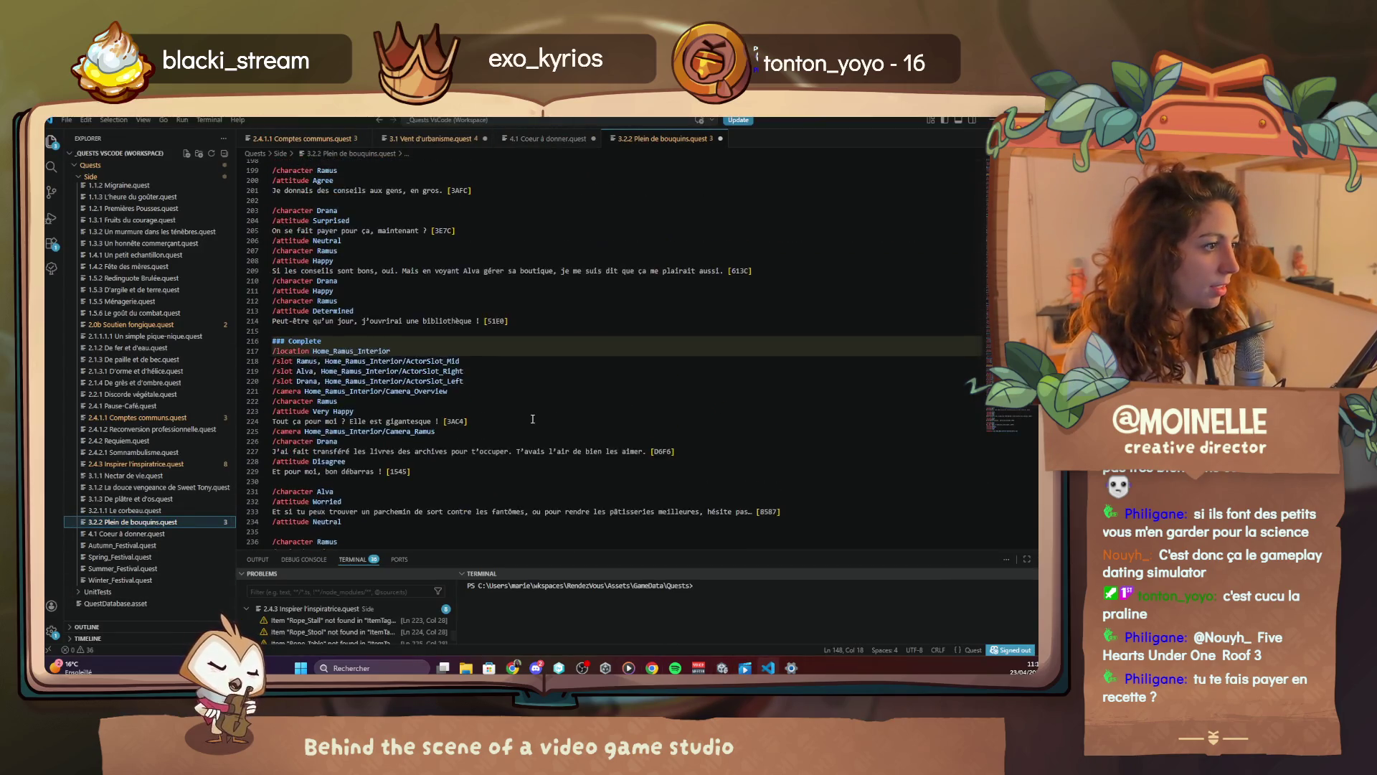
scroll(533, 418, up, 6)
scroll(532, 418, up, 6)
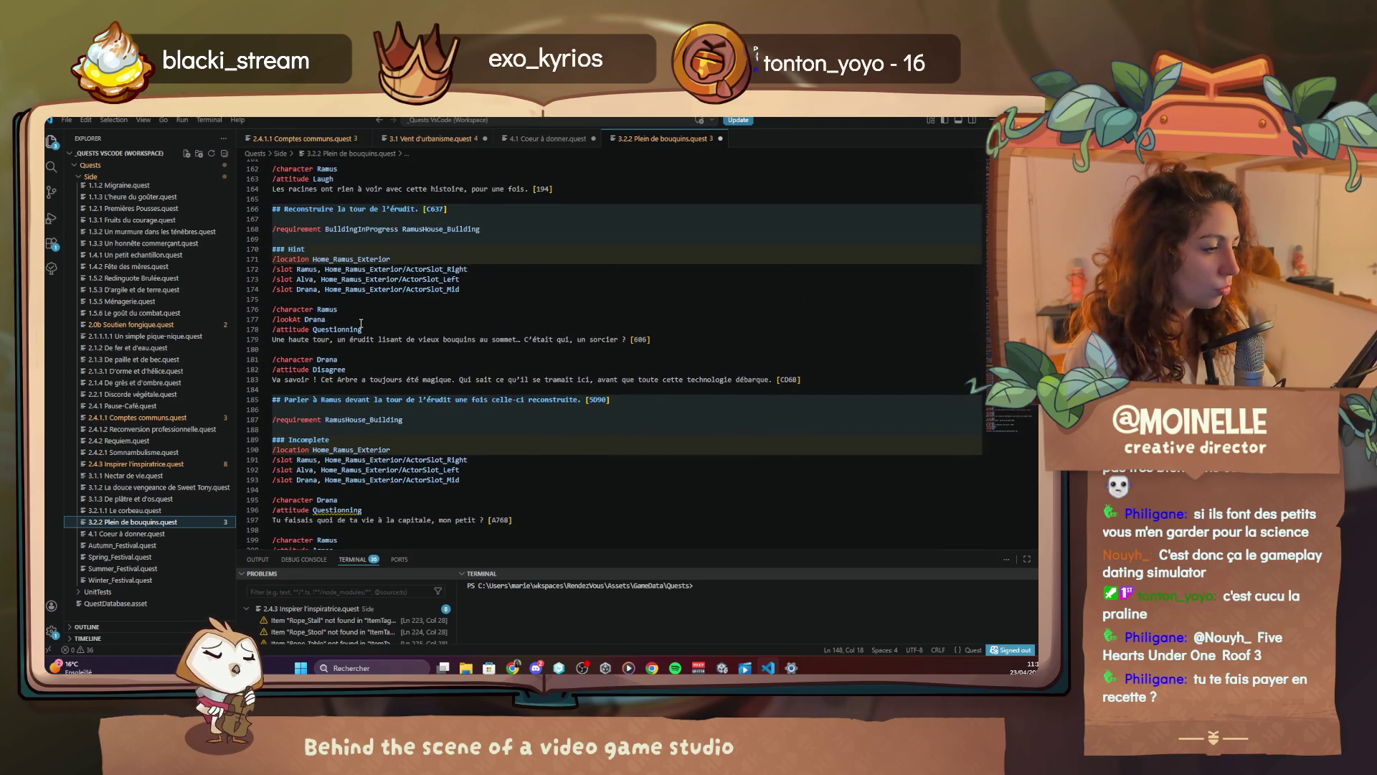
click(354, 370)
key(Return)
text(/lookAt Ramus)
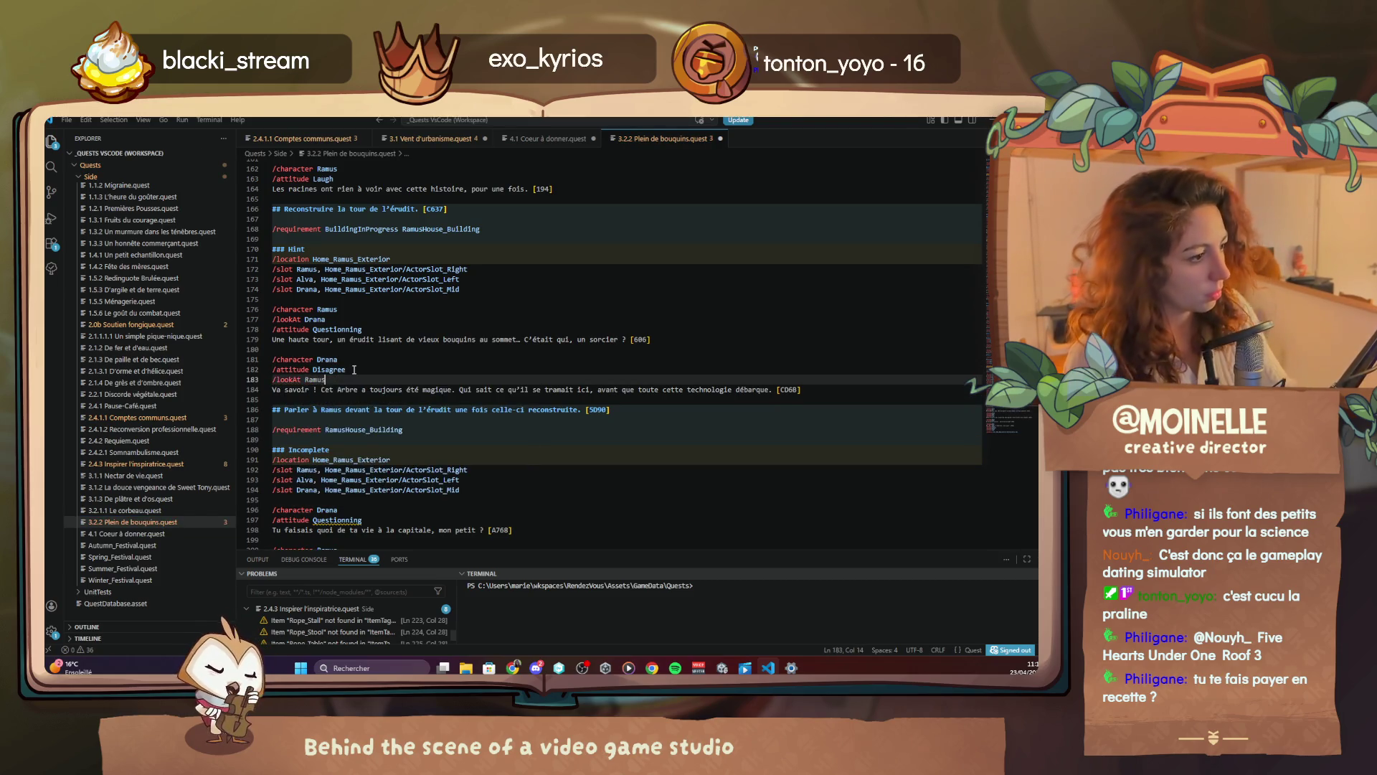
key(alt+Tab)
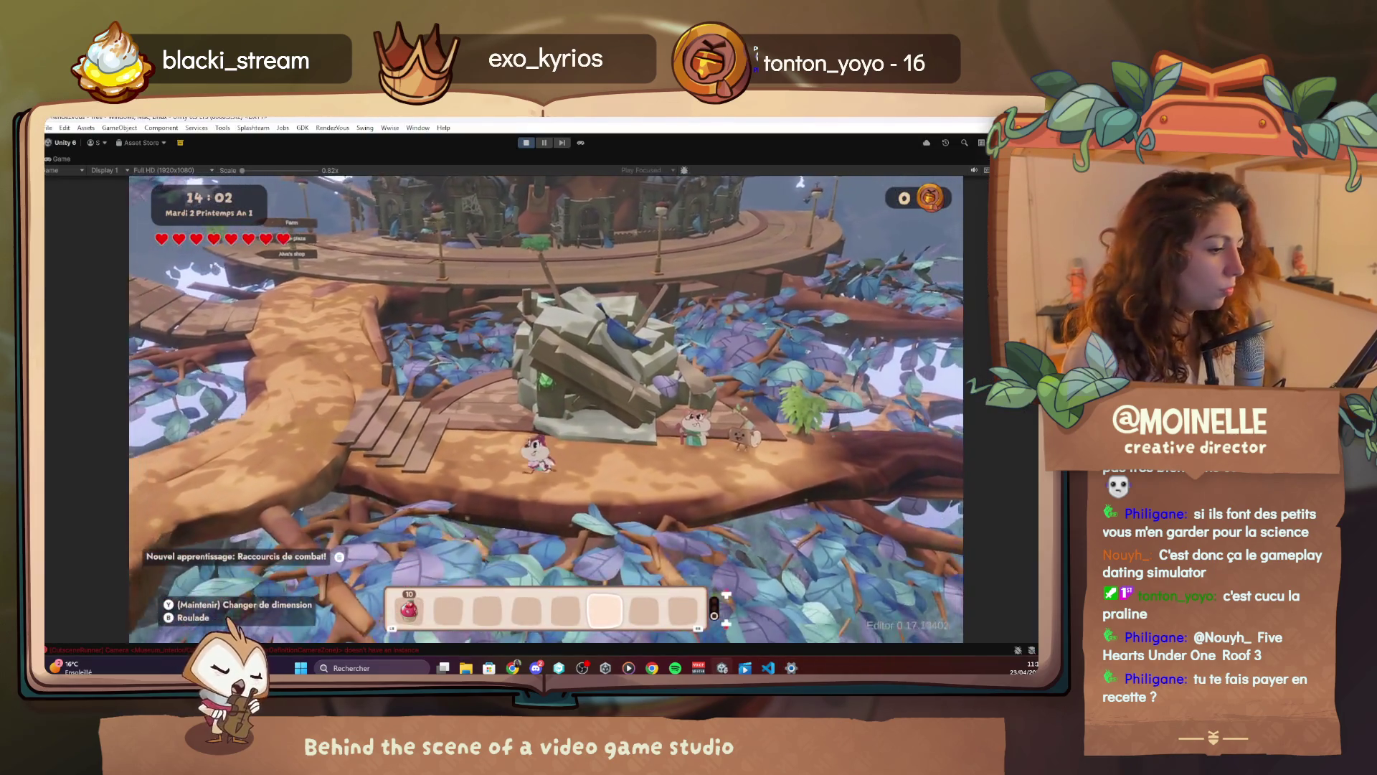
Use the Debug Menu's Tree cheats to mark all buildings as built
key(F1)
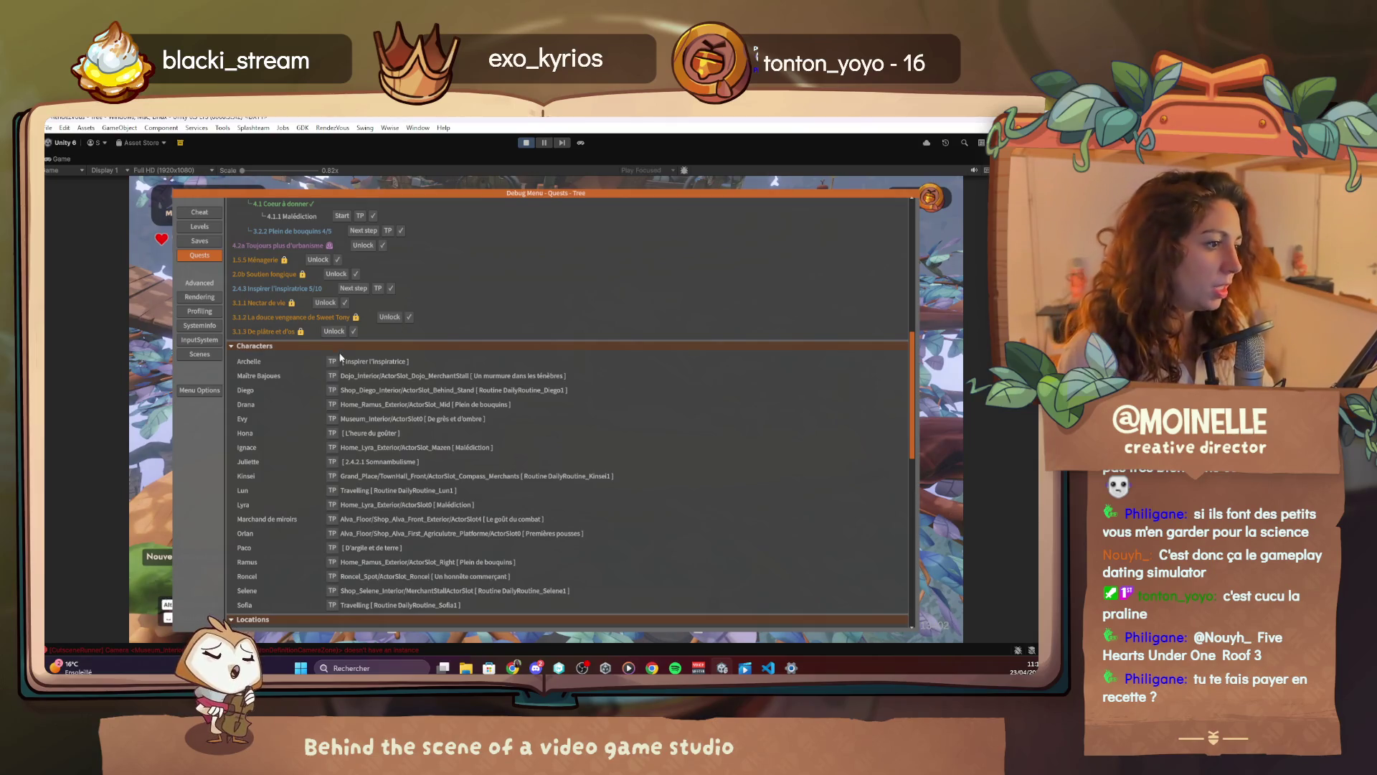
click(201, 212)
scroll(383, 558, down, 5)
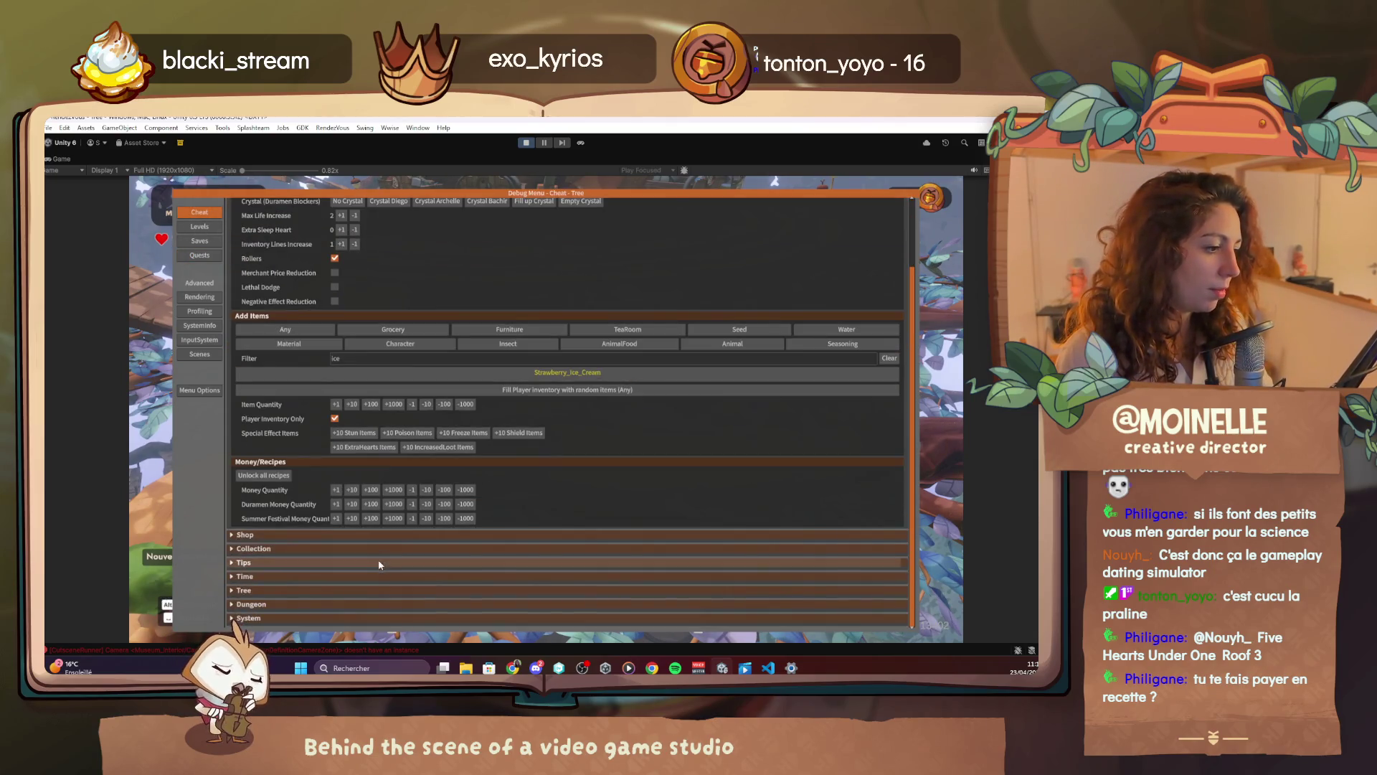
click(246, 604)
scroll(273, 595, down, 2)
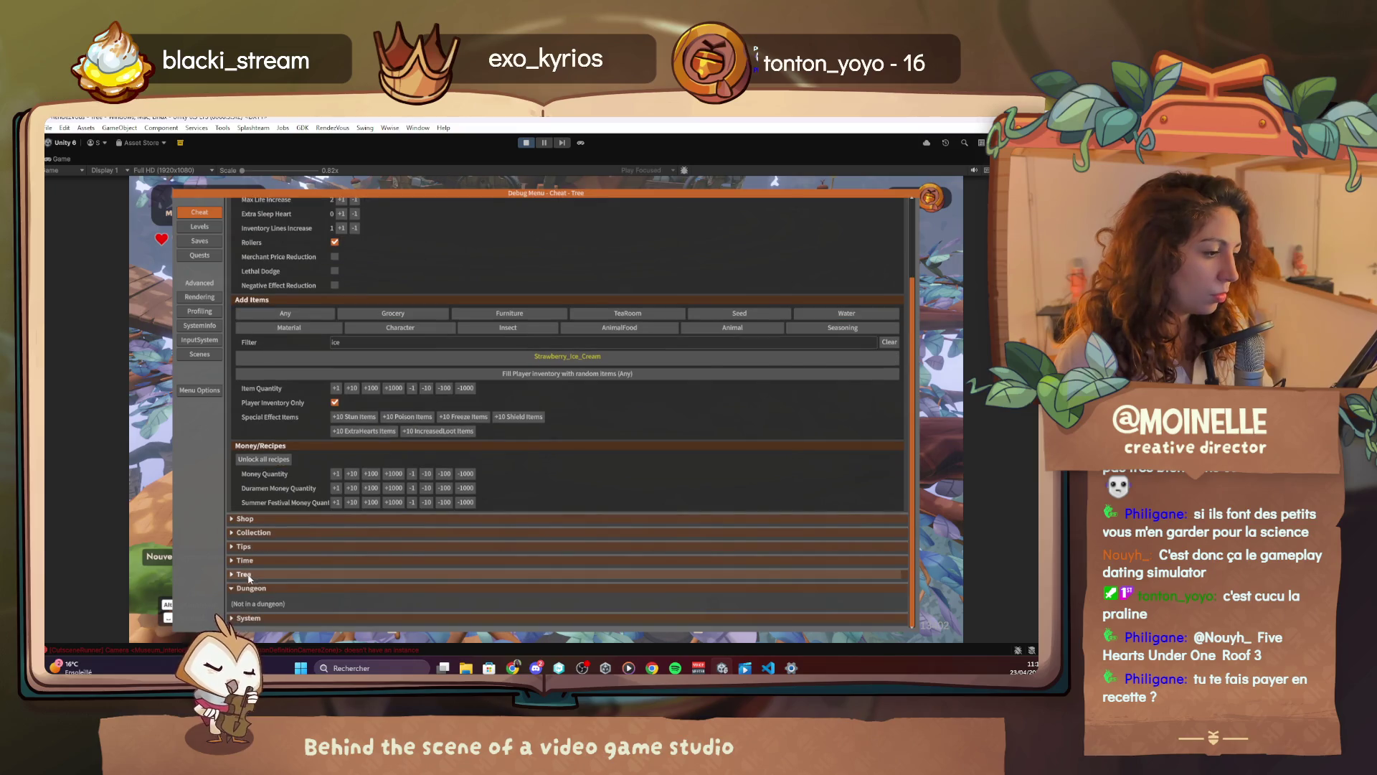
scroll(299, 584, down, 1)
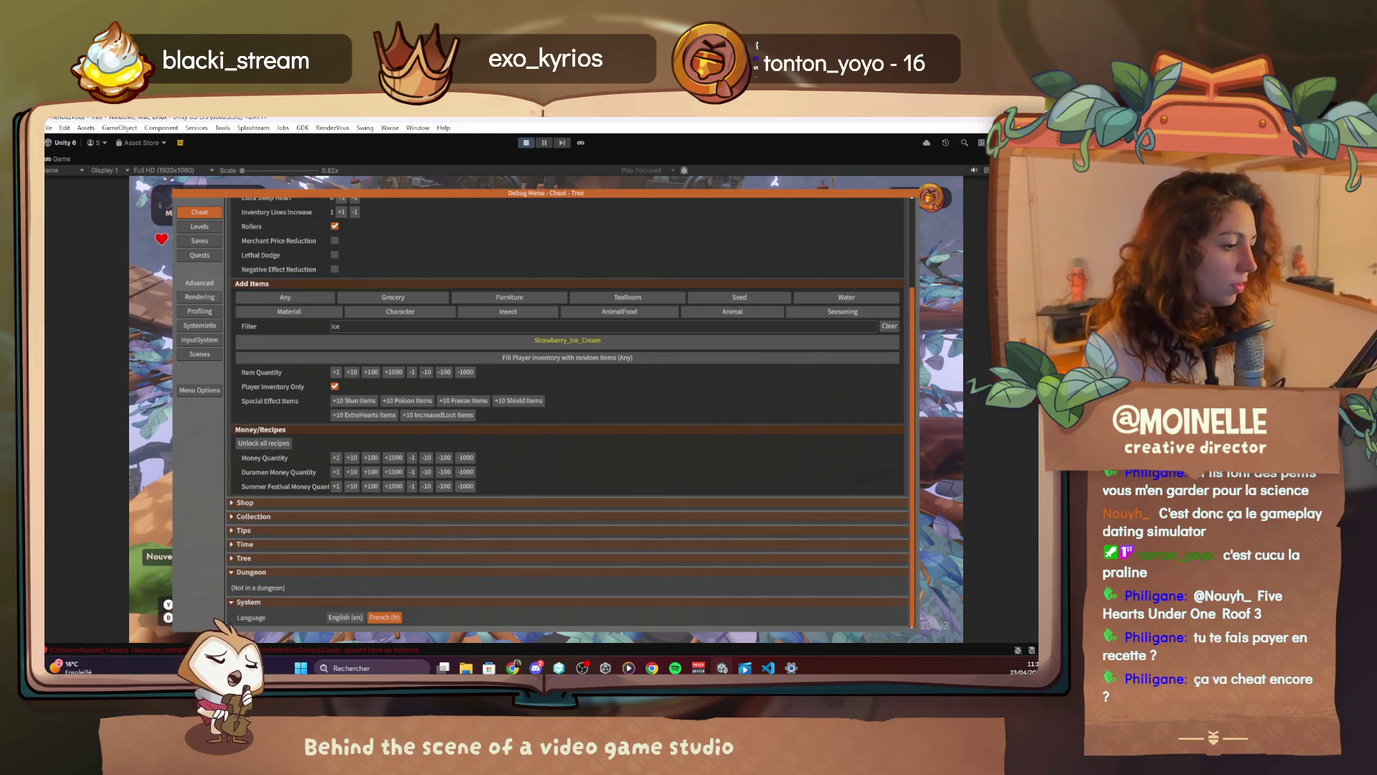
click(362, 558)
scroll(362, 528, down, 1)
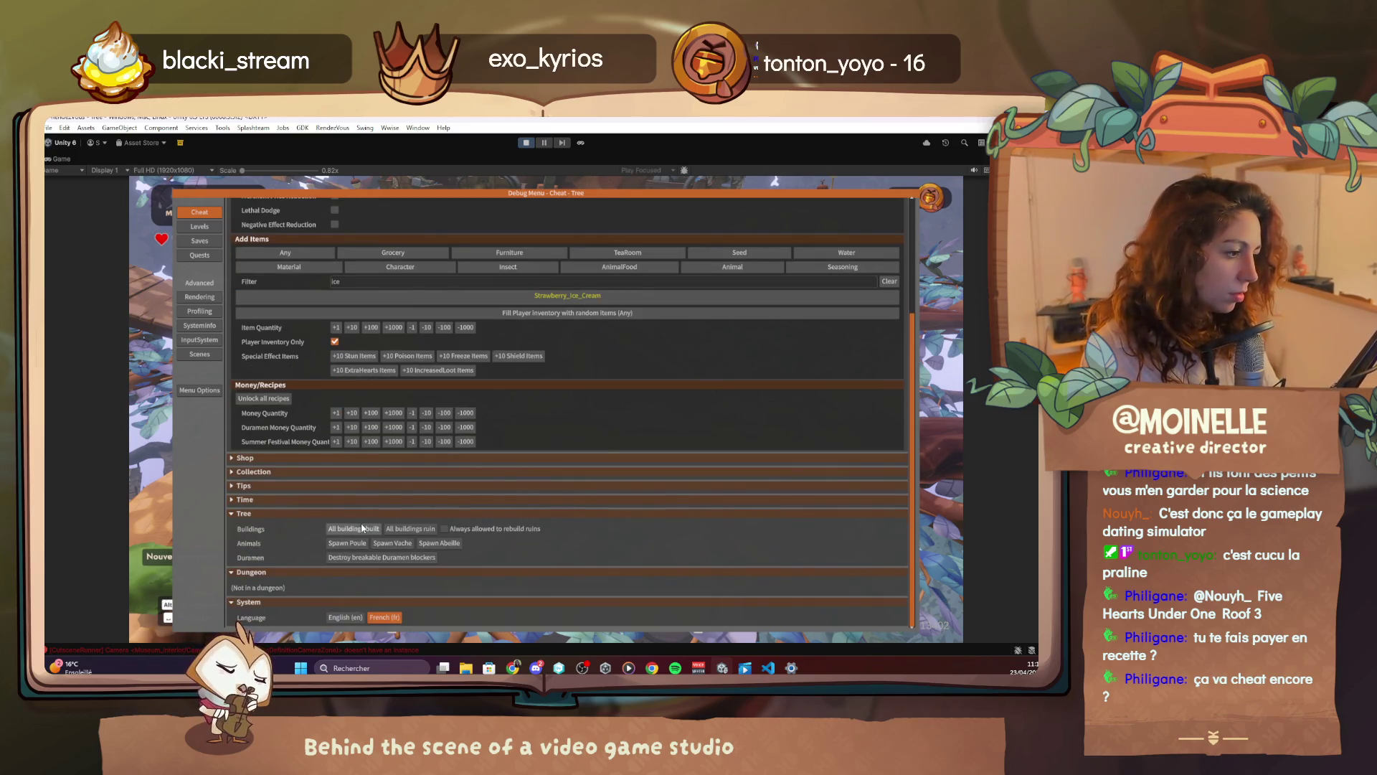
click(363, 530)
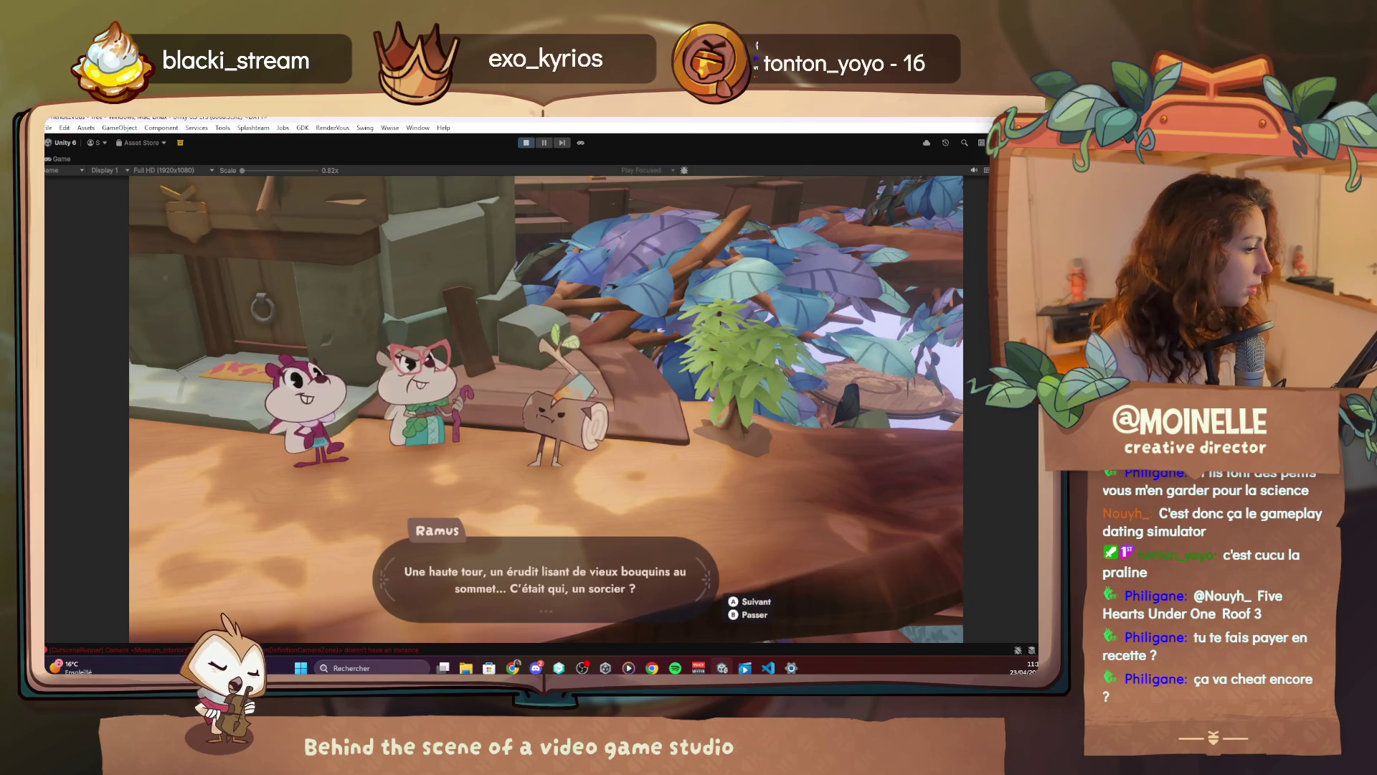
Push 3.2.2 Plein de bouquins to its next step via Debug Quests and play to Ramus's advice line
key(space)
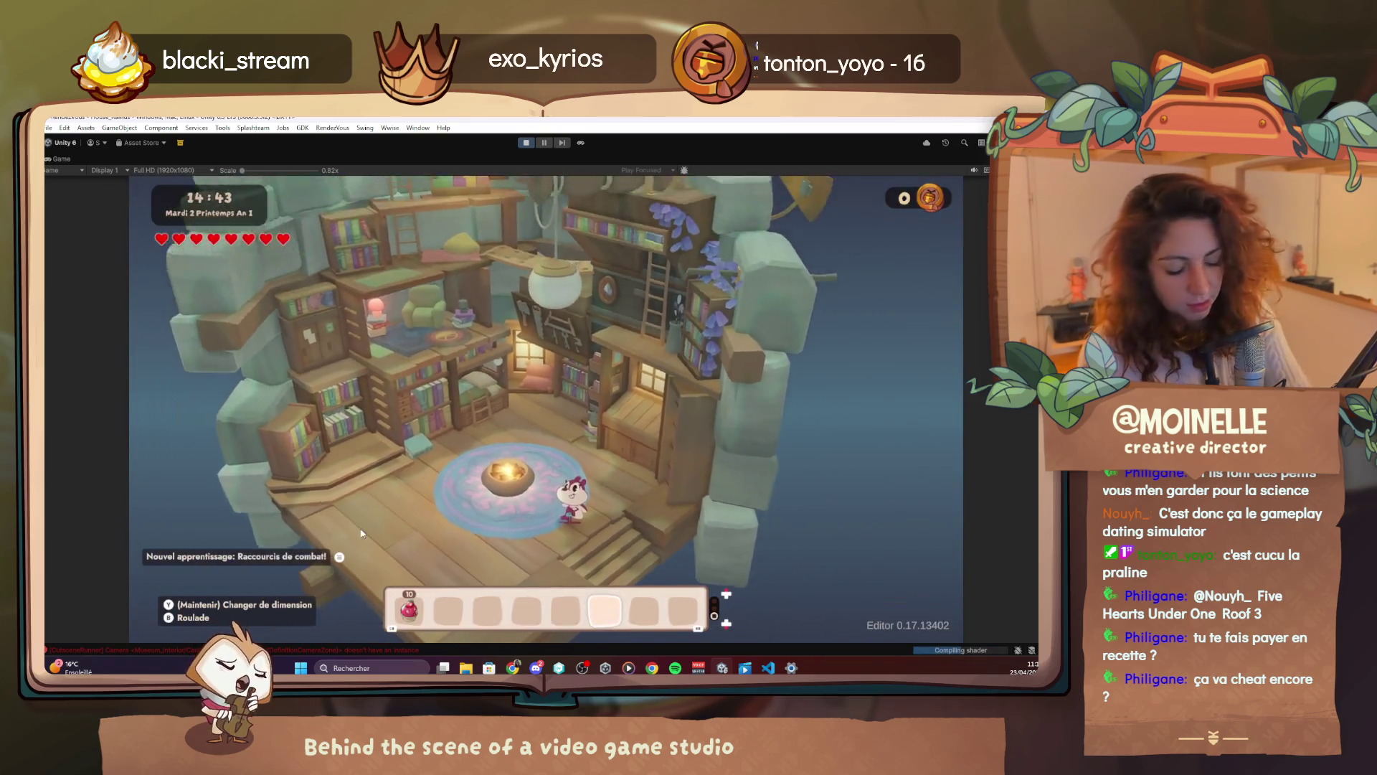
key(F1)
click(188, 257)
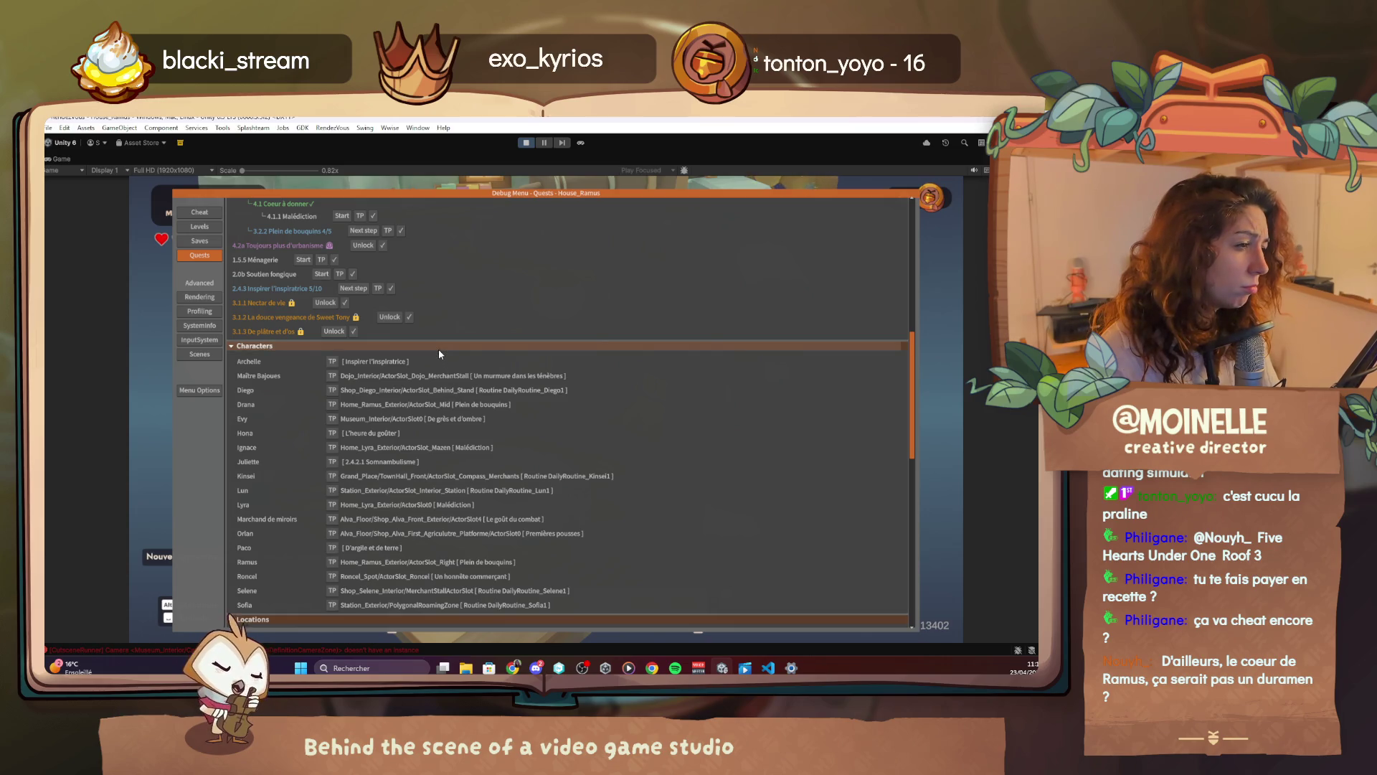
click(363, 230)
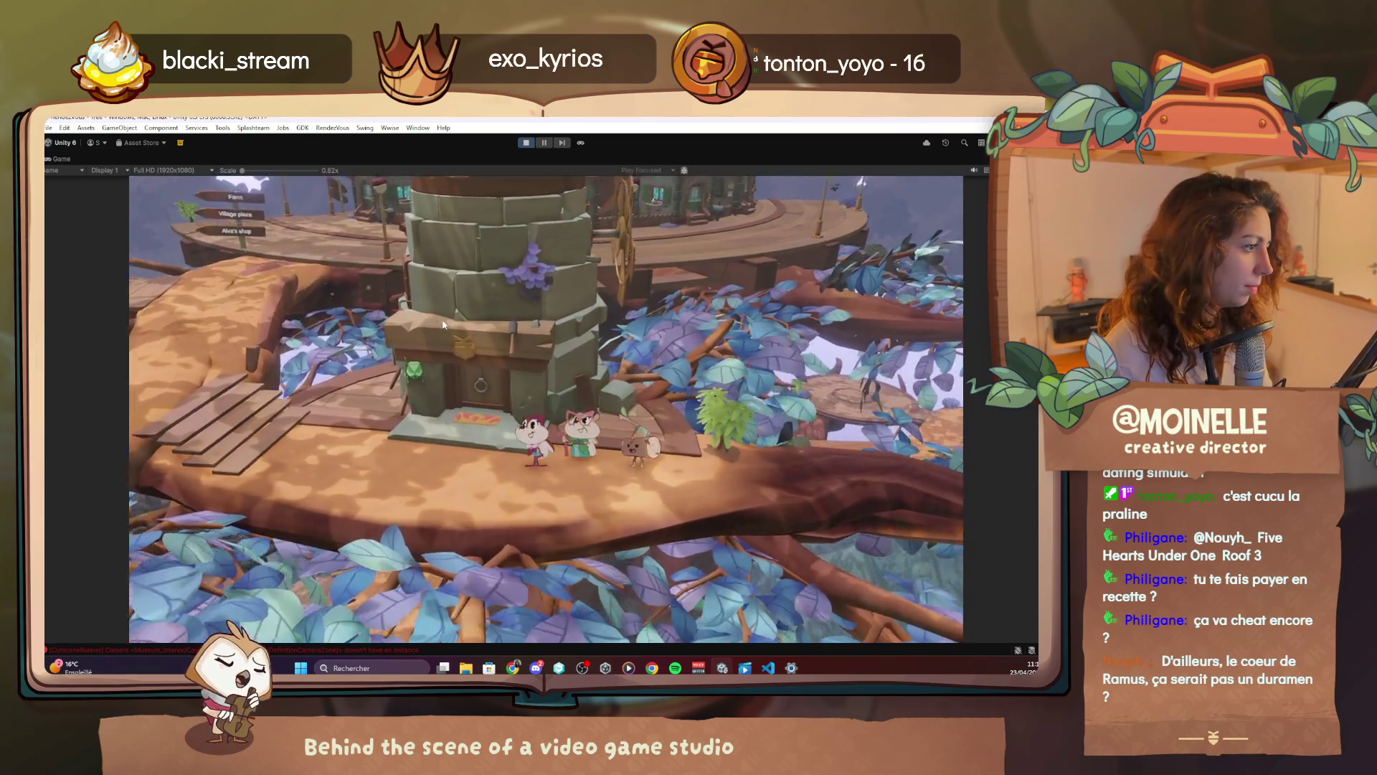
key(space)
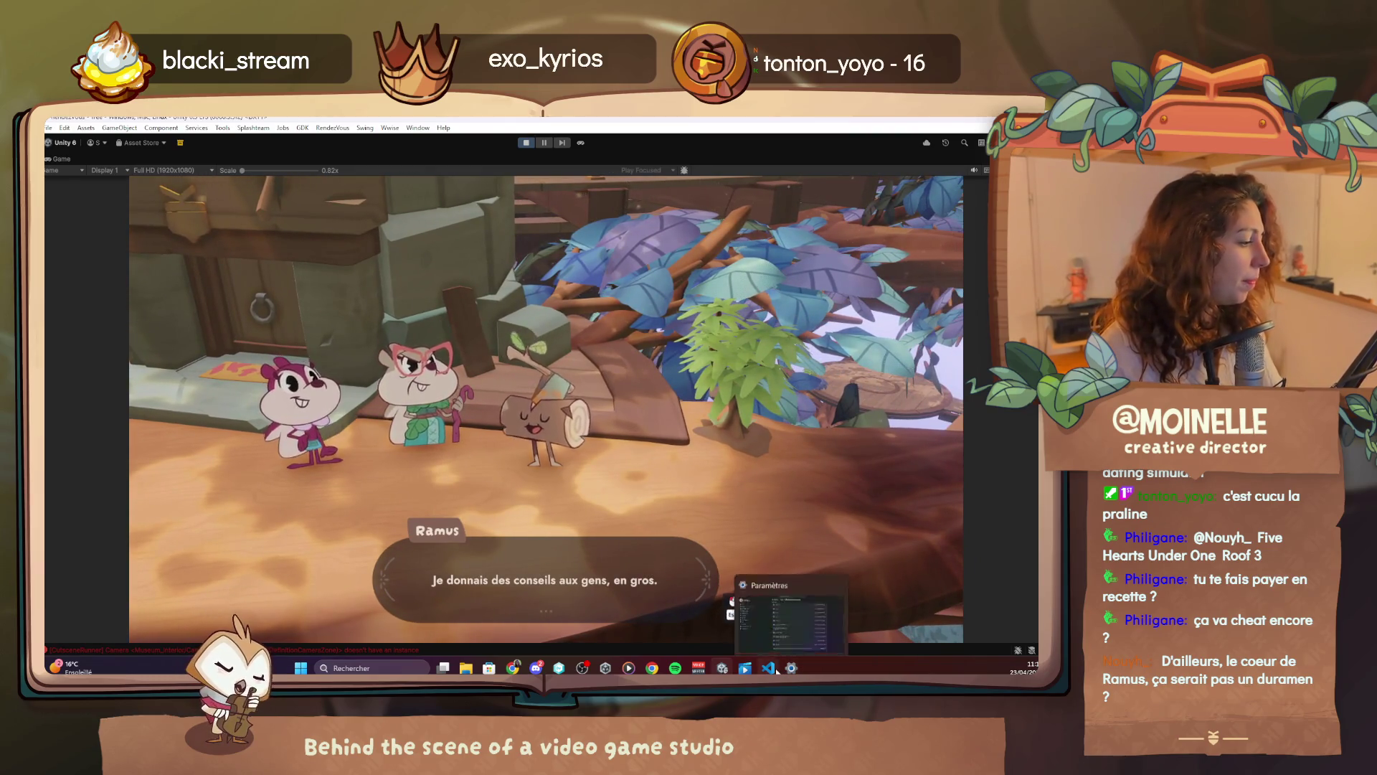
key(alt+Tab)
scroll(410, 374, down, 3)
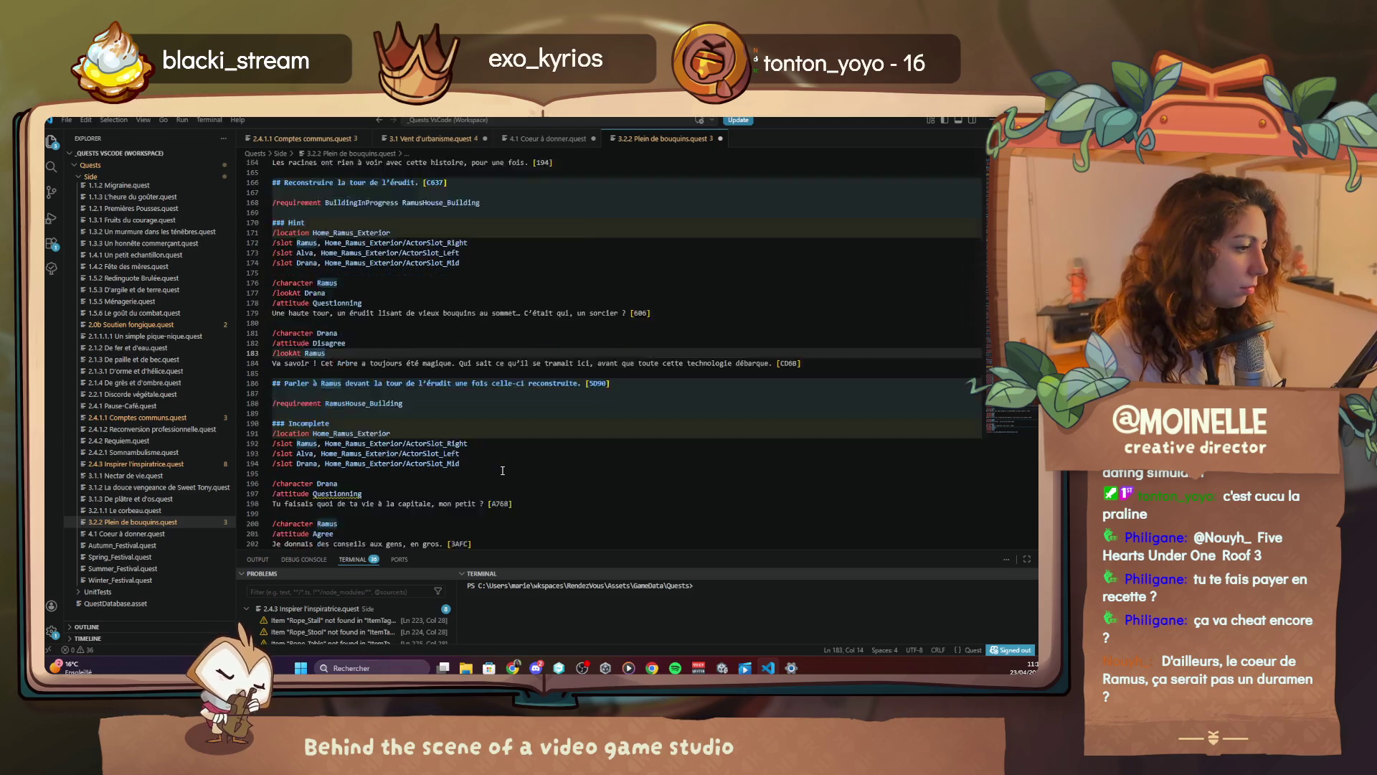
Add '/lookAt Ramus' below '/character Drana' and below '/attitude Surprised' in Plein de bouquins.quest
click(366, 433)
key(Return)
text(/lookAt)
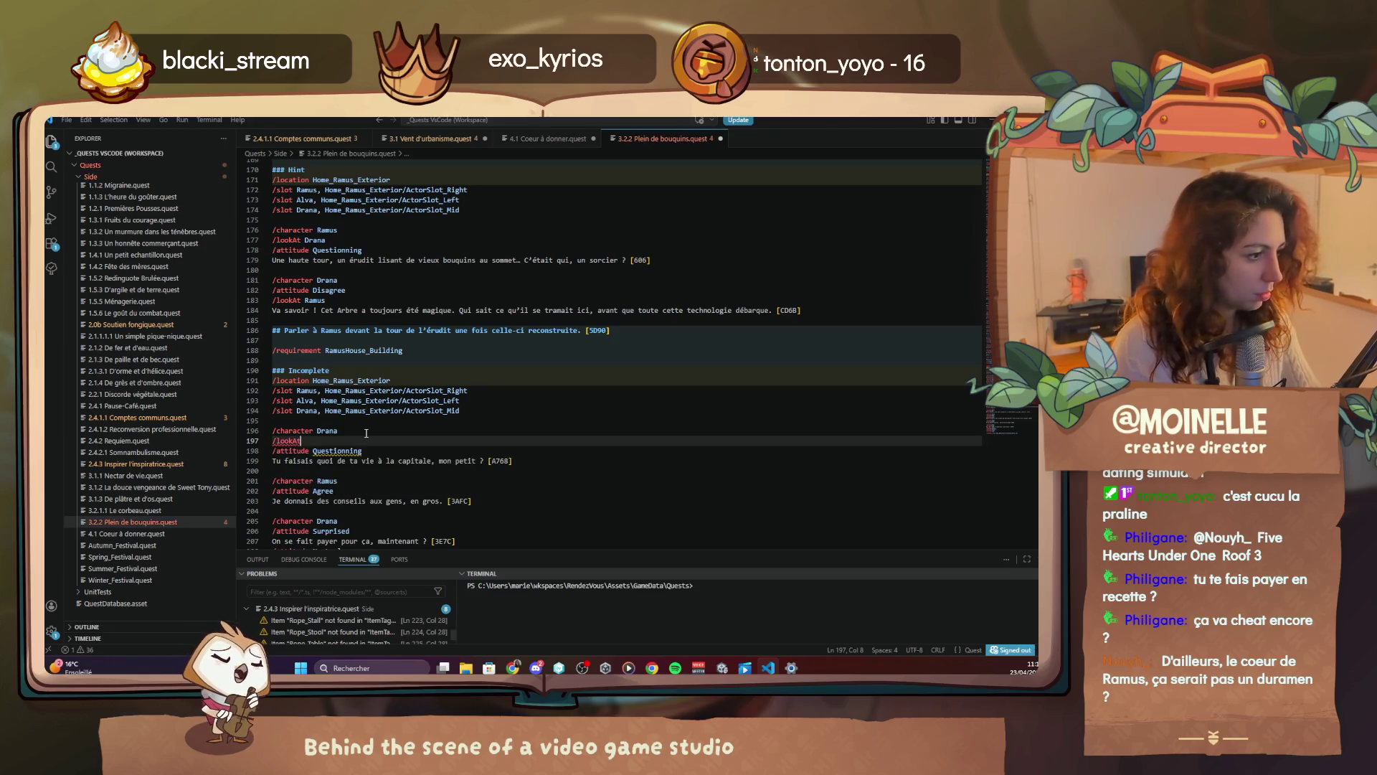
text( Ramus)
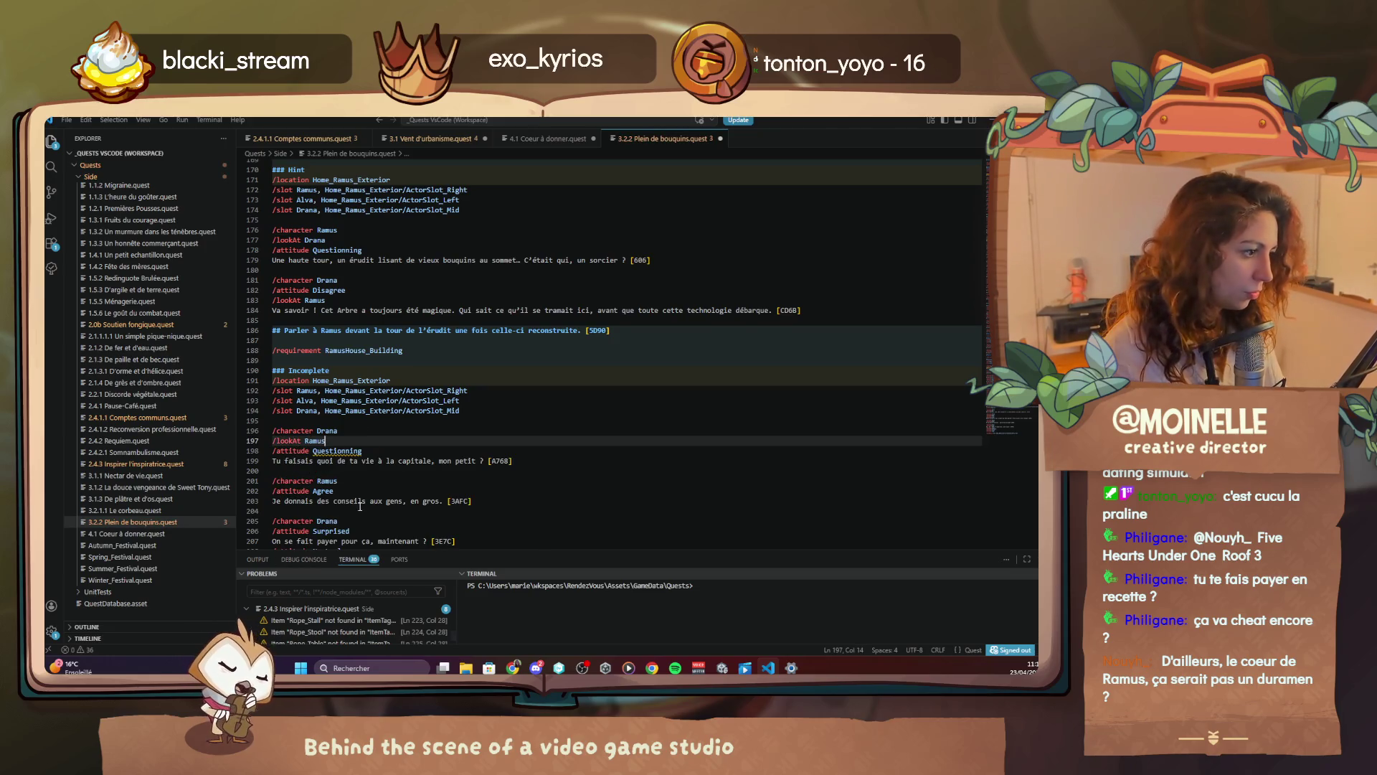
scroll(360, 506, down, 2)
click(366, 477)
key(Return)
text(/lookAt ra)
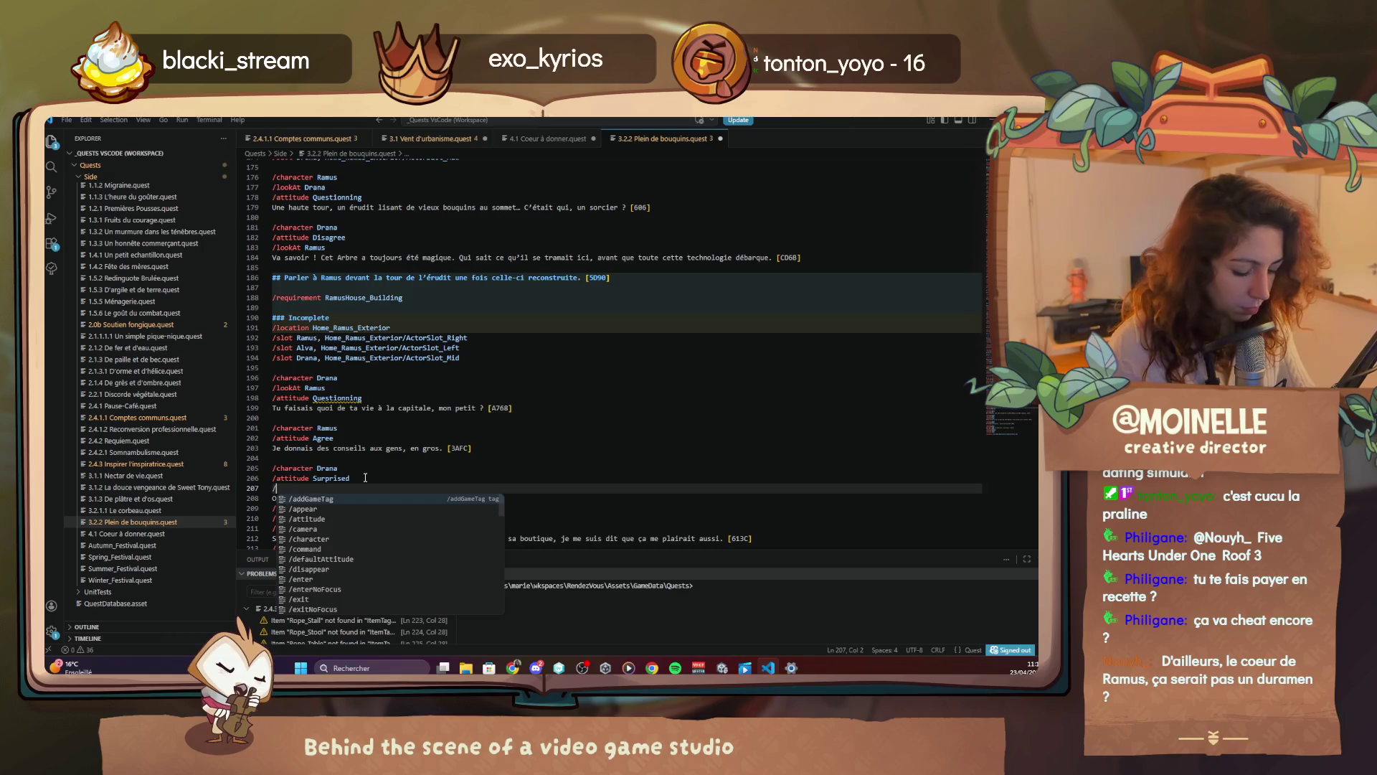
key(Tab)
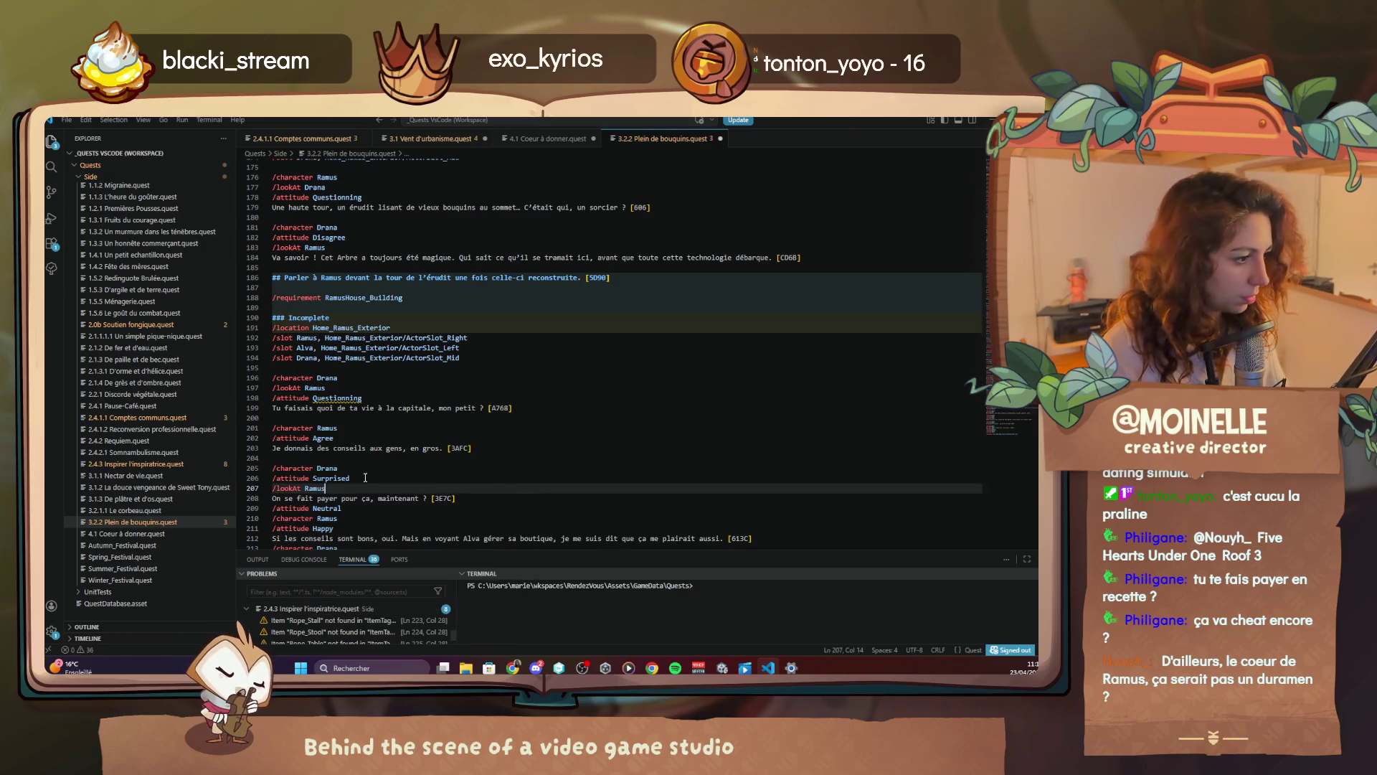
Leave the '/attitude Determined' line unchanged, return to Unity's running game and advance the dialogue
scroll(365, 481, down, 4)
click(364, 469)
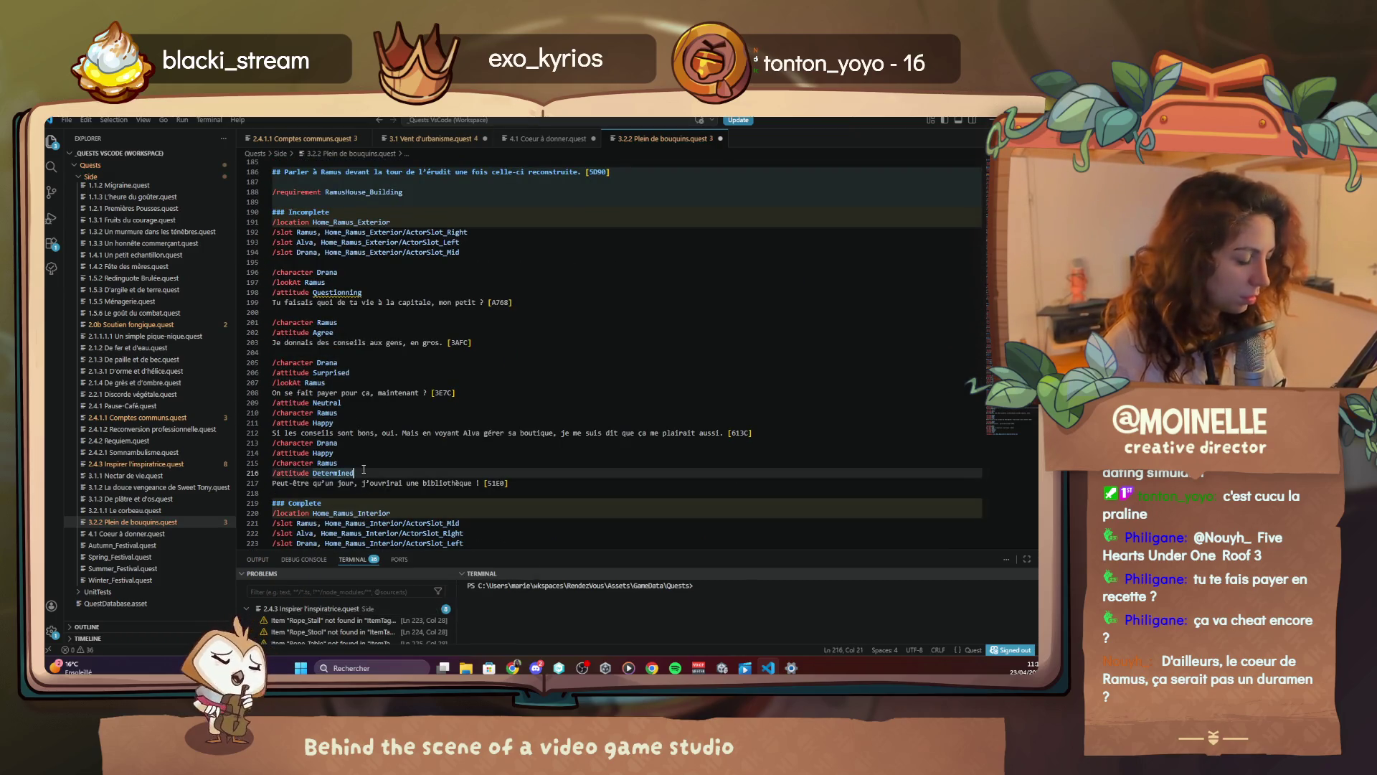
key(Return)
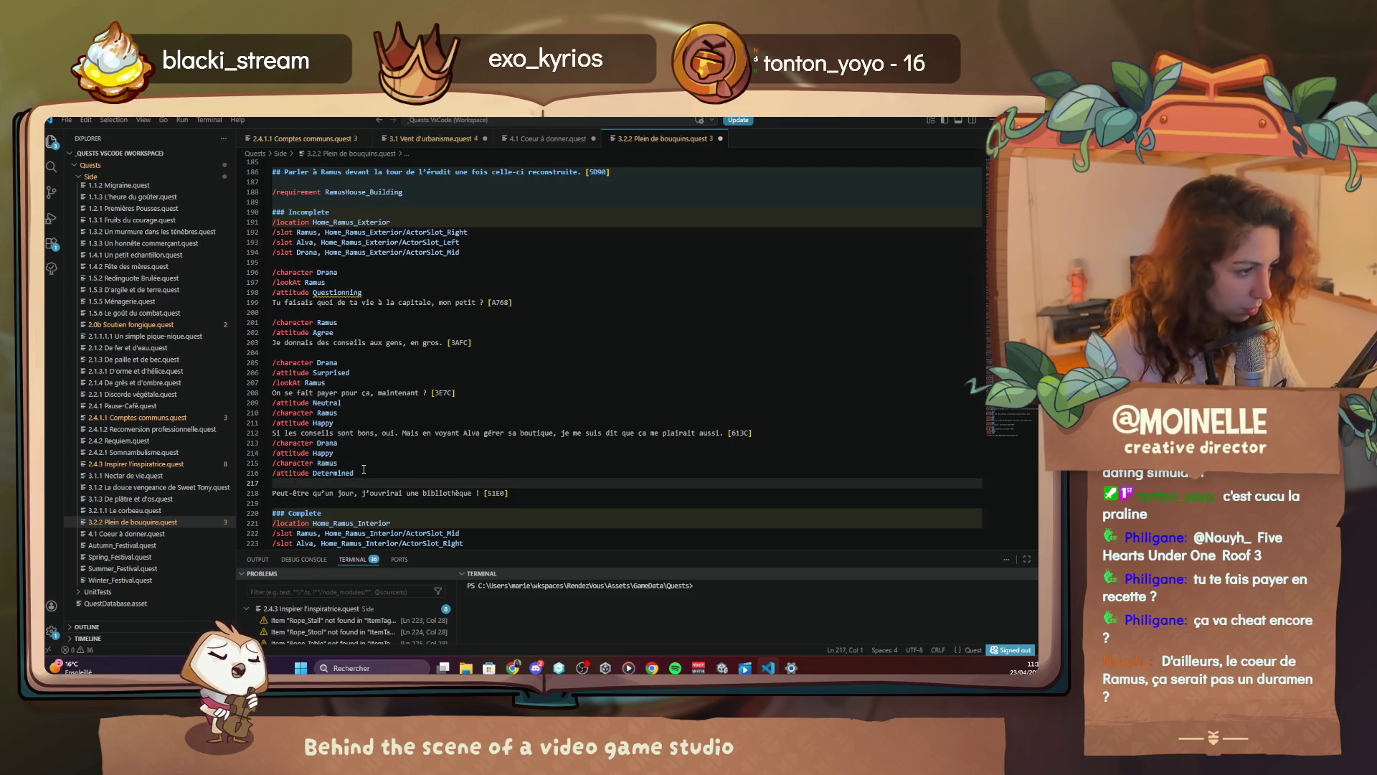
key(BackSpace)
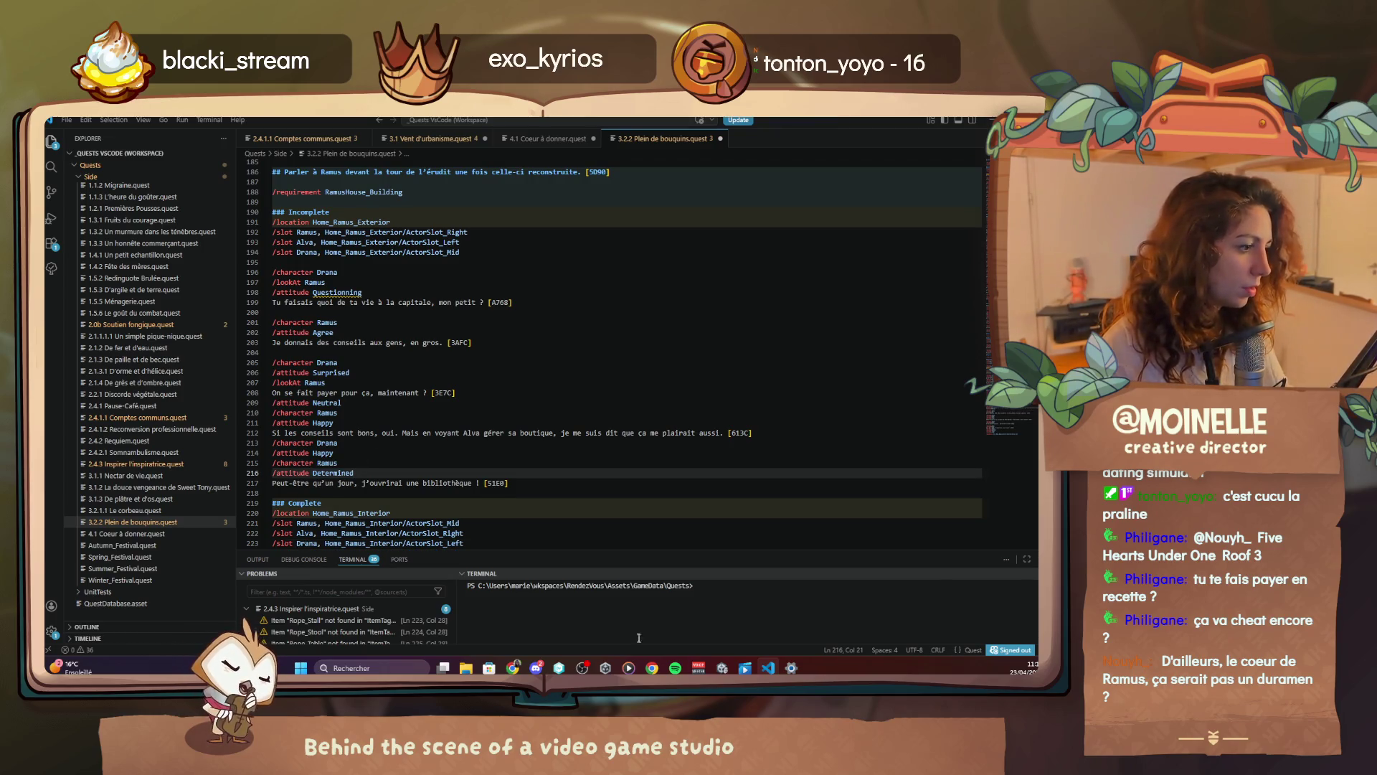
click(984, 122)
click(656, 449)
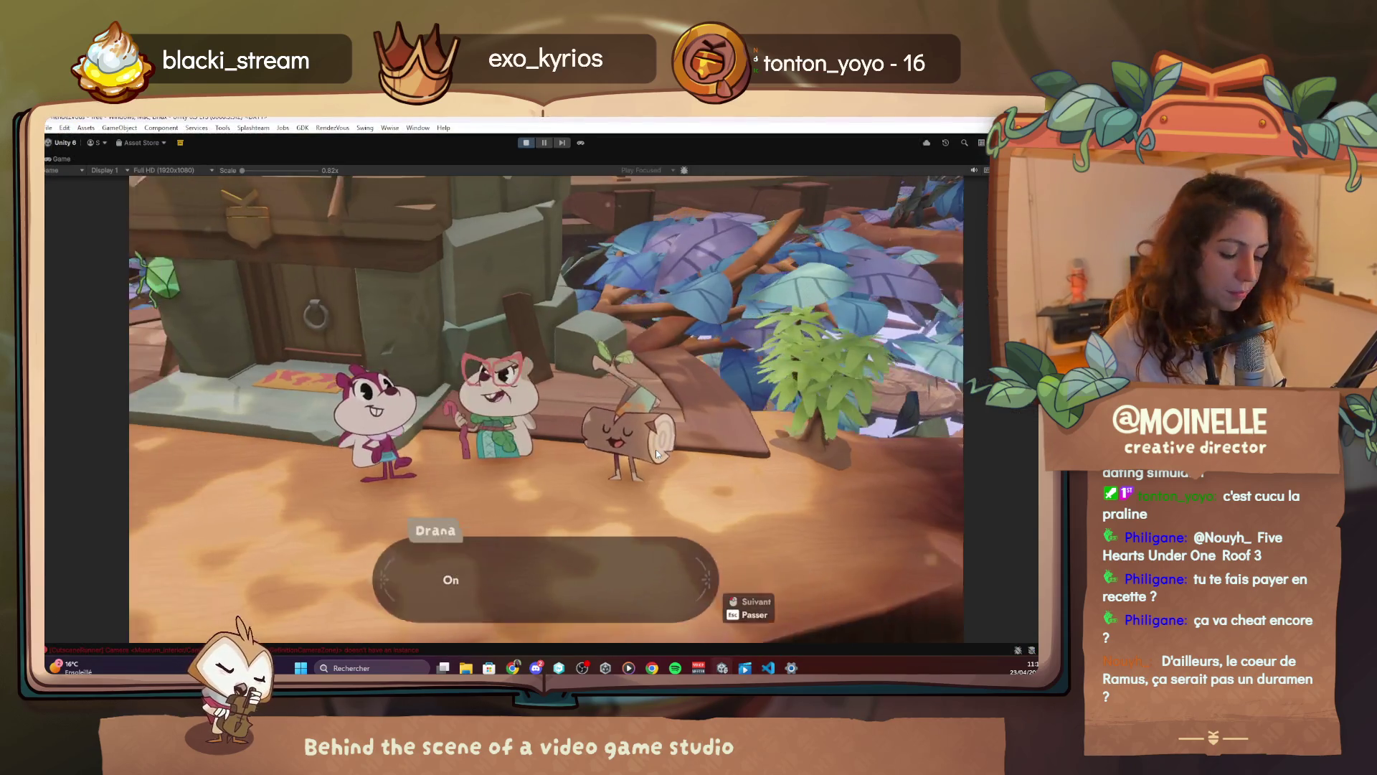
Finish the dialogue and complete quest 3.2.2 Plein de bouquins from the F1 debug quest list
click(656, 449)
click(654, 456)
click(654, 455)
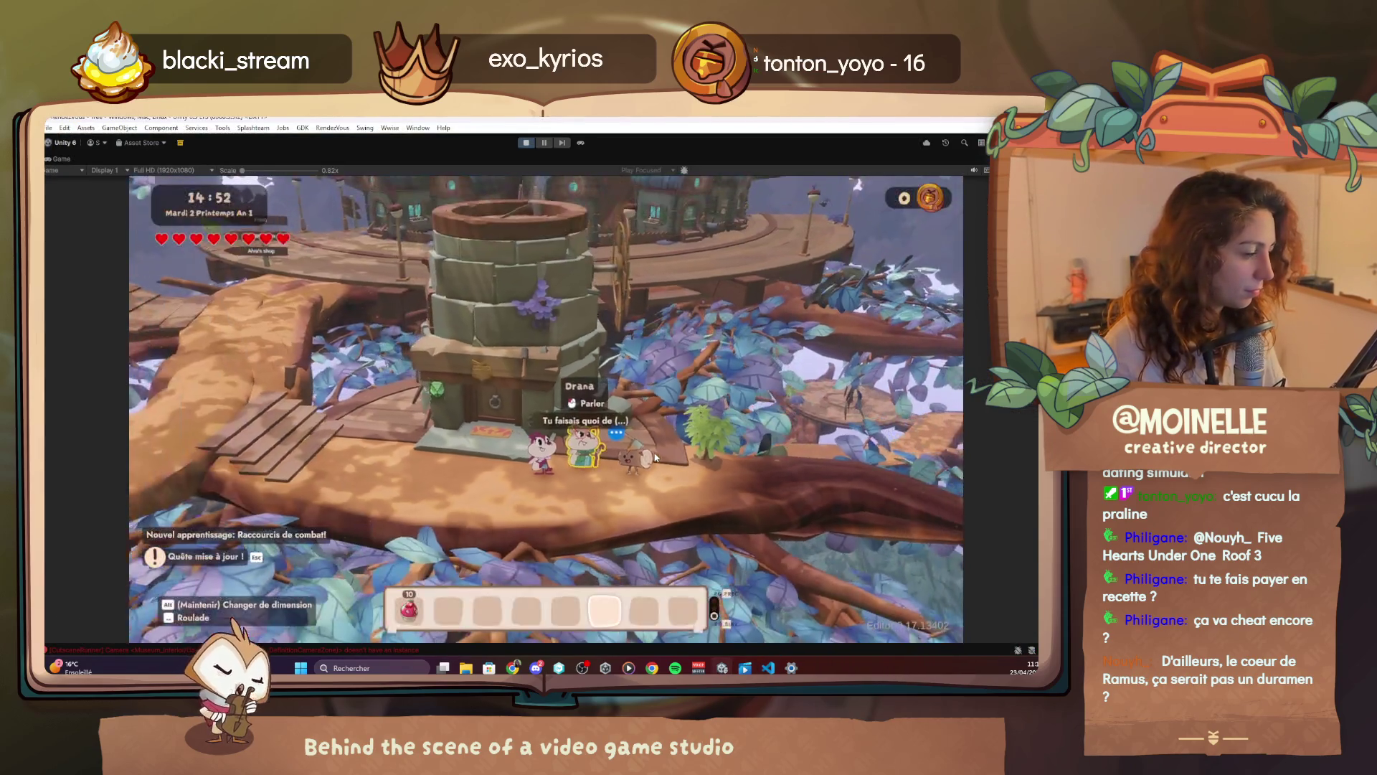
key(F1)
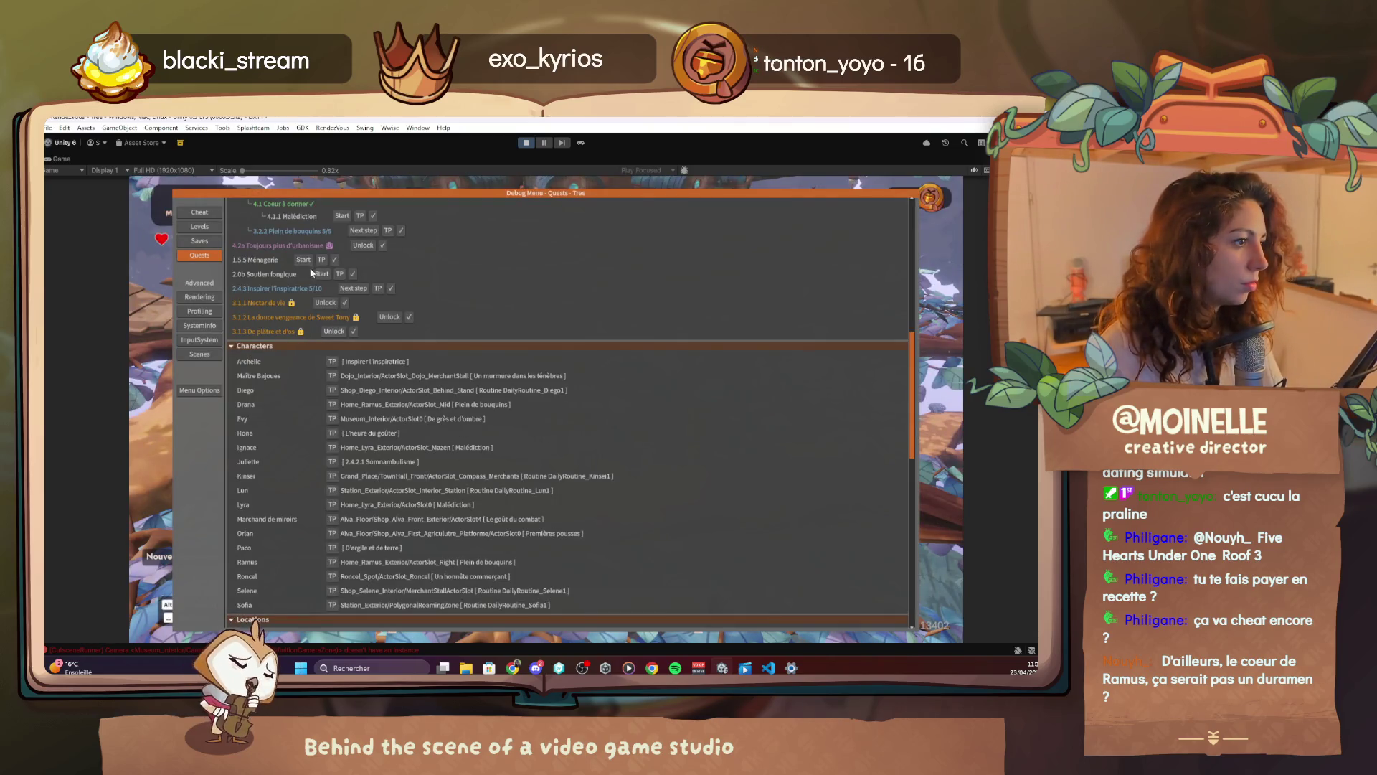
click(363, 230)
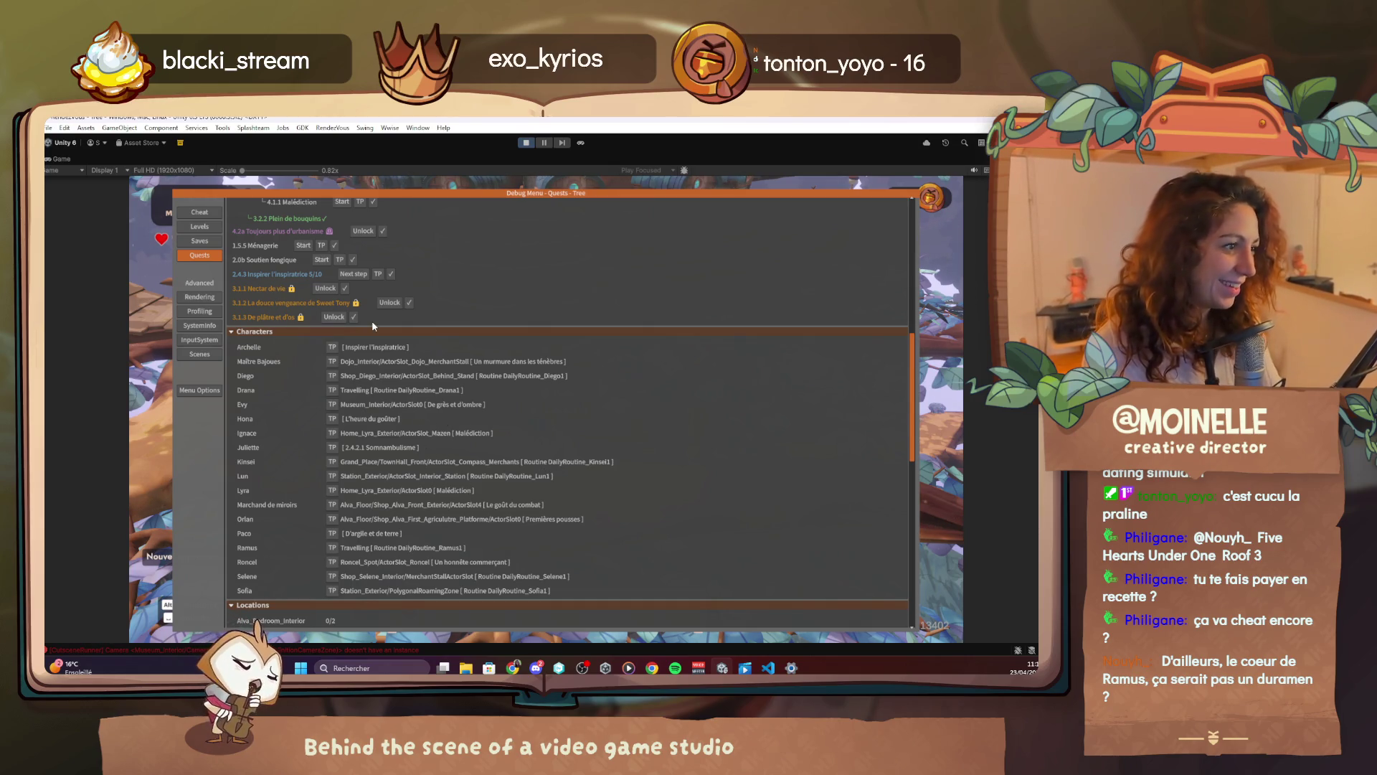
Teleport to another quest's location with its TP button, then stop play mode
scroll(372, 324, up, 3)
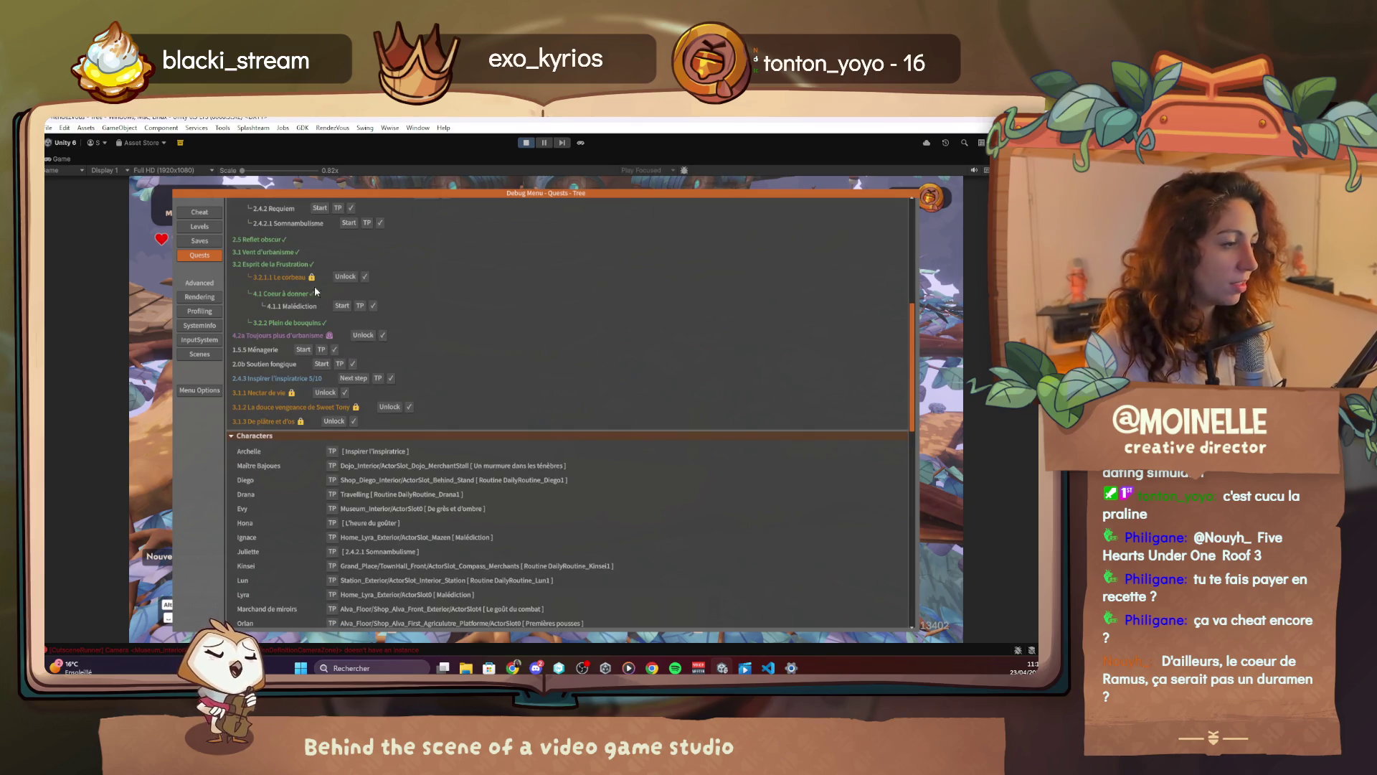
scroll(315, 281, up, 2)
scroll(315, 333, up, 1)
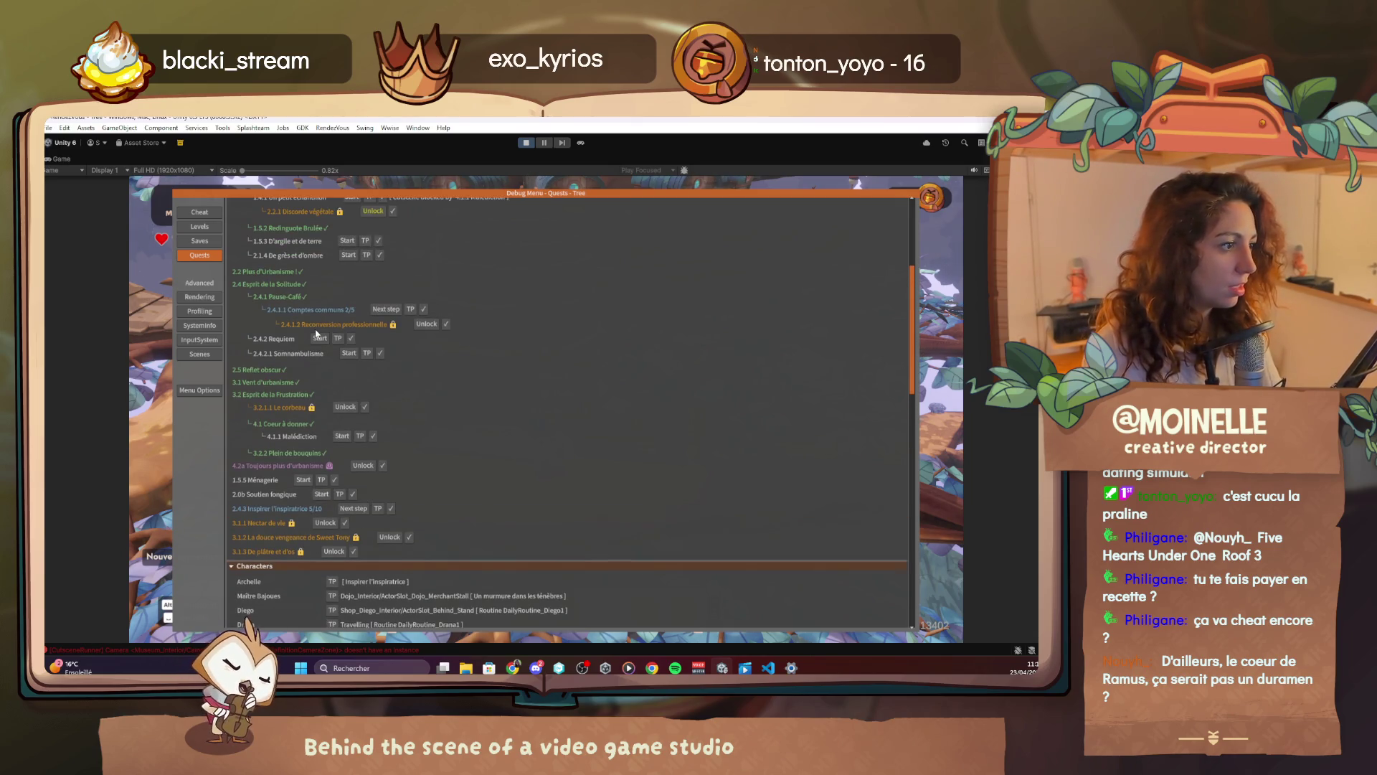
click(410, 310)
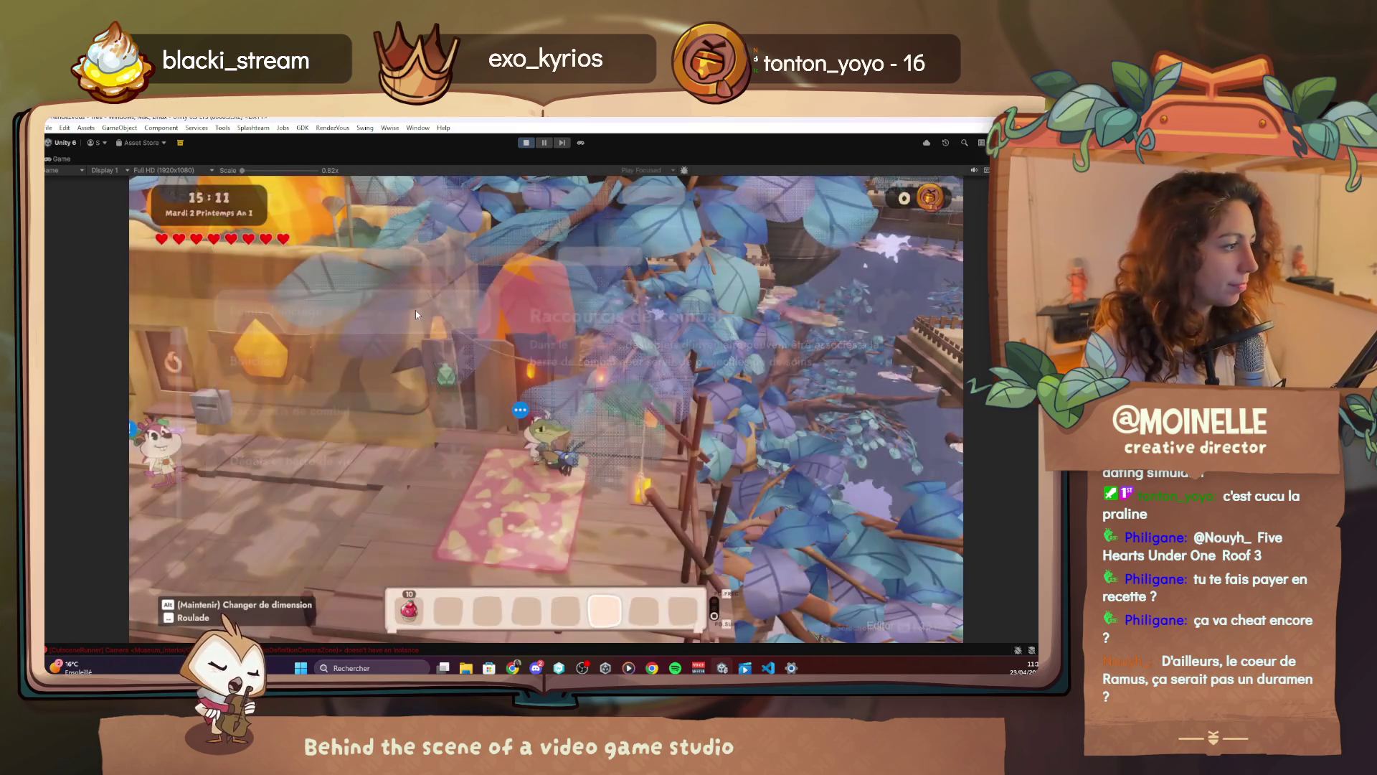
click(527, 143)
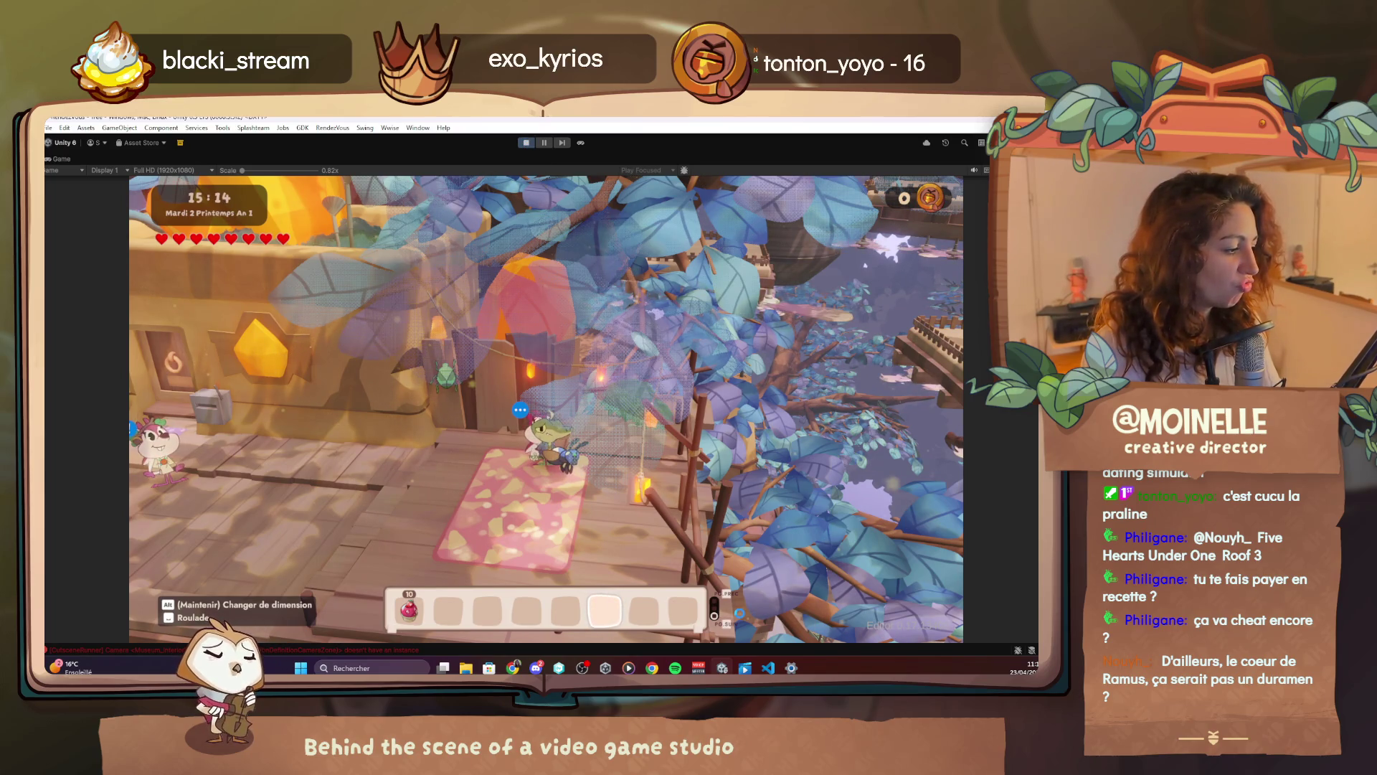